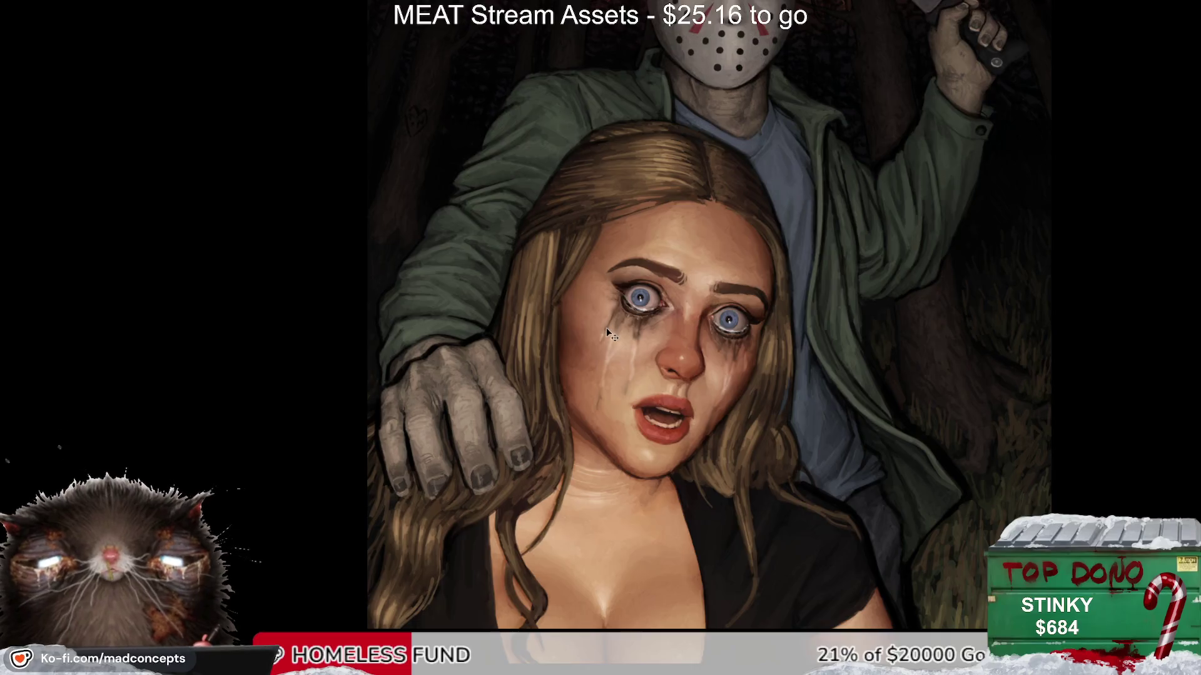
Step: Bring the masked killer and machete into view and mirror the canvas to check the composition
{"action": "left_click_drag", "start_coordinate": [607, 328], "coordinate": [506, 541]}
{"action": "key", "text": "m"}
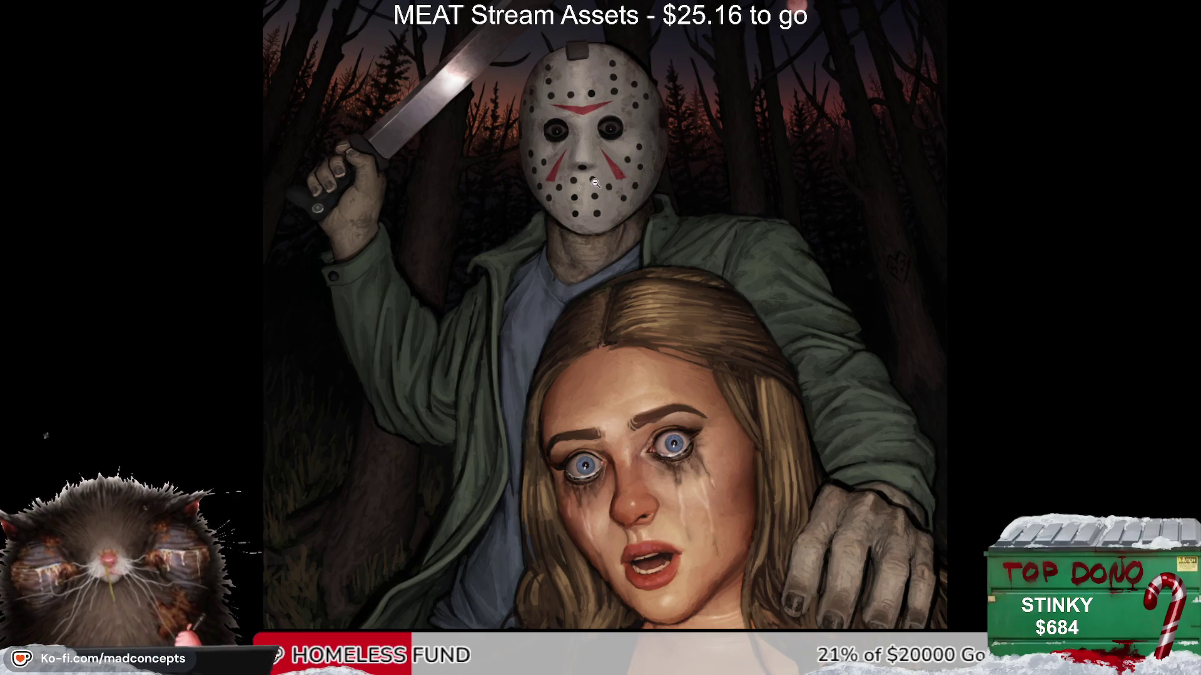
{"action": "scroll", "coordinate": [668, 344], "scroll_direction": "up", "scroll_amount": 5}
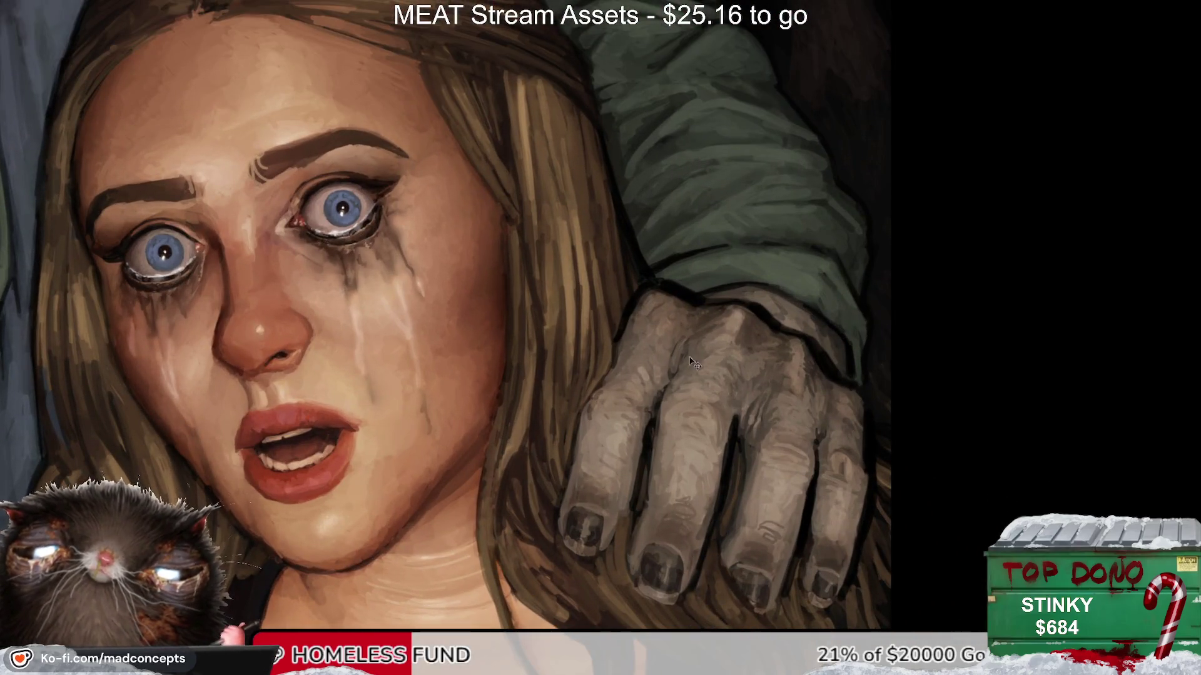
{"action": "key", "text": "m"}
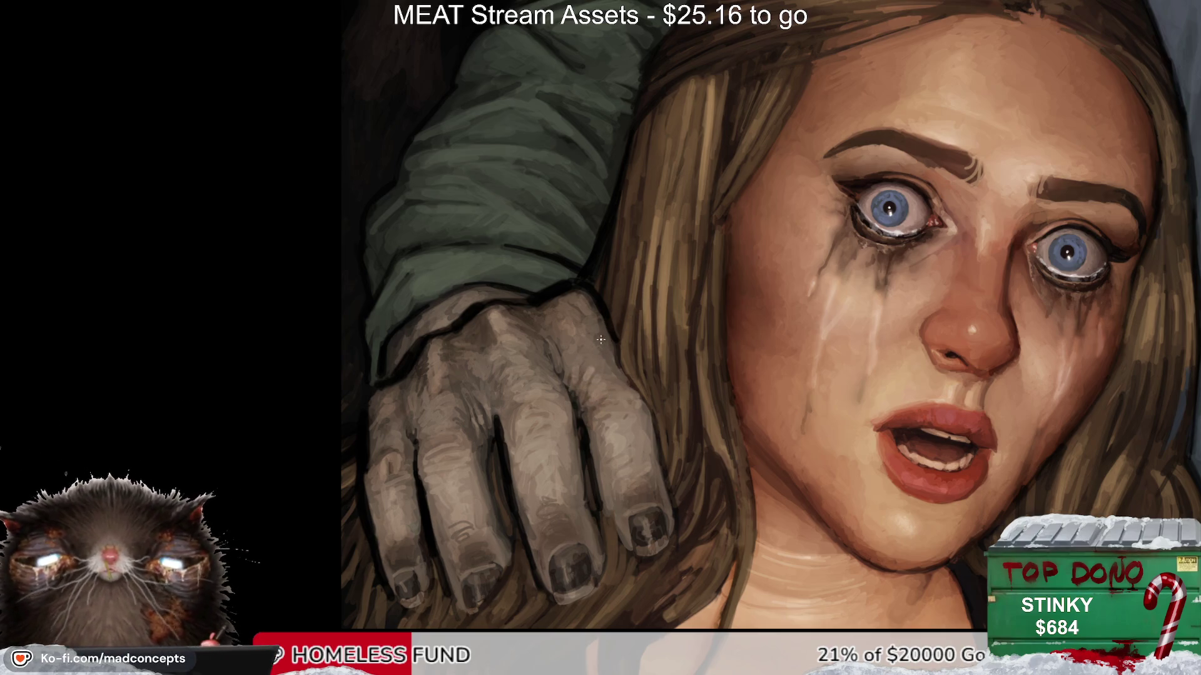
{"action": "key", "text": "m"}
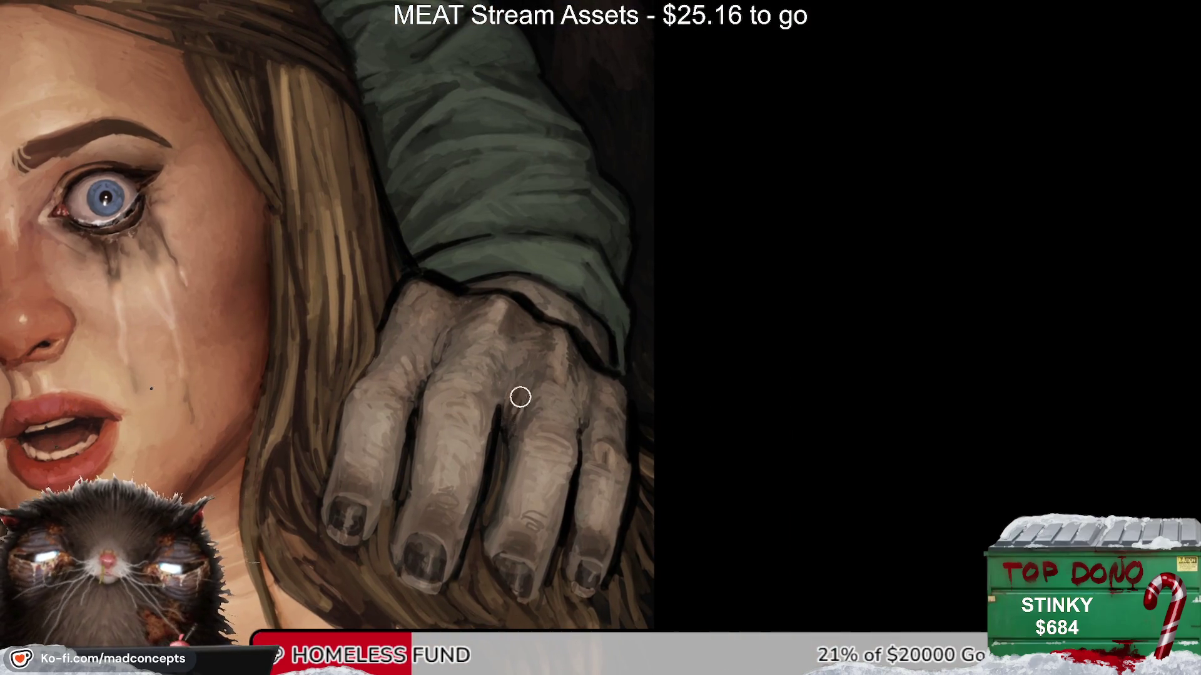
{"action": "key", "text": "m"}
Step: Pan and tilt across the killer's hand and face, mirroring the view to compare
{"action": "left_click_drag", "start_coordinate": [709, 361], "coordinate": [475, 336]}
{"action": "left_click_drag", "start_coordinate": [434, 529], "coordinate": [378, 391]}
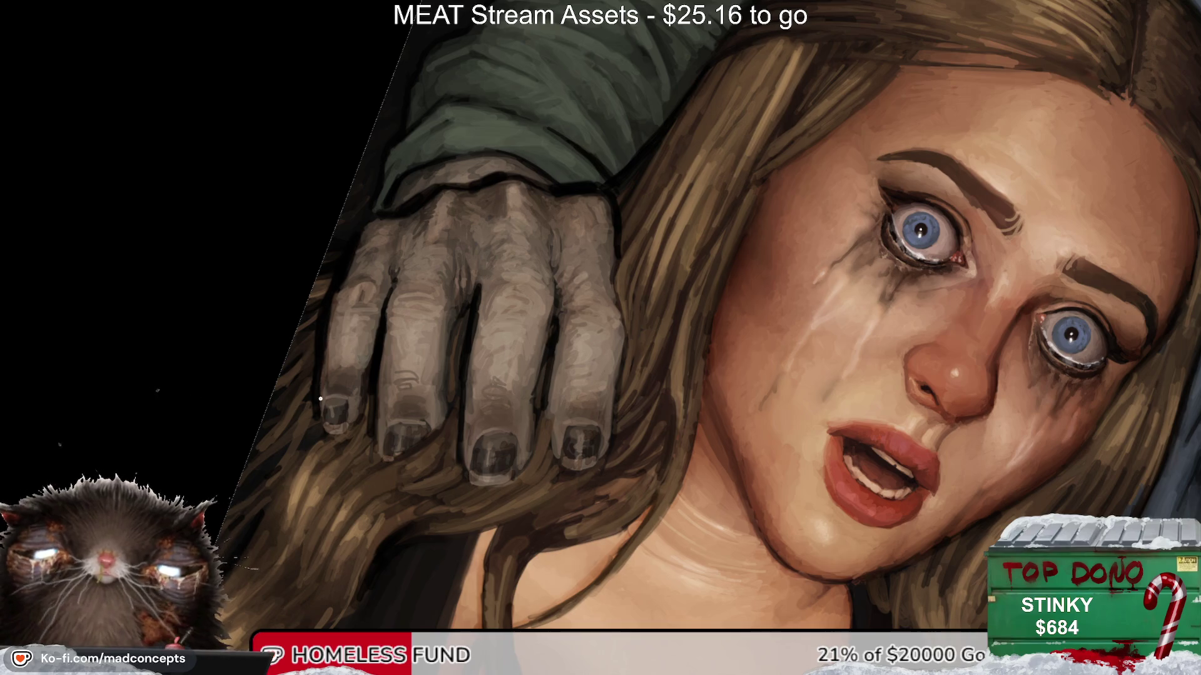
{"action": "scroll", "coordinate": [379, 240], "scroll_direction": "down", "scroll_amount": 3}
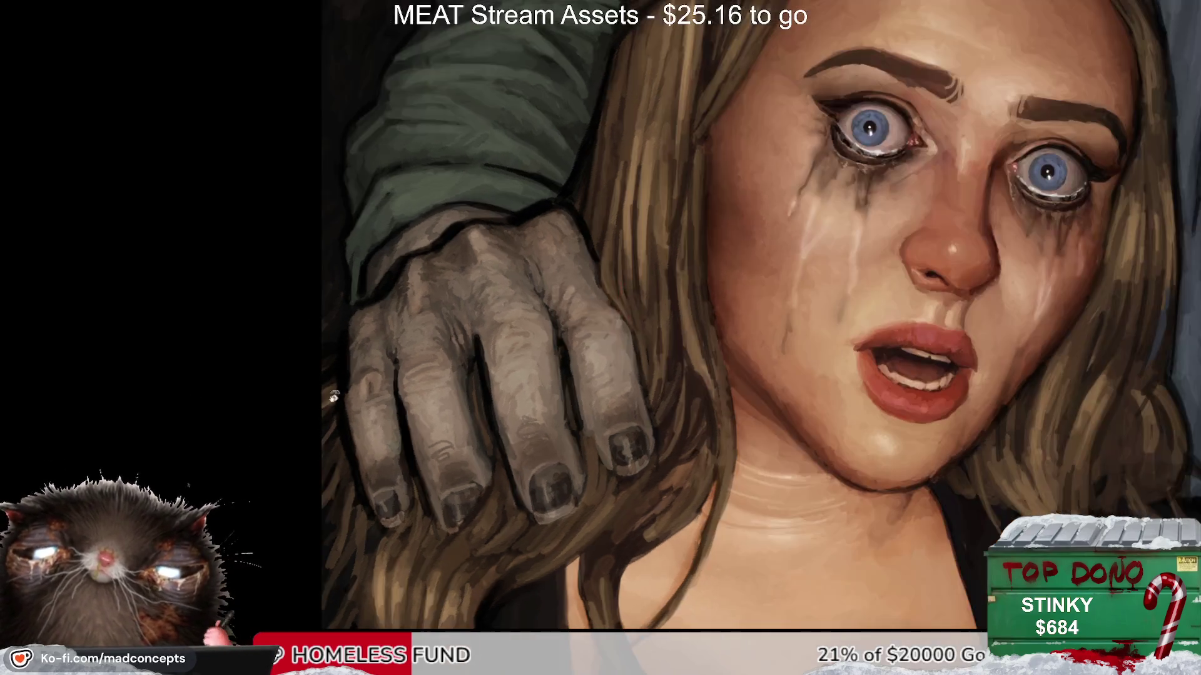
{"action": "key", "text": "m"}
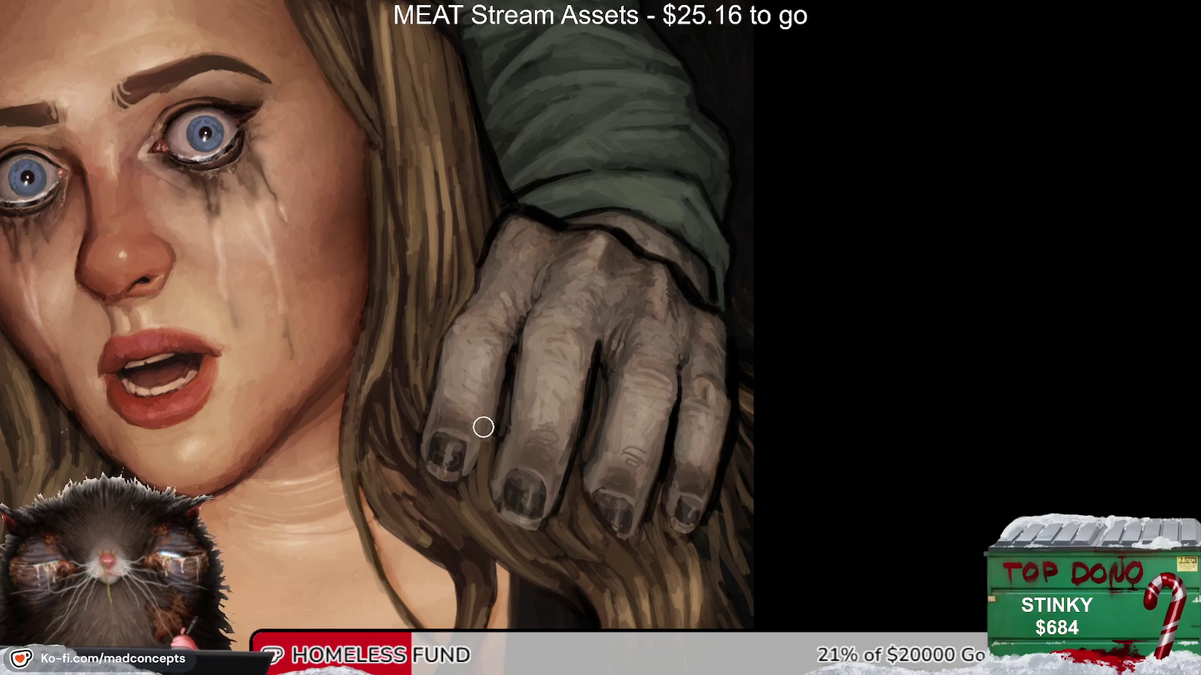
{"action": "scroll", "coordinate": [483, 427], "scroll_direction": "up", "scroll_amount": 2}
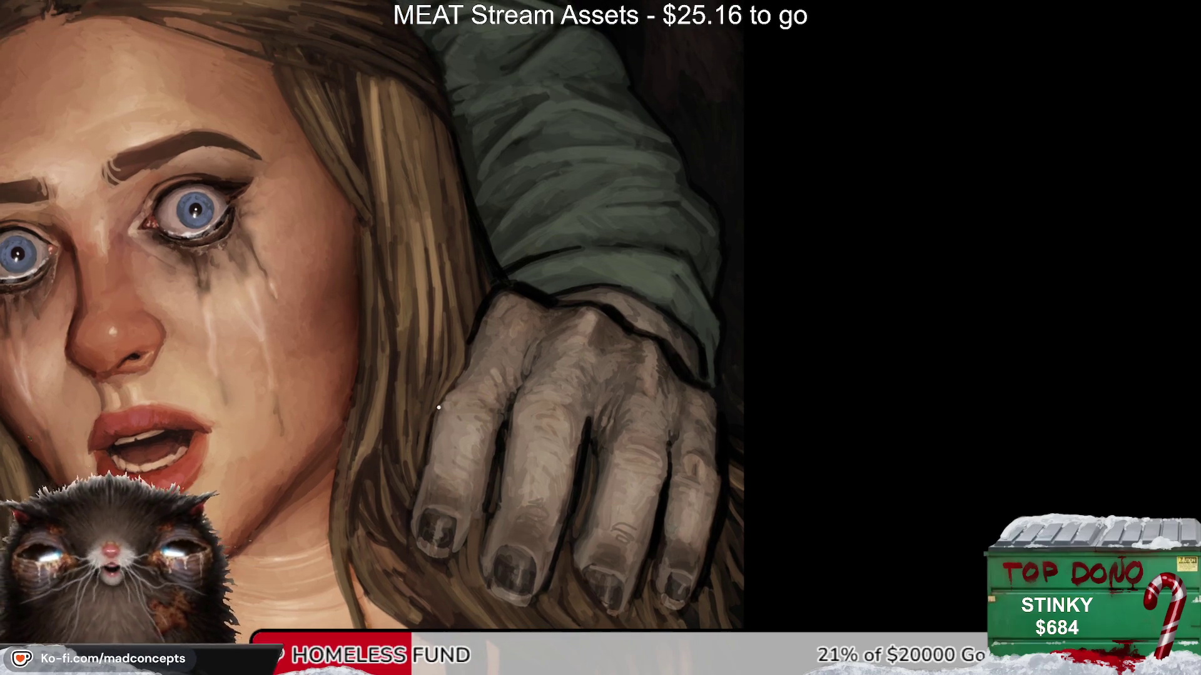
{"action": "mouse_move", "coordinate": [437, 419]}
{"action": "left_mouse_down"}
{"action": "mouse_move", "coordinate": [613, 420]}
{"action": "mouse_move", "coordinate": [528, 371]}
{"action": "left_mouse_up"}
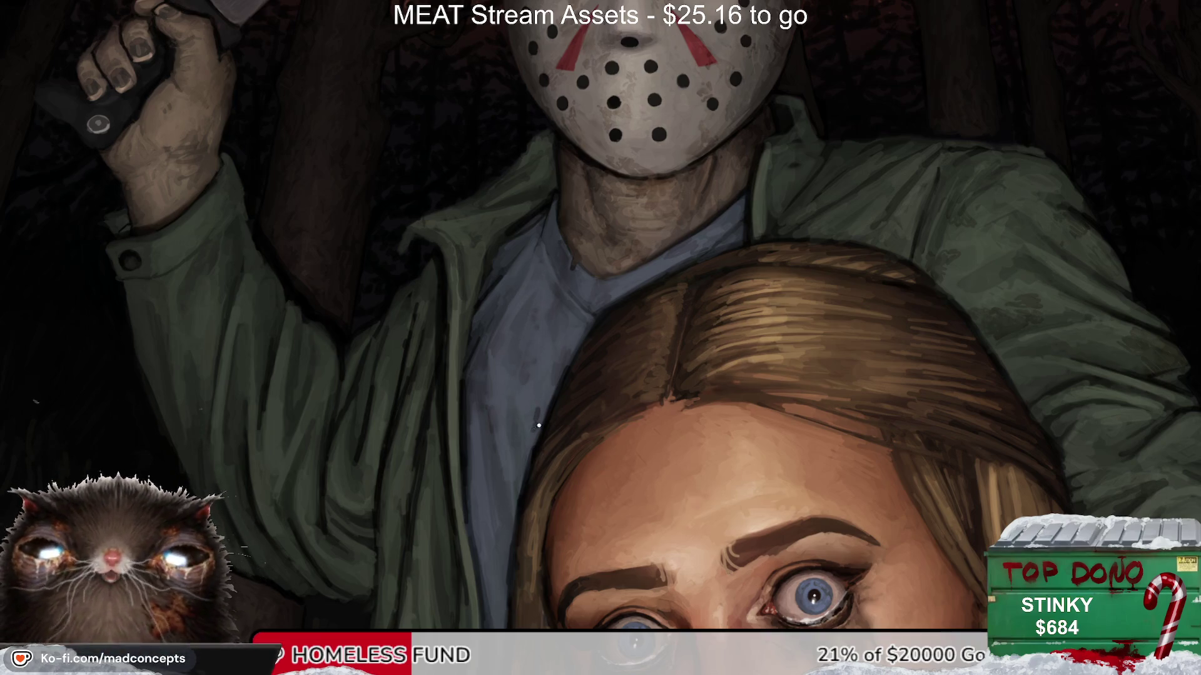
{"action": "scroll", "coordinate": [494, 593], "scroll_direction": "down", "scroll_amount": 3}
{"action": "key", "text": "m"}
{"action": "key", "text": "m"}
{"action": "key", "text": "m"}
{"action": "scroll", "coordinate": [563, 383], "scroll_direction": "down", "scroll_amount": 3}
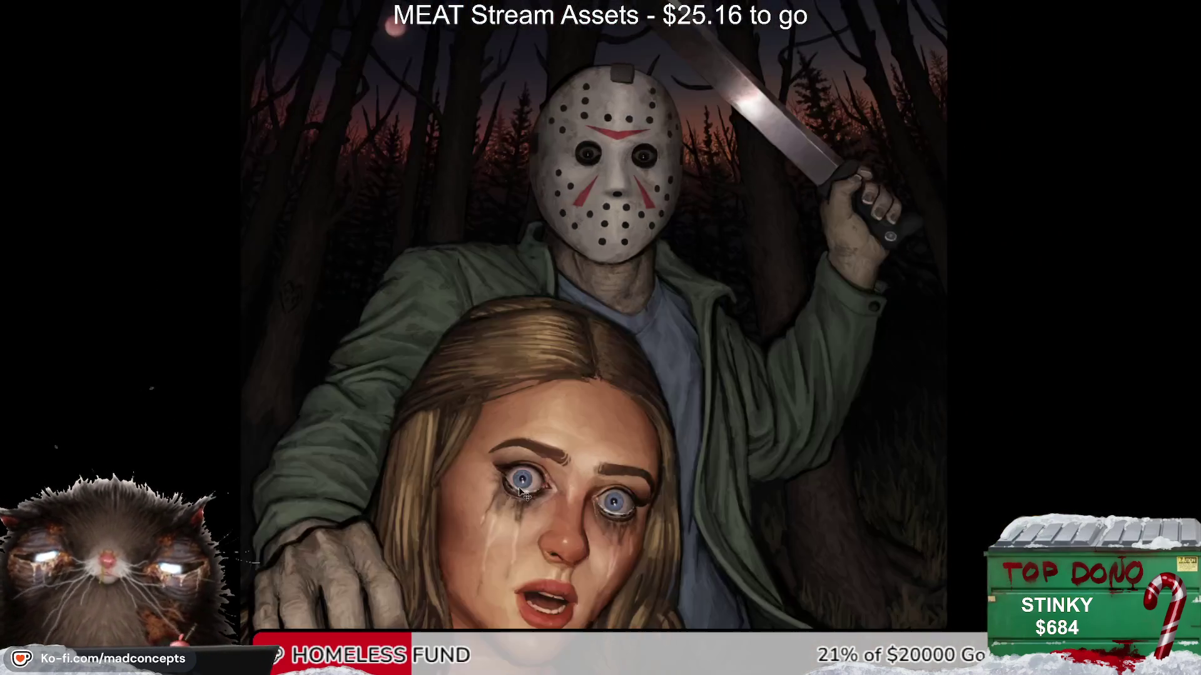
{"action": "key", "text": "m"}
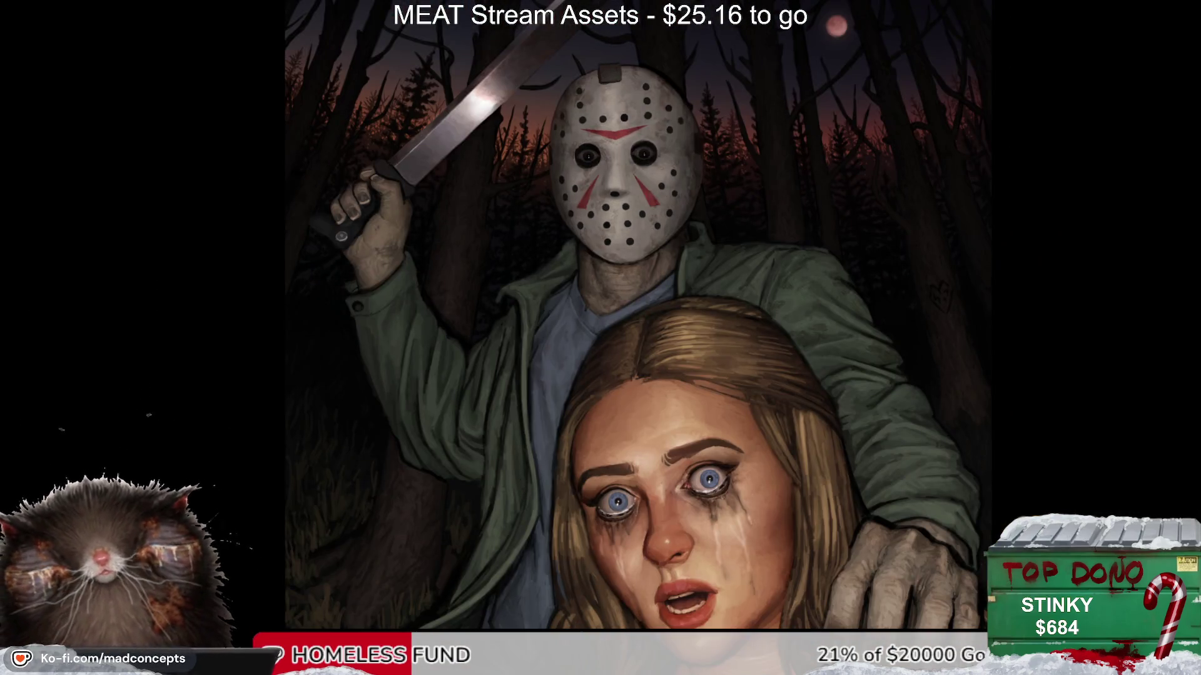
Step: Toggle undo and redo to compare the brighter and darker hand, keeping the darker version
{"action": "key", "text": "ctrl+z"}
{"action": "key", "text": "ctrl+shift+z"}
{"action": "key", "text": "ctrl+z"}
{"action": "key", "text": "ctrl+shift+z"}
{"action": "key", "text": "ctrl+z"}
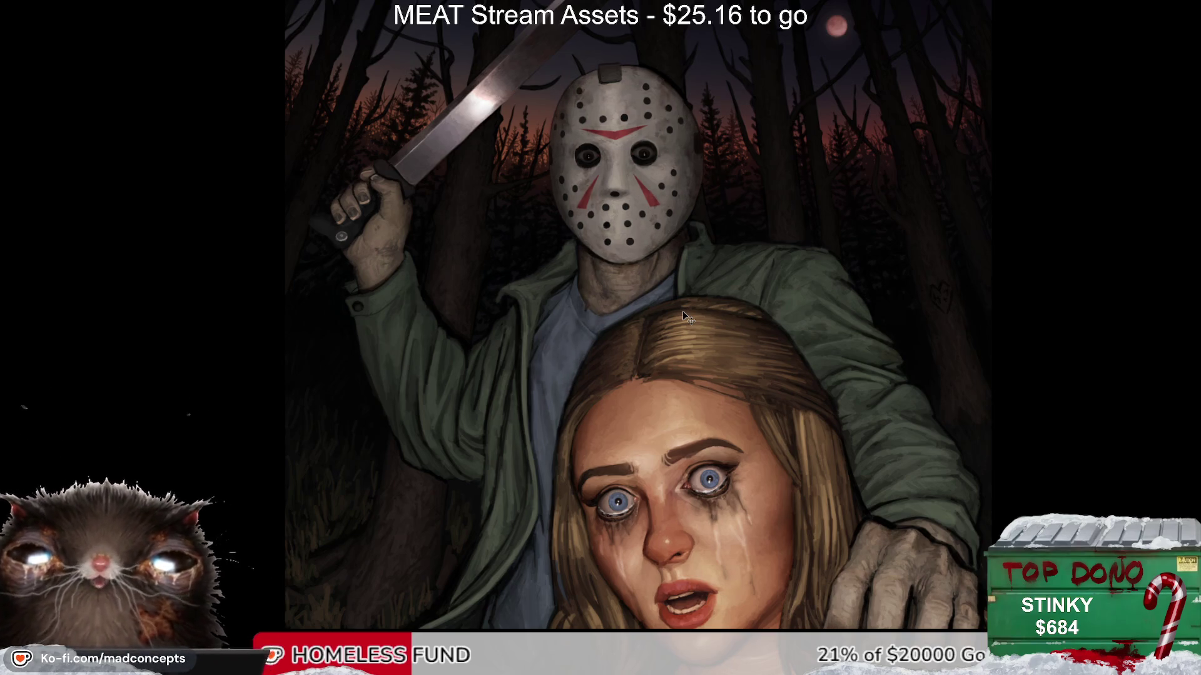
{"action": "key", "text": "ctrl+shift+z"}
{"action": "key", "text": "ctrl+z"}
{"action": "key", "text": "ctrl+shift+z"}
{"action": "key", "text": "ctrl+z"}
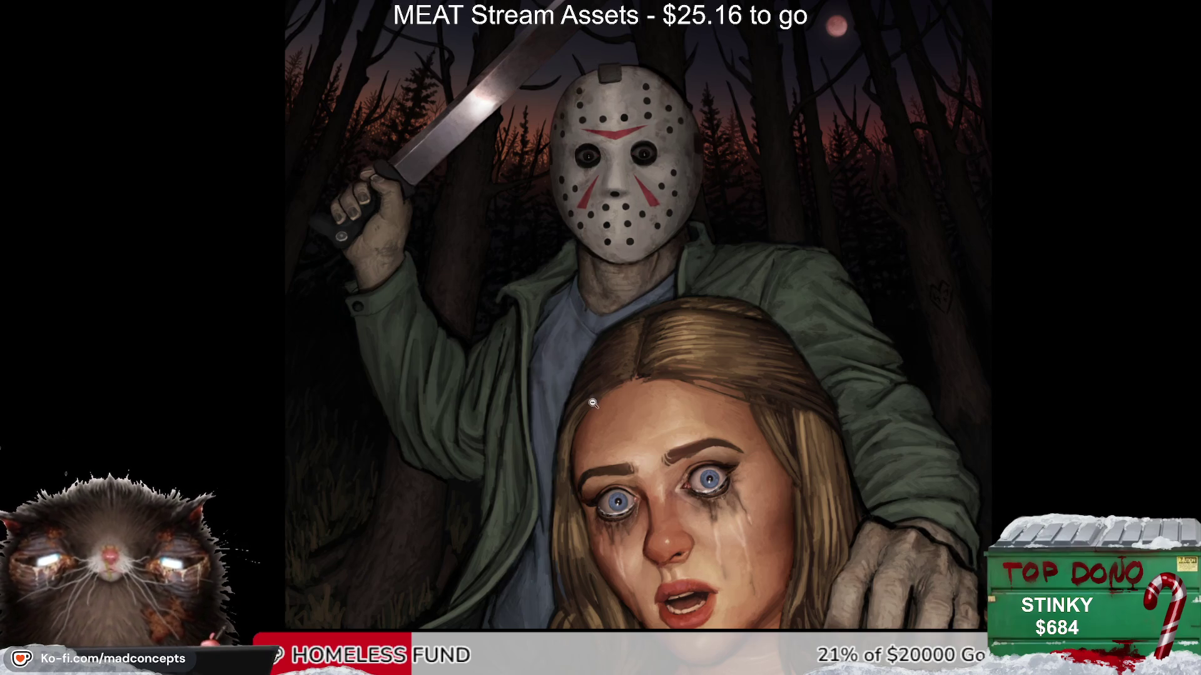
{"action": "left_click_drag", "start_coordinate": [586, 476], "coordinate": [491, 364]}
{"action": "key", "text": "ctrl+shift+z"}
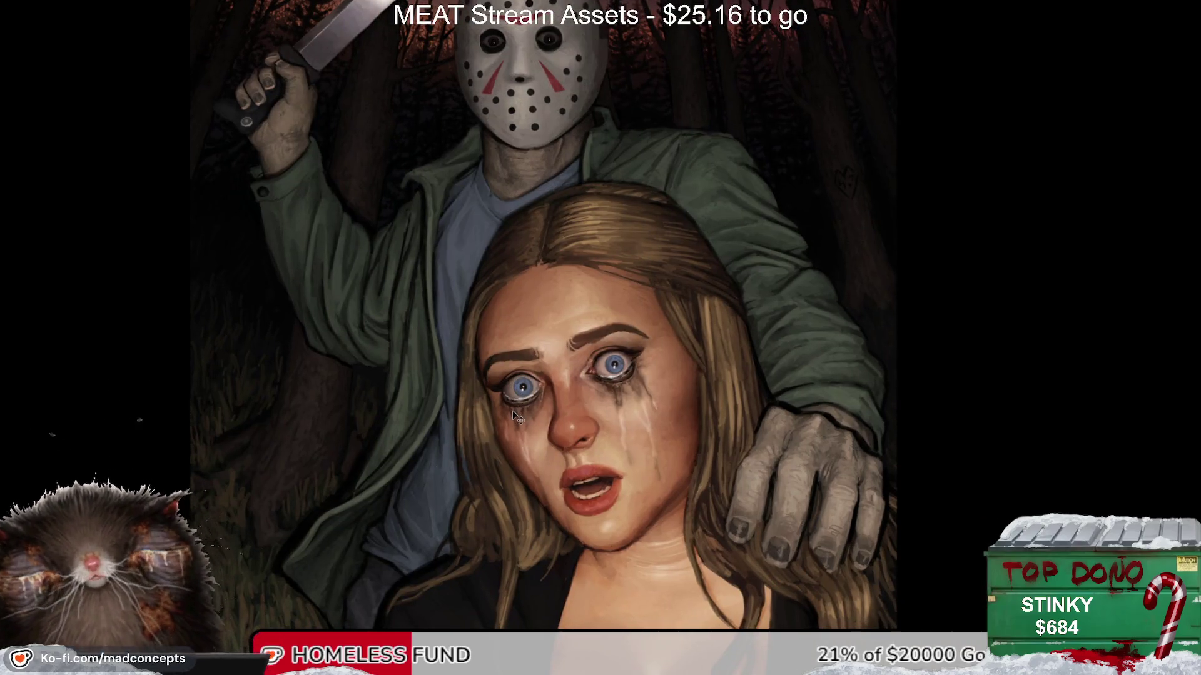
{"action": "key", "text": "ctrl+z"}
{"action": "key", "text": "ctrl+shift+z"}
{"action": "key", "text": "ctrl+z"}
{"action": "key", "text": "ctrl+shift+z"}
{"action": "key", "text": "ctrl+z"}
Step: Recentre on the woman and hand, try a dark reddish finger stroke, then undo it
{"action": "key", "text": "m"}
{"action": "key", "text": "m"}
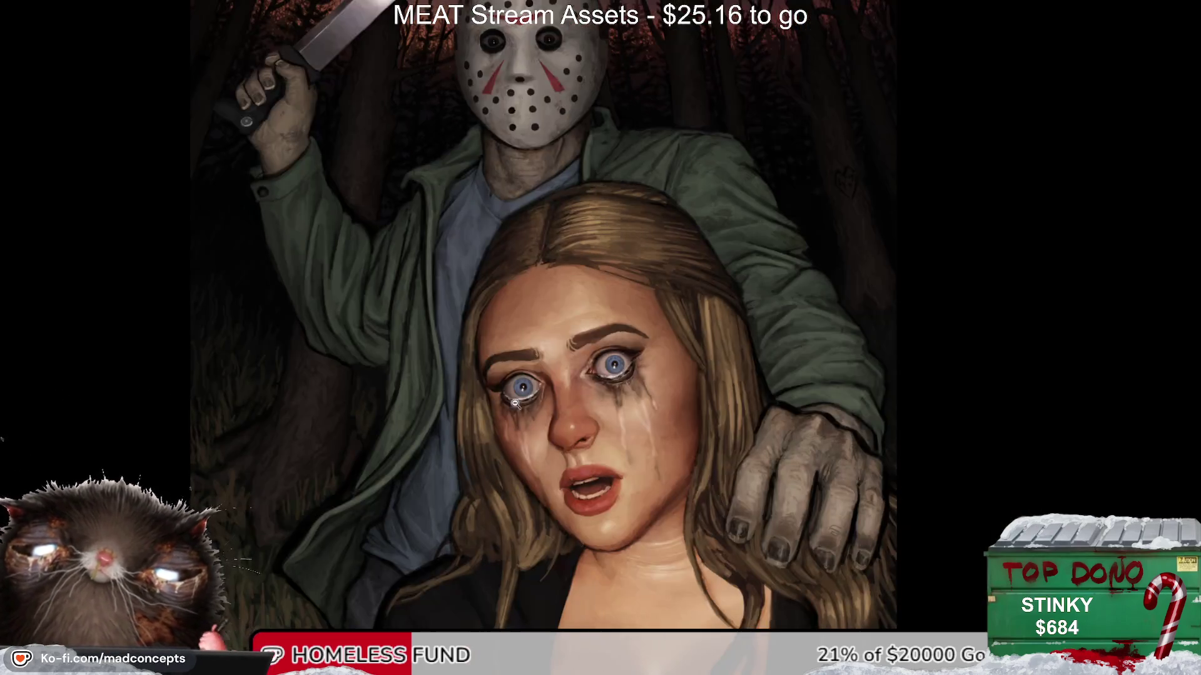
{"action": "mouse_move", "coordinate": [513, 488]}
{"action": "left_mouse_down"}
{"action": "mouse_move", "coordinate": [559, 453]}
{"action": "mouse_move", "coordinate": [588, 335]}
{"action": "left_mouse_up"}
{"action": "key", "text": "m"}
{"action": "scroll", "coordinate": [527, 409], "scroll_direction": "up", "scroll_amount": 2}
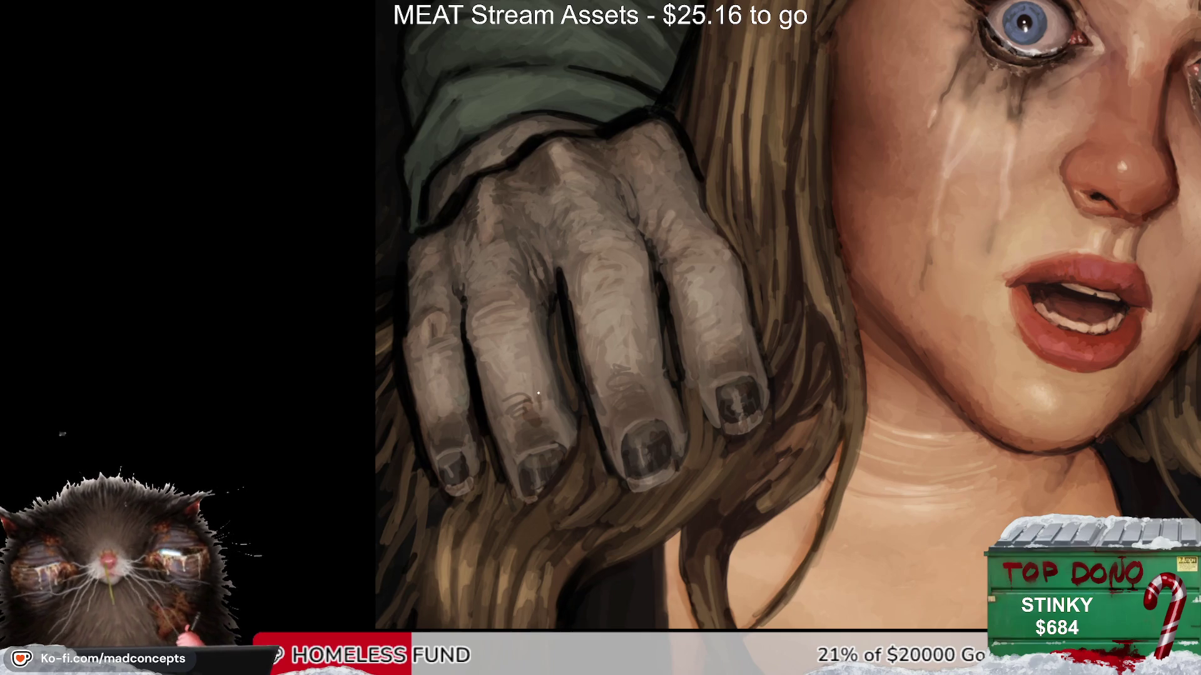
{"action": "left_click_drag", "start_coordinate": [533, 367], "coordinate": [551, 424]}
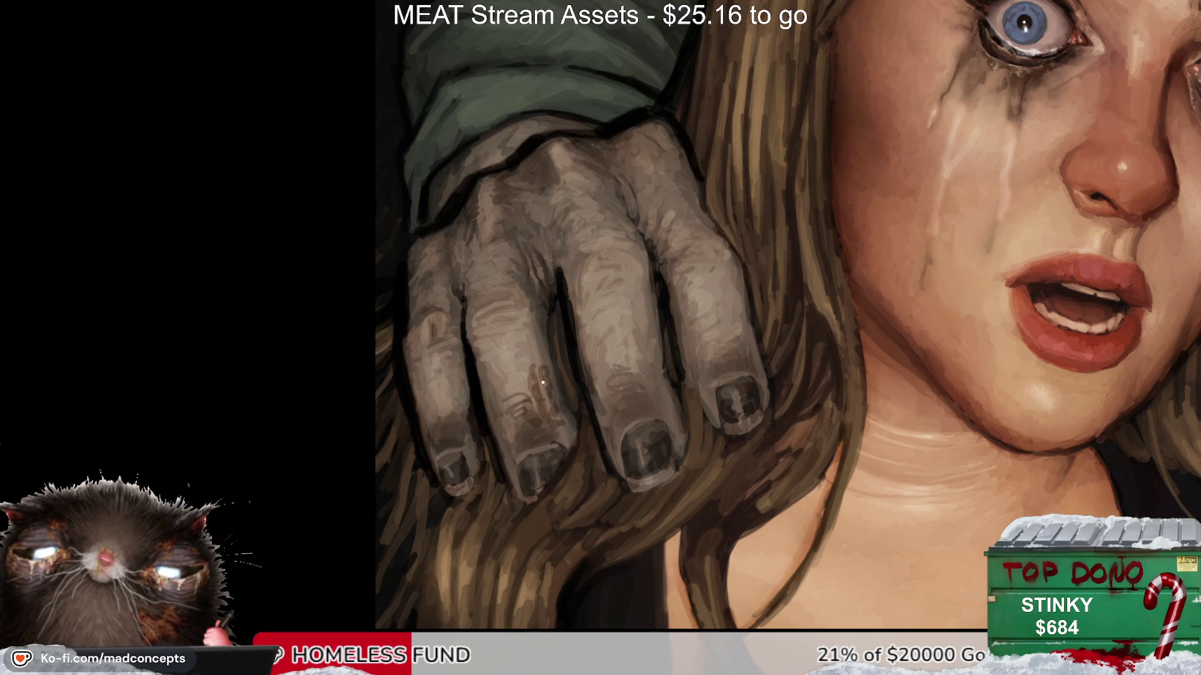
{"action": "key", "text": "ctrl+z"}
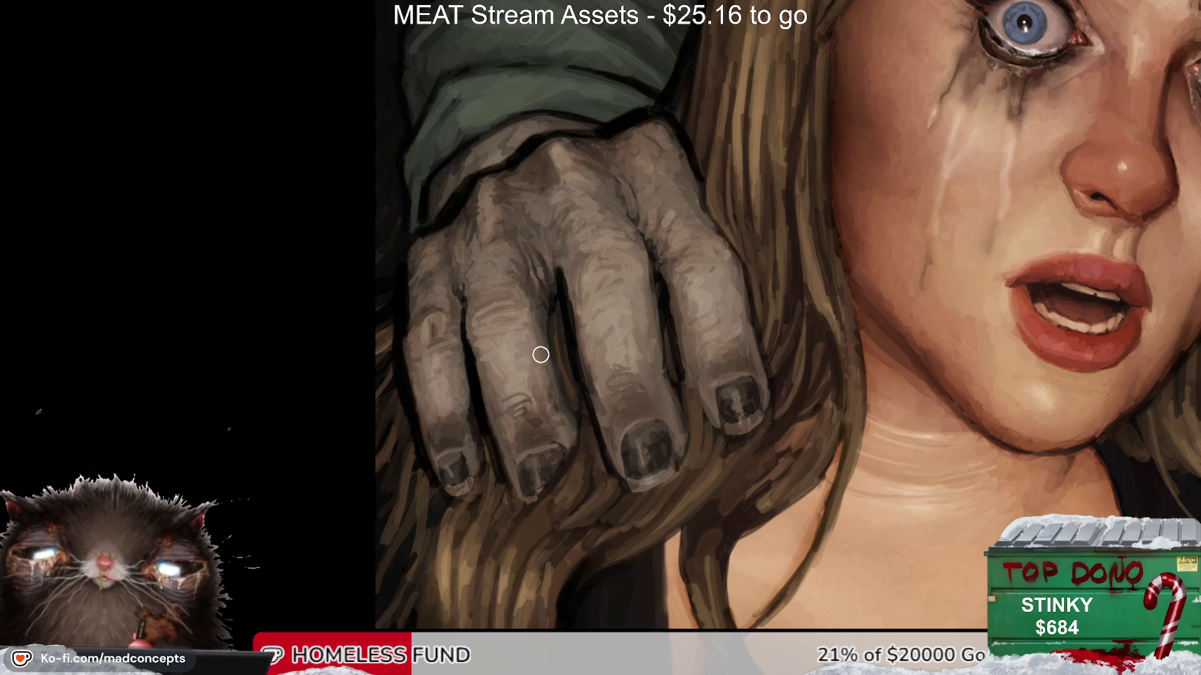
Step: Rotate and tilt the view, then straighten it to fit the painting's height
{"action": "left_click_drag", "start_coordinate": [527, 501], "coordinate": [477, 431]}
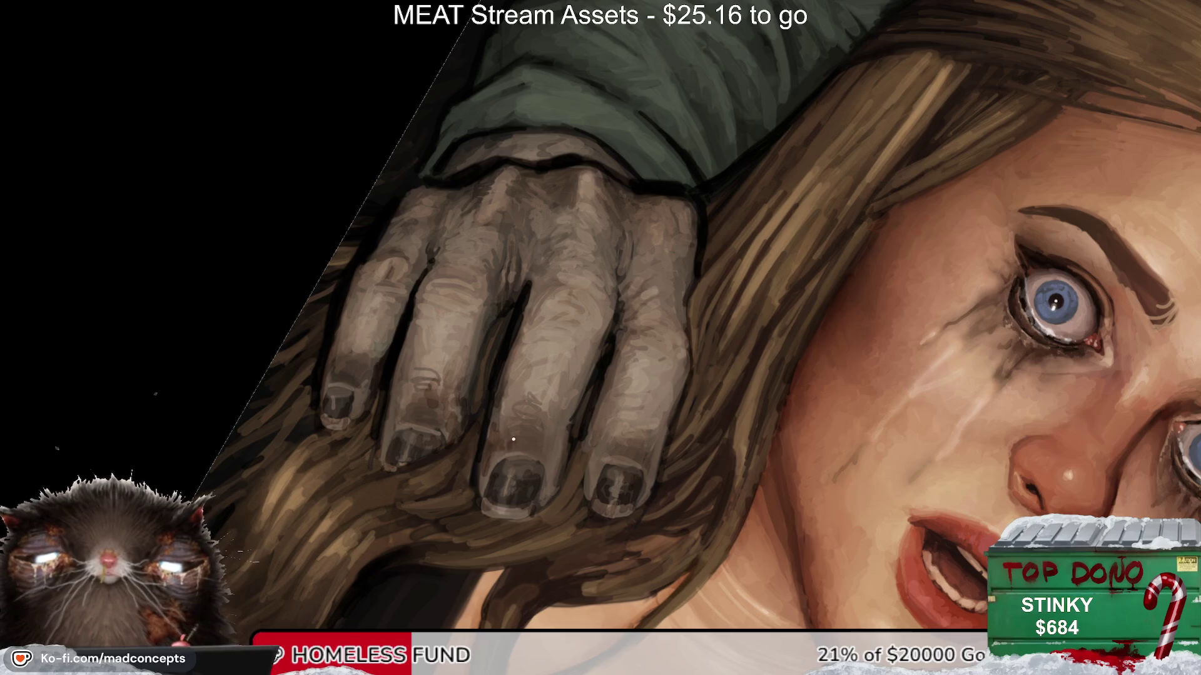
{"action": "key", "text": "6"}
{"action": "scroll", "coordinate": [517, 395], "scroll_direction": "down", "scroll_amount": 1}
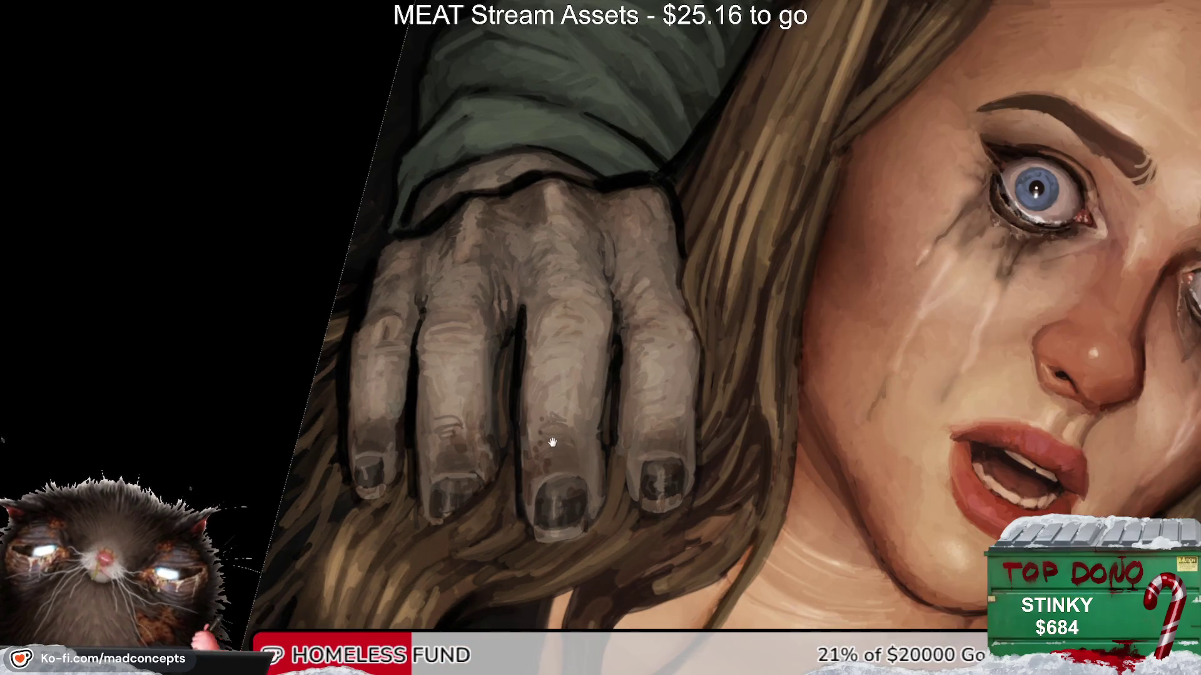
{"action": "scroll", "coordinate": [549, 437], "scroll_direction": "up", "scroll_amount": 2}
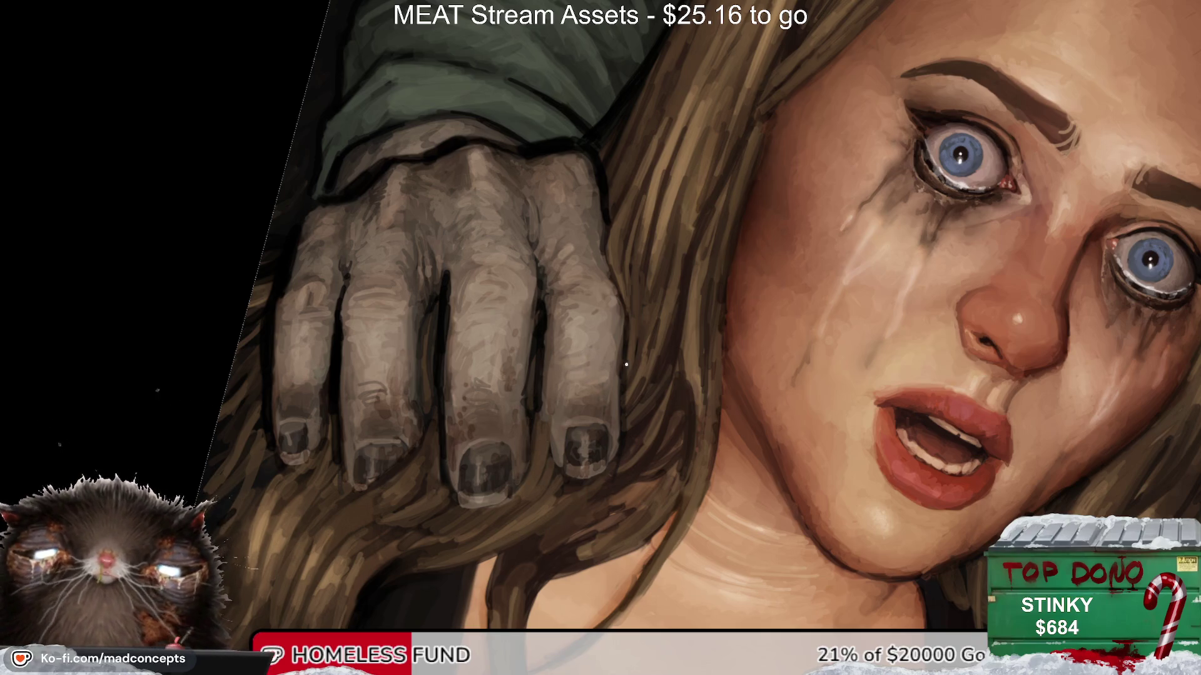
{"action": "left_click_drag", "start_coordinate": [681, 209], "coordinate": [666, 239]}
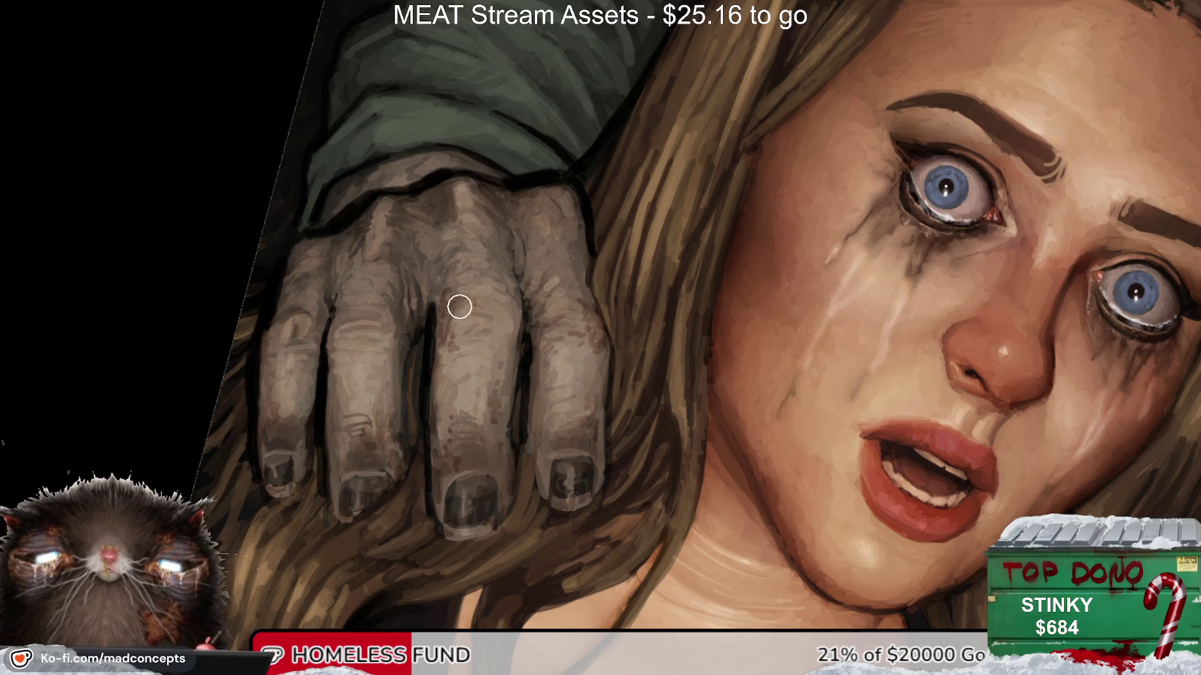
{"action": "scroll", "coordinate": [463, 413], "scroll_direction": "down", "scroll_amount": 5}
{"action": "key", "text": "ctrl+0"}
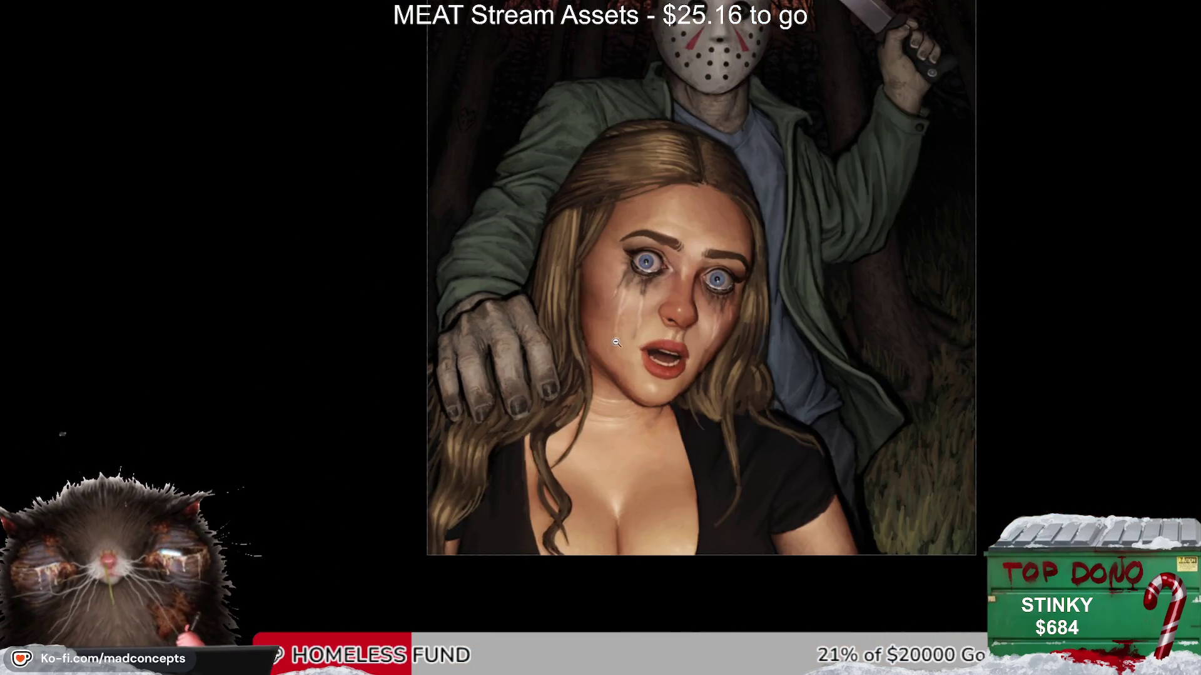
{"action": "scroll", "coordinate": [632, 294], "scroll_direction": "up", "scroll_amount": 3}
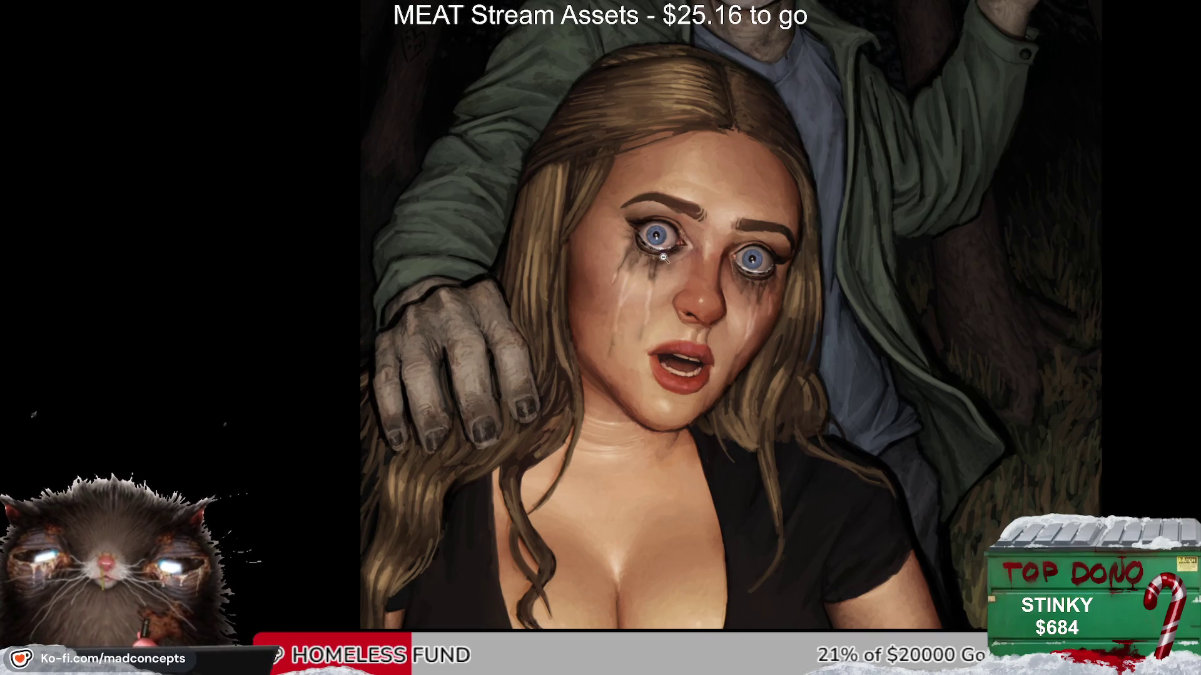
Step: Mirror the view across the face and jacket and return the rotation to upright
{"action": "scroll", "coordinate": [632, 294], "scroll_direction": "down", "scroll_amount": 1}
{"action": "key", "text": "m"}
{"action": "scroll", "coordinate": [698, 227], "scroll_direction": "up", "scroll_amount": 2}
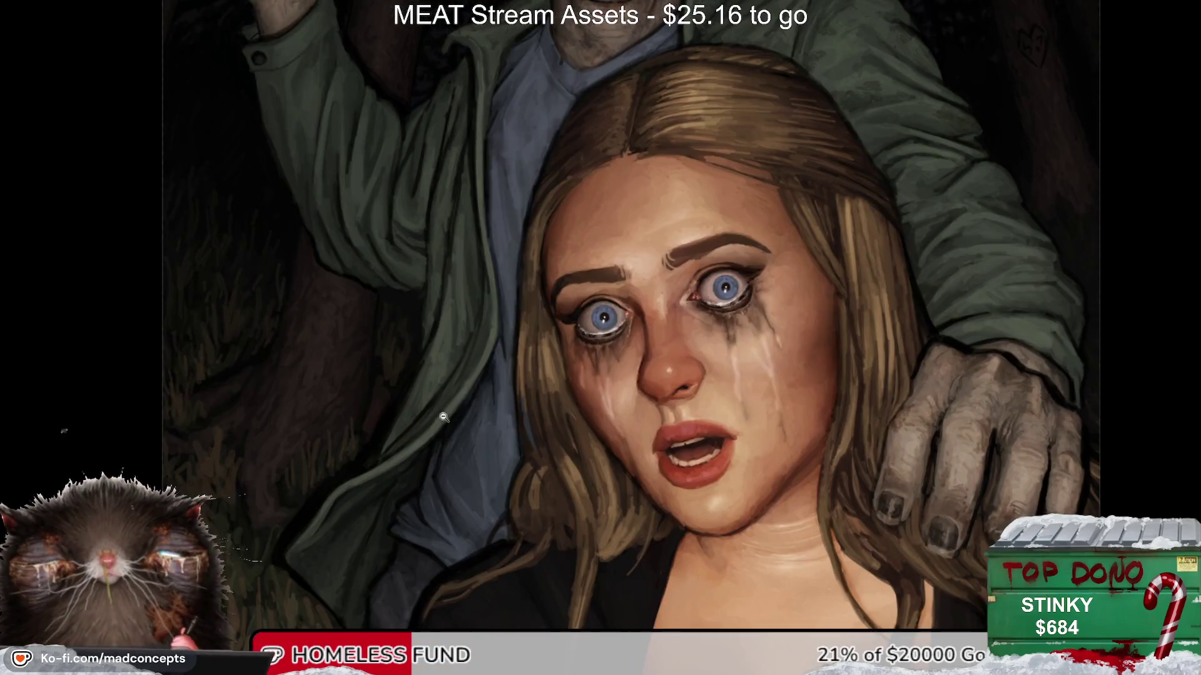
{"action": "scroll", "coordinate": [415, 398], "scroll_direction": "up", "scroll_amount": 2}
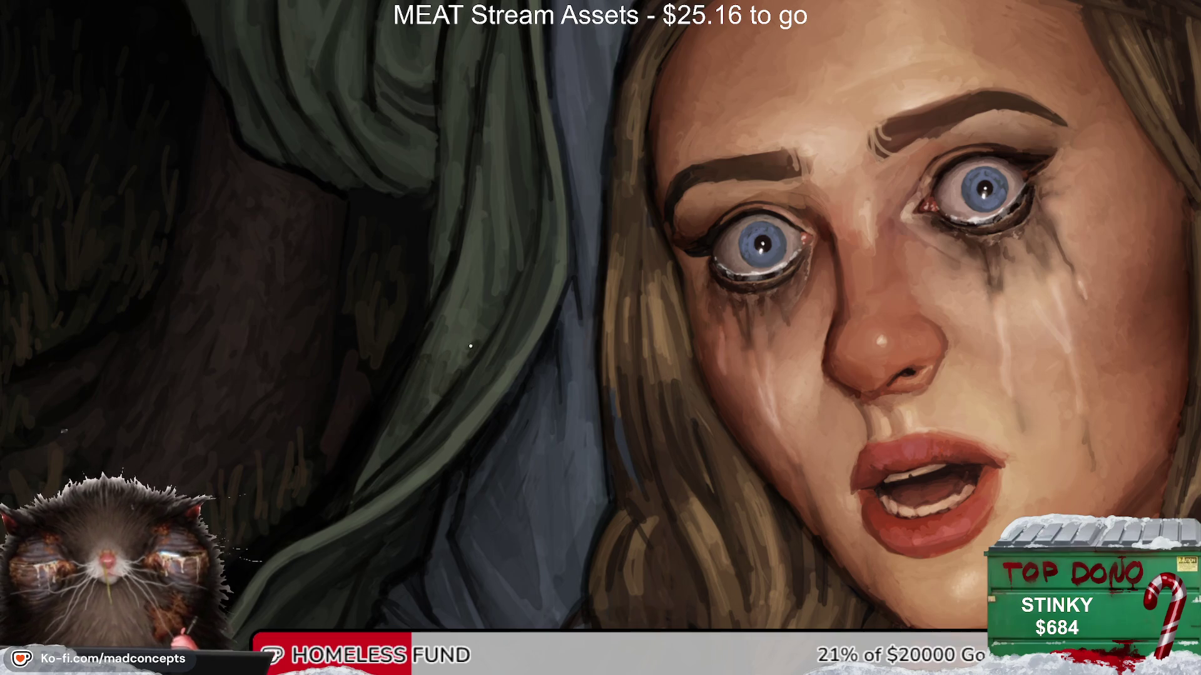
{"action": "left_click_drag", "start_coordinate": [470, 346], "coordinate": [436, 421]}
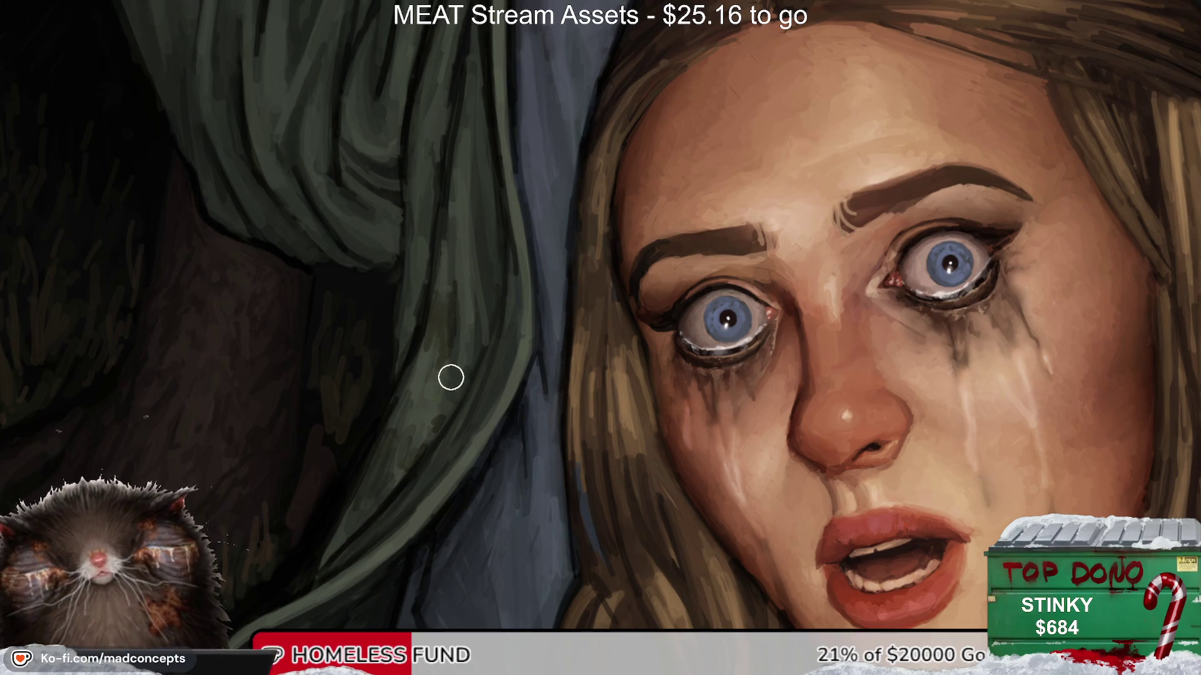
{"action": "scroll", "coordinate": [546, 321], "scroll_direction": "down", "scroll_amount": 3}
{"action": "scroll", "coordinate": [547, 322], "scroll_direction": "down", "scroll_amount": 2}
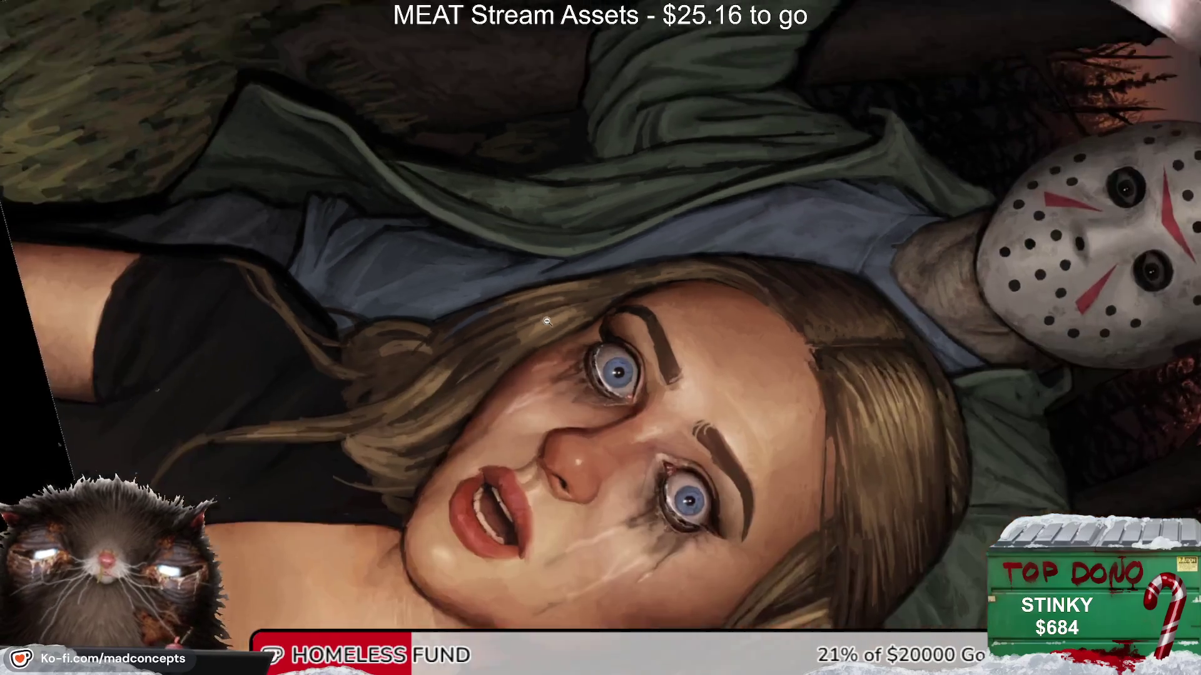
{"action": "scroll", "coordinate": [547, 322], "scroll_direction": "down", "scroll_amount": 1}
{"action": "key", "text": "5"}
{"action": "scroll", "coordinate": [490, 484], "scroll_direction": "up", "scroll_amount": 2}
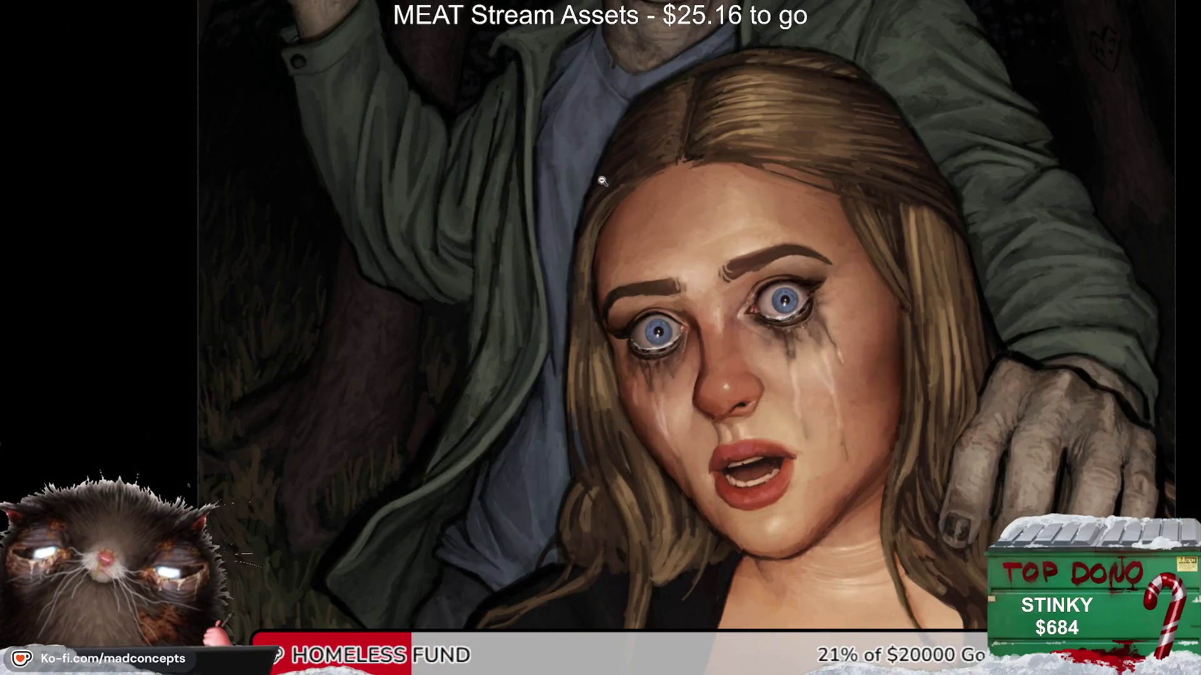
Step: Frame the masked figure and the raised sleeve, mirroring the view to check the drawing
{"action": "left_click_drag", "start_coordinate": [602, 180], "coordinate": [641, 251]}
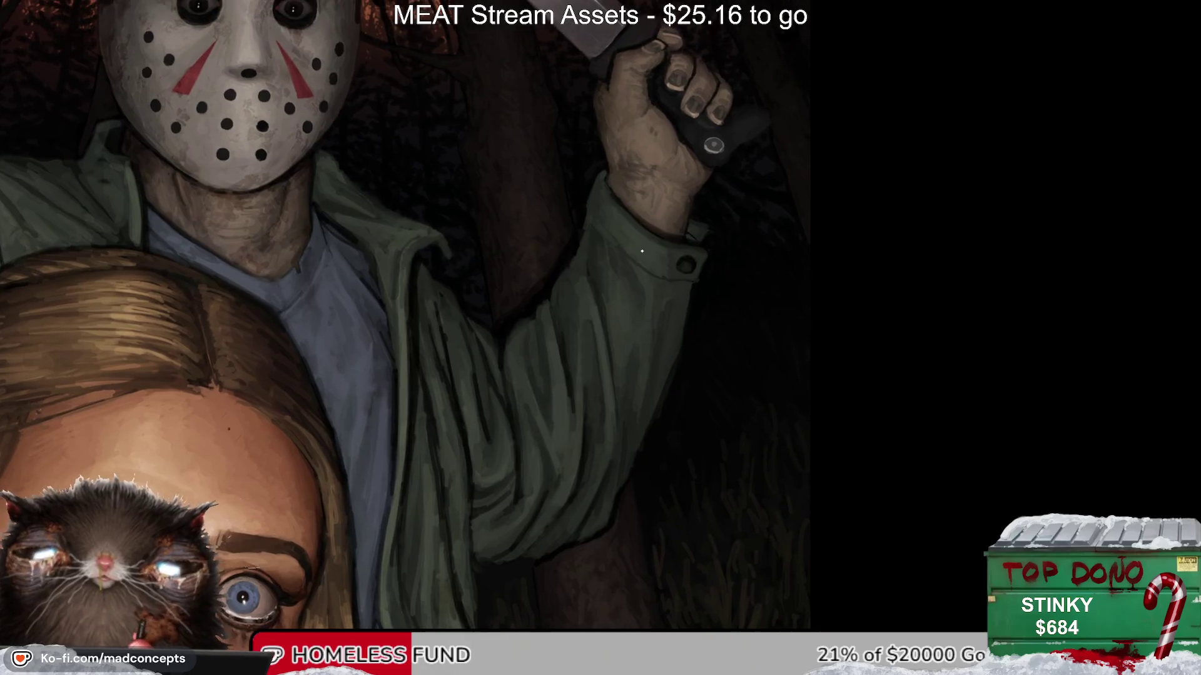
{"action": "key", "text": "m"}
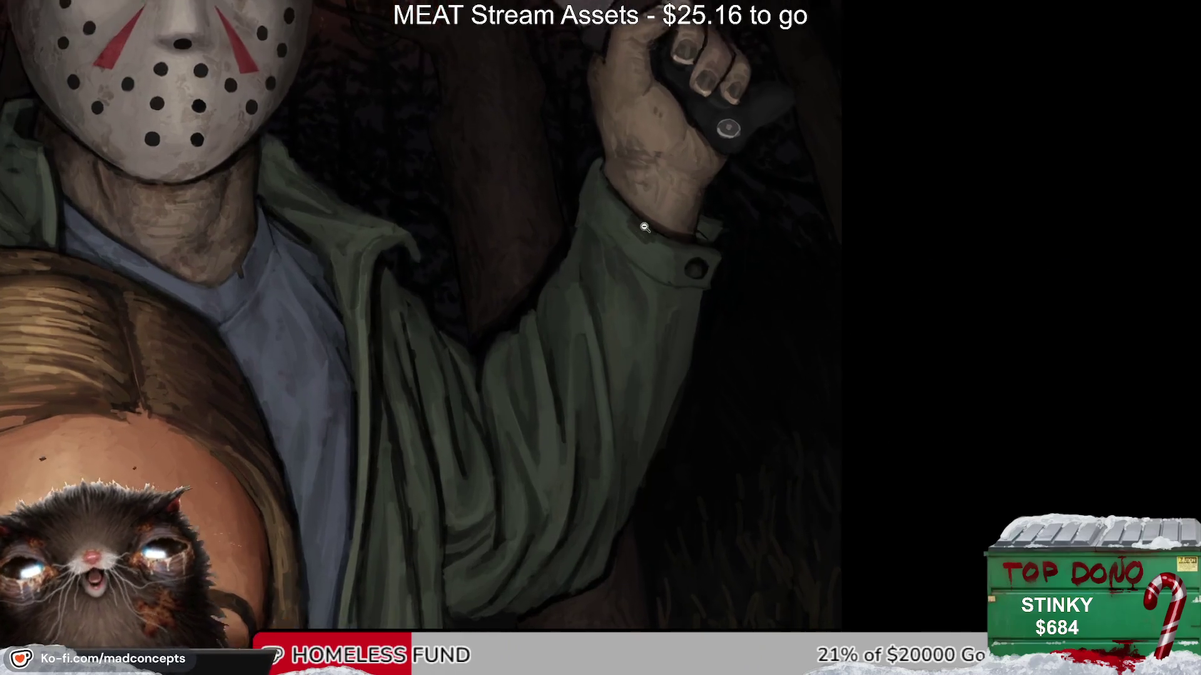
{"action": "left_click_drag", "start_coordinate": [649, 249], "coordinate": [553, 294]}
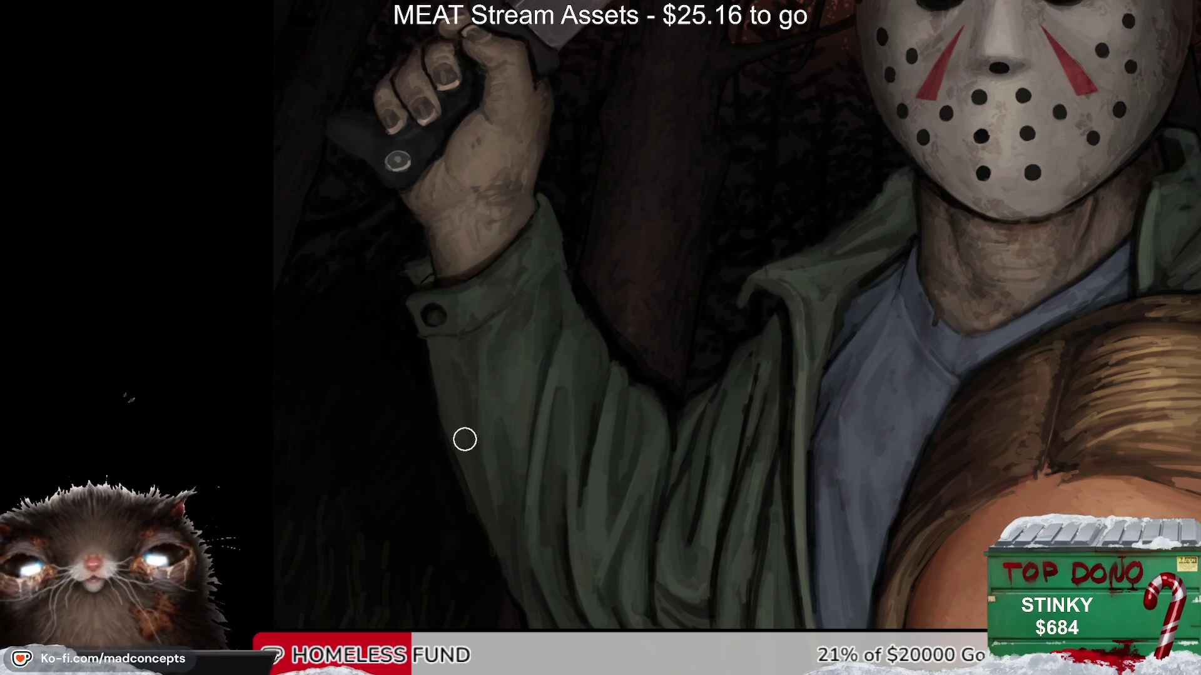
{"action": "key", "text": "m"}
{"action": "mouse_move", "coordinate": [656, 369]}
{"action": "left_mouse_down"}
{"action": "mouse_move", "coordinate": [505, 296]}
{"action": "mouse_move", "coordinate": [507, 347]}
{"action": "left_mouse_up"}
Step: Paint dark shading along the jacket sleeve fold, enlarge the brush, and mirror to check
{"action": "left_click_drag", "start_coordinate": [503, 373], "coordinate": [494, 307]}
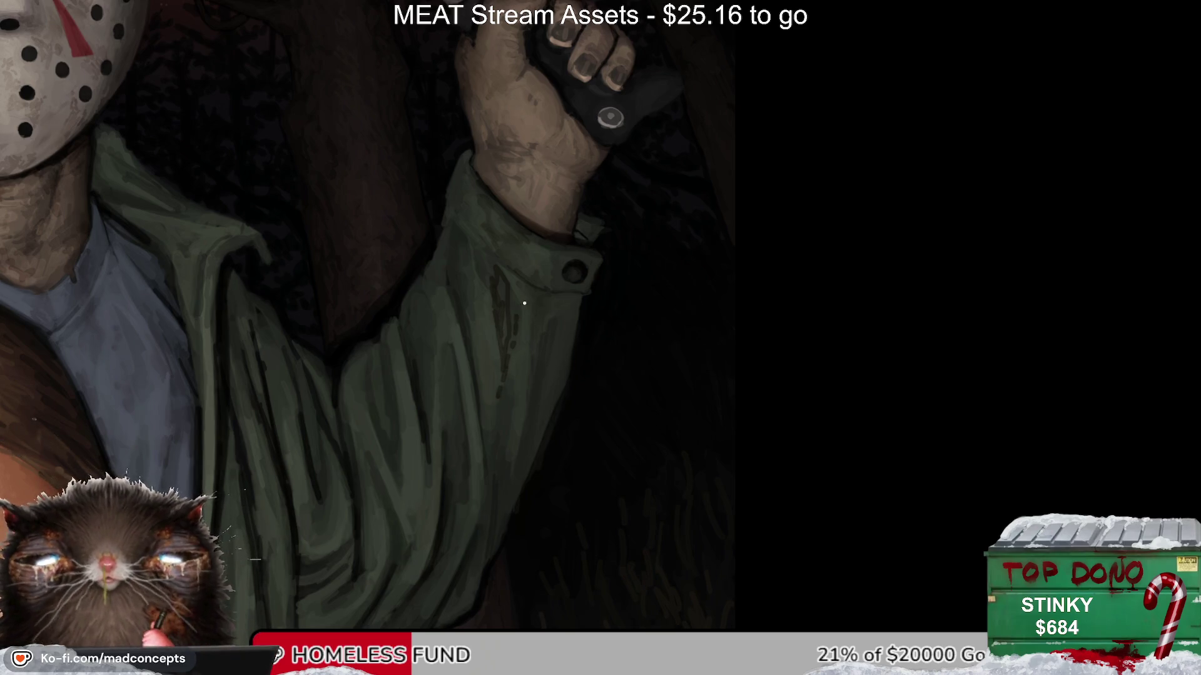
{"action": "mouse_move", "coordinate": [486, 347]}
{"action": "left_mouse_down"}
{"action": "mouse_move", "coordinate": [484, 403]}
{"action": "mouse_move", "coordinate": [477, 369]}
{"action": "left_mouse_up"}
{"action": "key", "text": "e"}
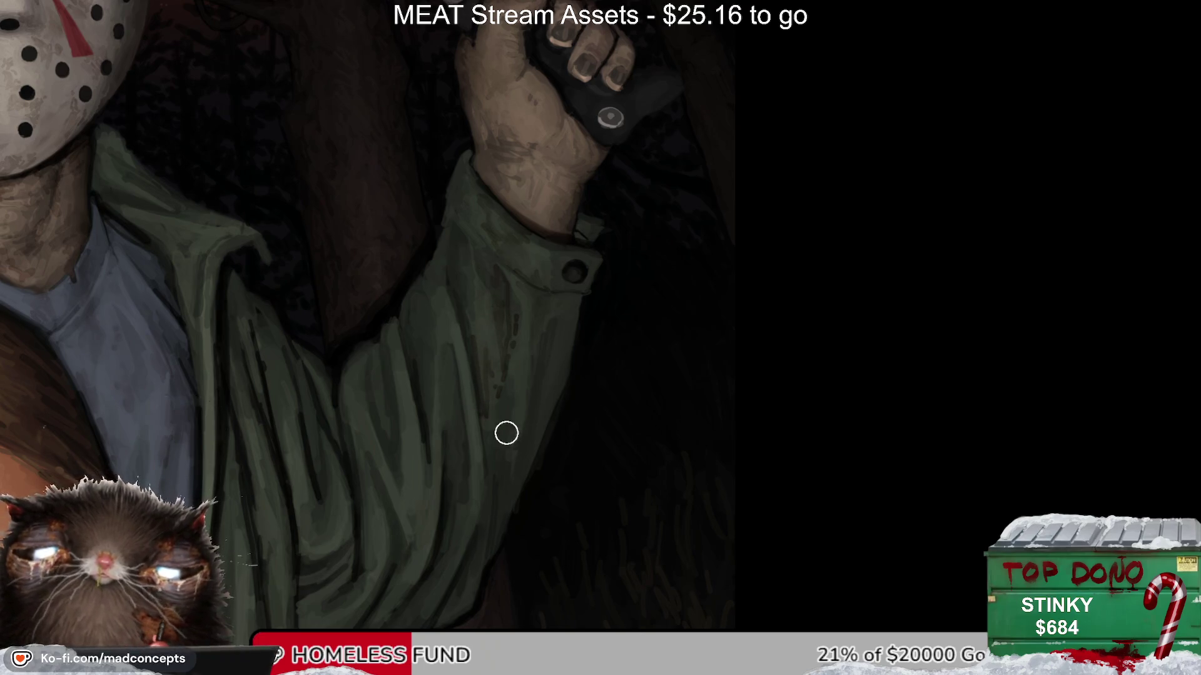
{"action": "key", "text": "m"}
{"action": "key", "text": "m"}
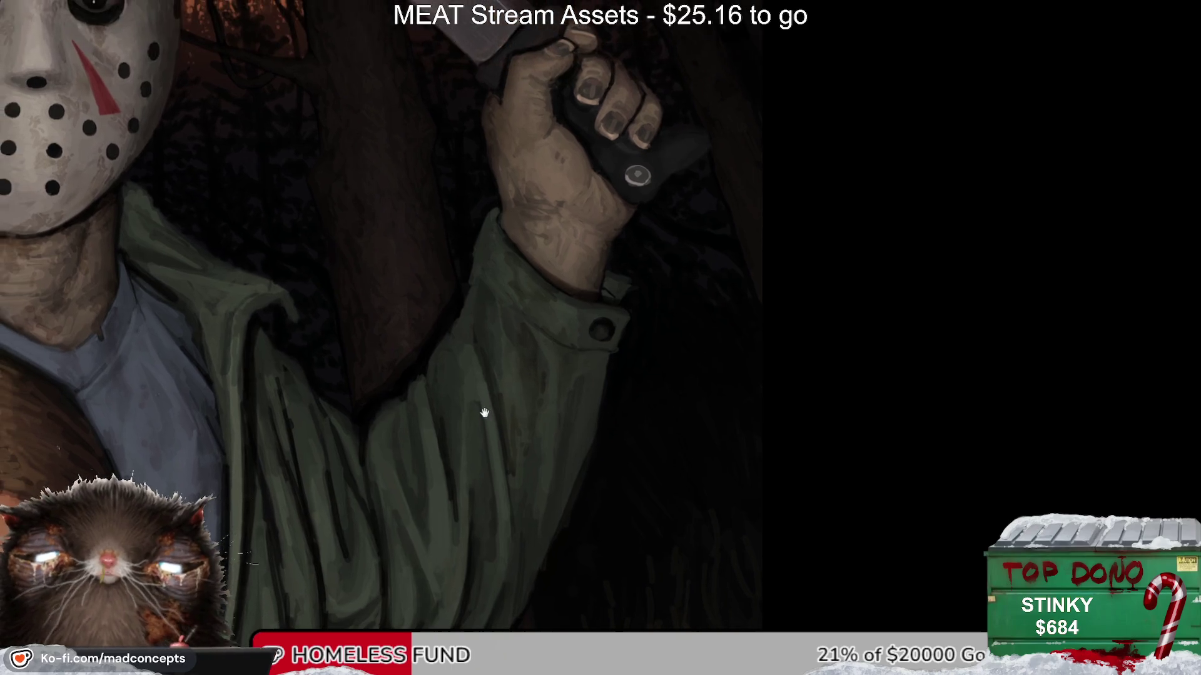
Step: Pan toward the sleeve and torso, zoom out, and flip the view to compare
{"action": "left_click_drag", "start_coordinate": [527, 145], "coordinate": [557, 205]}
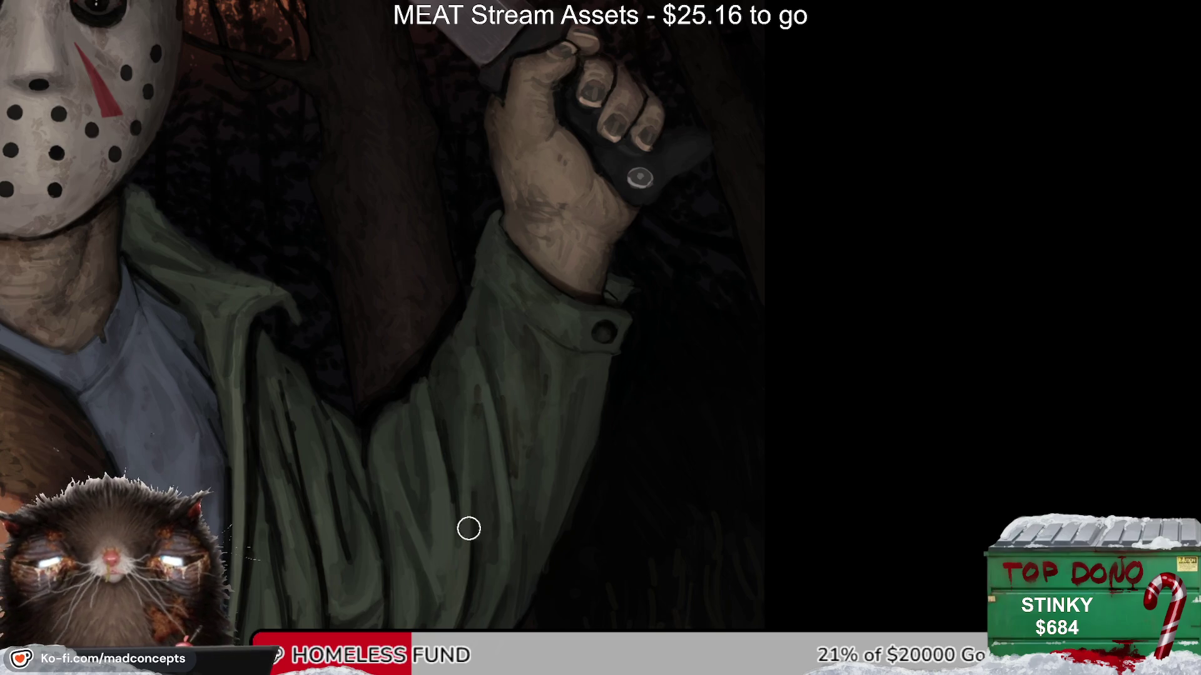
{"action": "key", "text": "m"}
{"action": "key", "text": "m"}
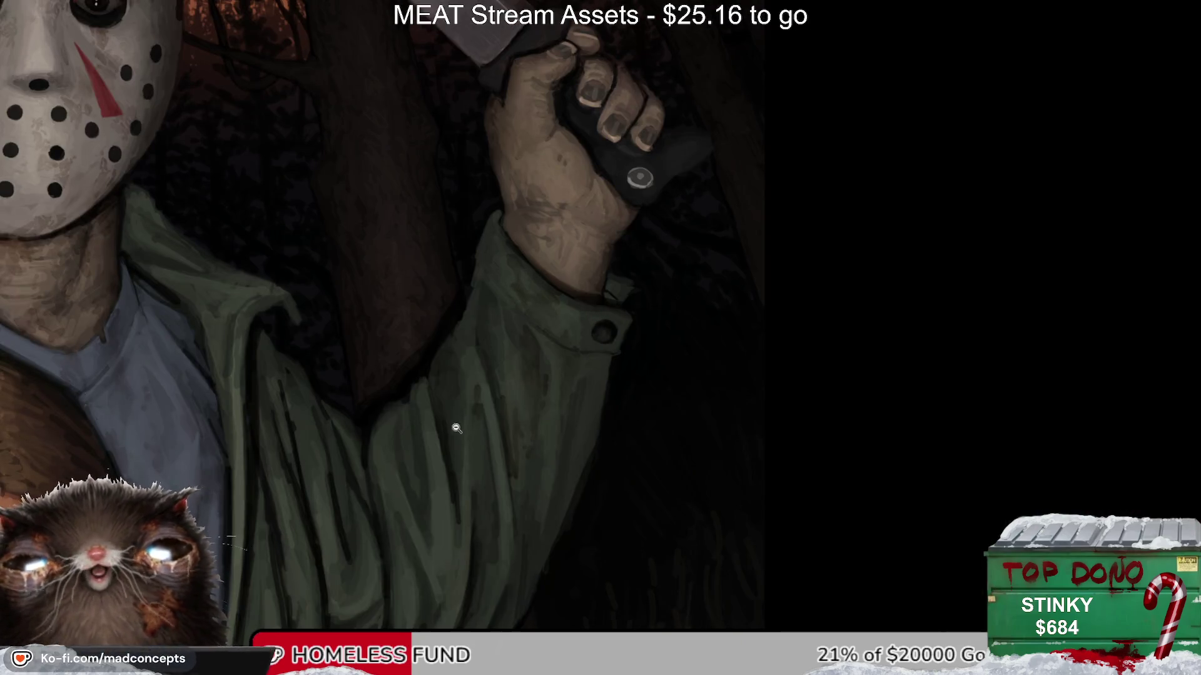
{"action": "left_click", "coordinate": [385, 555]}
{"action": "key", "text": "m"}
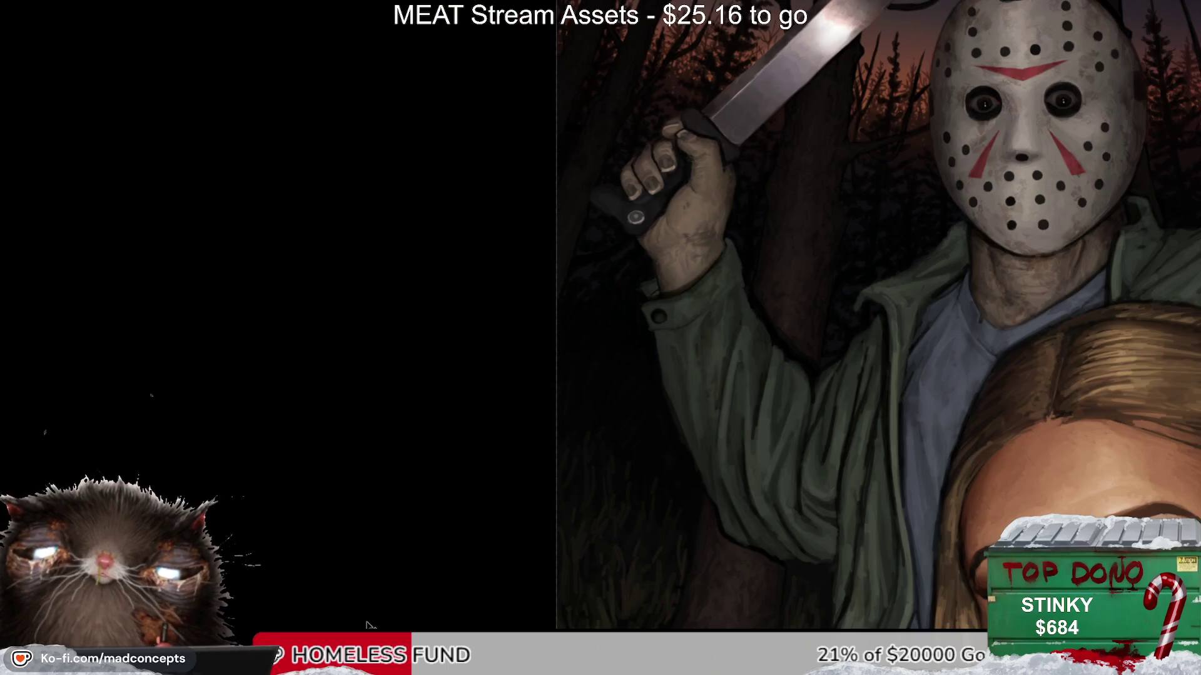
{"action": "key", "text": "m"}
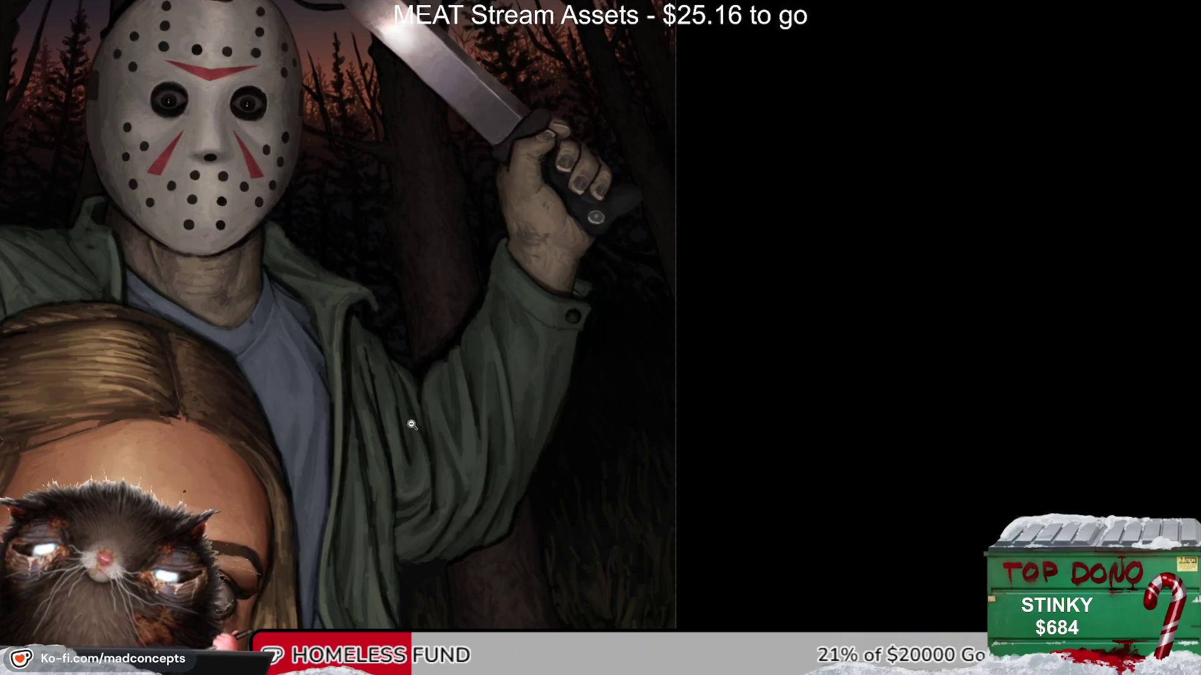
{"action": "left_click_drag", "start_coordinate": [407, 424], "coordinate": [727, 302]}
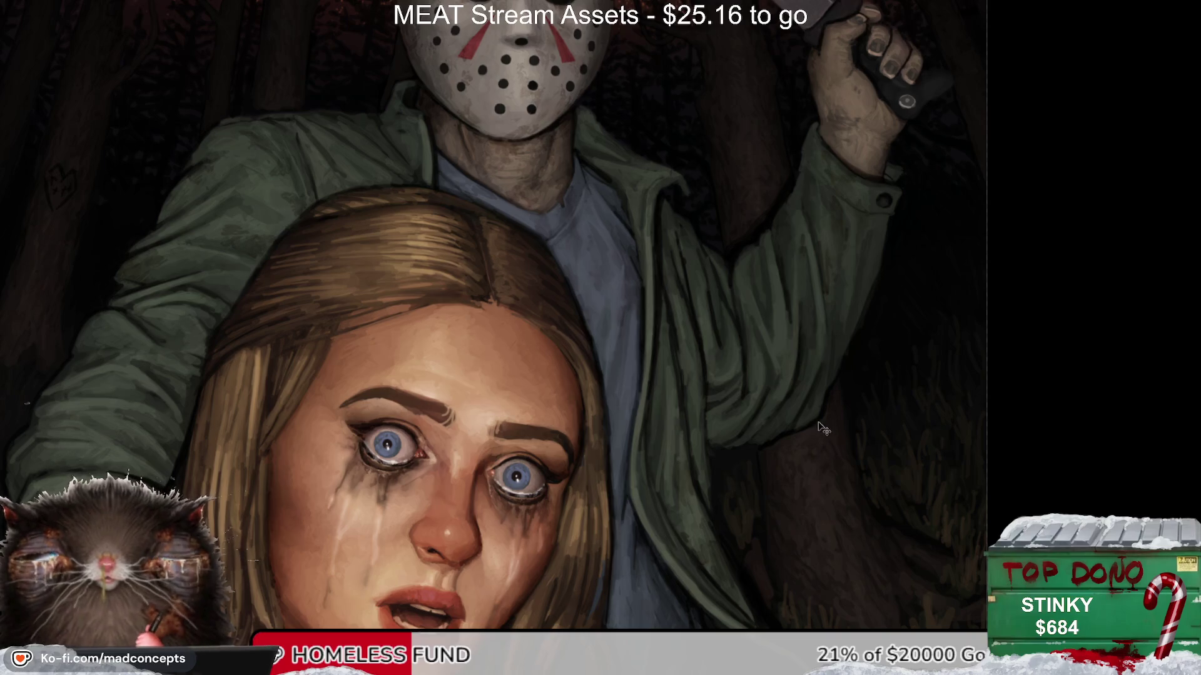
{"action": "key", "text": "h"}
{"action": "scroll", "coordinate": [317, 189], "scroll_direction": "up", "scroll_amount": 3}
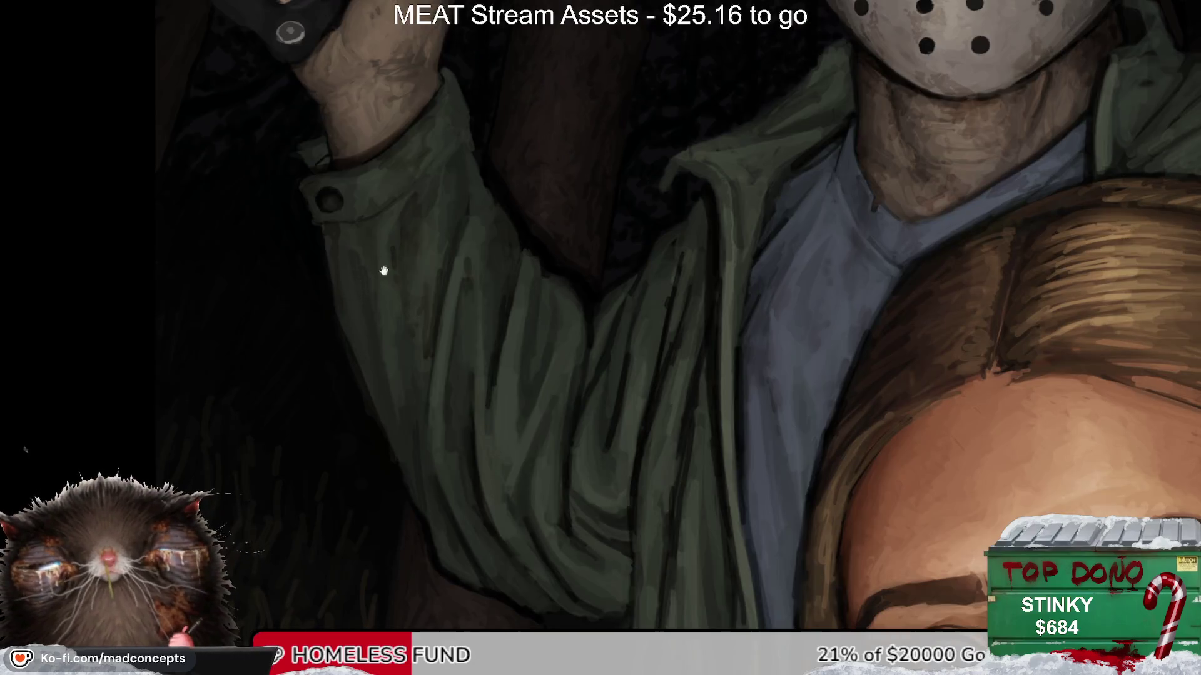
{"action": "left_click_drag", "start_coordinate": [383, 268], "coordinate": [311, 283]}
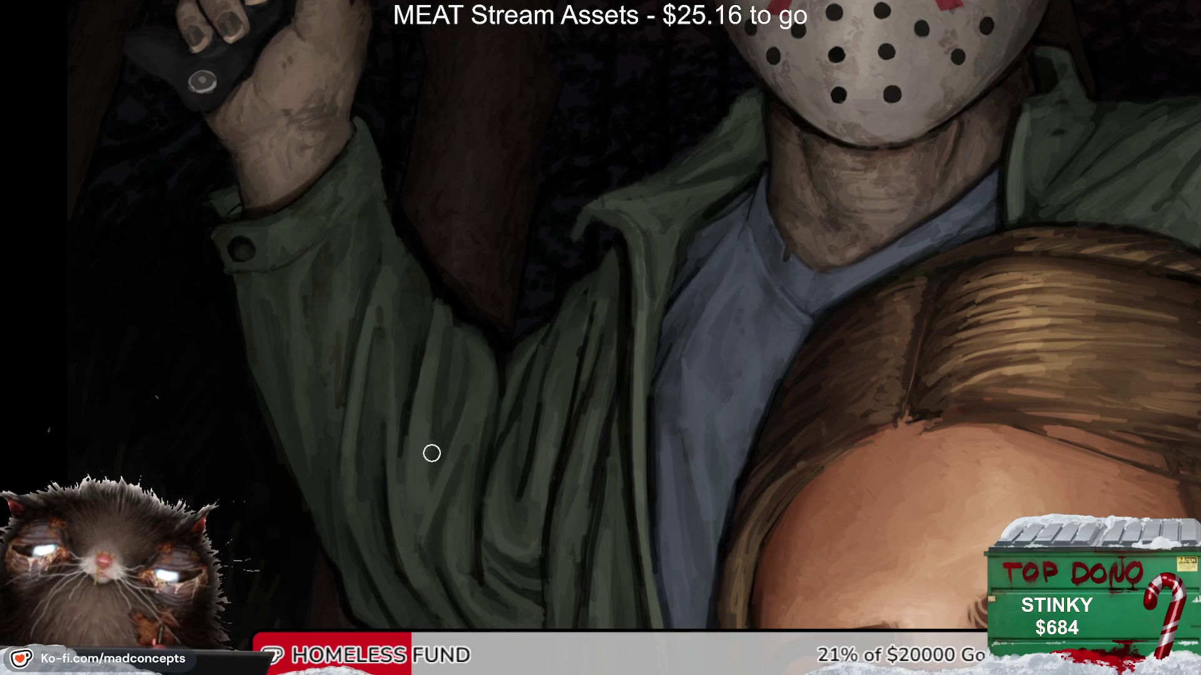
{"action": "left_click_drag", "start_coordinate": [445, 463], "coordinate": [469, 388]}
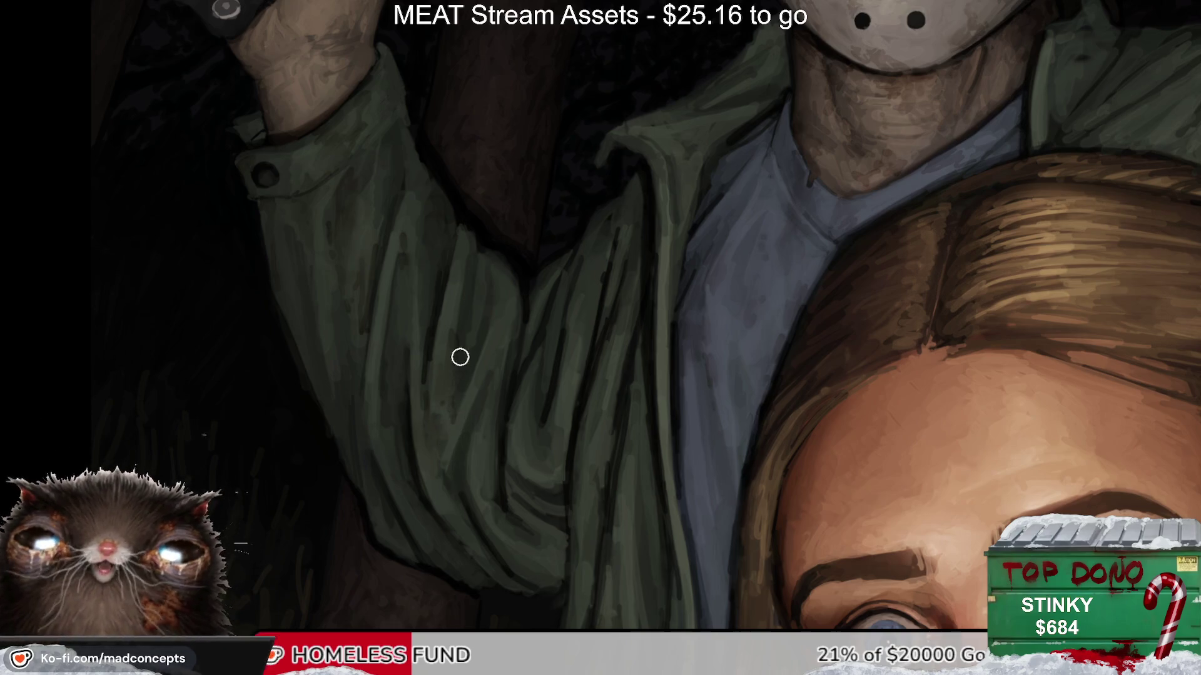
{"action": "key", "text": "m"}
{"action": "scroll", "coordinate": [654, 346], "scroll_direction": "down", "scroll_amount": 1}
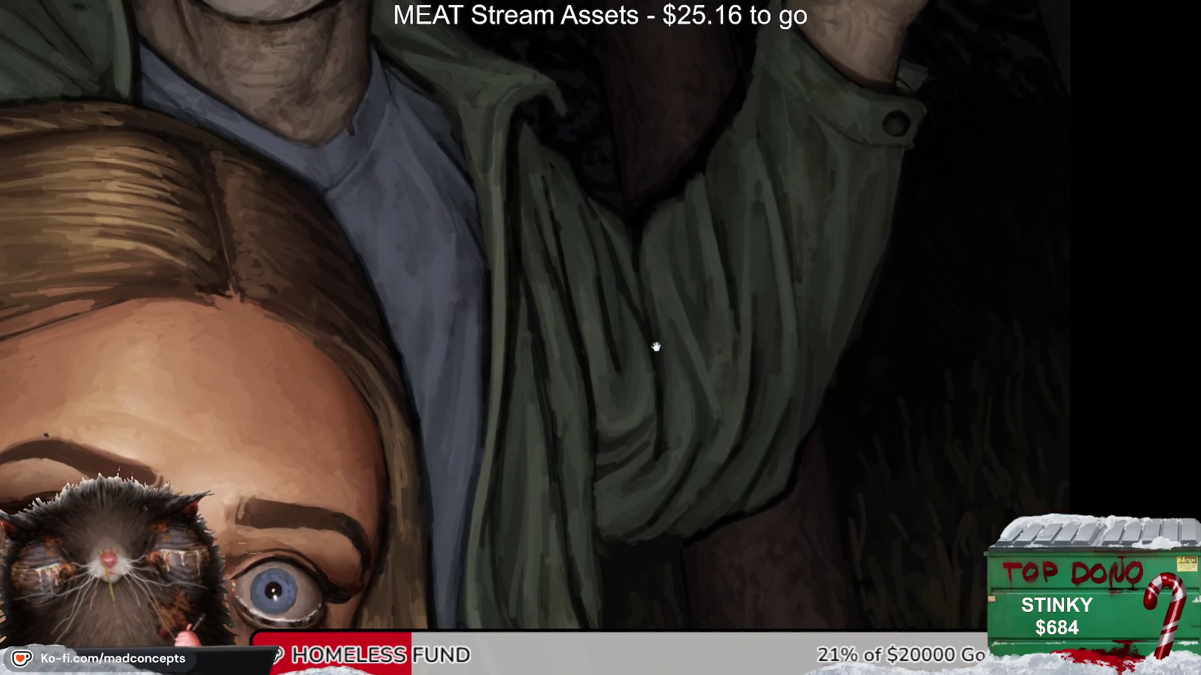
{"action": "key", "text": "m"}
{"action": "scroll", "coordinate": [721, 352], "scroll_direction": "down", "scroll_amount": 1}
{"action": "scroll", "coordinate": [511, 413], "scroll_direction": "up", "scroll_amount": 1}
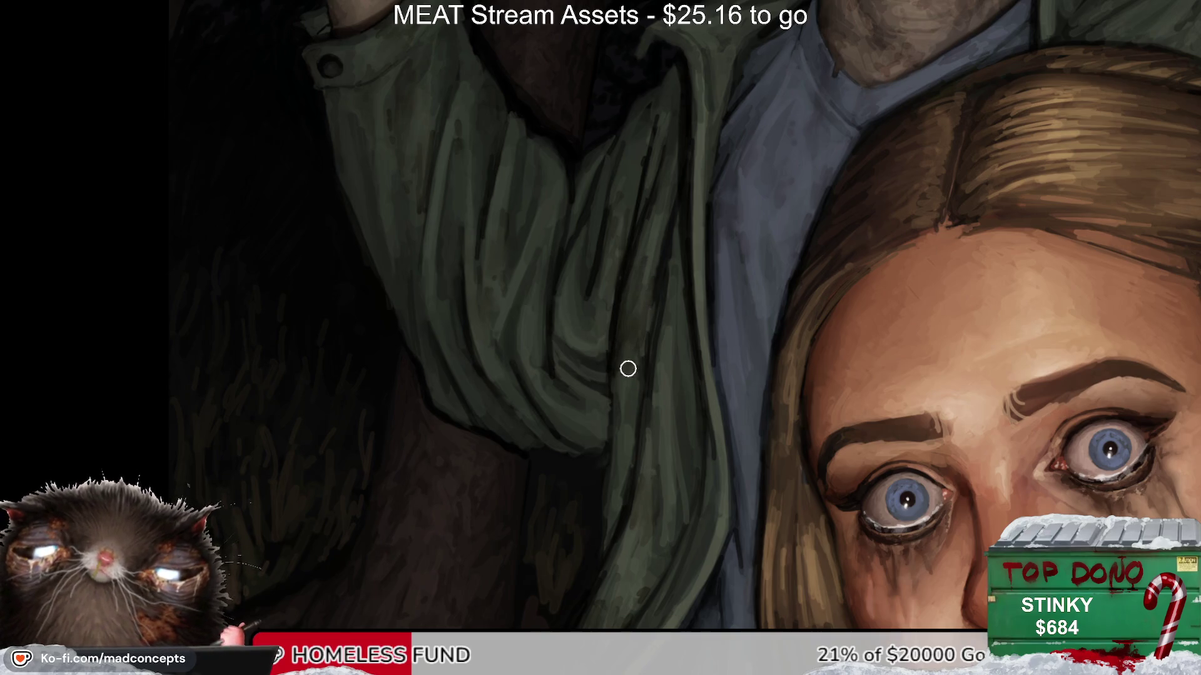
{"action": "mouse_move", "coordinate": [536, 429]}
{"action": "left_mouse_down"}
{"action": "mouse_move", "coordinate": [549, 476]}
{"action": "mouse_move", "coordinate": [576, 388]}
{"action": "left_mouse_up"}
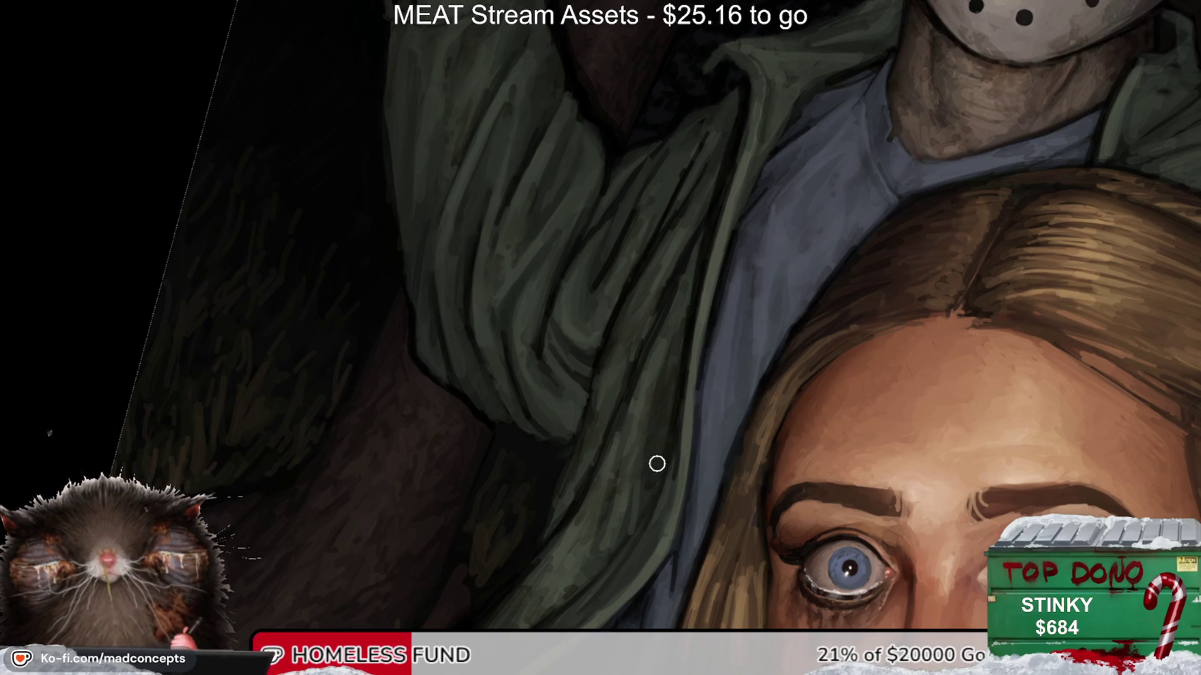
{"action": "scroll", "coordinate": [657, 463], "scroll_direction": "down", "scroll_amount": 5}
{"action": "scroll", "coordinate": [546, 375], "scroll_direction": "up", "scroll_amount": 3}
{"action": "scroll", "coordinate": [500, 357], "scroll_direction": "up", "scroll_amount": 3}
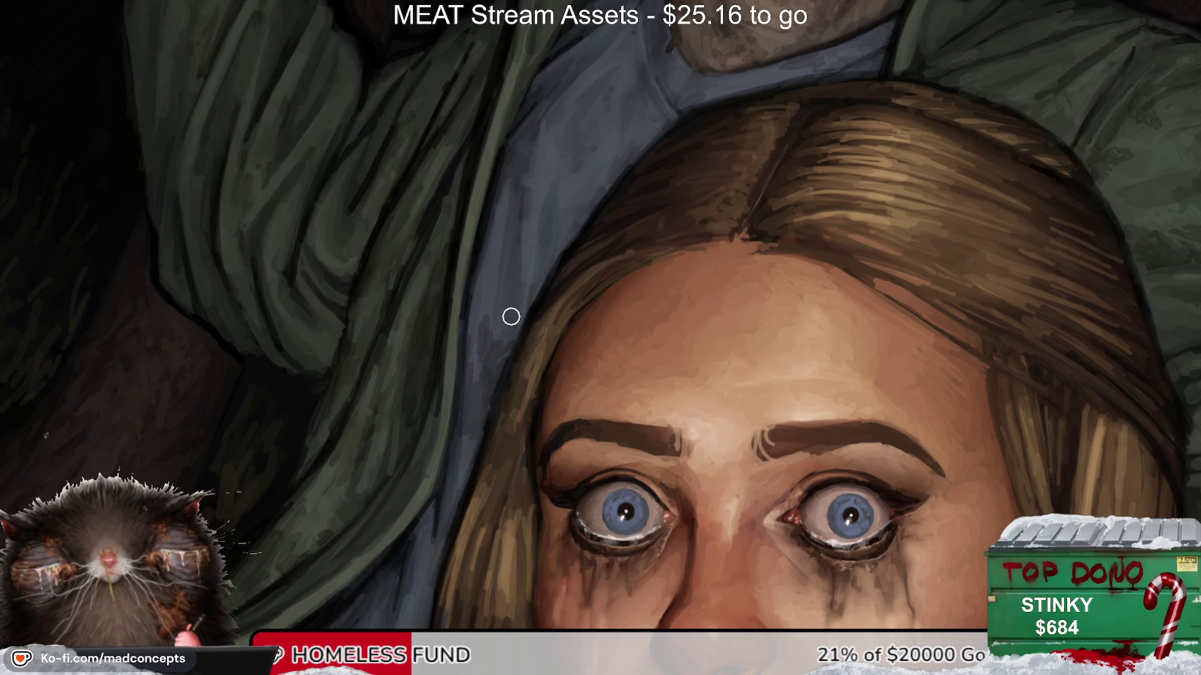
{"action": "scroll", "coordinate": [529, 343], "scroll_direction": "down", "scroll_amount": 1}
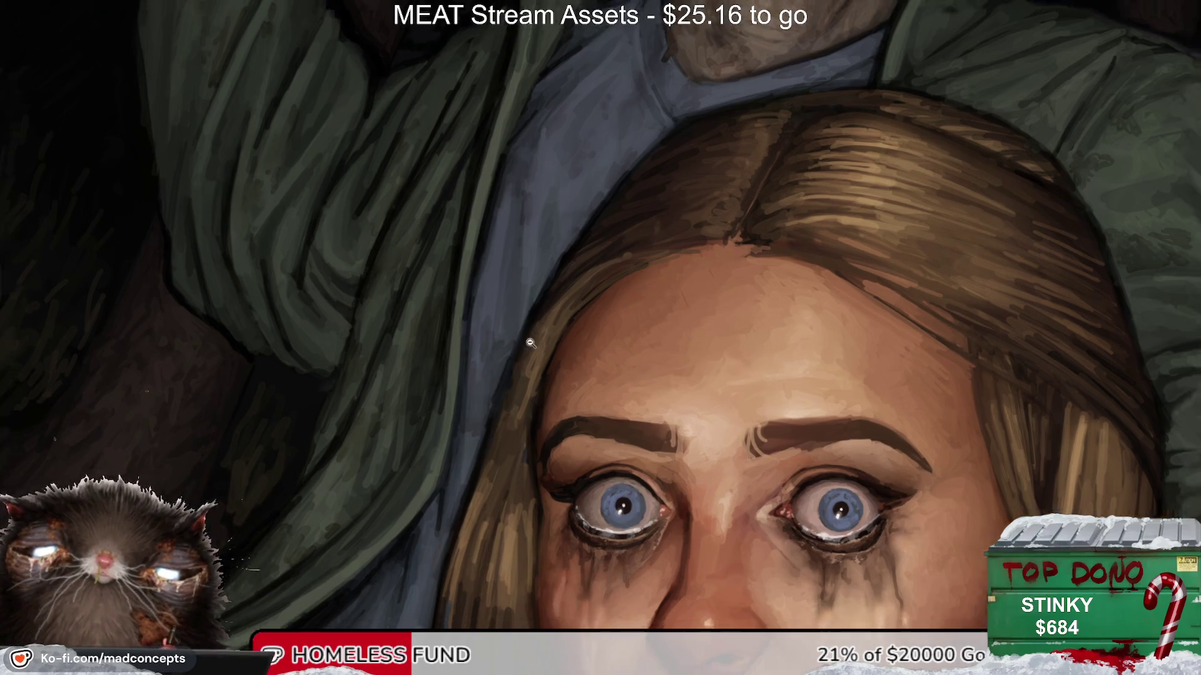
{"action": "scroll", "coordinate": [529, 342], "scroll_direction": "down", "scroll_amount": 2}
{"action": "mouse_move", "coordinate": [462, 397]}
{"action": "left_mouse_down"}
{"action": "mouse_move", "coordinate": [670, 398]}
{"action": "mouse_move", "coordinate": [526, 323]}
{"action": "left_mouse_up"}
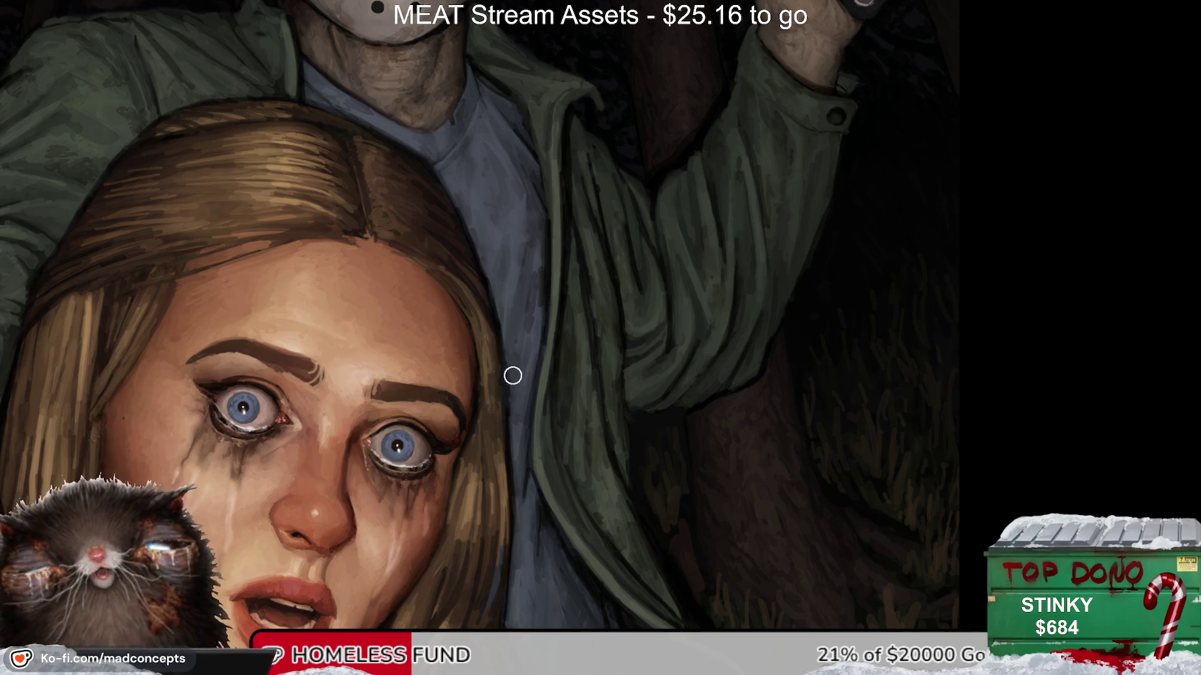
{"action": "key", "text": "m"}
{"action": "key", "text": "m"}
{"action": "key", "text": "ctrl+0"}
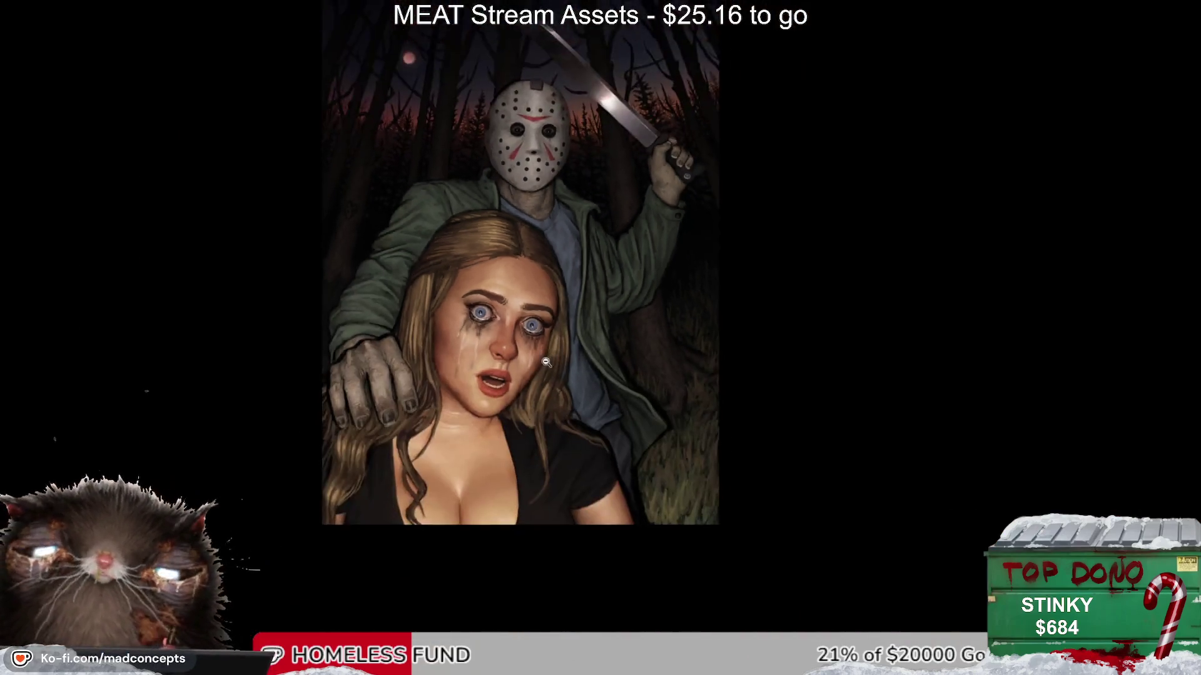
{"action": "key", "text": "ctrl+plus"}
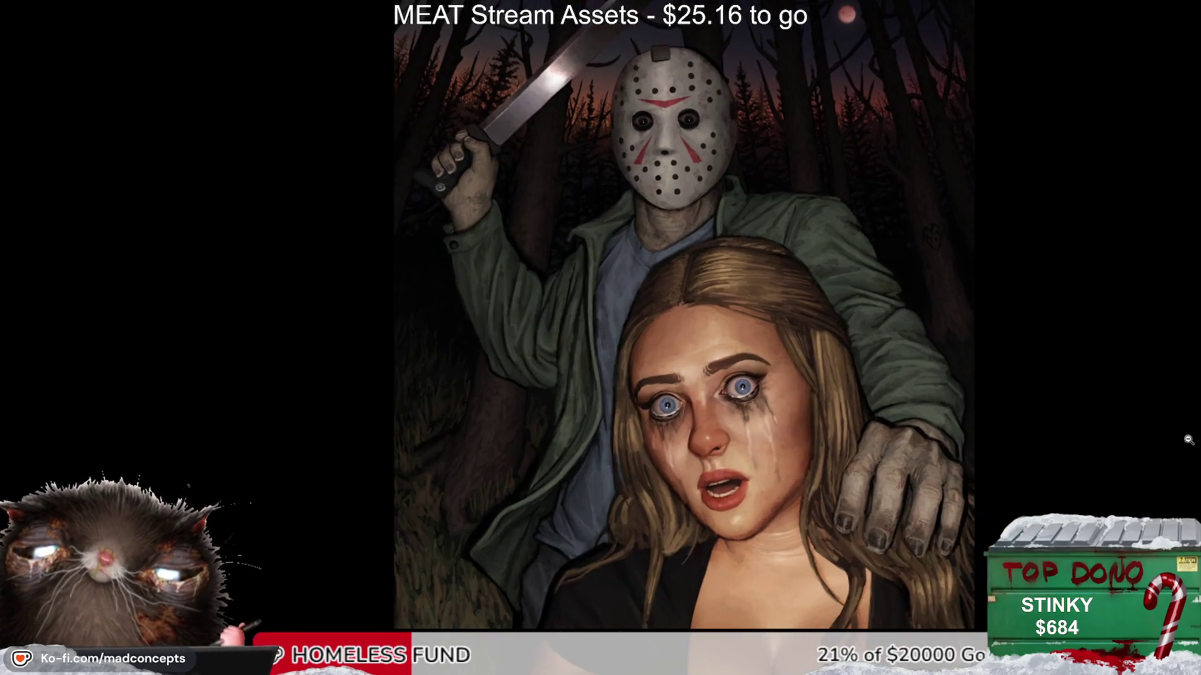
{"action": "key", "text": "ctrl+z"}
{"action": "key", "text": "ctrl+y"}
{"action": "key", "text": "ctrl+z"}
{"action": "key", "text": "ctrl+y"}
{"action": "key", "text": "ctrl+z"}
{"action": "key", "text": "ctrl+y"}
{"action": "key", "text": "ctrl+z"}
{"action": "key", "text": "ctrl+y"}
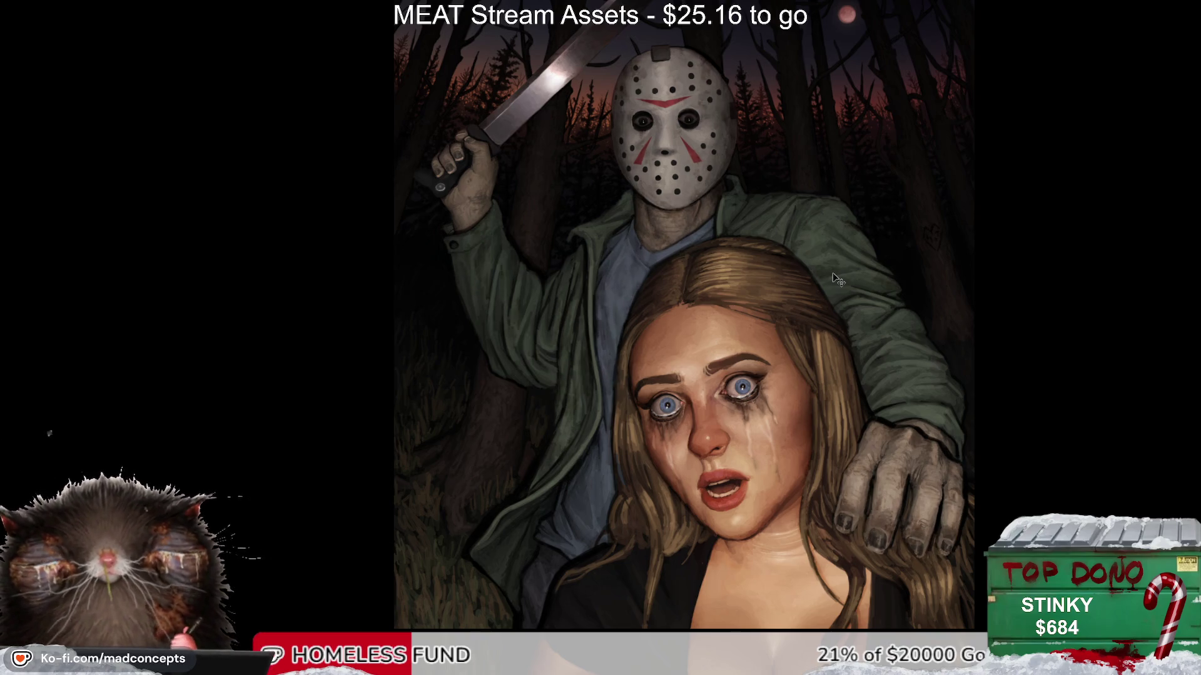
{"action": "key", "text": "ctrl+z"}
{"action": "key", "text": "ctrl+y"}
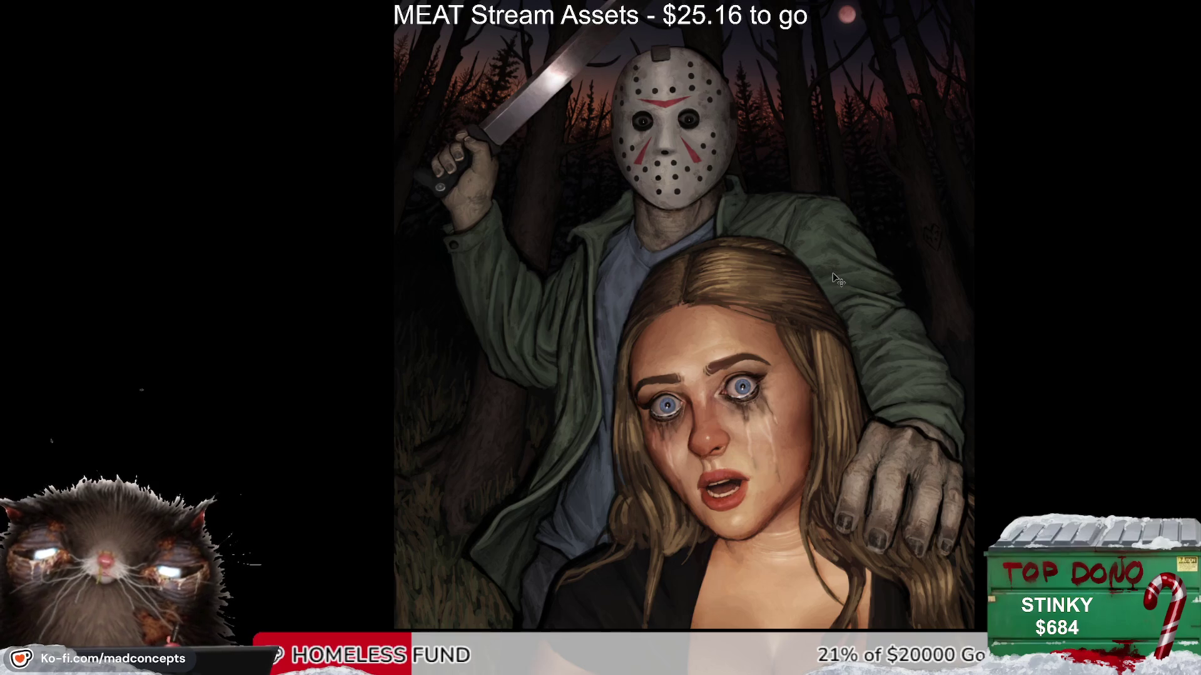
{"action": "key", "text": "ctrl+z"}
{"action": "key", "text": "ctrl+y"}
{"action": "key", "text": "ctrl+z"}
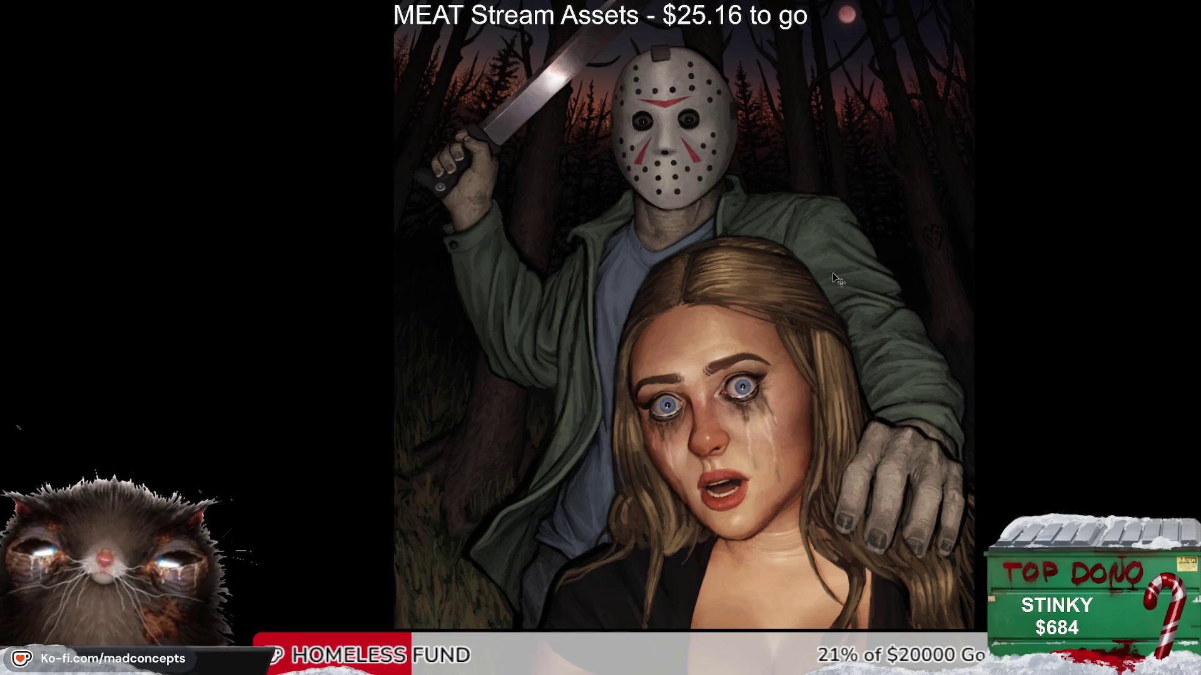
{"action": "key", "text": "ctrl+y"}
{"action": "key", "text": "ctrl+z"}
{"action": "scroll", "coordinate": [722, 303], "scroll_direction": "down", "scroll_amount": 1}
{"action": "key", "text": "ctrl+y"}
{"action": "key", "text": "ctrl+z"}
{"action": "key", "text": "ctrl+y"}
{"action": "key", "text": "ctrl+z"}
{"action": "key", "text": "ctrl+y"}
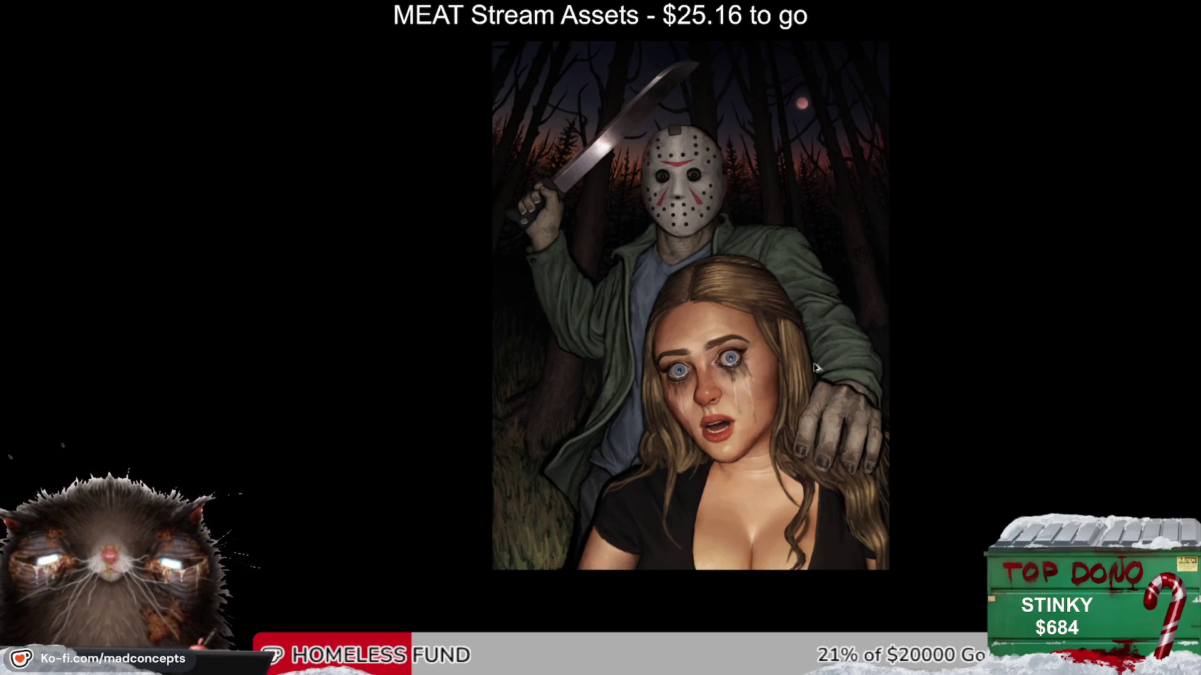
{"action": "scroll", "coordinate": [815, 361], "scroll_direction": "up", "scroll_amount": 1}
{"action": "key", "text": "ctrl+z"}
{"action": "key", "text": "ctrl+y"}
{"action": "key", "text": "ctrl+z"}
{"action": "key", "text": "ctrl+y"}
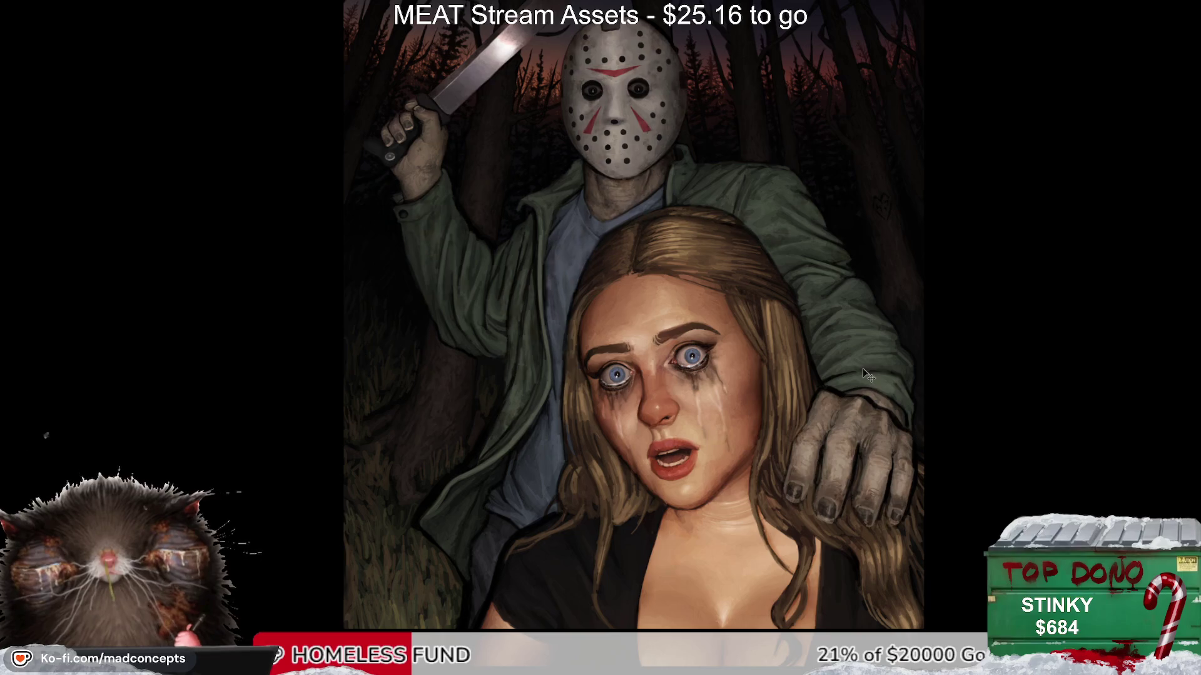
{"action": "key", "text": "ctrl+z"}
{"action": "key", "text": "ctrl+y"}
{"action": "key", "text": "ctrl+z"}
{"action": "key", "text": "ctrl+y"}
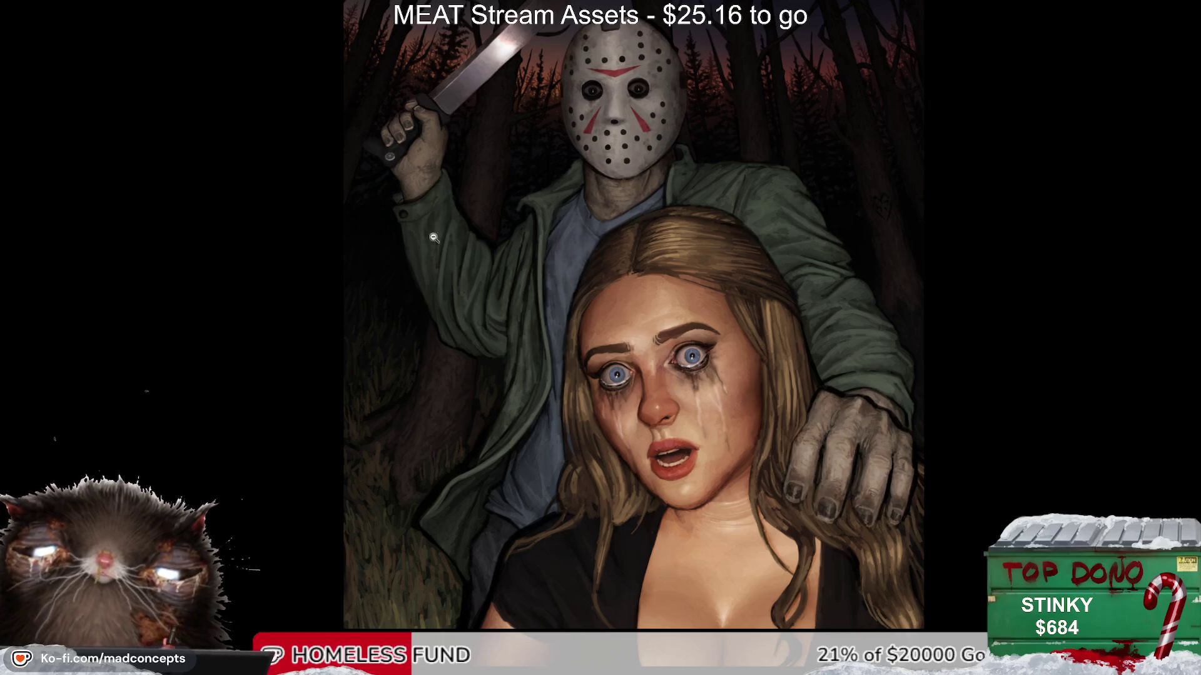
{"action": "scroll", "coordinate": [434, 237], "scroll_direction": "up", "scroll_amount": 3}
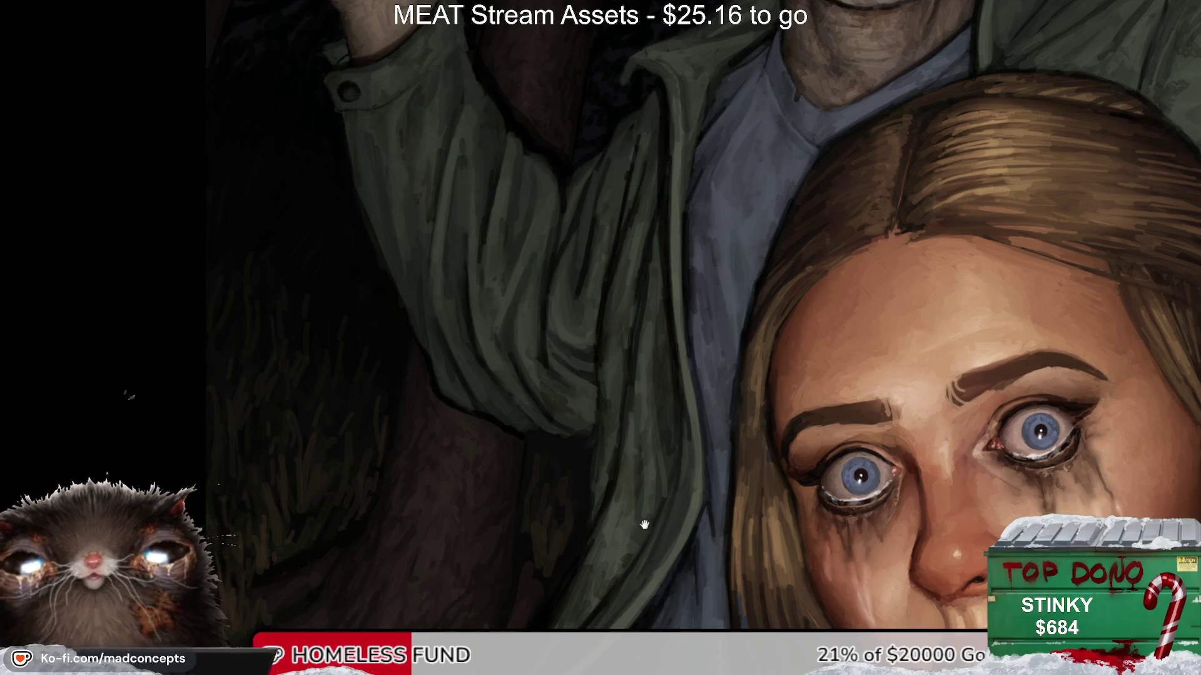
{"action": "left_click_drag", "start_coordinate": [644, 525], "coordinate": [485, 340]}
{"action": "scroll", "coordinate": [572, 404], "scroll_direction": "down", "scroll_amount": 4}
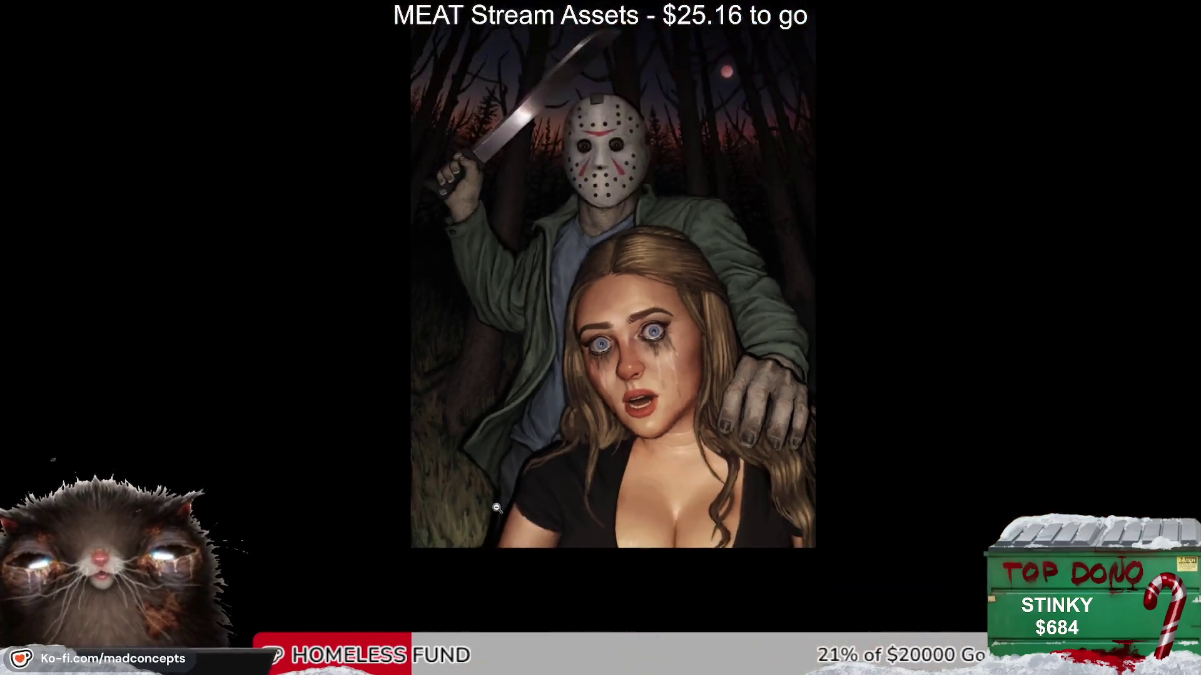
{"action": "scroll", "coordinate": [530, 362], "scroll_direction": "up", "scroll_amount": 3}
{"action": "scroll", "coordinate": [485, 473], "scroll_direction": "up", "scroll_amount": 2}
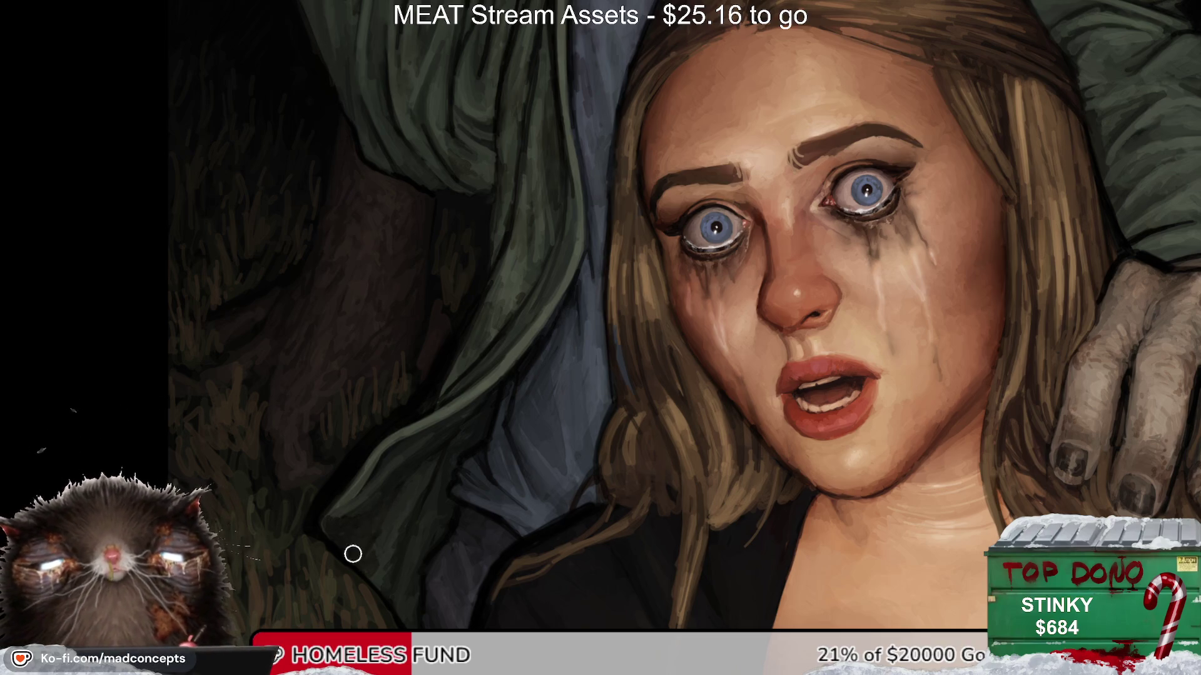
{"action": "left_click_drag", "start_coordinate": [419, 586], "coordinate": [392, 529]}
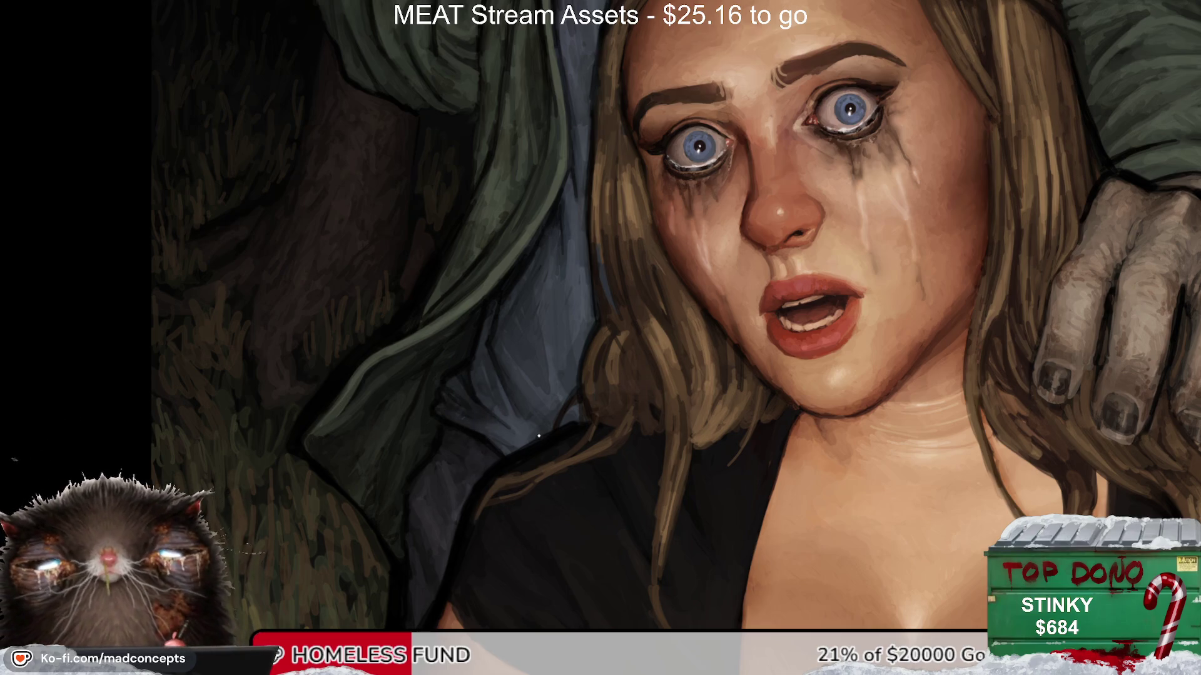
{"action": "scroll", "coordinate": [517, 434], "scroll_direction": "up", "scroll_amount": 3}
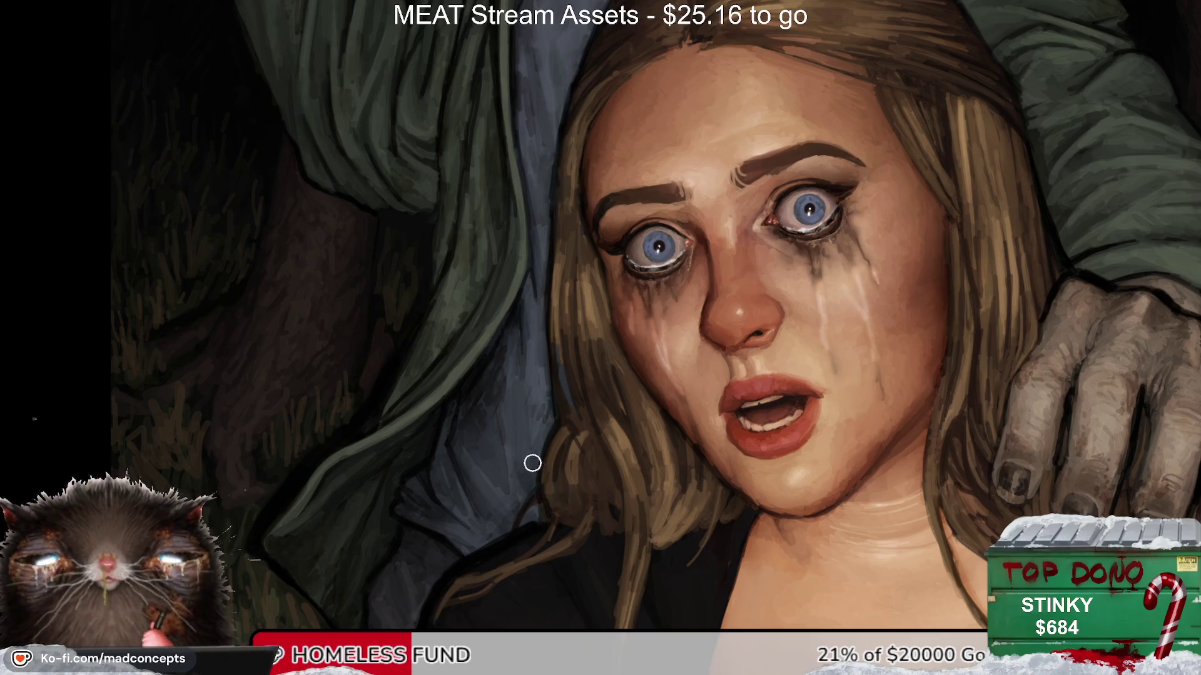
{"action": "key", "text": "ctrl+0"}
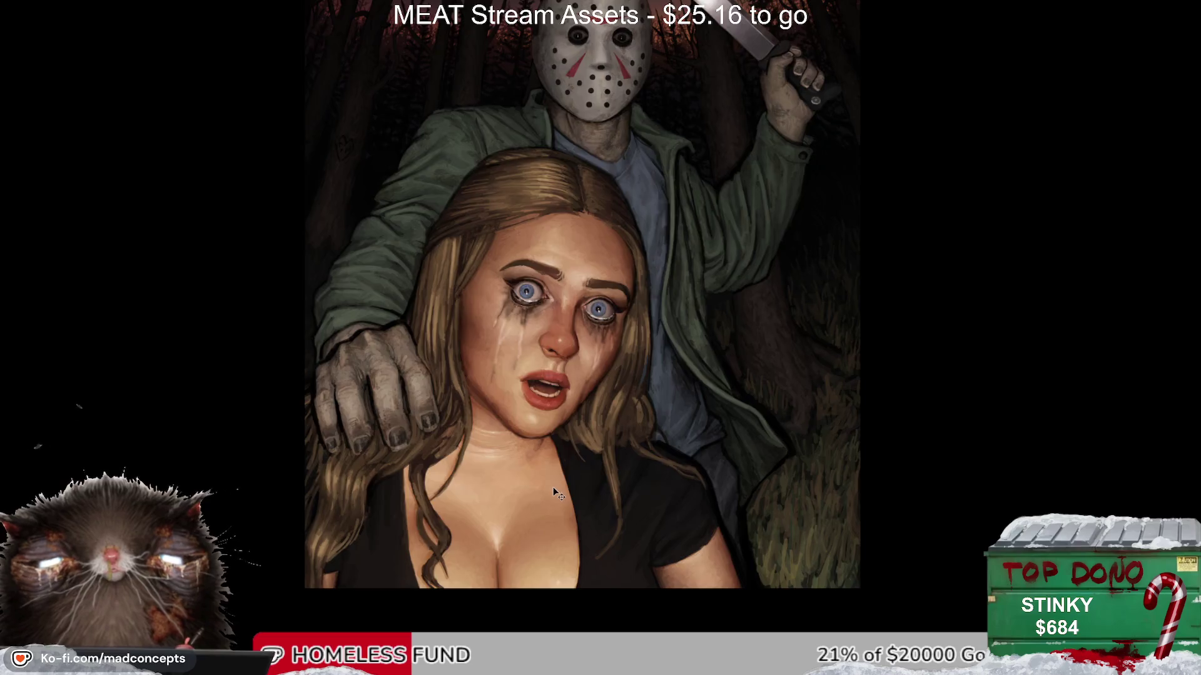
{"action": "key", "text": "m"}
{"action": "key", "text": "m"}
{"action": "scroll", "coordinate": [829, 347], "scroll_direction": "up", "scroll_amount": 5}
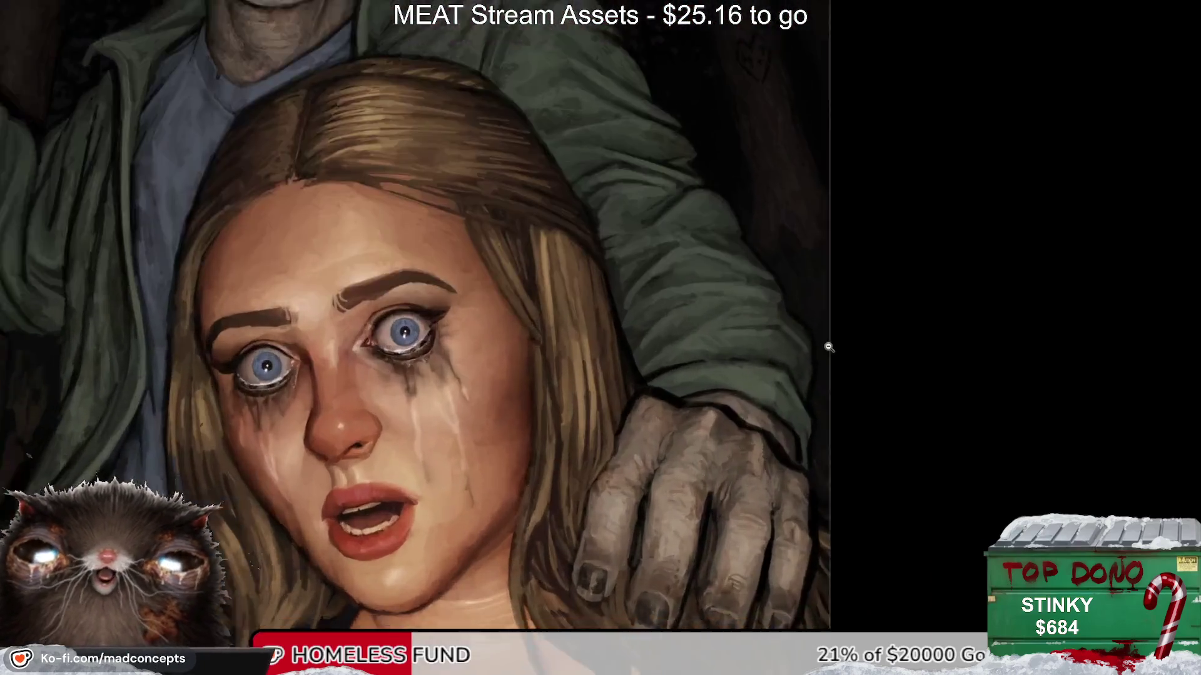
{"action": "key", "text": "m"}
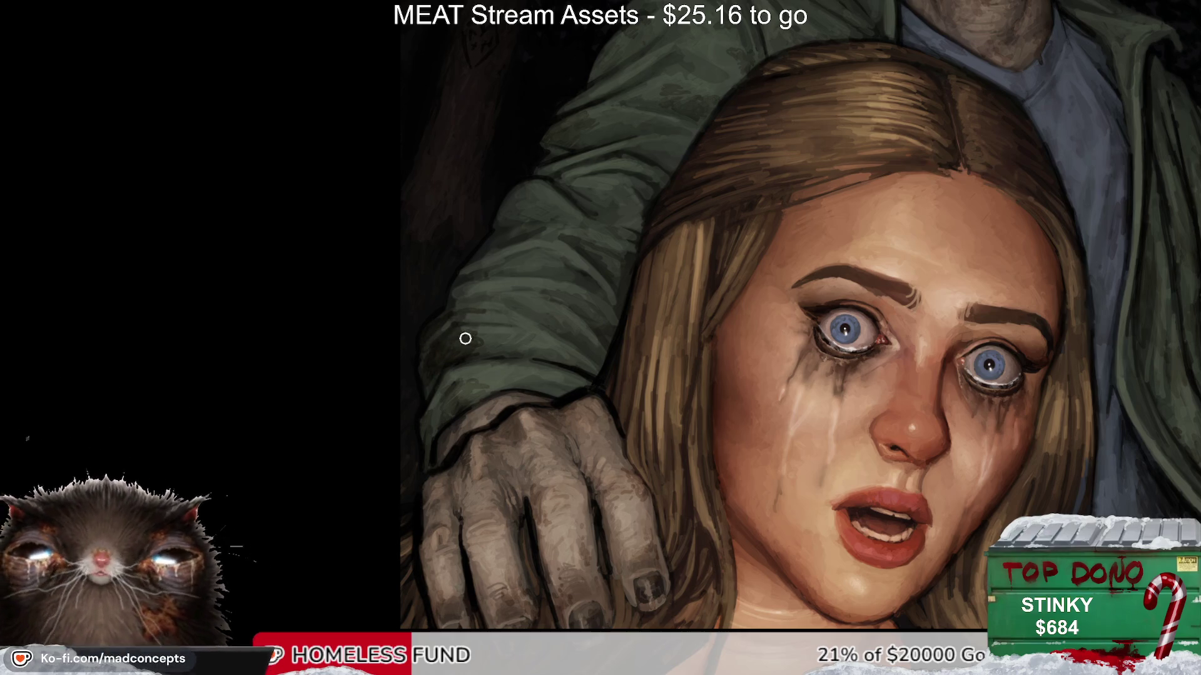
{"action": "scroll", "coordinate": [466, 389], "scroll_direction": "down", "scroll_amount": 6}
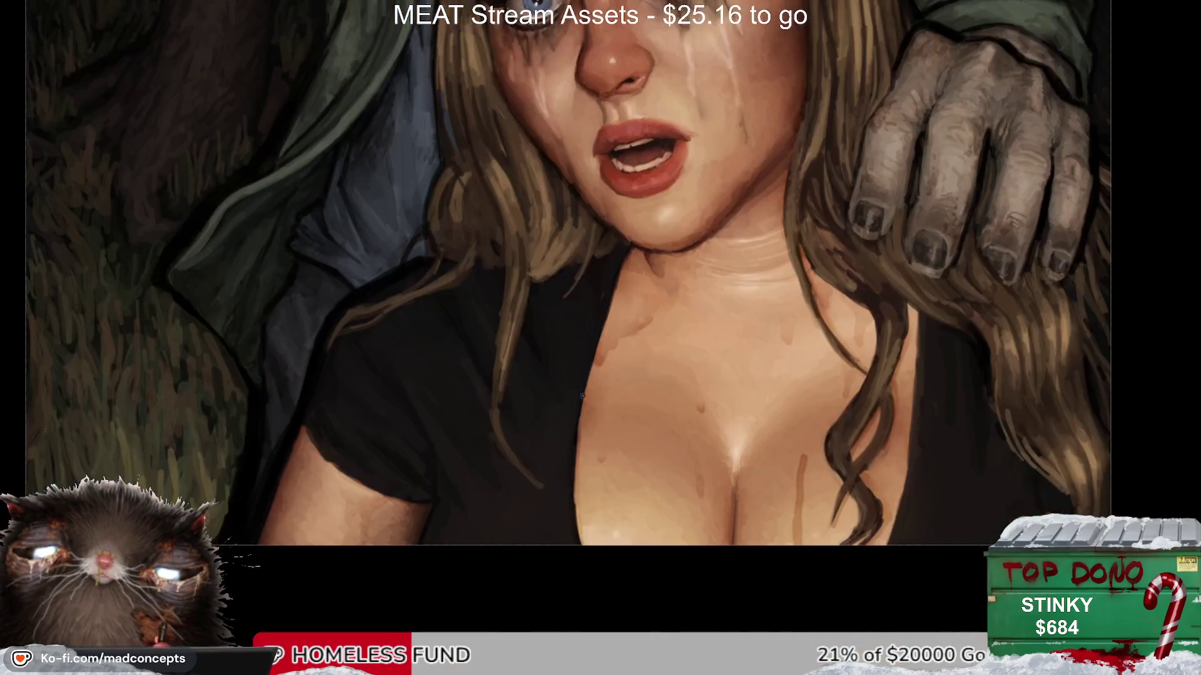
Step: Paint thin brown drip strokes on the woman's chest, mirroring the view to check
{"action": "scroll", "coordinate": [475, 438], "scroll_direction": "right", "scroll_amount": 8}
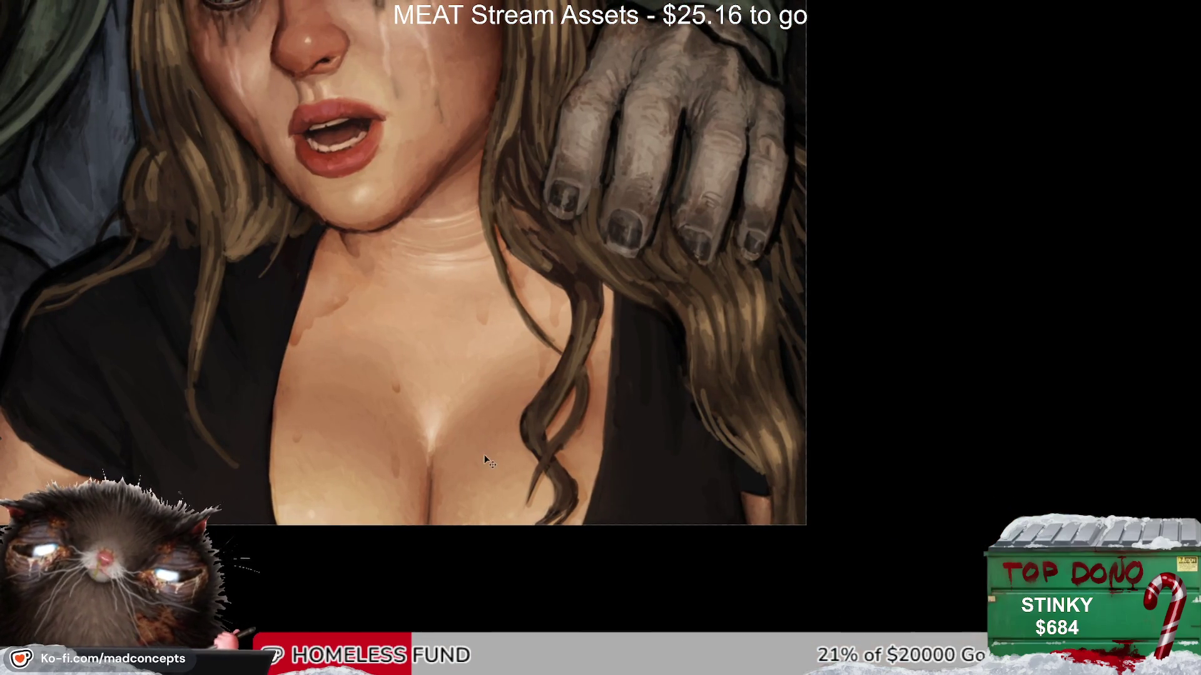
{"action": "mouse_move", "coordinate": [494, 437]}
{"action": "left_mouse_down"}
{"action": "mouse_move", "coordinate": [432, 501]}
{"action": "mouse_move", "coordinate": [472, 461]}
{"action": "left_mouse_up"}
{"action": "key", "text": "m"}
{"action": "key", "text": "m"}
{"action": "mouse_move", "coordinate": [483, 439]}
{"action": "left_mouse_down"}
{"action": "mouse_move", "coordinate": [477, 450]}
{"action": "mouse_move", "coordinate": [476, 410]}
{"action": "left_mouse_up"}
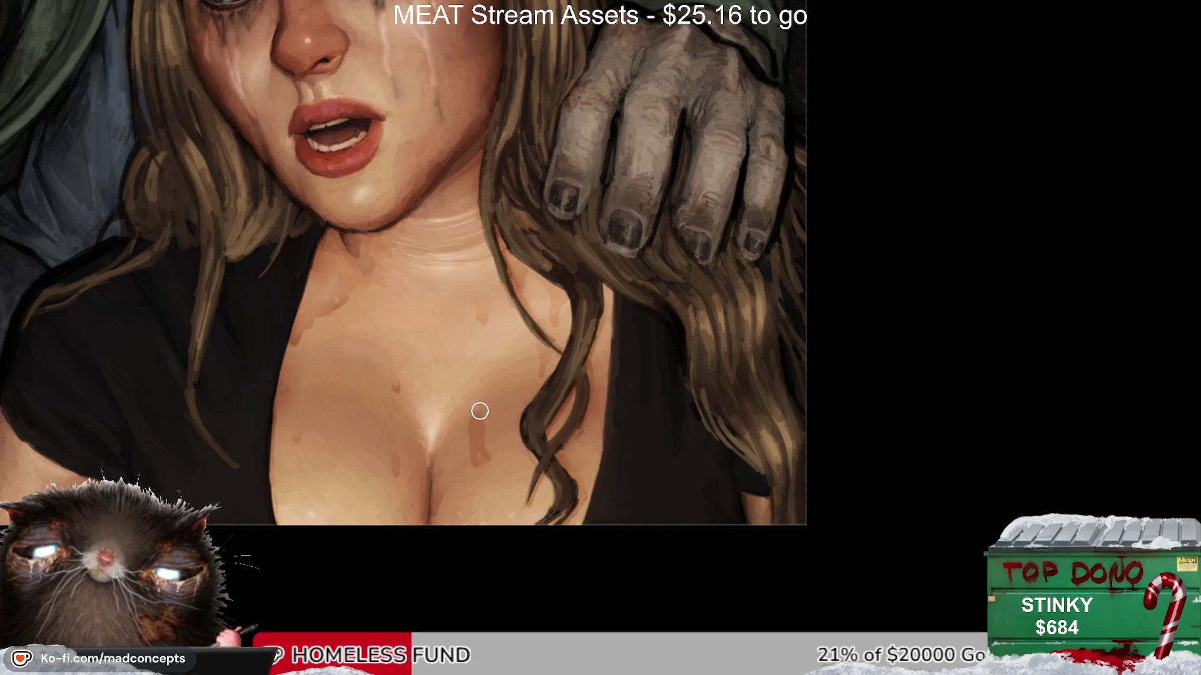
Step: Repaint and refine the chest drip with a smaller brush, framing the face and chest
{"action": "mouse_move", "coordinate": [472, 456]}
{"action": "left_mouse_down"}
{"action": "mouse_move", "coordinate": [464, 403]}
{"action": "mouse_move", "coordinate": [477, 411]}
{"action": "mouse_move", "coordinate": [480, 434]}
{"action": "mouse_move", "coordinate": [463, 406]}
{"action": "left_mouse_up"}
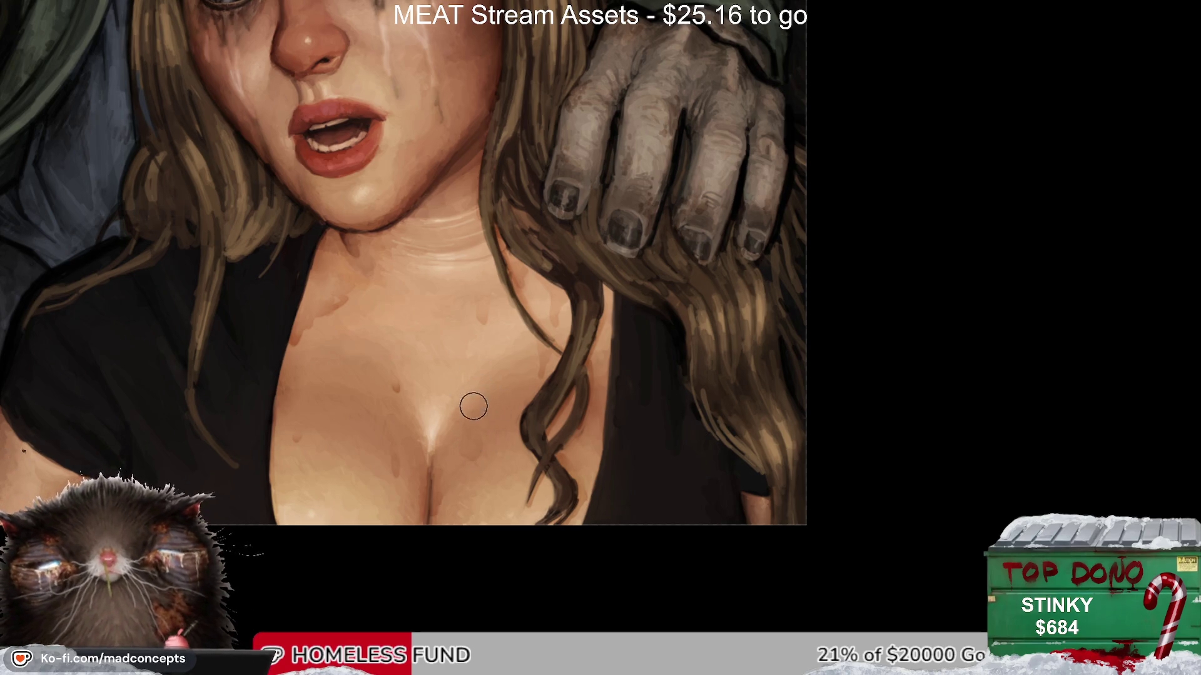
{"action": "key", "text": "m"}
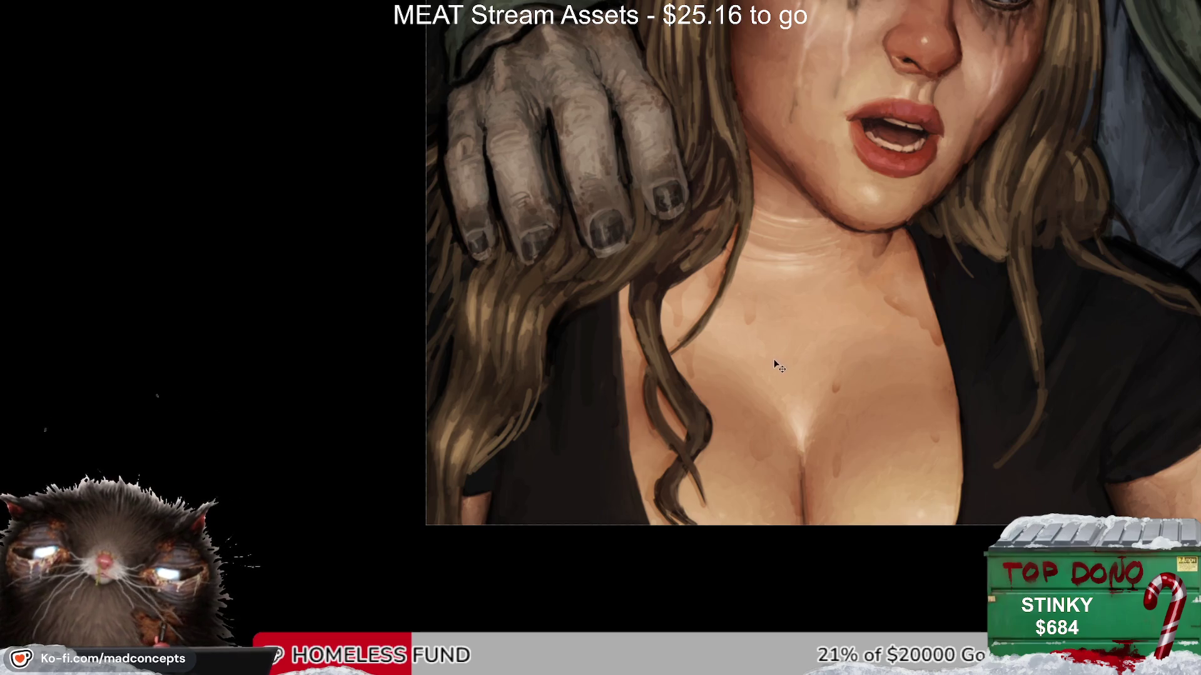
{"action": "key", "text": "m"}
{"action": "left_click_drag", "start_coordinate": [738, 342], "coordinate": [851, 447]}
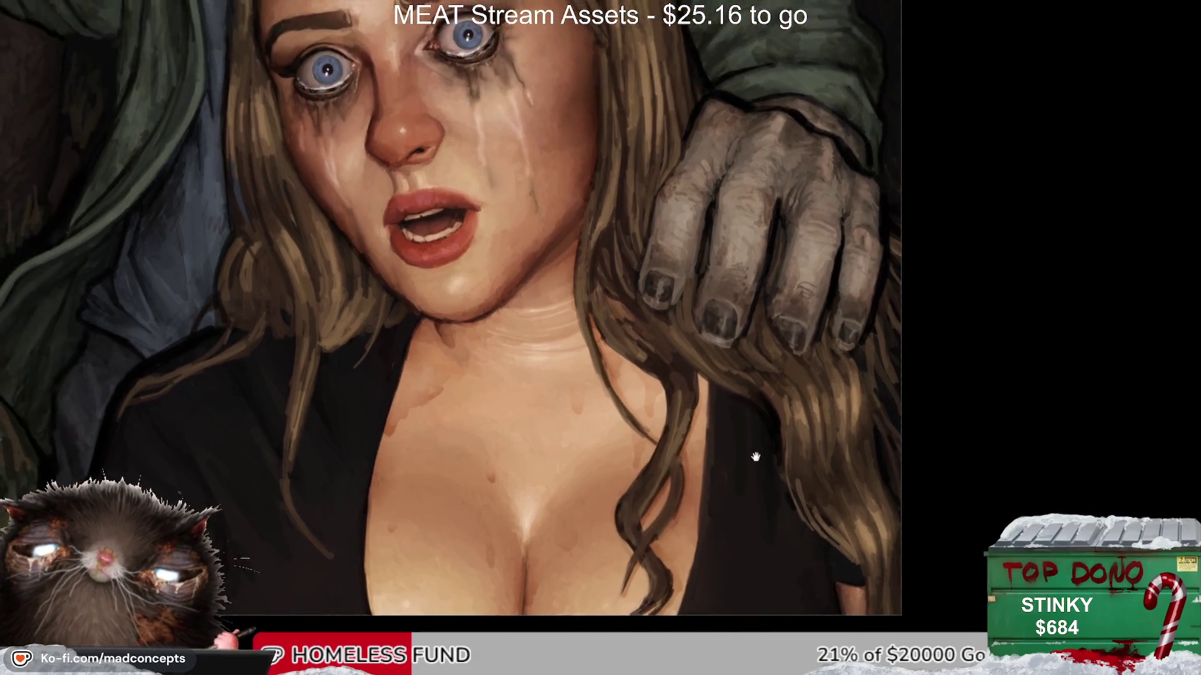
{"action": "left_click_drag", "start_coordinate": [474, 391], "coordinate": [477, 431]}
{"action": "left_click_drag", "start_coordinate": [476, 378], "coordinate": [474, 430]}
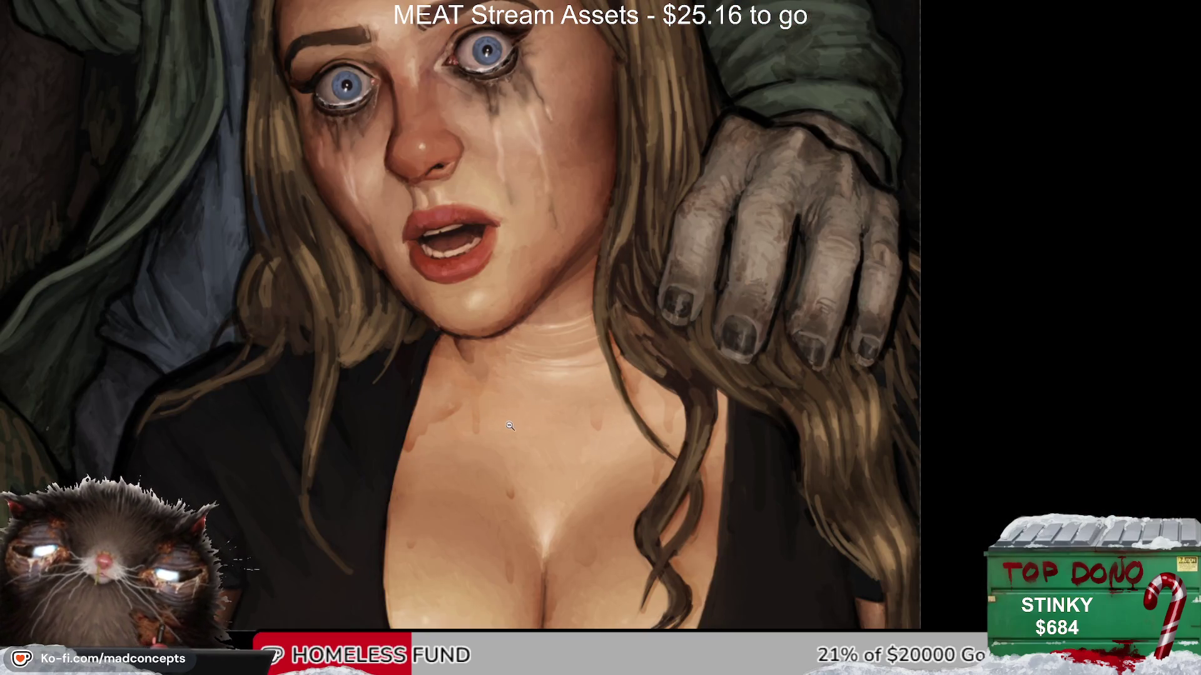
Step: Zoom out, rotate the view, then reset it upright and reposition the painting
{"action": "left_click", "coordinate": [496, 450], "text": "alt"}
{"action": "left_click", "coordinate": [495, 450], "text": "alt"}
{"action": "mouse_move", "coordinate": [460, 500]}
{"action": "left_mouse_down"}
{"action": "mouse_move", "coordinate": [477, 535]}
{"action": "mouse_move", "coordinate": [421, 435]}
{"action": "mouse_move", "coordinate": [621, 327]}
{"action": "left_mouse_up"}
{"action": "key", "text": "ctrl+minus"}
{"action": "mouse_move", "coordinate": [313, 351]}
{"action": "left_mouse_down"}
{"action": "mouse_move", "coordinate": [606, 349]}
{"action": "mouse_move", "coordinate": [437, 481]}
{"action": "left_mouse_up"}
Step: Centre the painting and zoom in closely on the woman's face, mirroring the view
{"action": "key", "text": "m"}
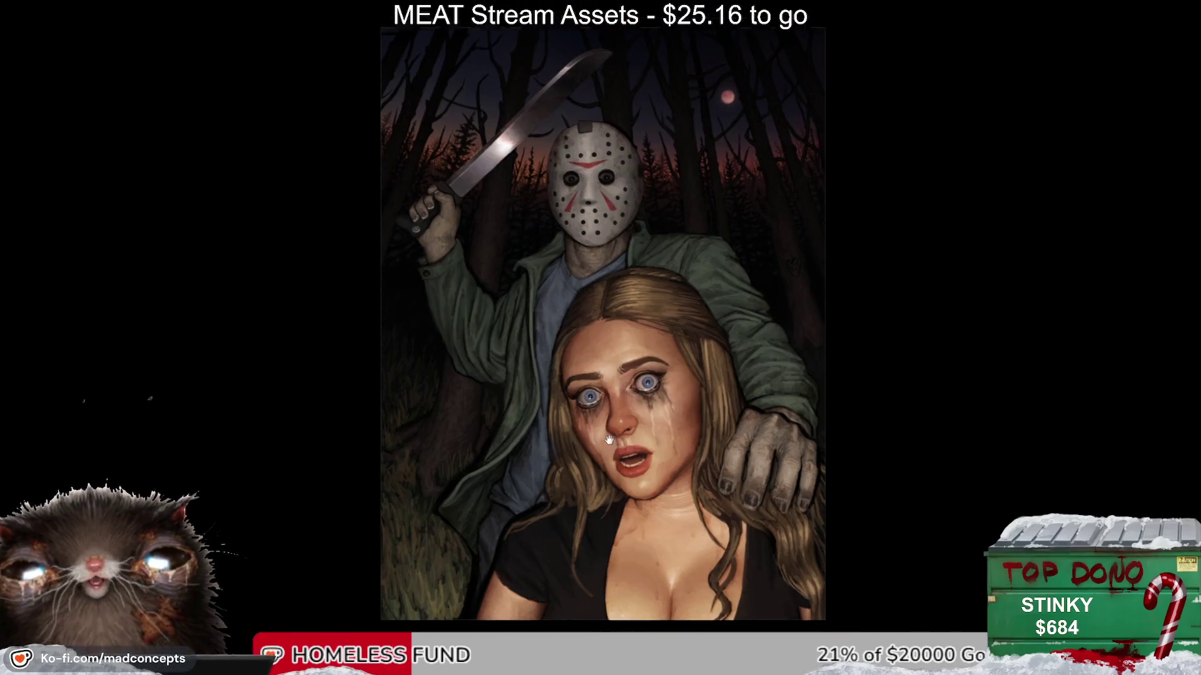
{"action": "left_click_drag", "start_coordinate": [608, 440], "coordinate": [514, 407]}
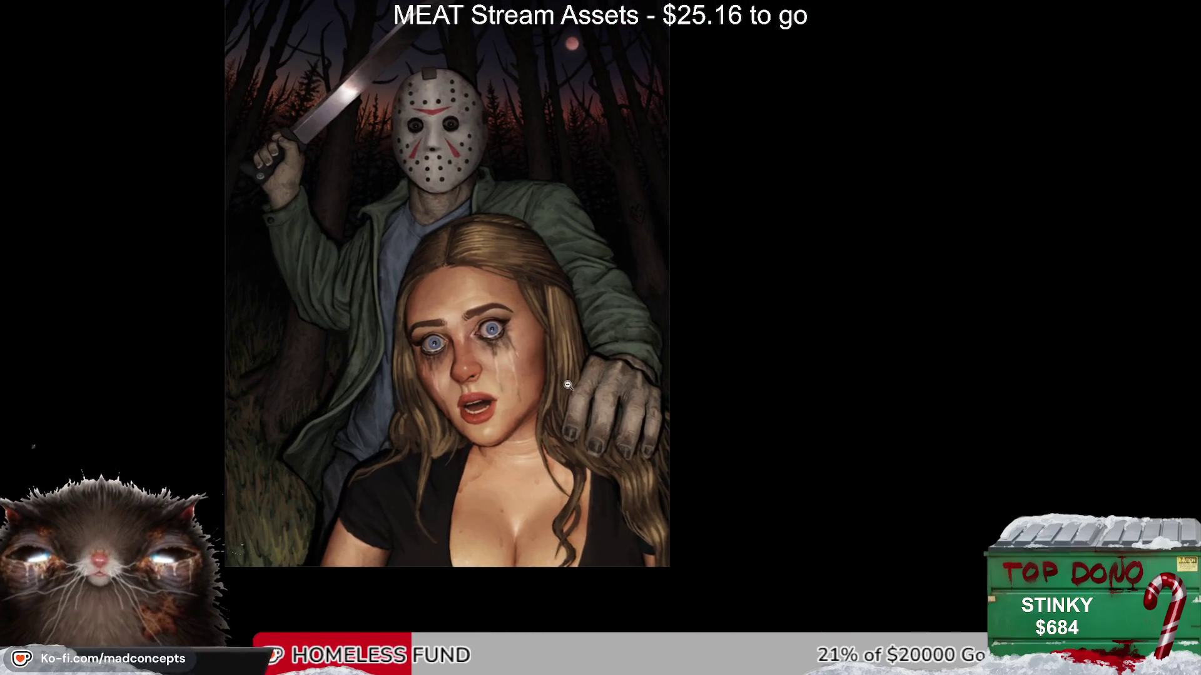
{"action": "left_click", "coordinate": [518, 388]}
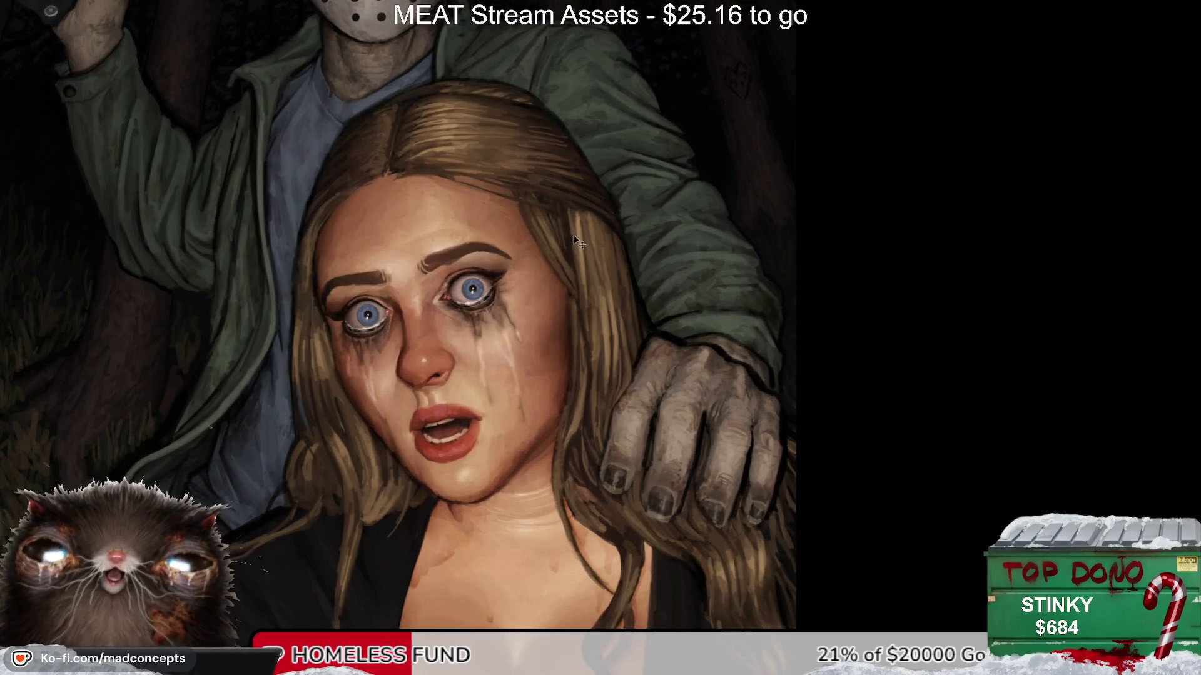
{"action": "key", "text": "m"}
{"action": "key", "text": "m"}
{"action": "left_click", "coordinate": [328, 178]}
{"action": "key", "text": "m"}
{"action": "key", "text": "m"}
Step: Paint red blood drips down the forehead, undoing the temple streak and softening the rest
{"action": "mouse_move", "coordinate": [347, 190]}
{"action": "left_mouse_down"}
{"action": "mouse_move", "coordinate": [325, 216]}
{"action": "mouse_move", "coordinate": [332, 292]}
{"action": "left_mouse_up"}
{"action": "key", "text": "ctrl+z"}
{"action": "key", "text": "ctrl+z"}
{"action": "key", "text": "ctrl+z"}
{"action": "key", "text": "ctrl+z"}
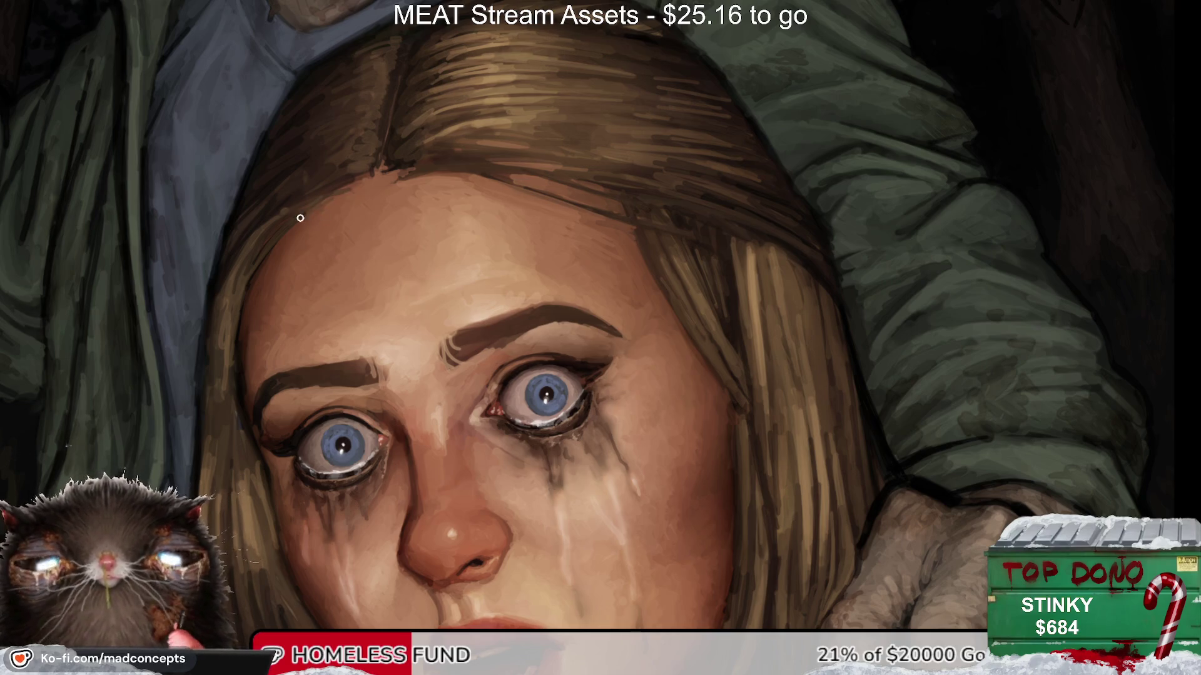
{"action": "left_click_drag", "start_coordinate": [300, 217], "coordinate": [311, 302]}
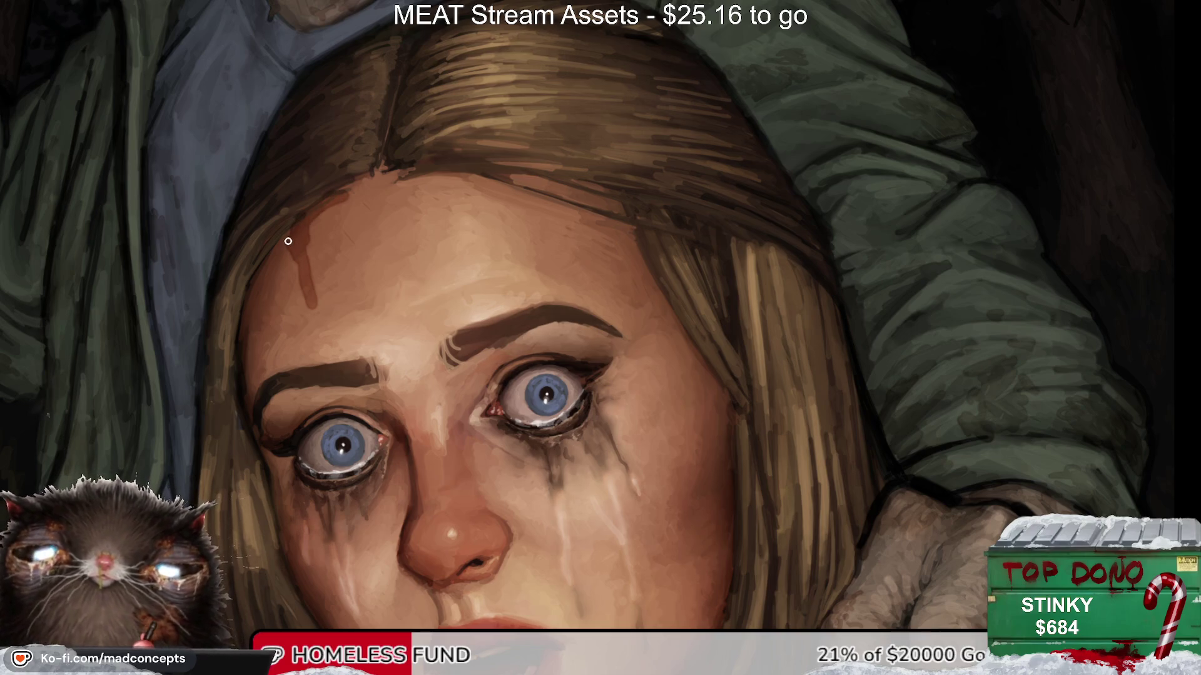
{"action": "left_click_drag", "start_coordinate": [287, 240], "coordinate": [260, 284]}
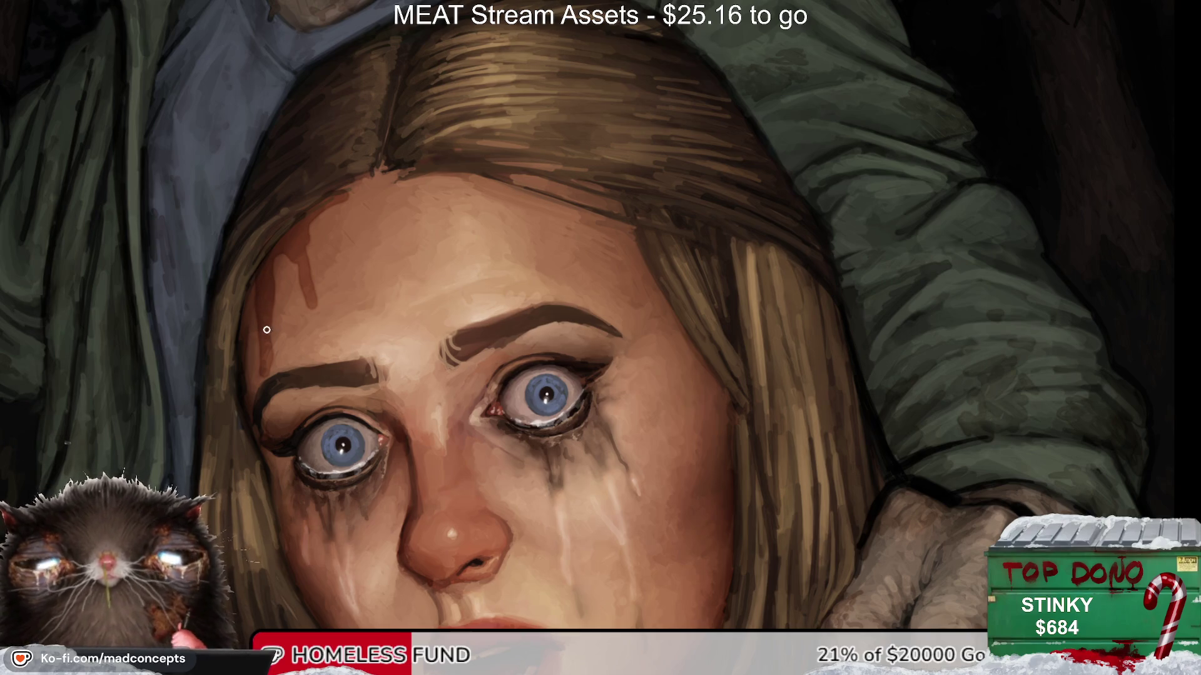
{"action": "key", "text": "ctrl+z"}
{"action": "left_click_drag", "start_coordinate": [294, 239], "coordinate": [315, 226]}
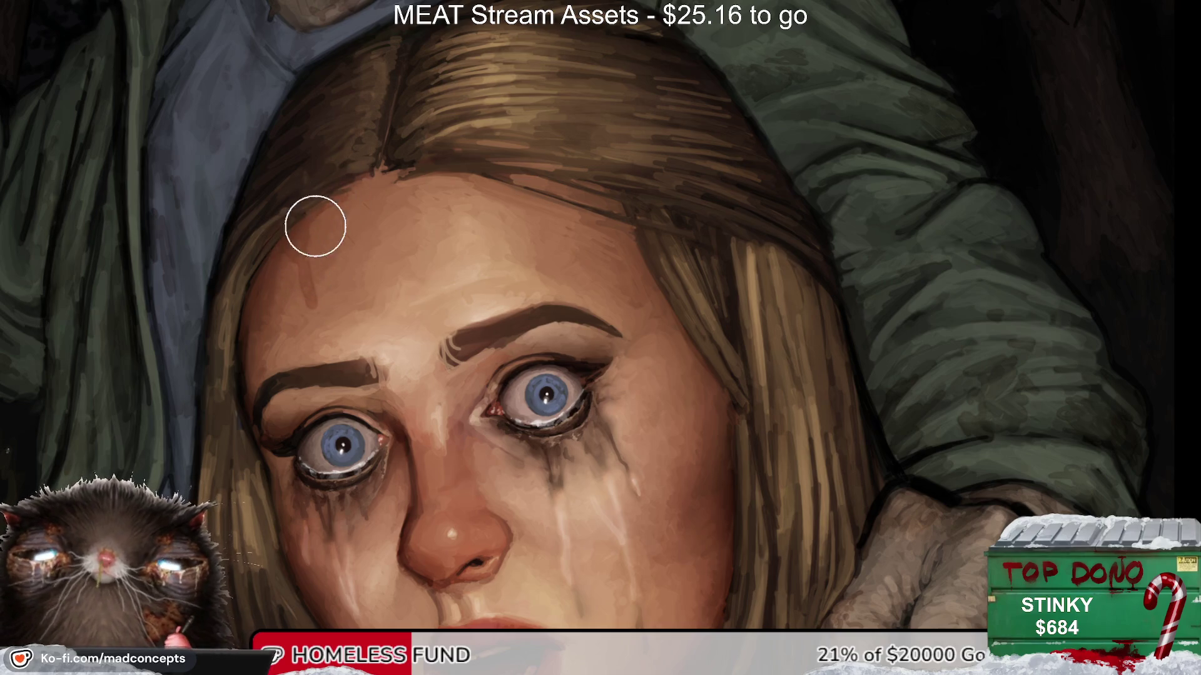
Step: Mirror the view and pan back to the face to judge the forehead
{"action": "key", "text": "m"}
{"action": "key", "text": "m"}
{"action": "key", "text": "m"}
{"action": "scroll", "coordinate": [824, 273], "scroll_direction": "down", "scroll_amount": 2}
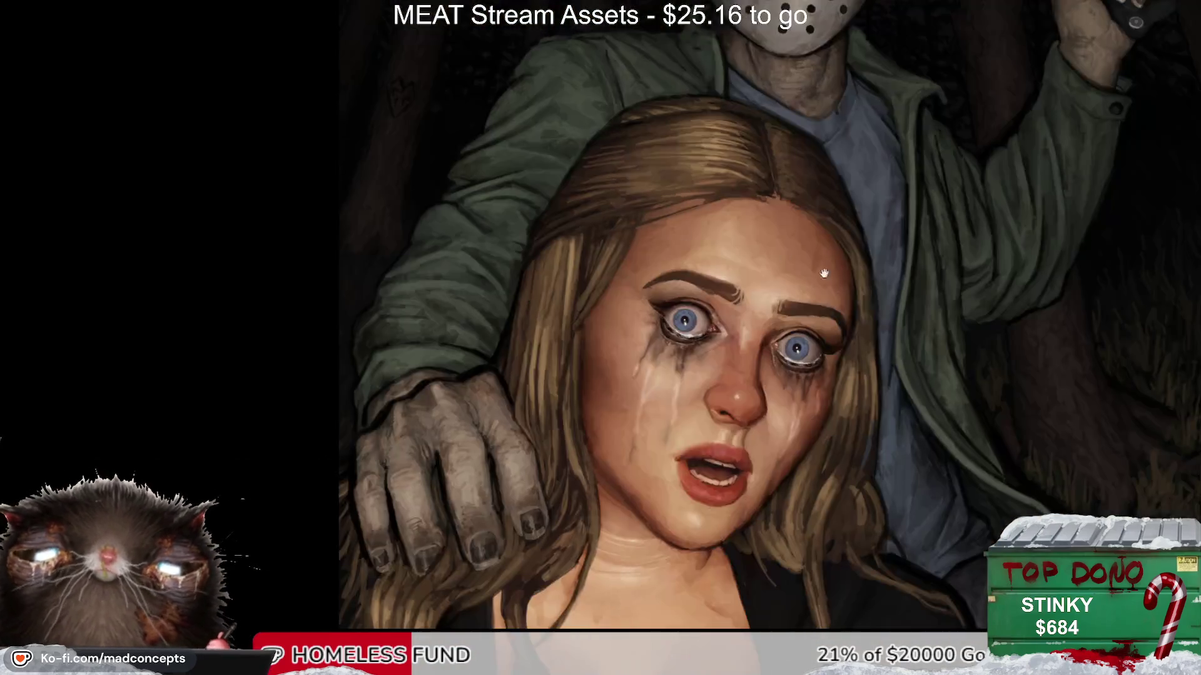
{"action": "left_click_drag", "start_coordinate": [825, 273], "coordinate": [619, 320]}
{"action": "scroll", "coordinate": [759, 319], "scroll_direction": "up", "scroll_amount": 2}
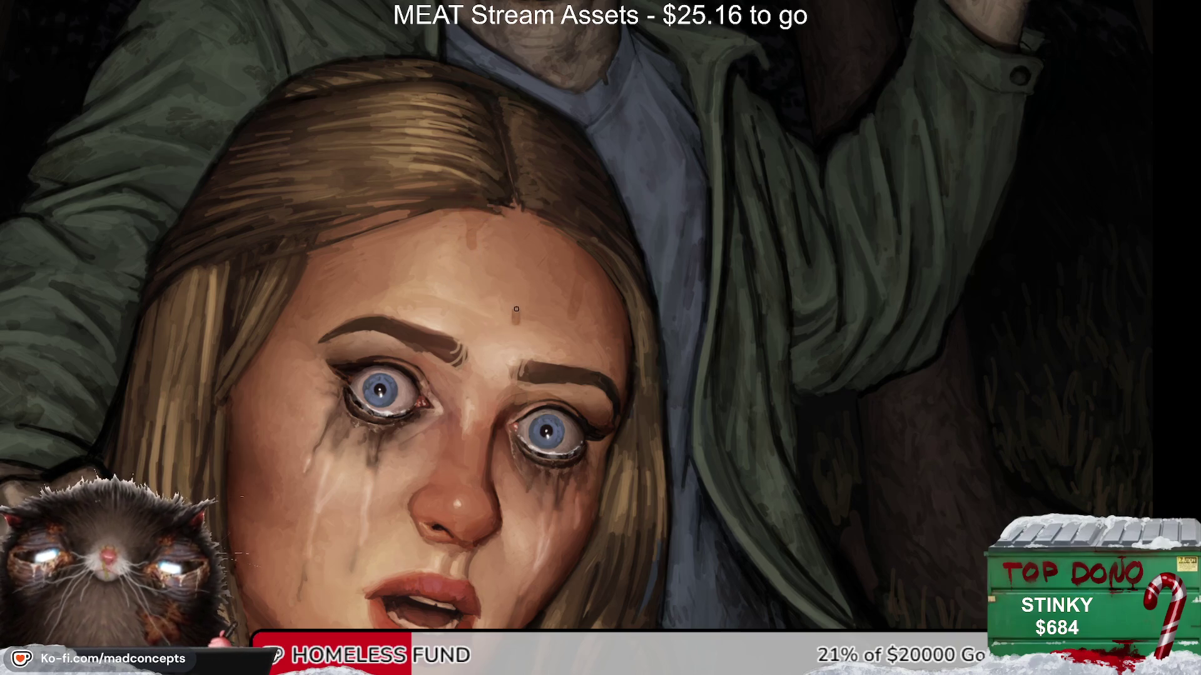
{"action": "key", "text": "m"}
{"action": "key", "text": "m"}
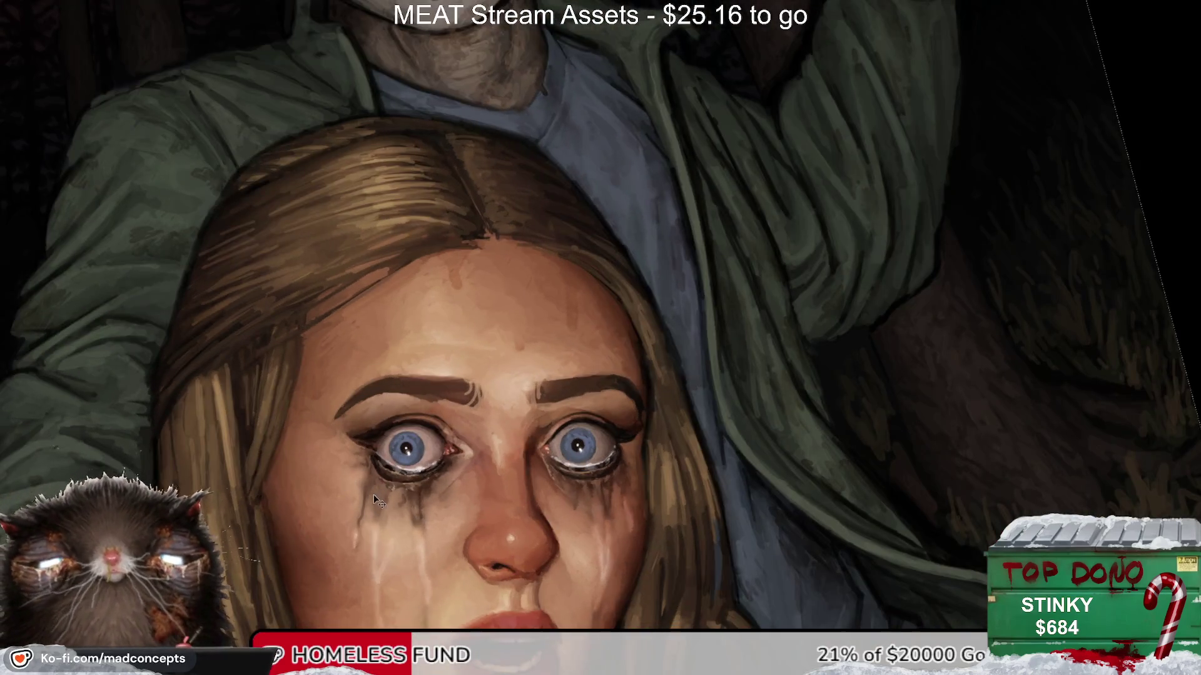
{"action": "key", "text": "m"}
Step: Straighten the view, blend away the red forehead streak, and zoom out to the whole artwork
{"action": "key", "text": "5"}
{"action": "key", "text": "m"}
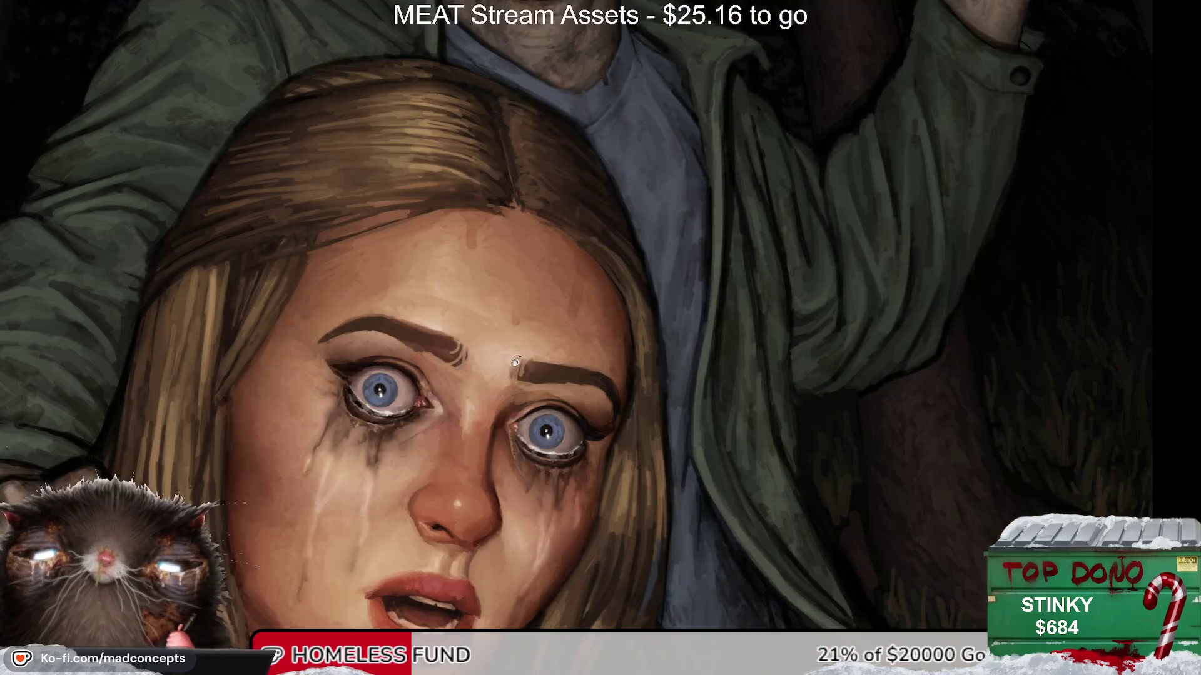
{"action": "mouse_move", "coordinate": [374, 253]}
{"action": "left_mouse_down"}
{"action": "mouse_move", "coordinate": [408, 199]}
{"action": "mouse_move", "coordinate": [412, 276]}
{"action": "left_mouse_up"}
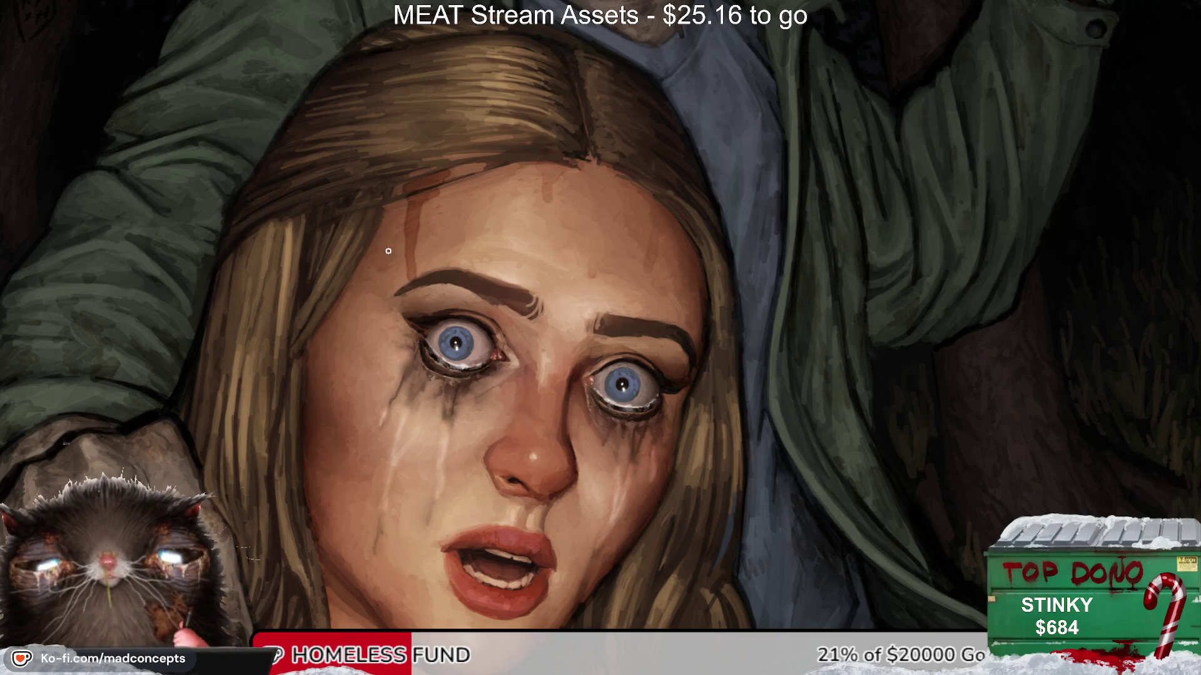
{"action": "left_click_drag", "start_coordinate": [388, 225], "coordinate": [410, 265]}
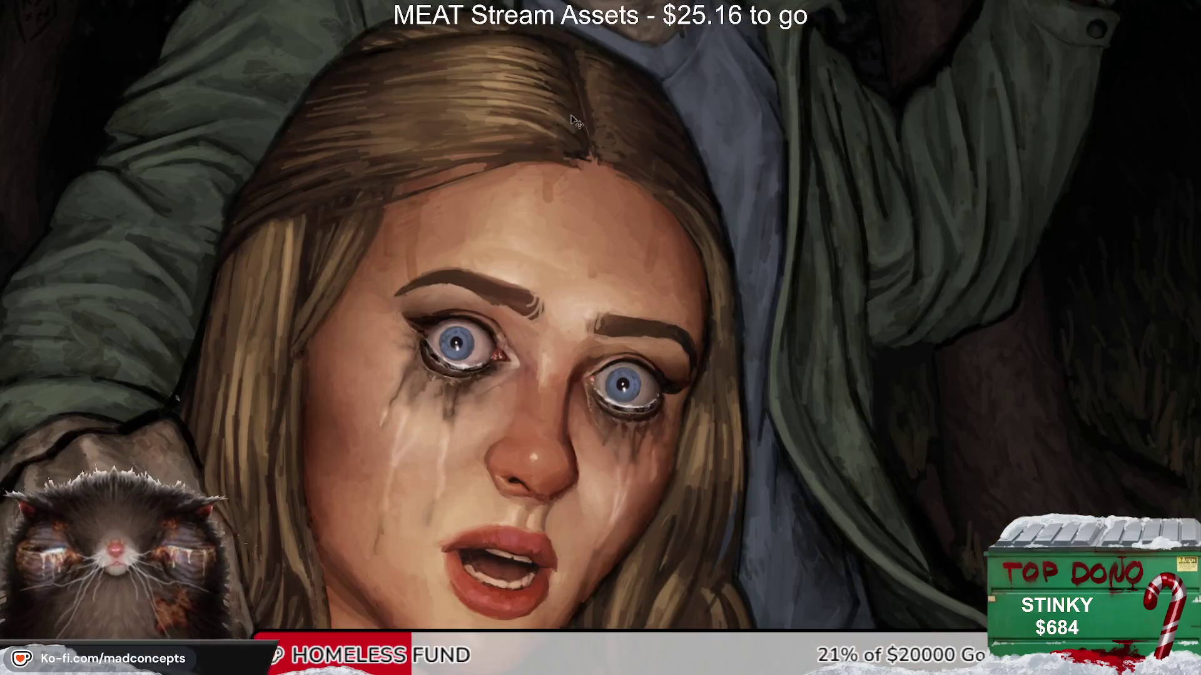
{"action": "key", "text": "ctrl+minus"}
{"action": "key", "text": "ctrl+minus"}
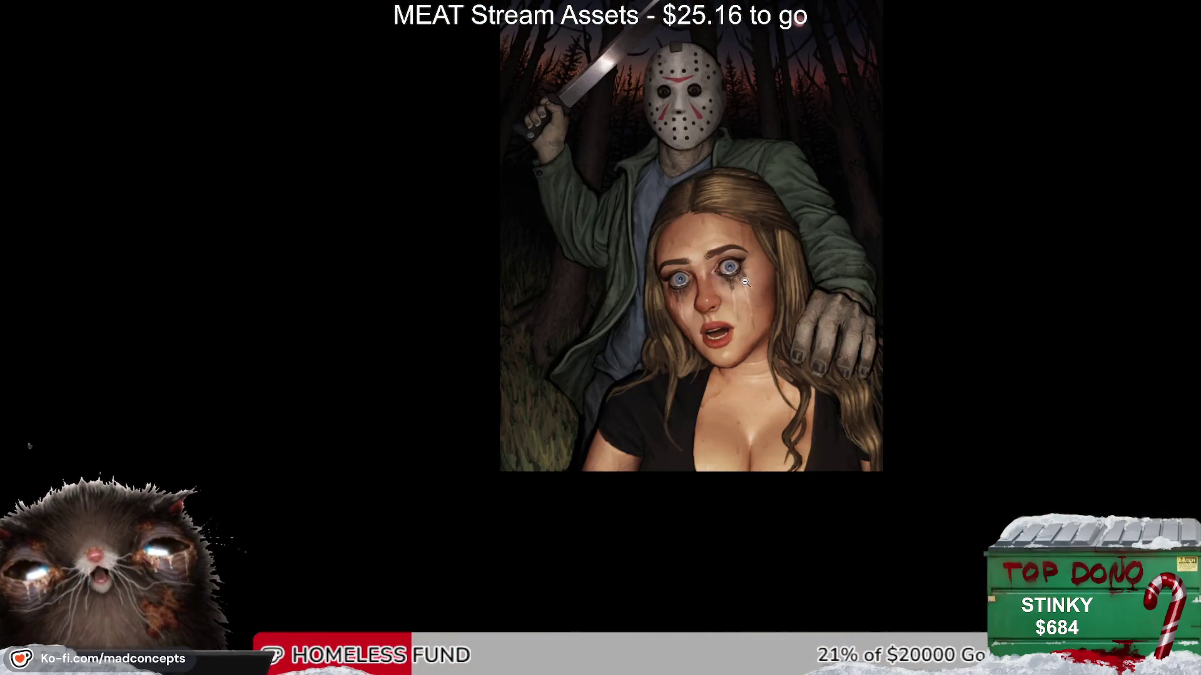
Step: Try two dark streaks down the cheek, undoing both attempts
{"action": "scroll", "coordinate": [745, 282], "scroll_direction": "up", "scroll_amount": 3}
{"action": "scroll", "coordinate": [503, 267], "scroll_direction": "up", "scroll_amount": 2}
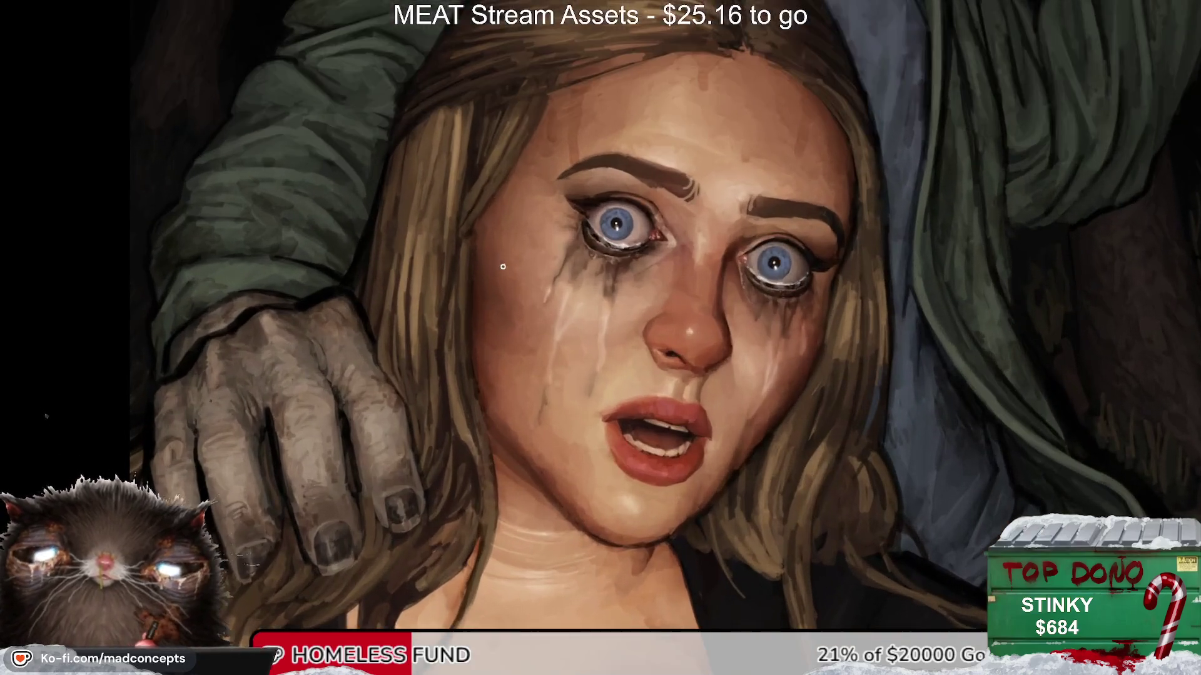
{"action": "left_click_drag", "start_coordinate": [507, 287], "coordinate": [506, 343]}
{"action": "key", "text": "ctrl+z"}
{"action": "left_click_drag", "start_coordinate": [517, 238], "coordinate": [515, 281]}
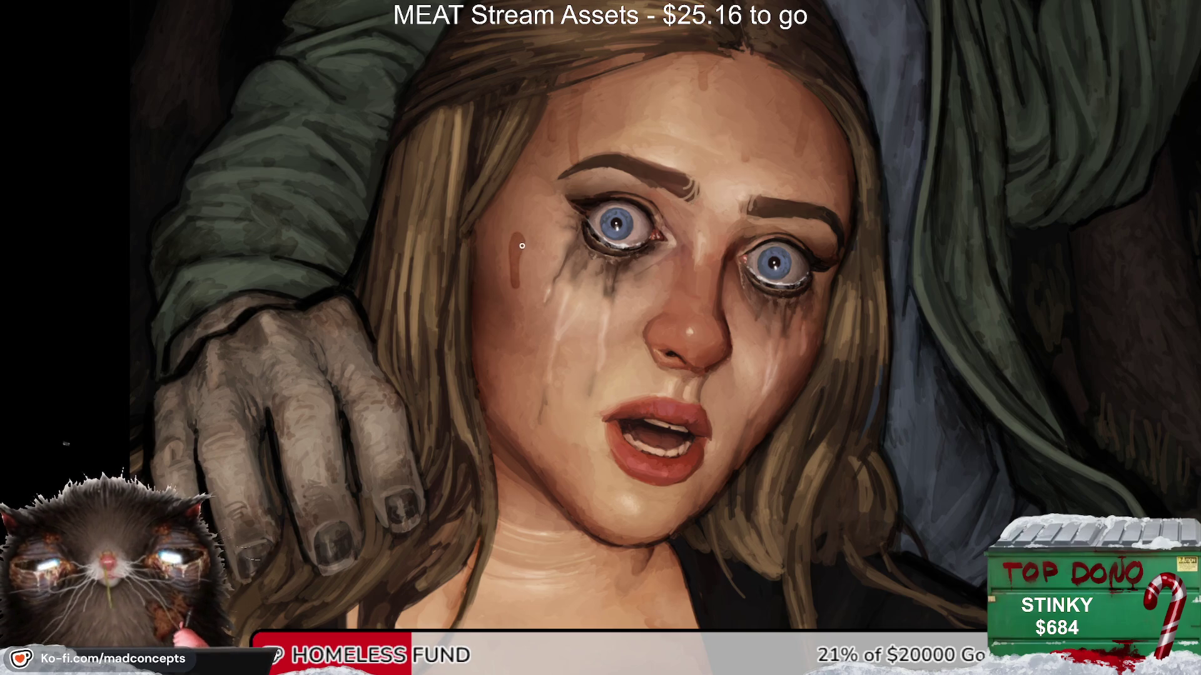
{"action": "key", "text": "ctrl+z"}
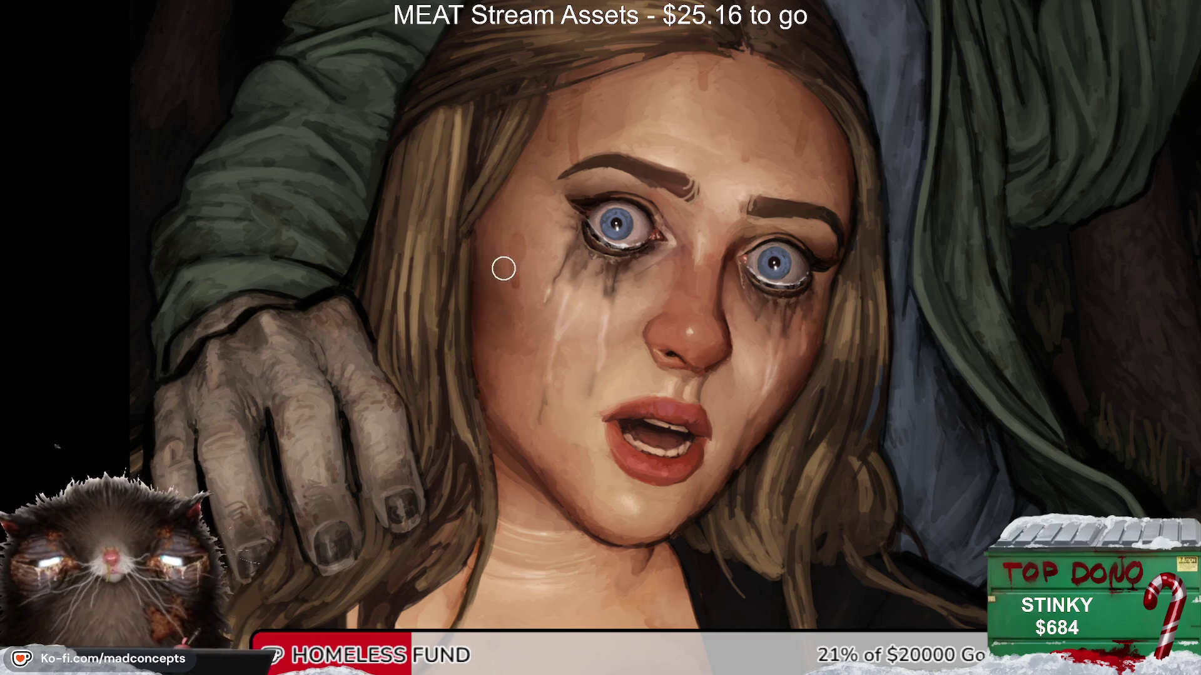
Step: Mirror, rotate and reset the view, framing the woman's face to fill the screen
{"action": "key", "text": "m"}
{"action": "key", "text": "m"}
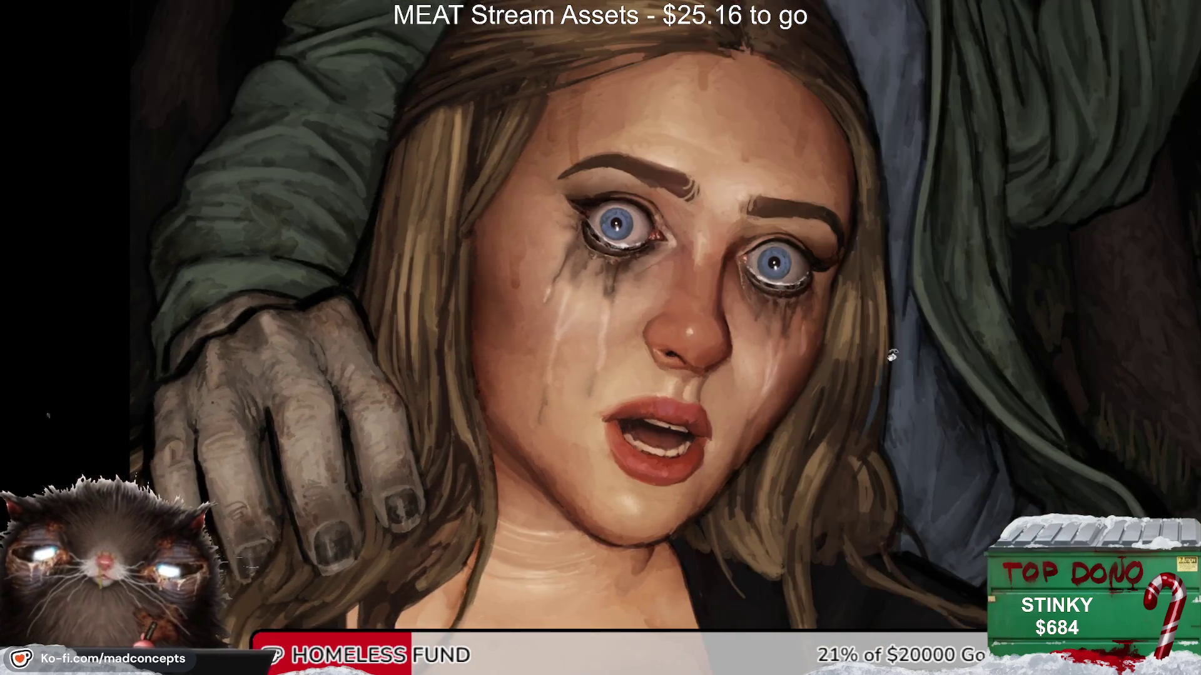
{"action": "key", "text": "m"}
{"action": "key", "text": "m"}
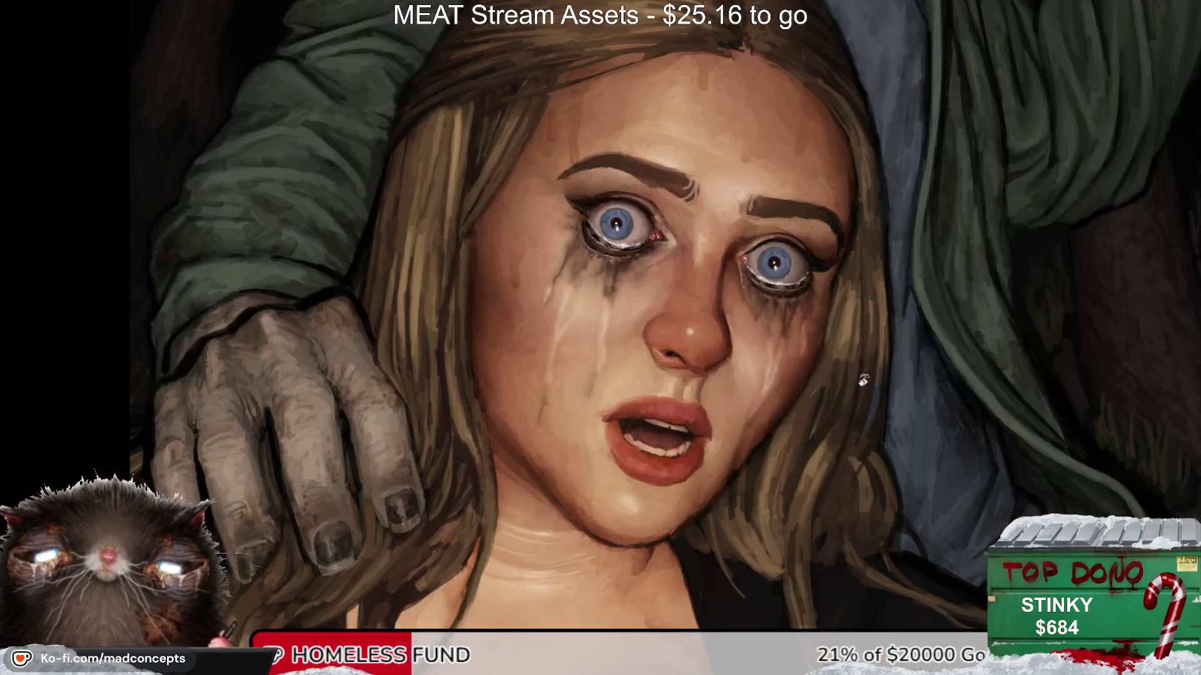
{"action": "left_click_drag", "start_coordinate": [560, 464], "coordinate": [516, 480]}
{"action": "scroll", "coordinate": [516, 479], "scroll_direction": "down", "scroll_amount": 2}
{"action": "scroll", "coordinate": [516, 480], "scroll_direction": "down", "scroll_amount": 2}
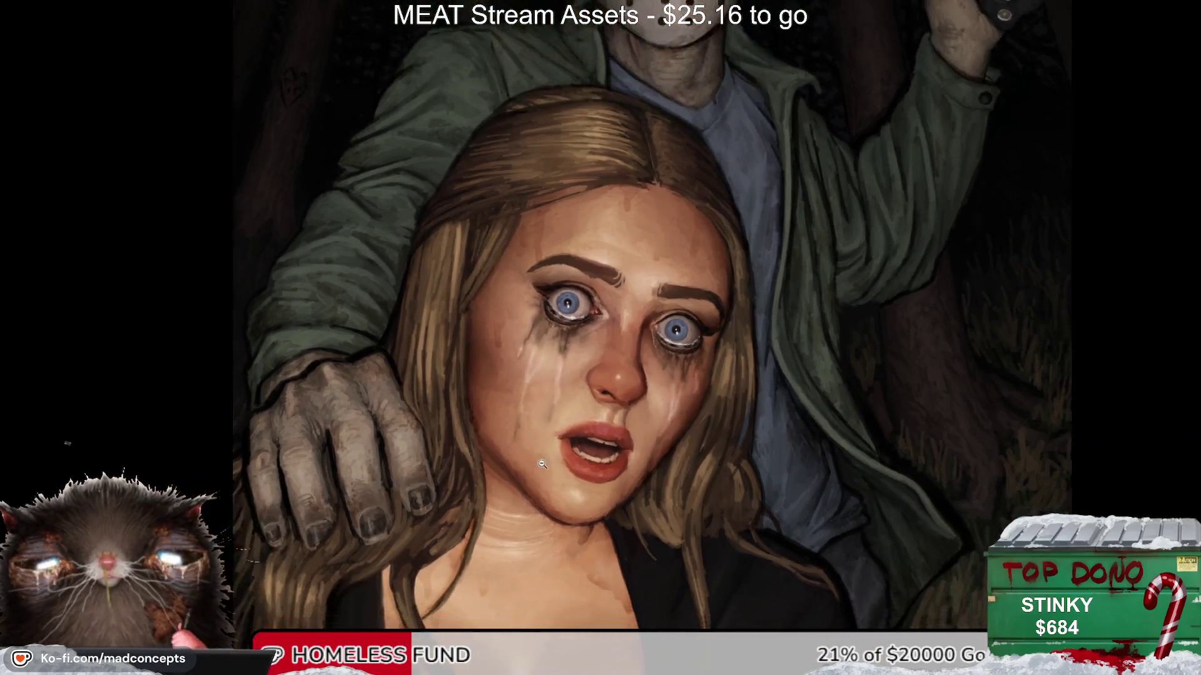
{"action": "scroll", "coordinate": [494, 519], "scroll_direction": "down", "scroll_amount": 2}
{"action": "left_click_drag", "start_coordinate": [487, 592], "coordinate": [474, 564]}
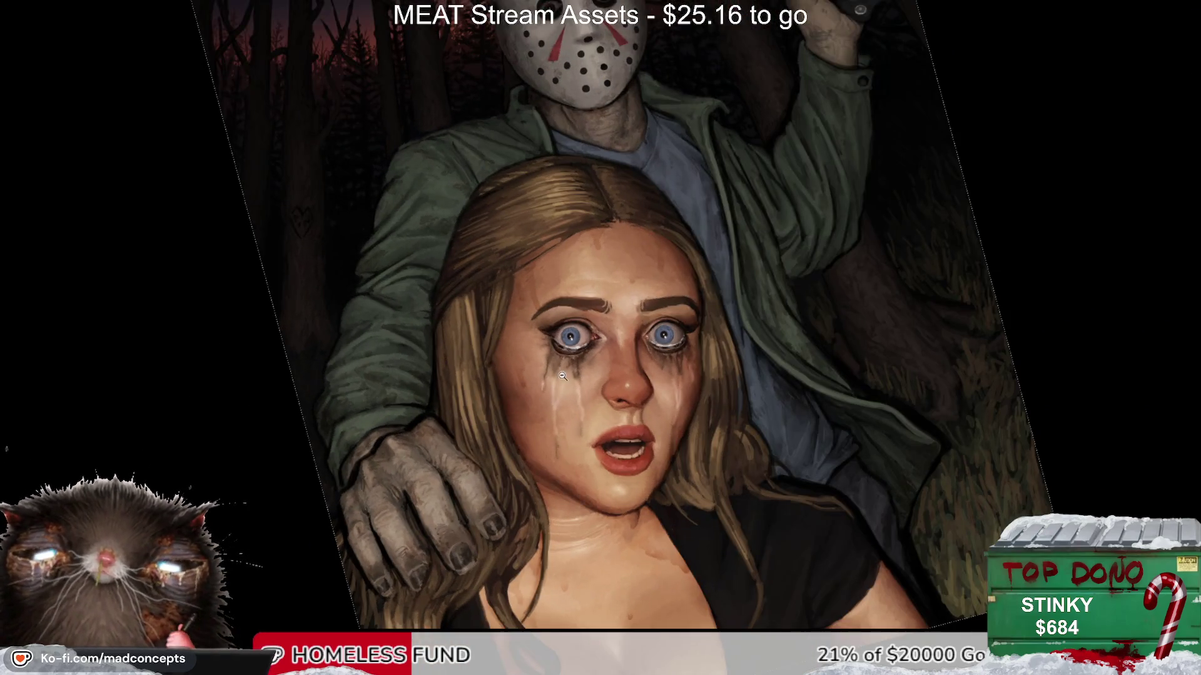
{"action": "key", "text": "5"}
{"action": "left_click_drag", "start_coordinate": [599, 494], "coordinate": [564, 392]}
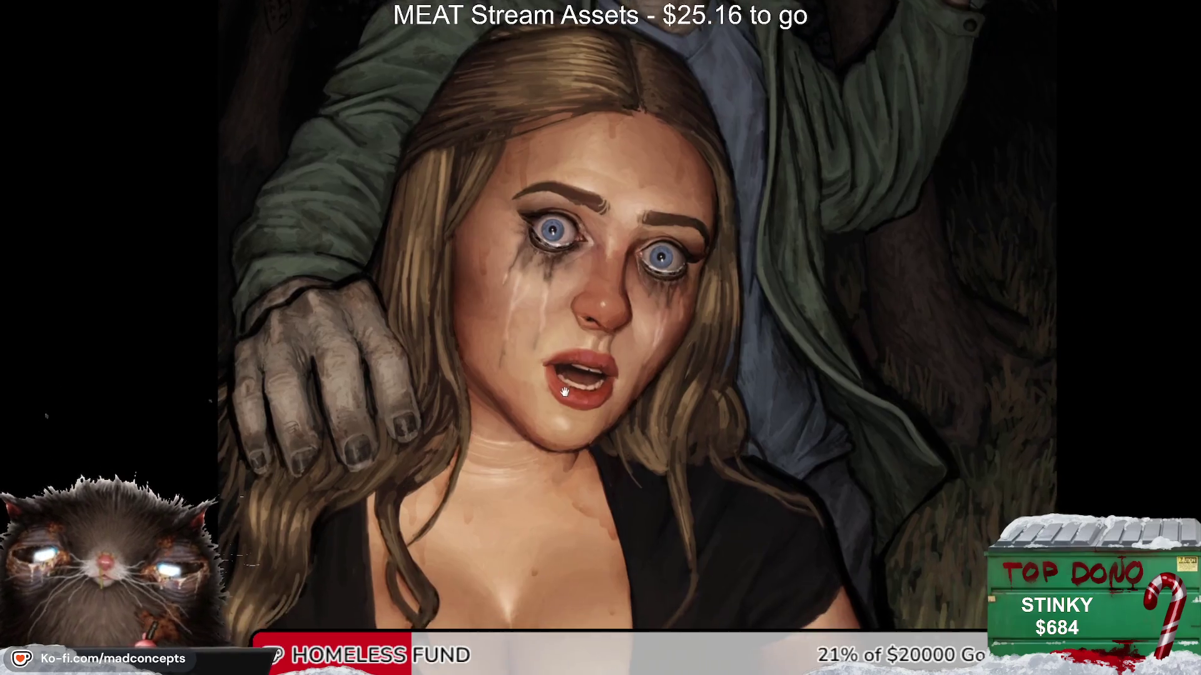
{"action": "scroll", "coordinate": [532, 375], "scroll_direction": "up", "scroll_amount": 2}
Step: Paint a thin dark tear streak, then a light tear streak down her cheek
{"action": "left_click_drag", "start_coordinate": [510, 350], "coordinate": [505, 373]}
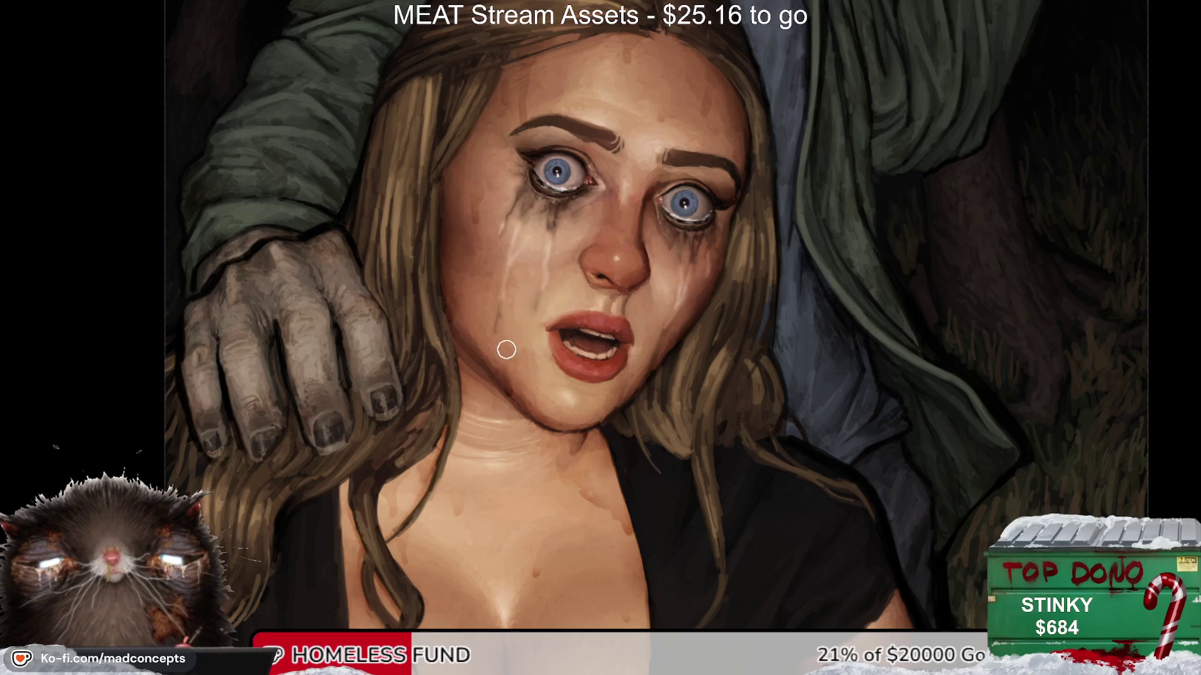
{"action": "left_click_drag", "start_coordinate": [556, 414], "coordinate": [501, 484]}
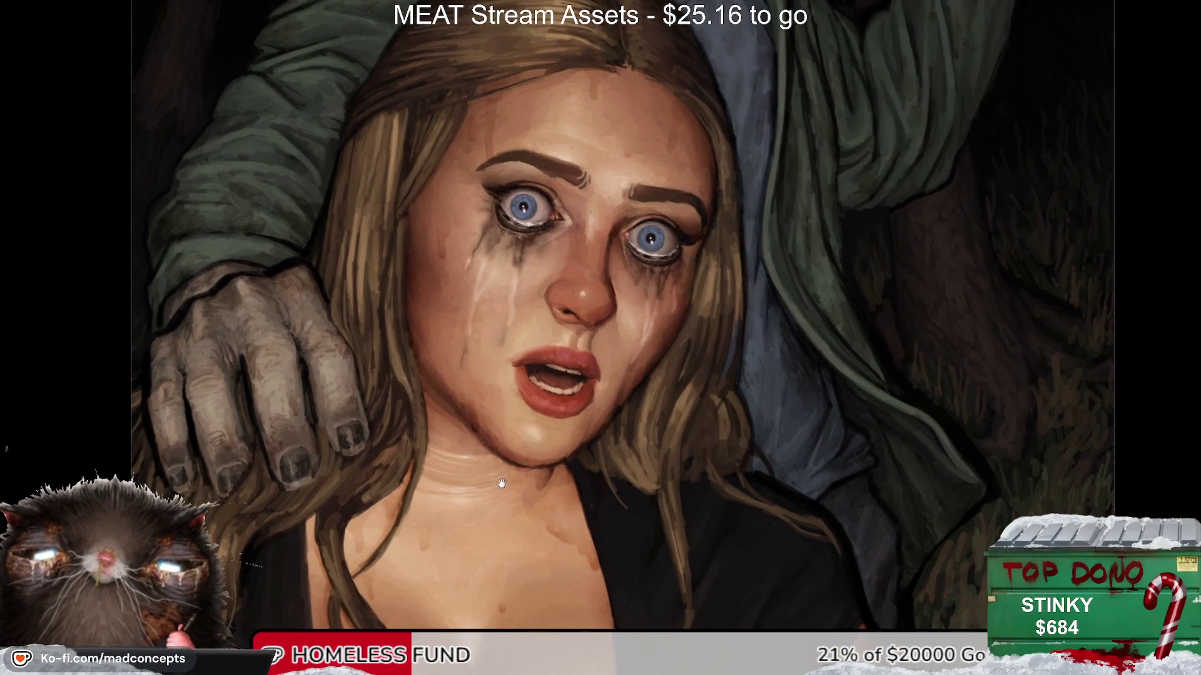
{"action": "key", "text": "bracketright"}
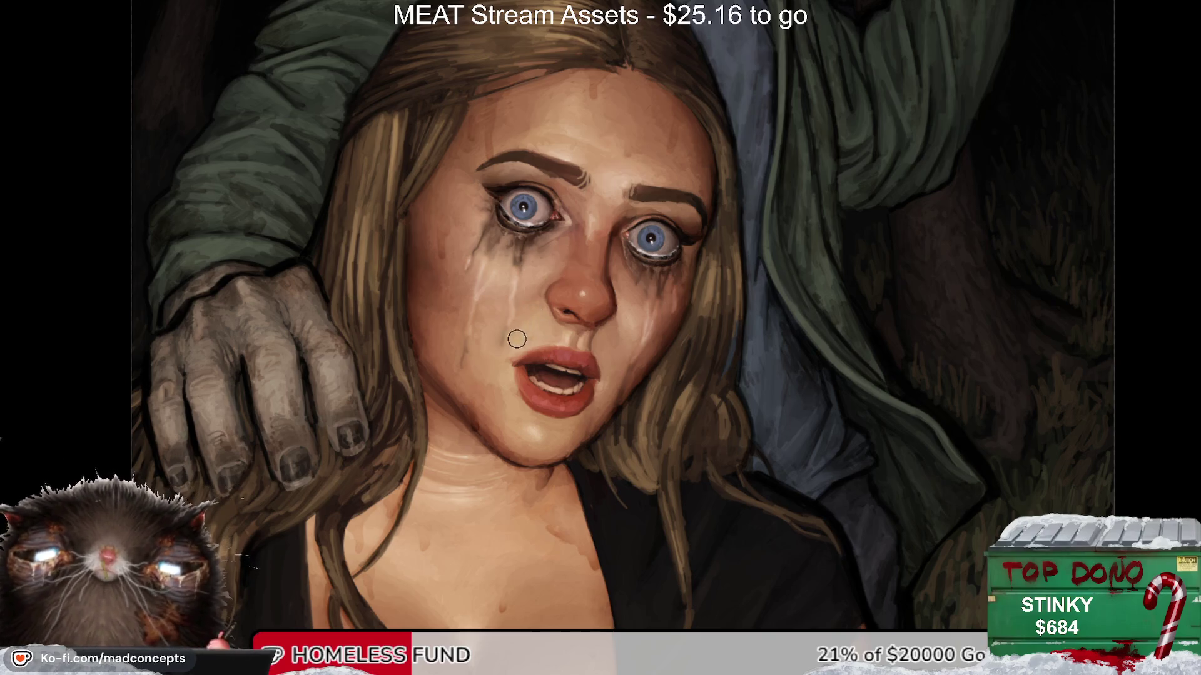
{"action": "key", "text": "m"}
{"action": "key", "text": "m"}
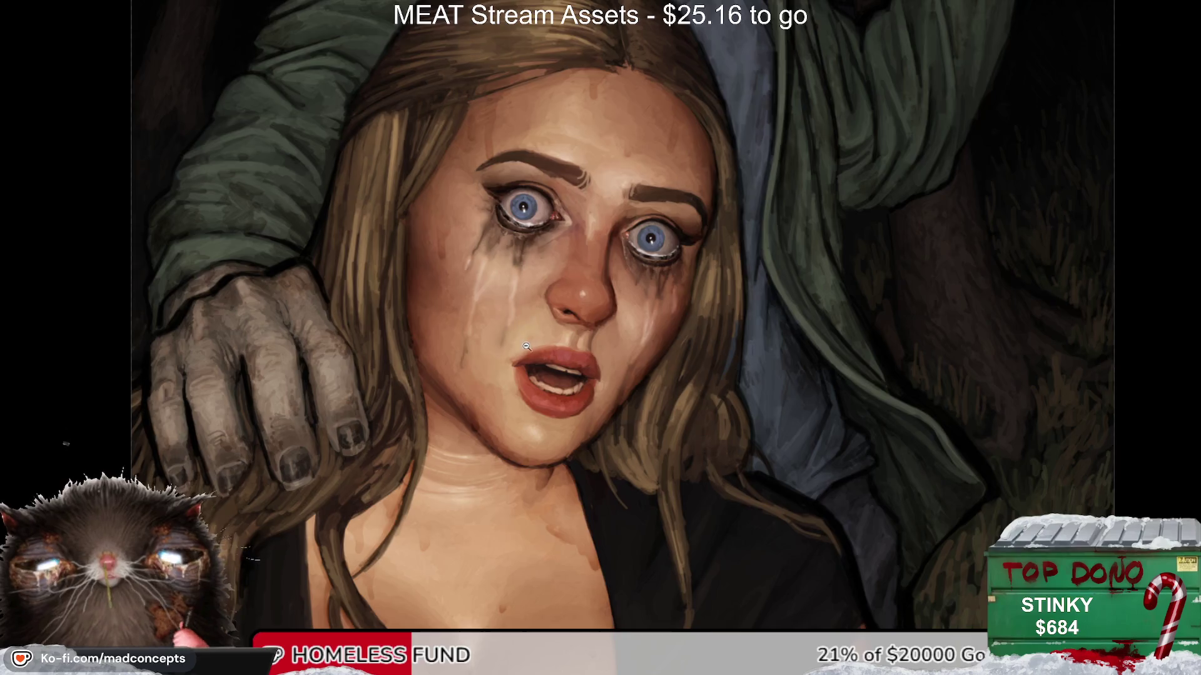
{"action": "scroll", "coordinate": [536, 325], "scroll_direction": "up", "scroll_amount": 3}
{"action": "left_click_drag", "start_coordinate": [531, 334], "coordinate": [534, 304]}
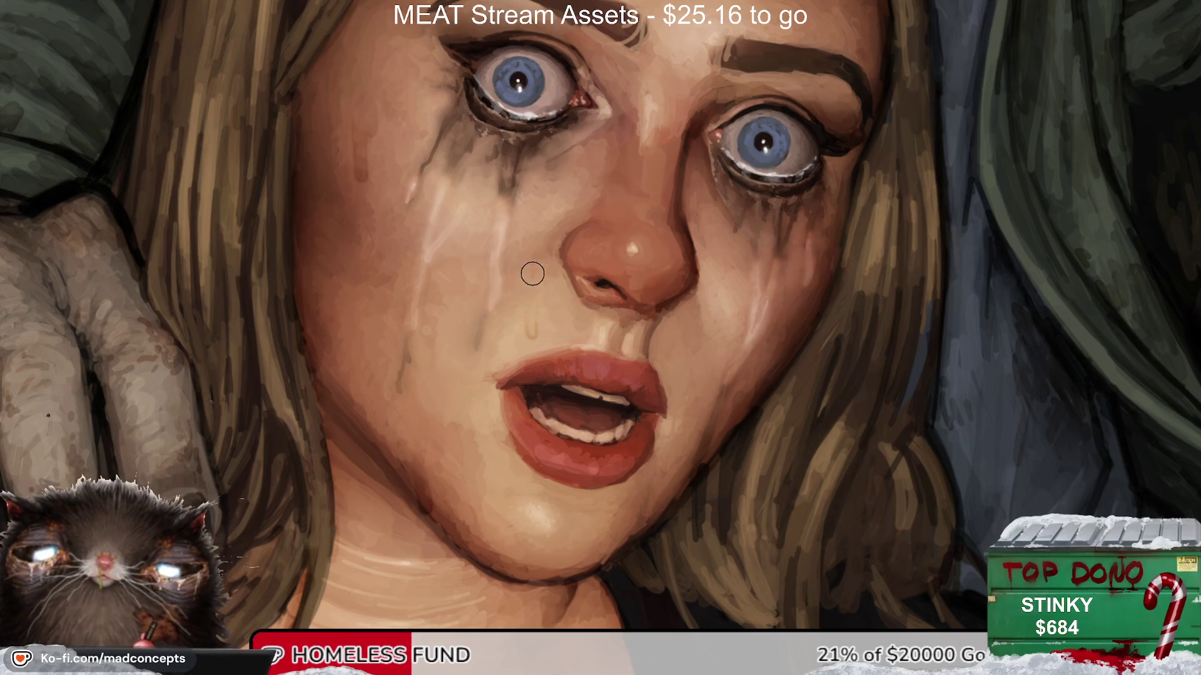
Step: Zoom out to the whole figure and flip the view to check proportions
{"action": "left_click", "coordinate": [664, 459], "text": "alt"}
{"action": "left_click", "coordinate": [625, 438], "text": "alt"}
{"action": "left_click", "coordinate": [575, 412], "text": "alt"}
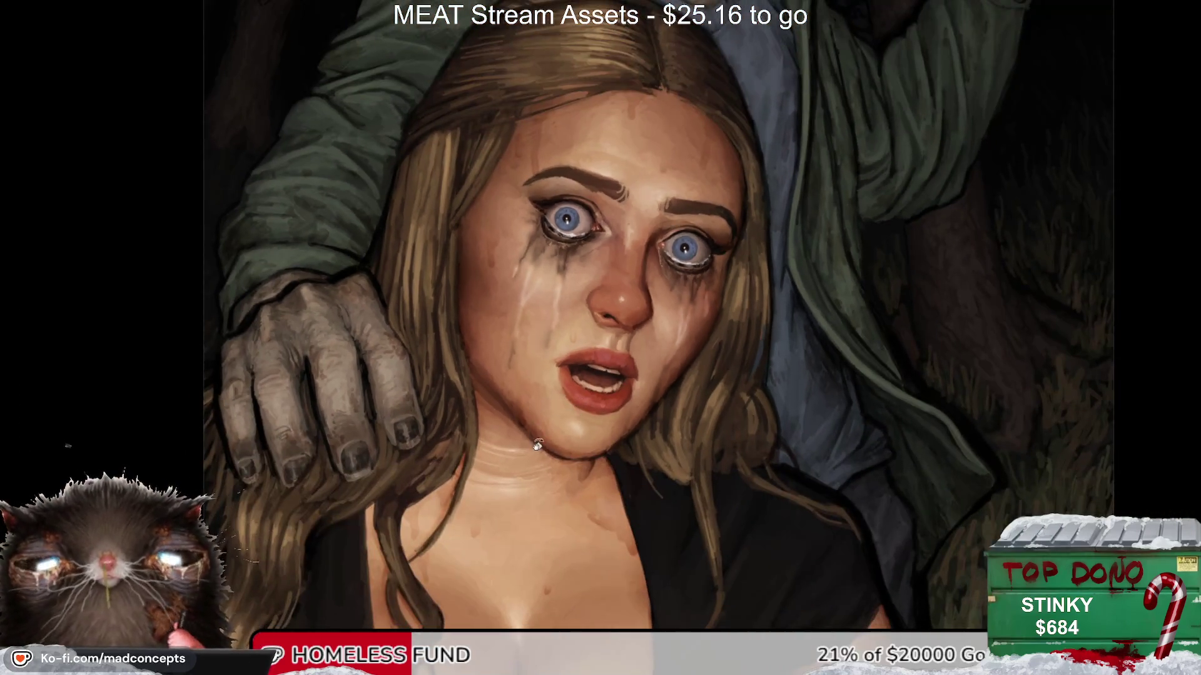
{"action": "key", "text": "m"}
{"action": "key", "text": "m"}
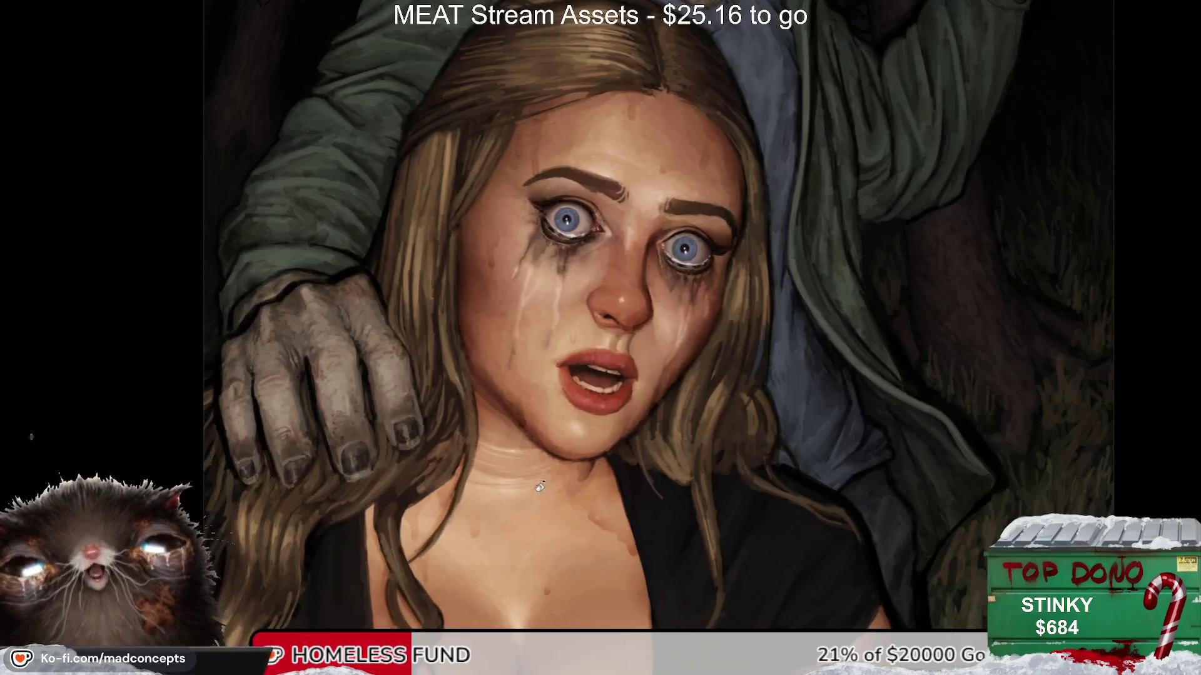
{"action": "left_click", "coordinate": [604, 400], "text": "alt"}
{"action": "left_click", "coordinate": [604, 400], "text": "alt"}
{"action": "left_click", "coordinate": [684, 297]}
{"action": "key", "text": "m"}
{"action": "key", "text": "m"}
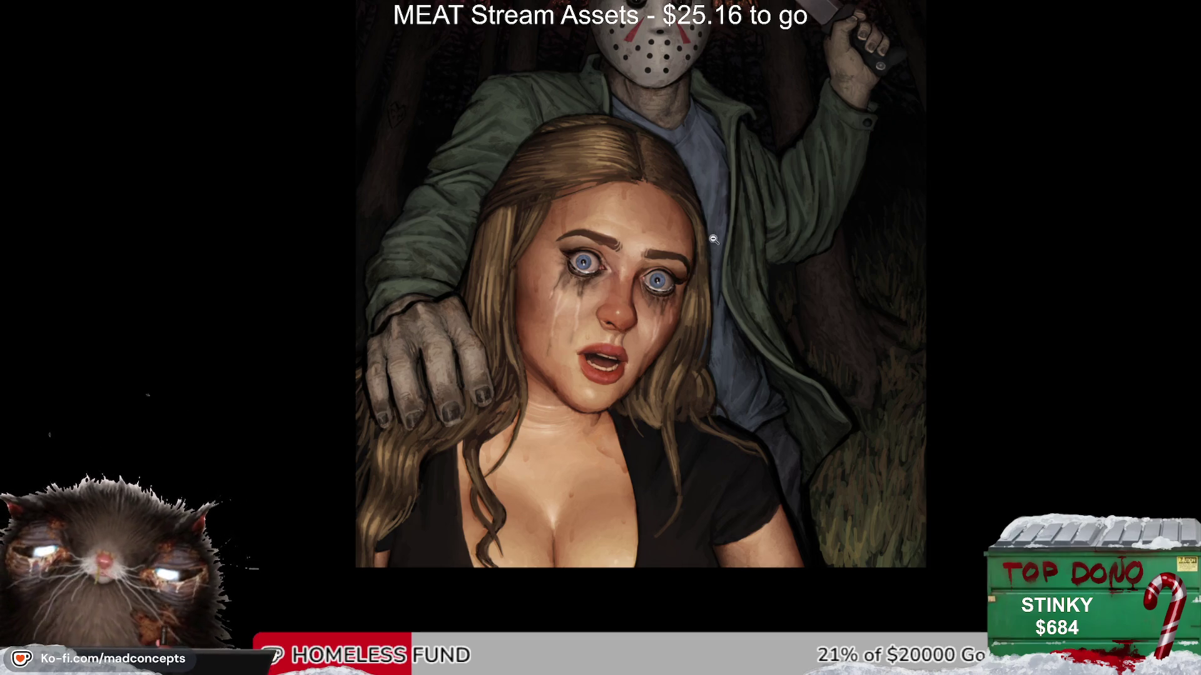
{"action": "scroll", "coordinate": [594, 387], "scroll_direction": "up", "scroll_amount": 3}
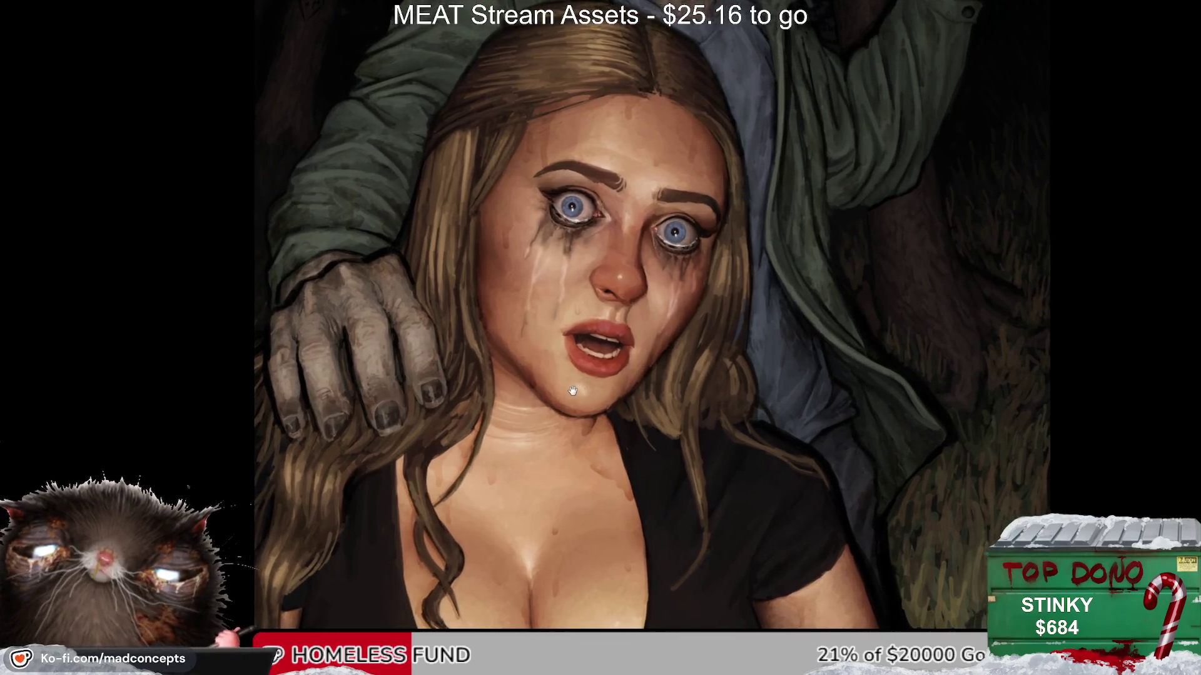
{"action": "scroll", "coordinate": [572, 391], "scroll_direction": "up", "scroll_amount": 1}
{"action": "scroll", "coordinate": [579, 390], "scroll_direction": "up", "scroll_amount": 1}
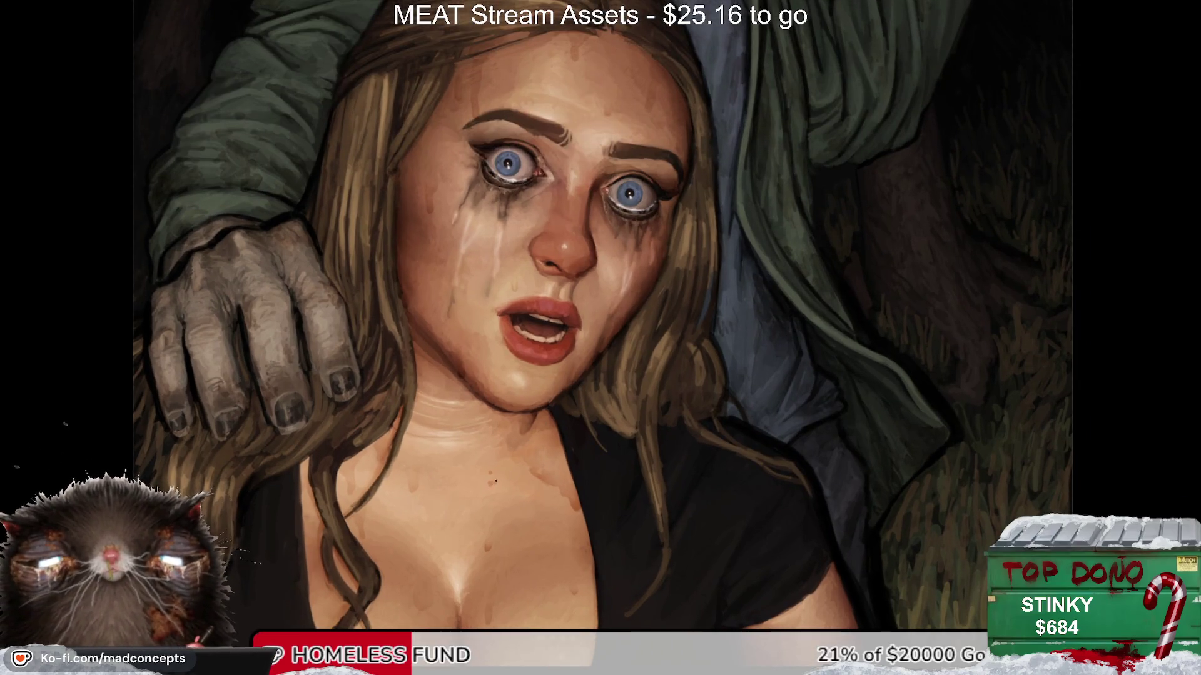
{"action": "scroll", "coordinate": [495, 479], "scroll_direction": "up", "scroll_amount": 2}
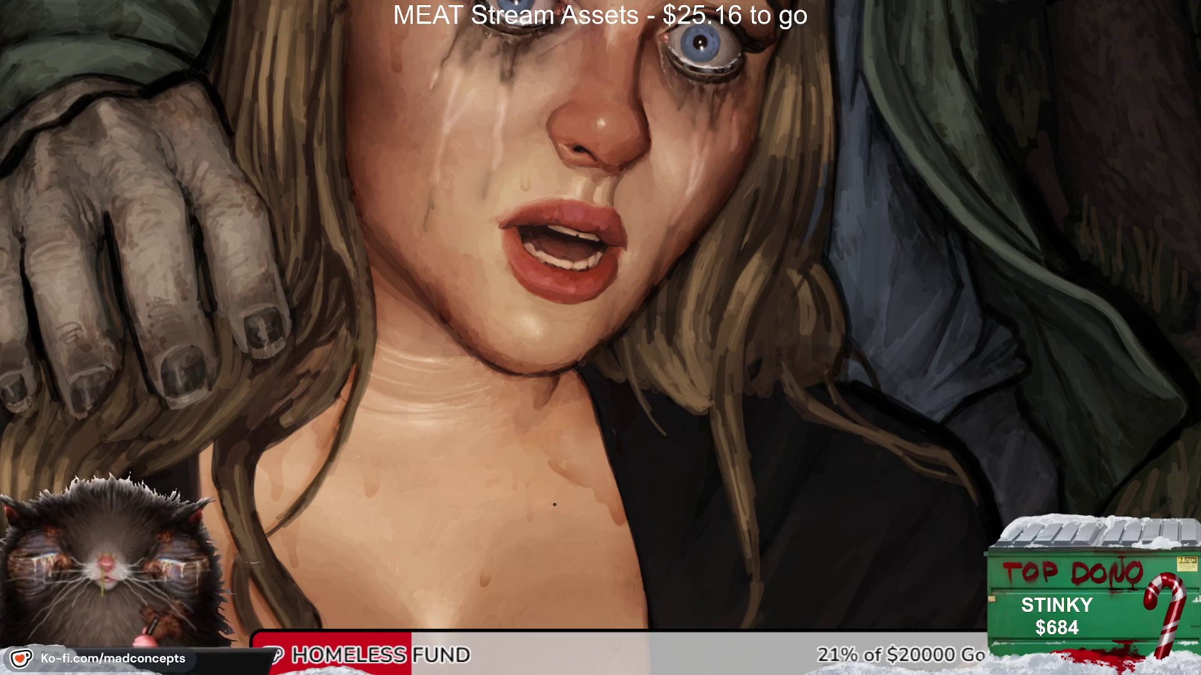
{"action": "key", "text": "m"}
{"action": "key", "text": "m"}
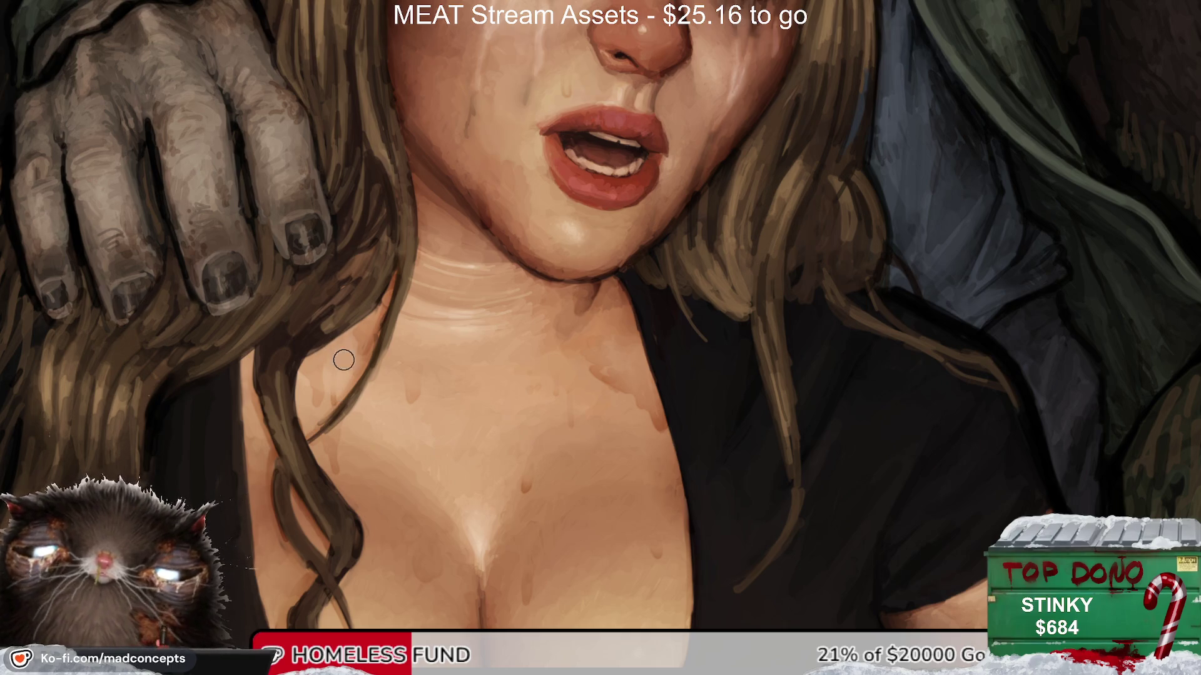
{"action": "key", "text": "bracketleft"}
{"action": "key", "text": "bracketleft"}
{"action": "key", "text": "bracketleft"}
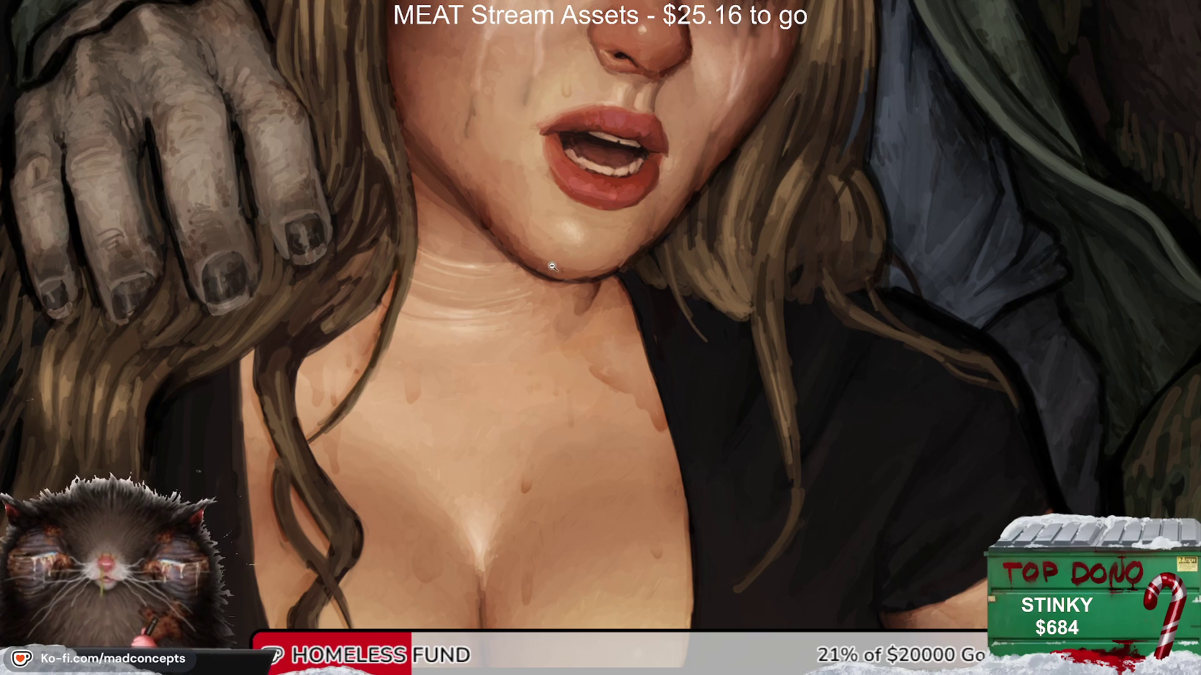
{"action": "scroll", "coordinate": [552, 267], "scroll_direction": "down", "scroll_amount": 5}
{"action": "key", "text": "m"}
{"action": "key", "text": "m"}
{"action": "scroll", "coordinate": [556, 284], "scroll_direction": "up", "scroll_amount": 5}
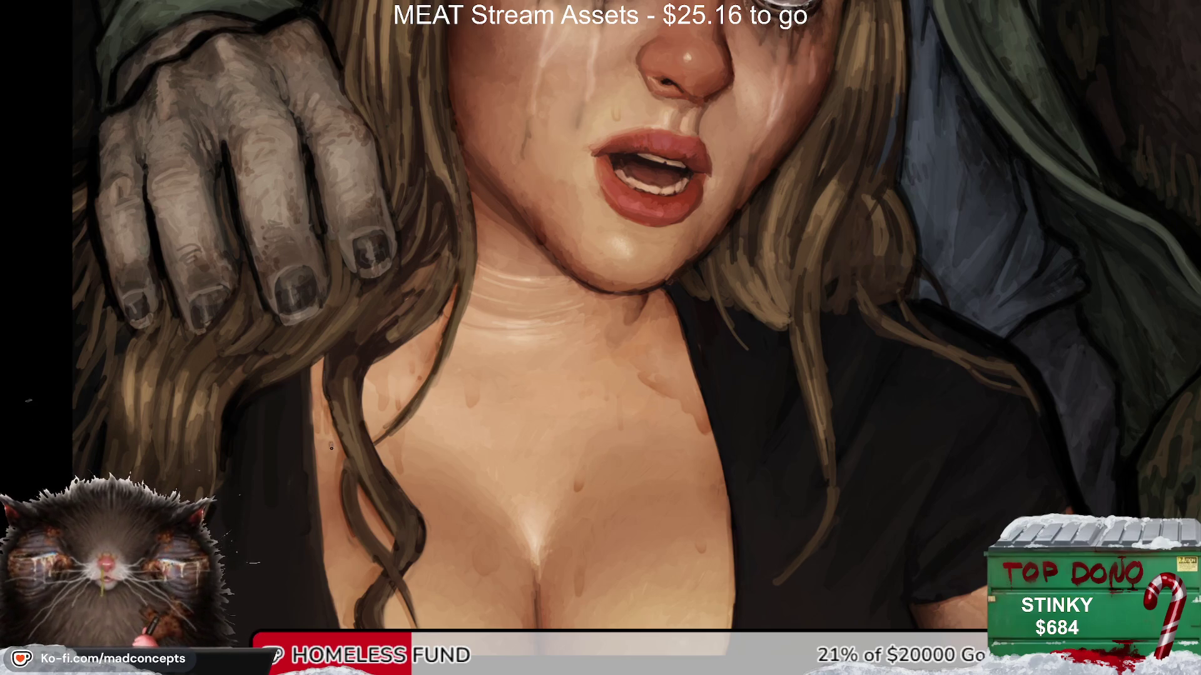
{"action": "key", "text": "ctrl+0"}
{"action": "scroll", "coordinate": [437, 412], "scroll_direction": "up", "scroll_amount": 3}
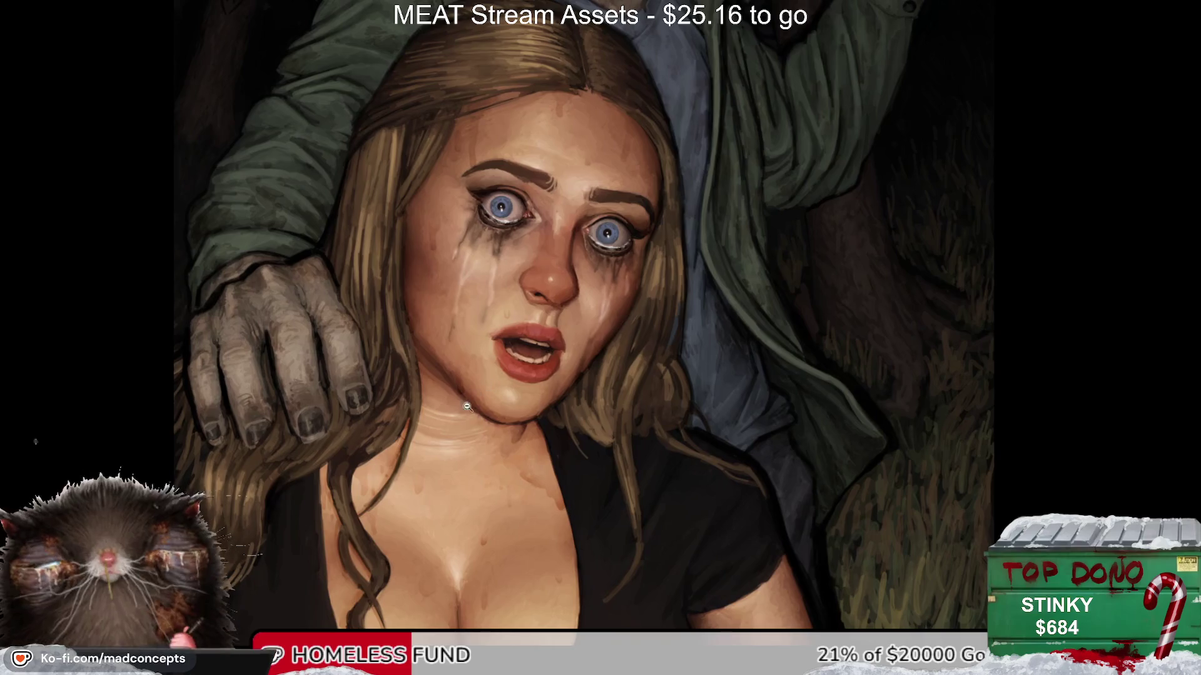
Step: Check the face and chest in the mirrored view, then bring the chest into view
{"action": "key", "text": "h"}
{"action": "key", "text": "h"}
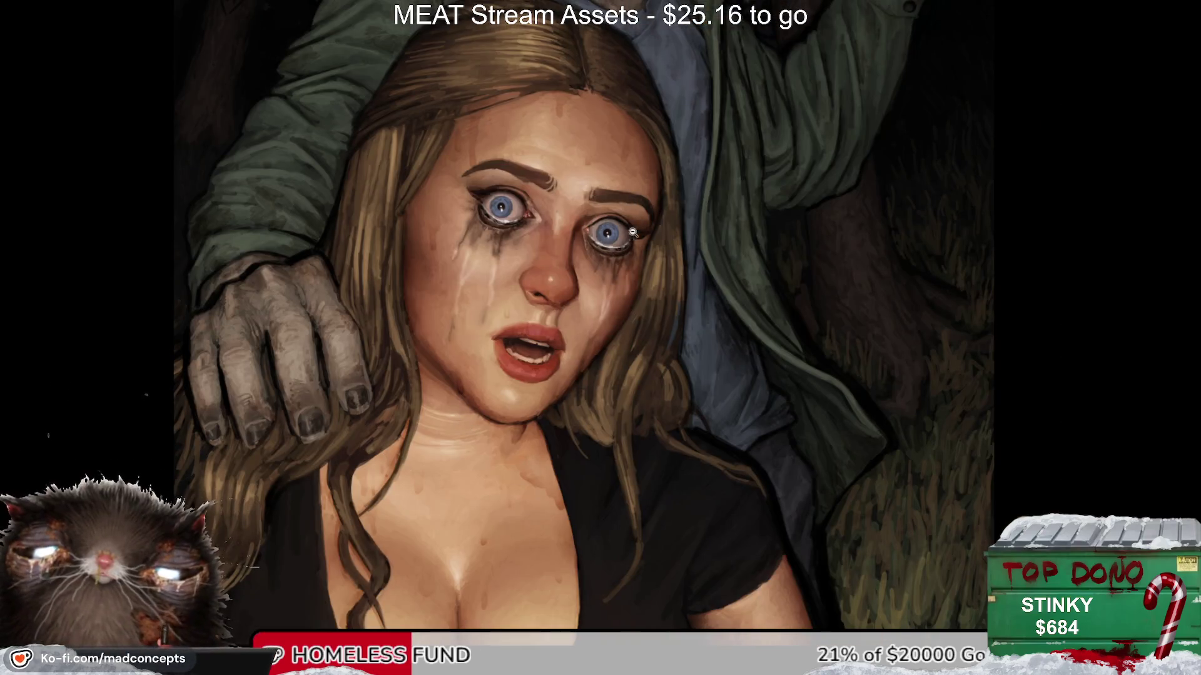
{"action": "scroll", "coordinate": [646, 217], "scroll_direction": "down", "scroll_amount": 1}
{"action": "key", "text": "h"}
{"action": "key", "text": "h"}
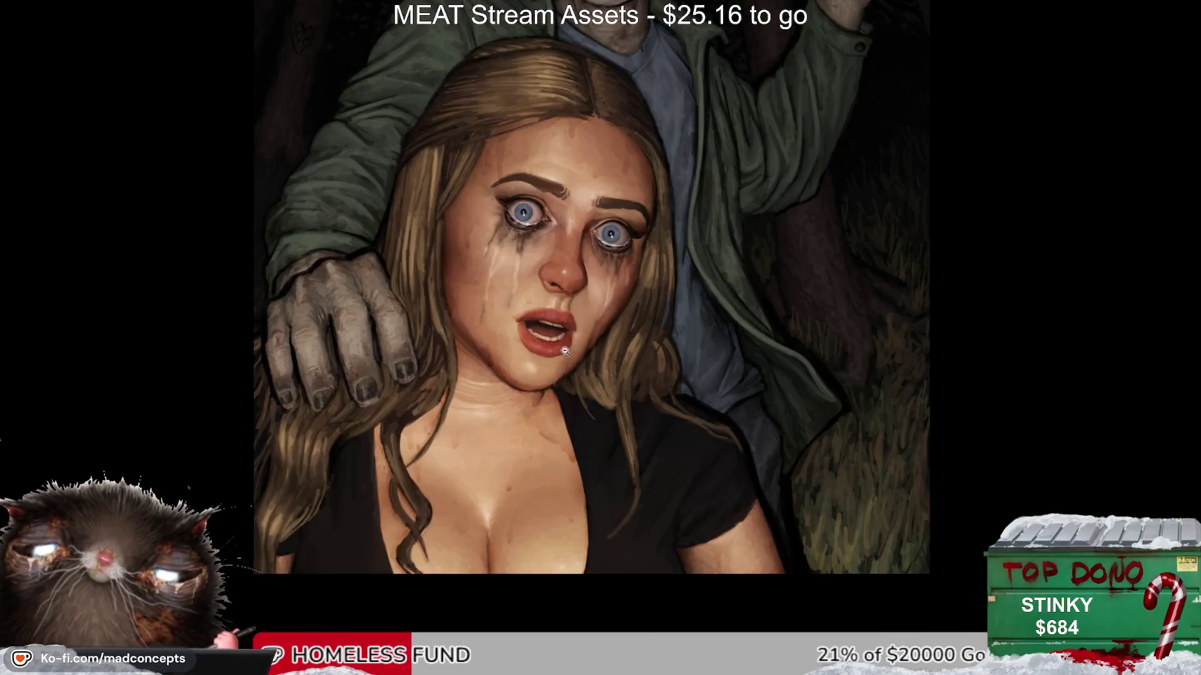
{"action": "scroll", "coordinate": [716, 471], "scroll_direction": "up", "scroll_amount": 2}
{"action": "key", "text": "h"}
{"action": "scroll", "coordinate": [425, 434], "scroll_direction": "up", "scroll_amount": 2}
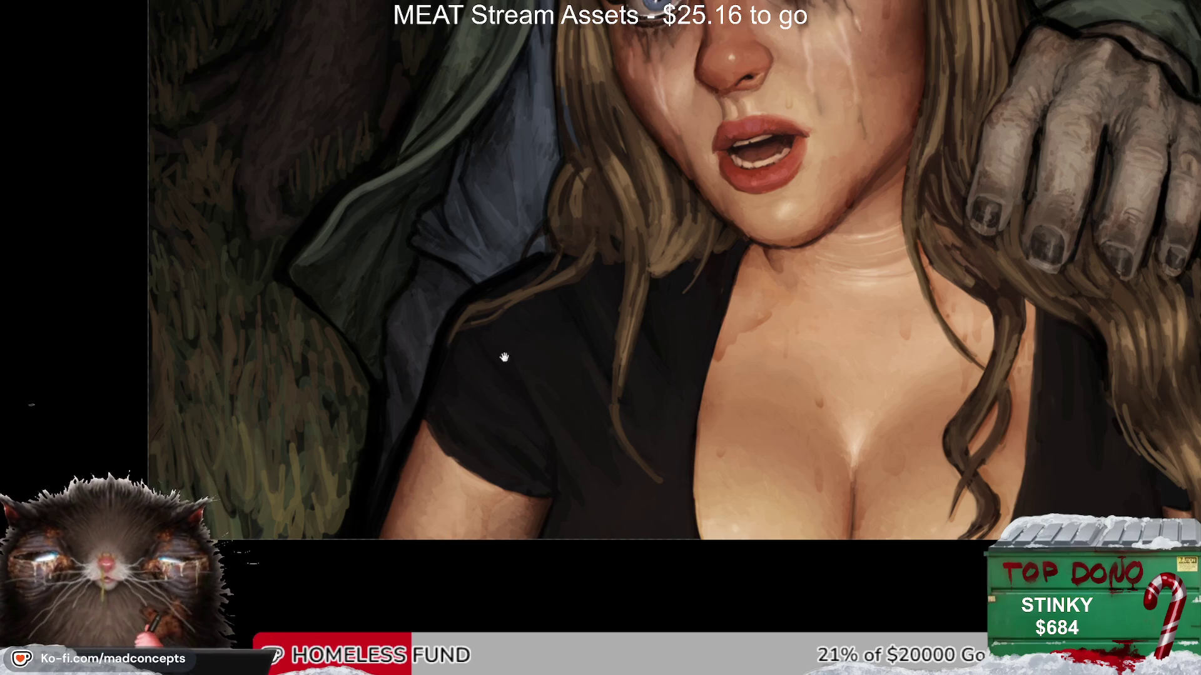
{"action": "scroll", "coordinate": [504, 358], "scroll_direction": "down", "scroll_amount": 2}
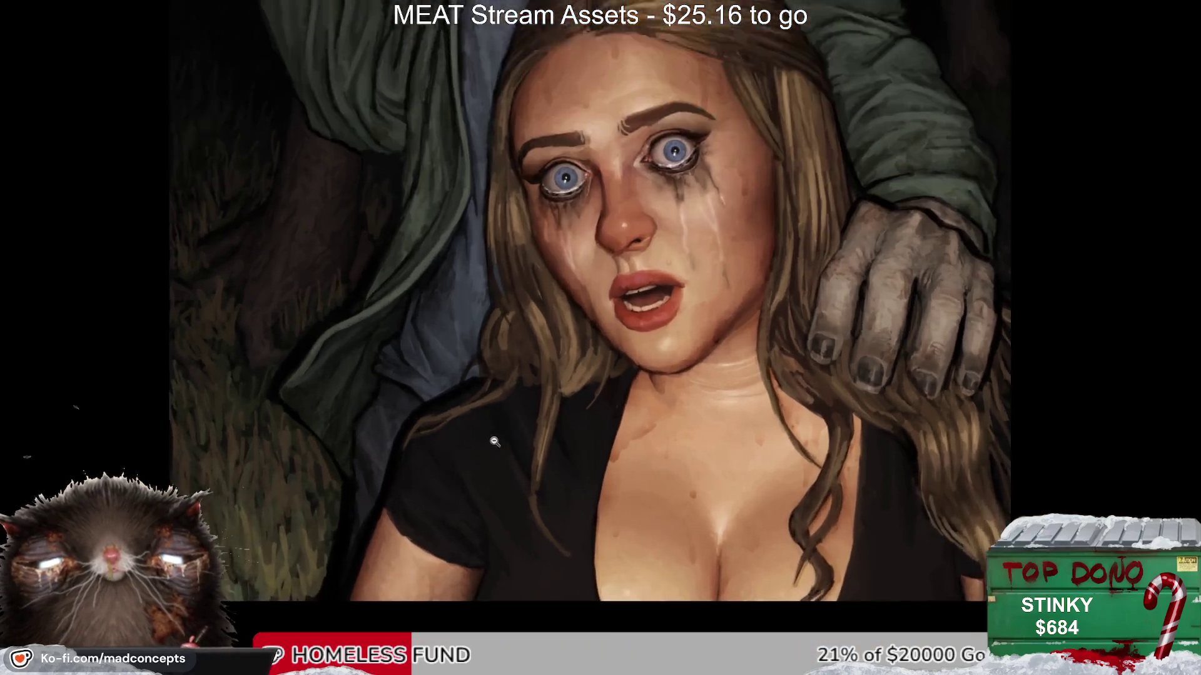
{"action": "scroll", "coordinate": [494, 442], "scroll_direction": "up", "scroll_amount": 1}
{"action": "key", "text": "m"}
{"action": "key", "text": "m"}
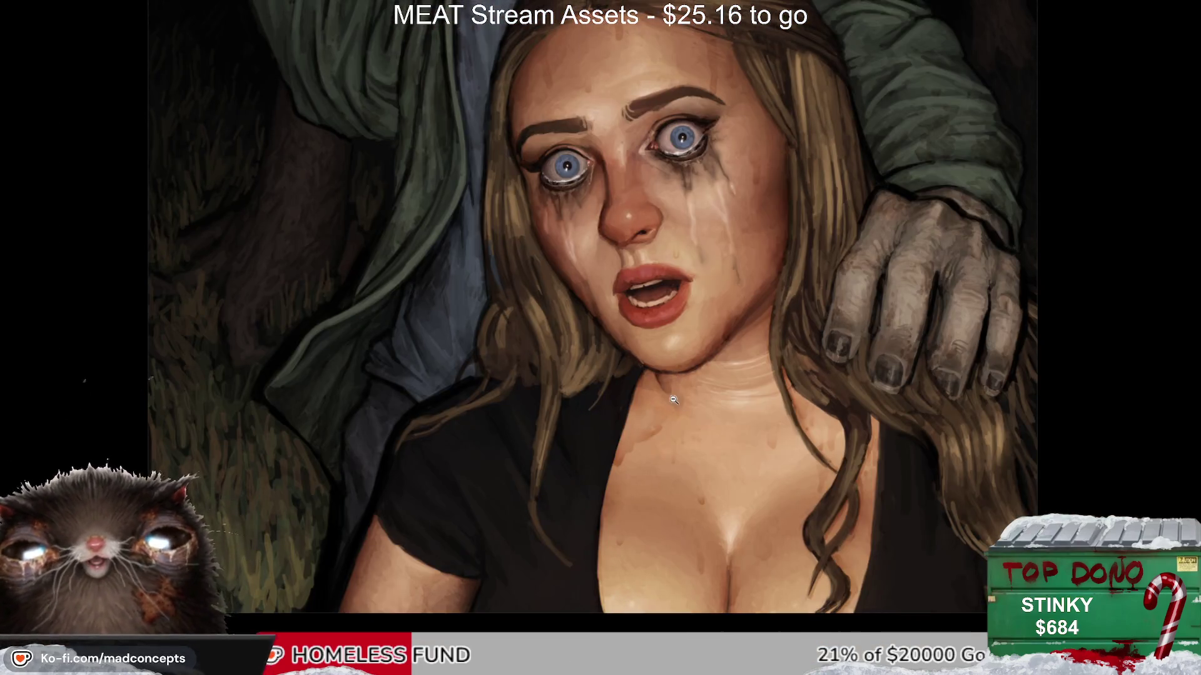
{"action": "left_click_drag", "start_coordinate": [674, 400], "coordinate": [468, 480]}
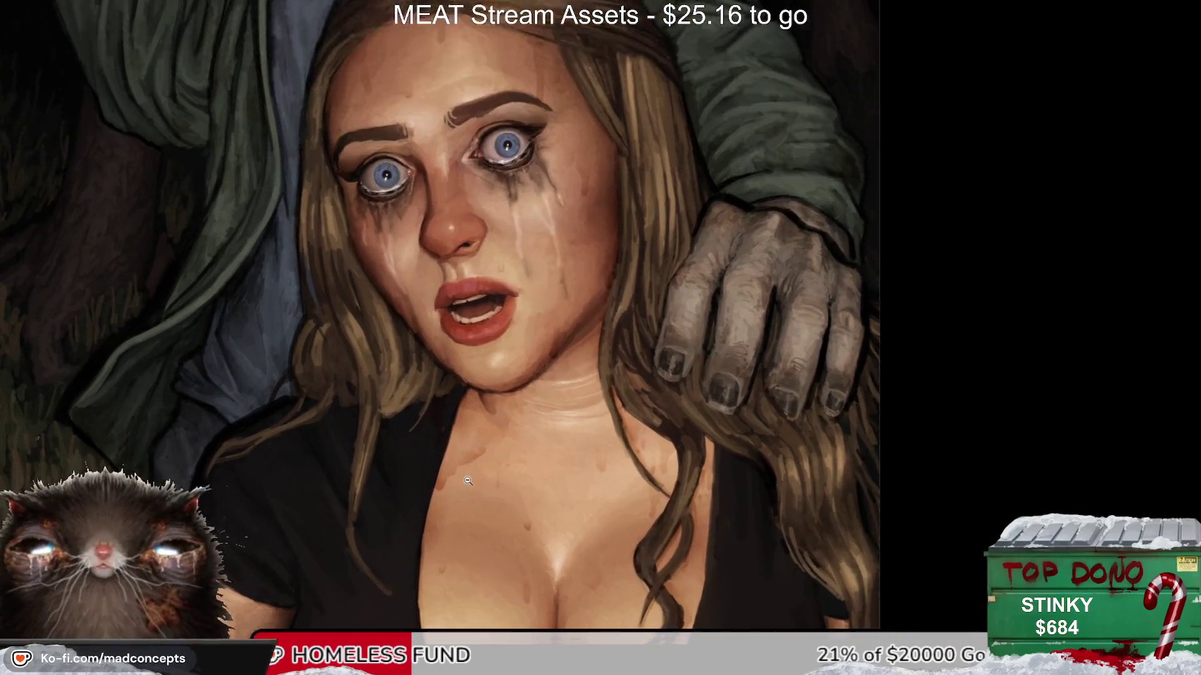
{"action": "scroll", "coordinate": [468, 480], "scroll_direction": "up", "scroll_amount": 1}
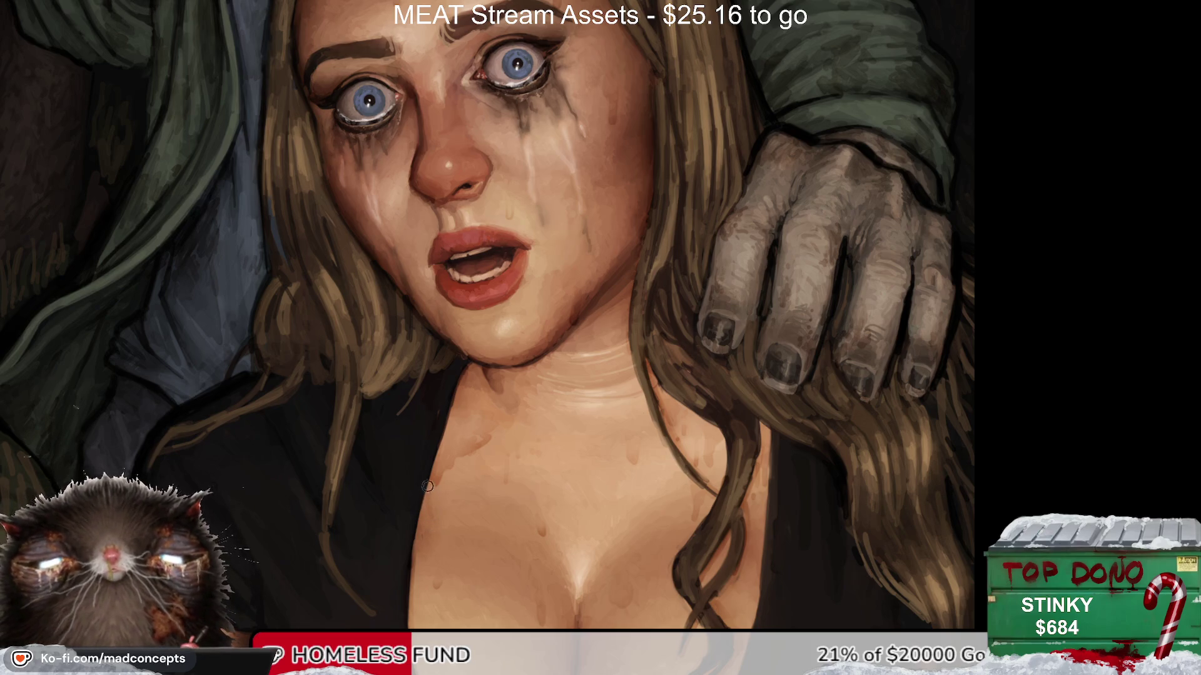
{"action": "key", "text": "m"}
{"action": "left_click_drag", "start_coordinate": [710, 415], "coordinate": [554, 482]}
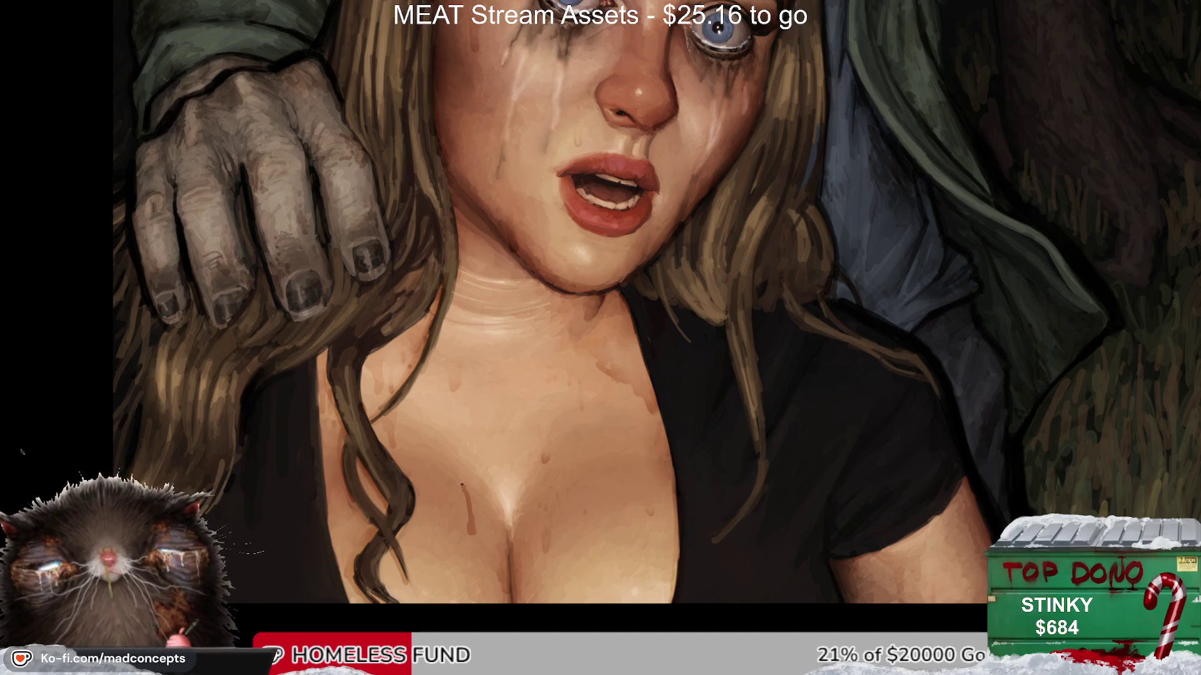
Step: Paint two dark vertical drips down the chest, reviewing them mirrored, then zoom out to the whole painting
{"action": "left_click_drag", "start_coordinate": [473, 528], "coordinate": [466, 501]}
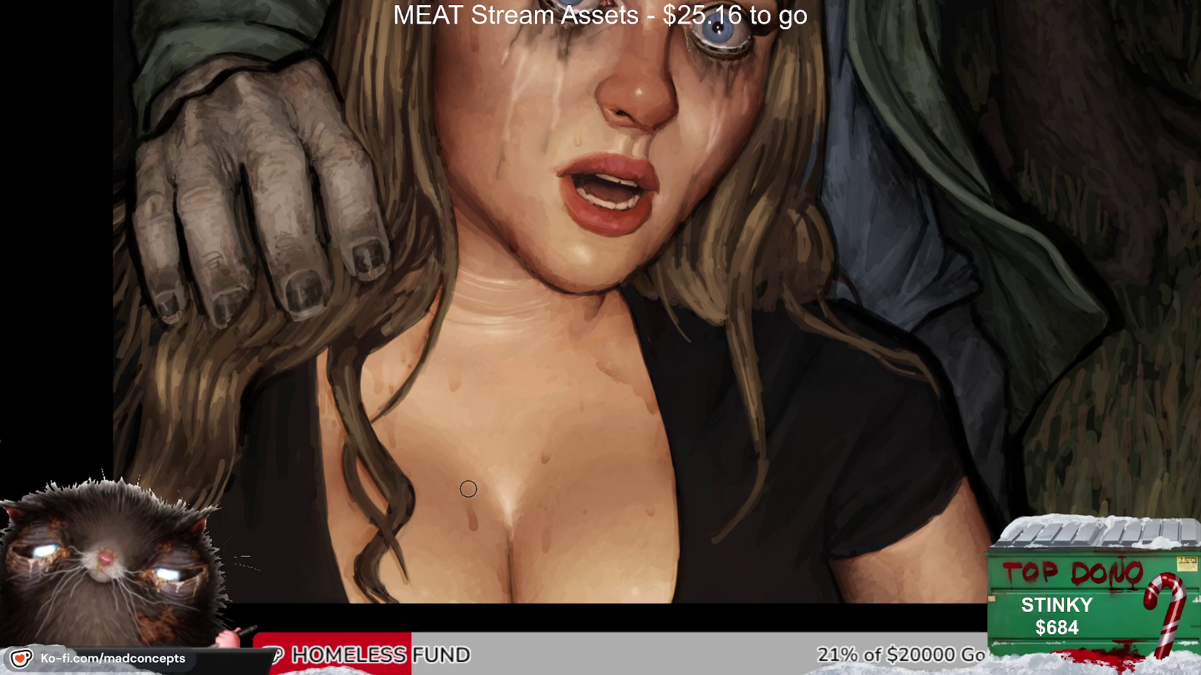
{"action": "key", "text": "m"}
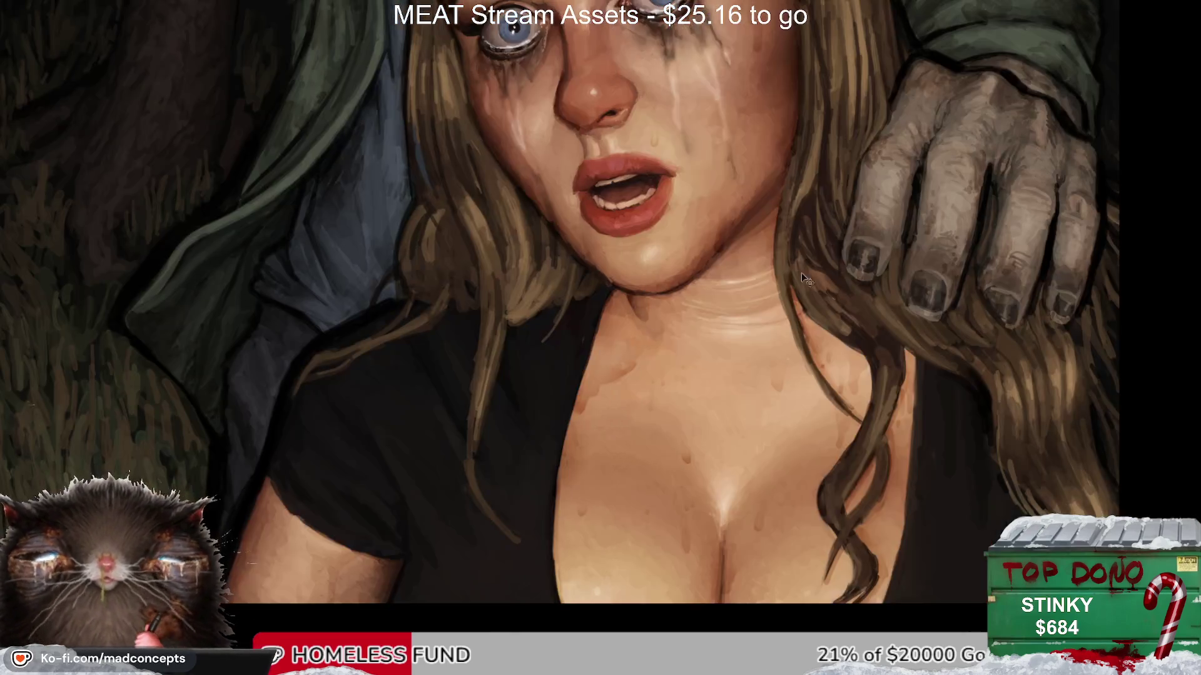
{"action": "key", "text": "m"}
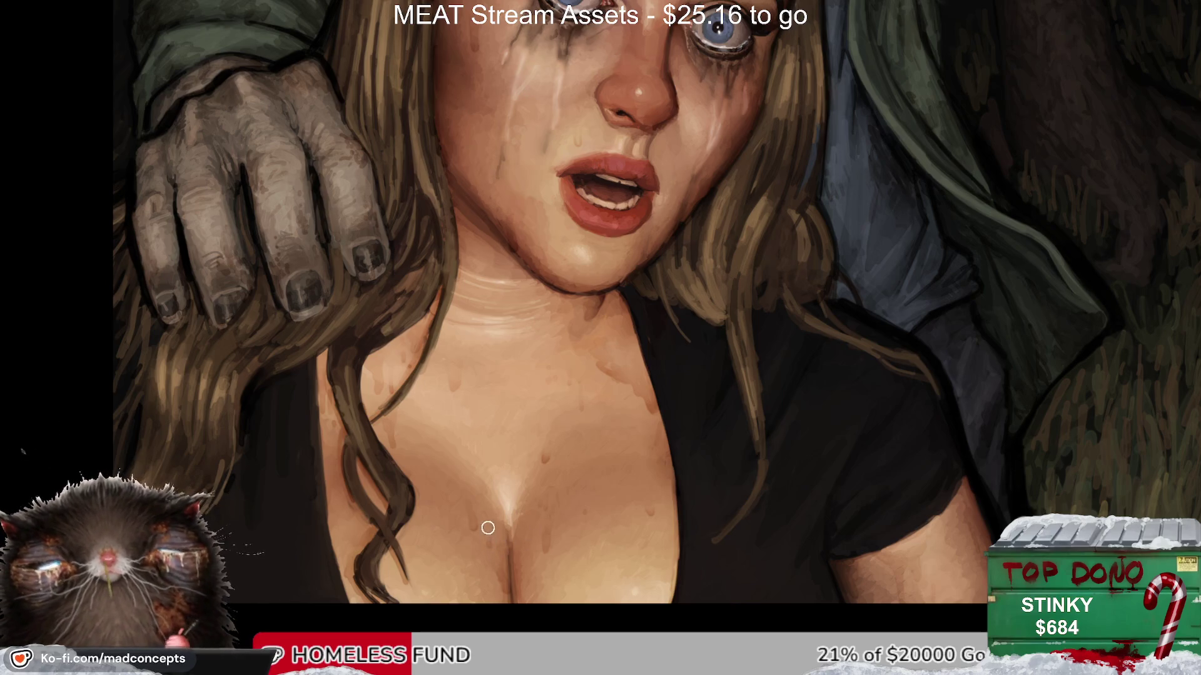
{"action": "left_click_drag", "start_coordinate": [519, 602], "coordinate": [529, 500]}
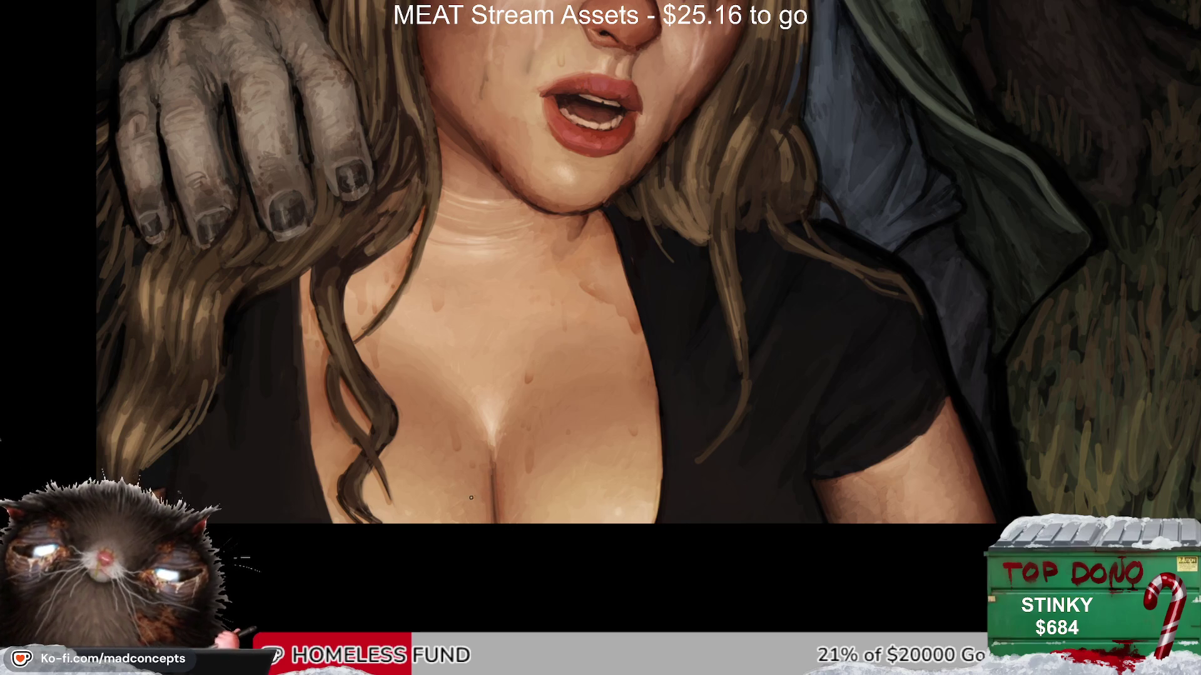
{"action": "left_click_drag", "start_coordinate": [456, 544], "coordinate": [467, 564]}
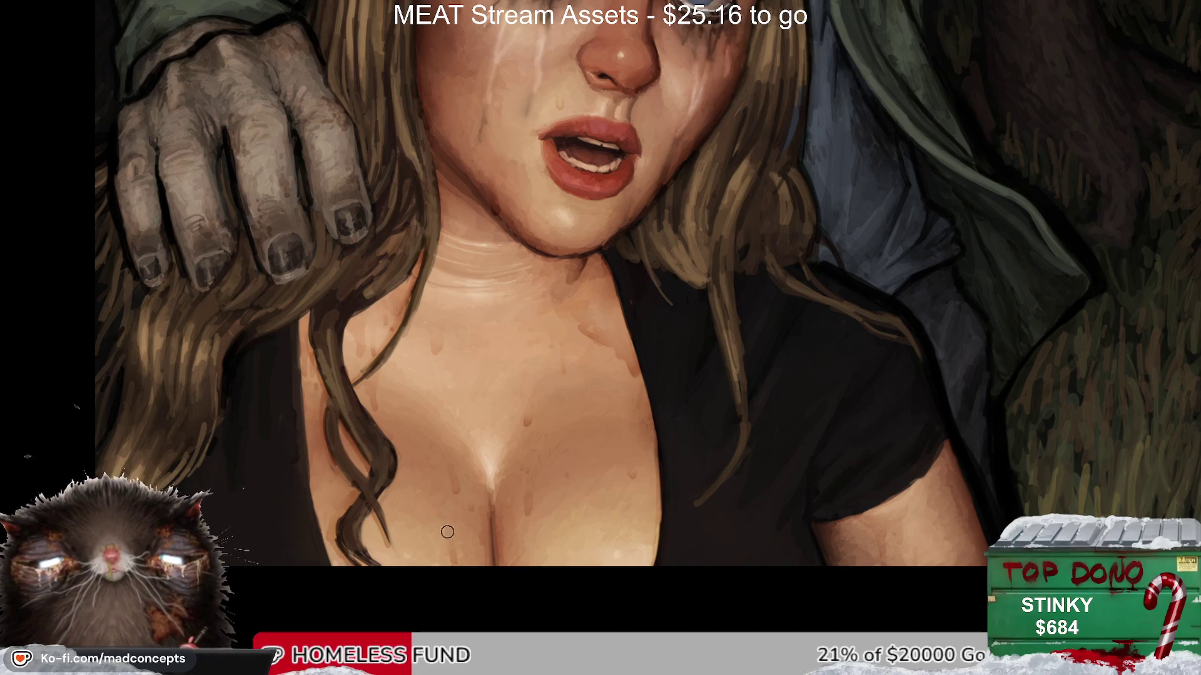
{"action": "key", "text": "m"}
{"action": "key", "text": "m"}
{"action": "left_click_drag", "start_coordinate": [600, 531], "coordinate": [592, 464]}
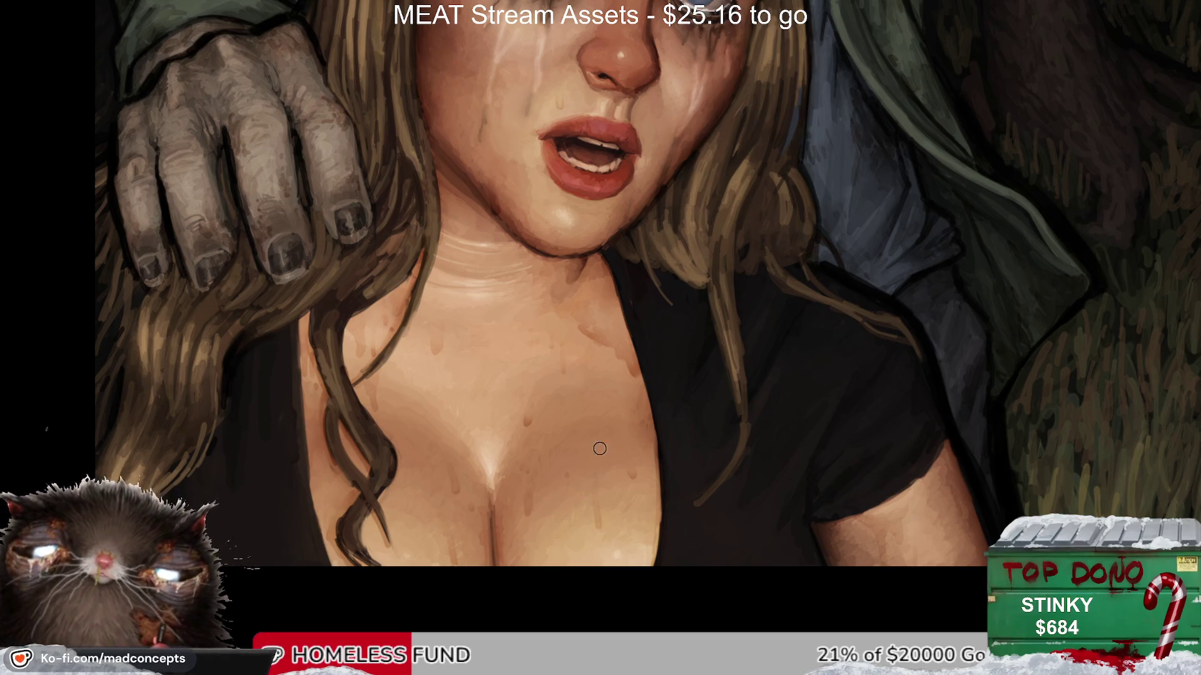
{"action": "key", "text": "m"}
{"action": "key", "text": "m"}
{"action": "key", "text": "minus"}
{"action": "mouse_move", "coordinate": [791, 394]}
{"action": "left_mouse_down"}
{"action": "mouse_move", "coordinate": [568, 487]}
{"action": "mouse_move", "coordinate": [560, 561]}
{"action": "left_mouse_up"}
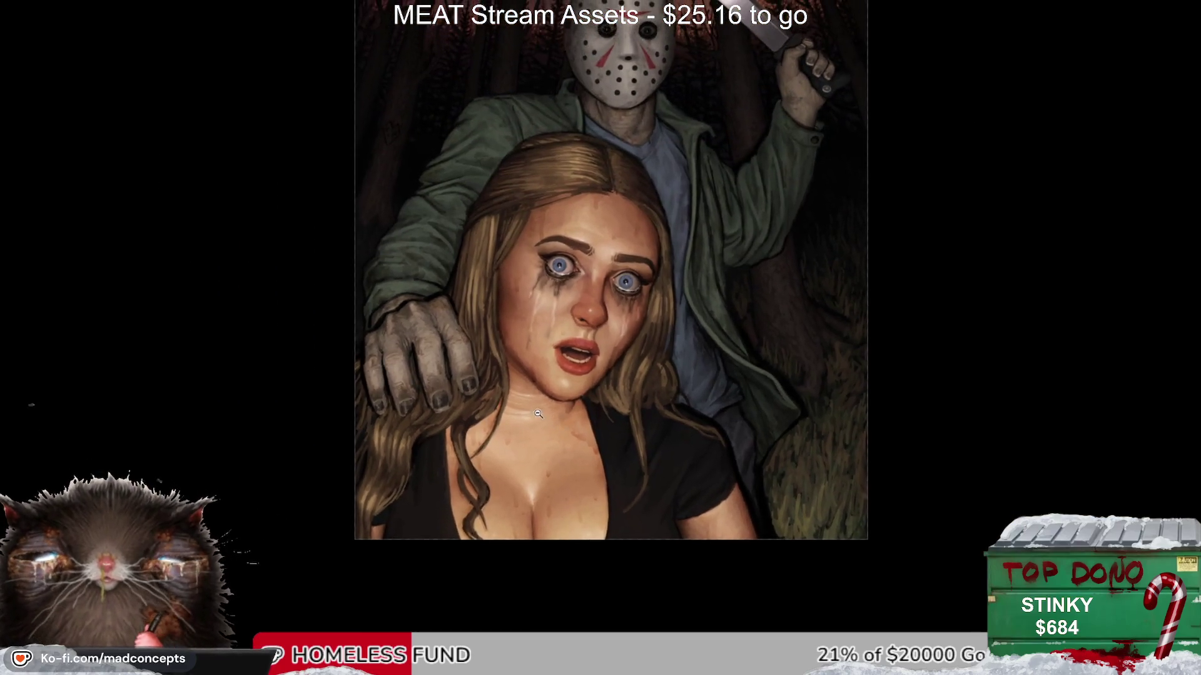
{"action": "key", "text": "plus"}
{"action": "key", "text": "m"}
{"action": "key", "text": "m"}
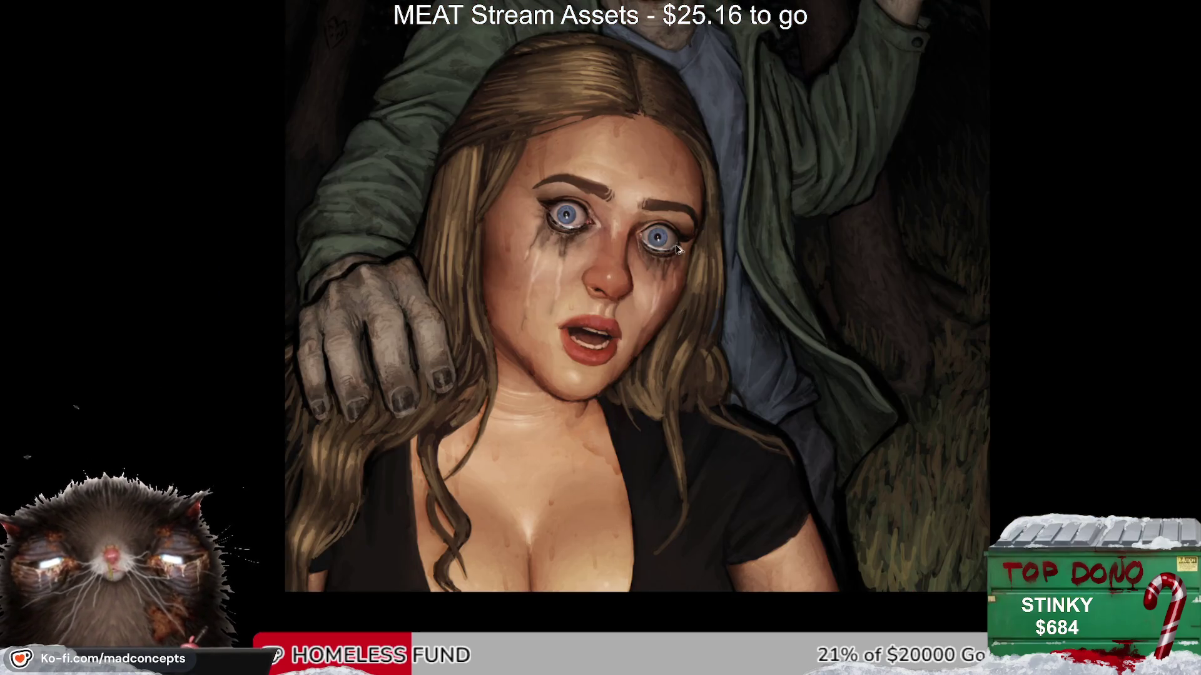
{"action": "left_click_drag", "start_coordinate": [667, 306], "coordinate": [617, 269]}
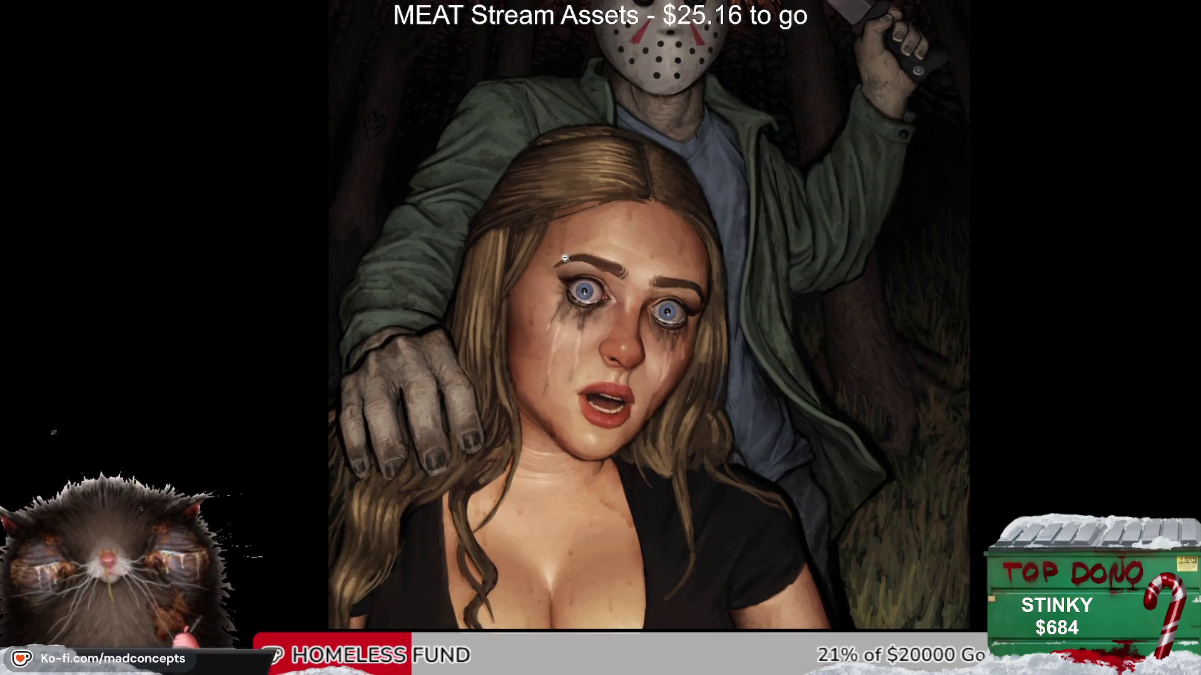
{"action": "scroll", "coordinate": [566, 257], "scroll_direction": "up", "scroll_amount": 2}
{"action": "key", "text": "bracketleft"}
{"action": "key", "text": "bracketleft"}
{"action": "key", "text": "bracketleft"}
{"action": "key", "text": "bracketright"}
{"action": "key", "text": "bracketright"}
{"action": "key", "text": "bracketright"}
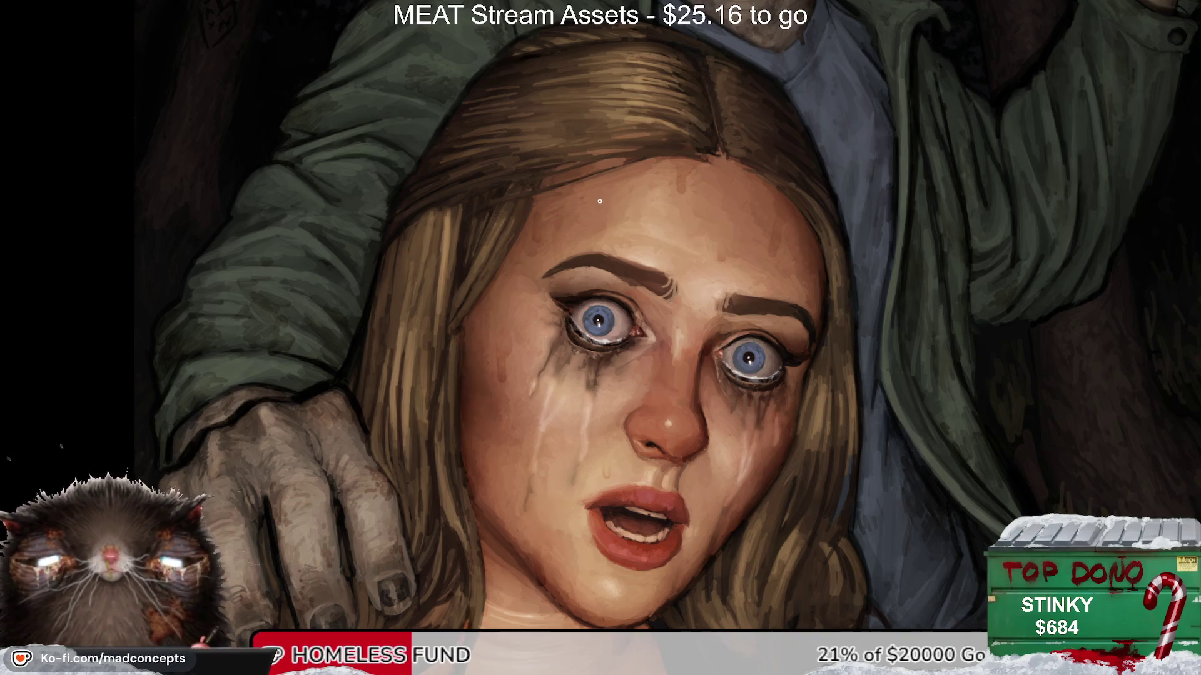
{"action": "key", "text": "bracketright"}
{"action": "key", "text": "bracketright"}
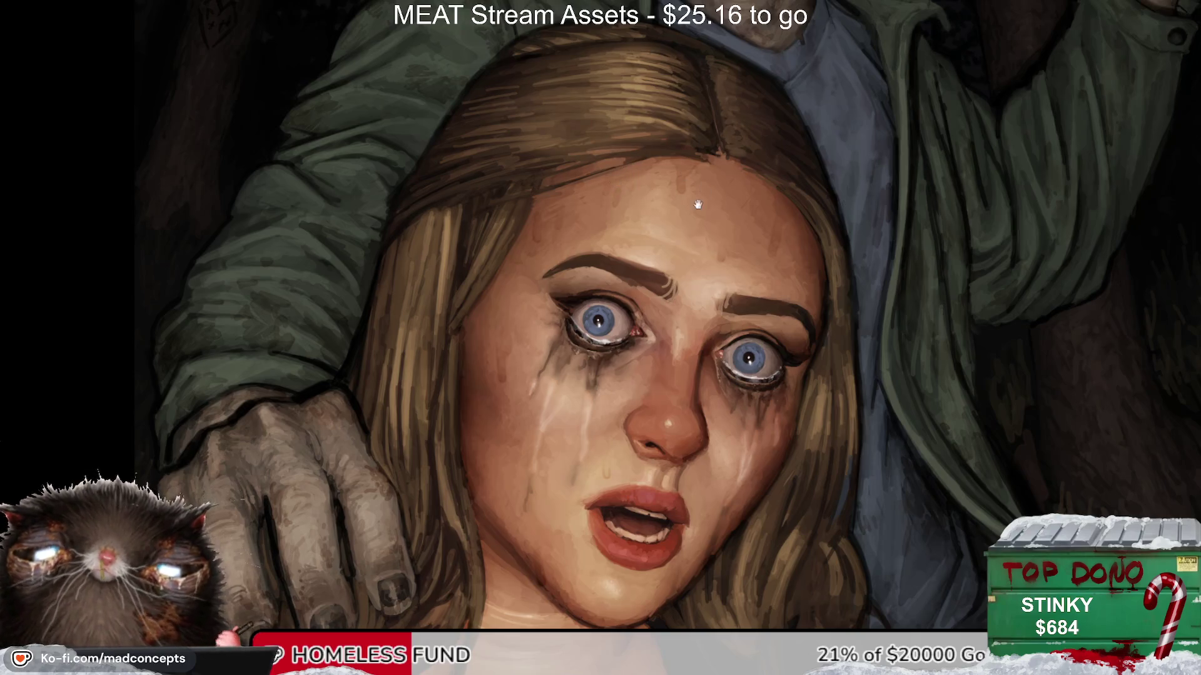
{"action": "left_click_drag", "start_coordinate": [698, 204], "coordinate": [602, 230]}
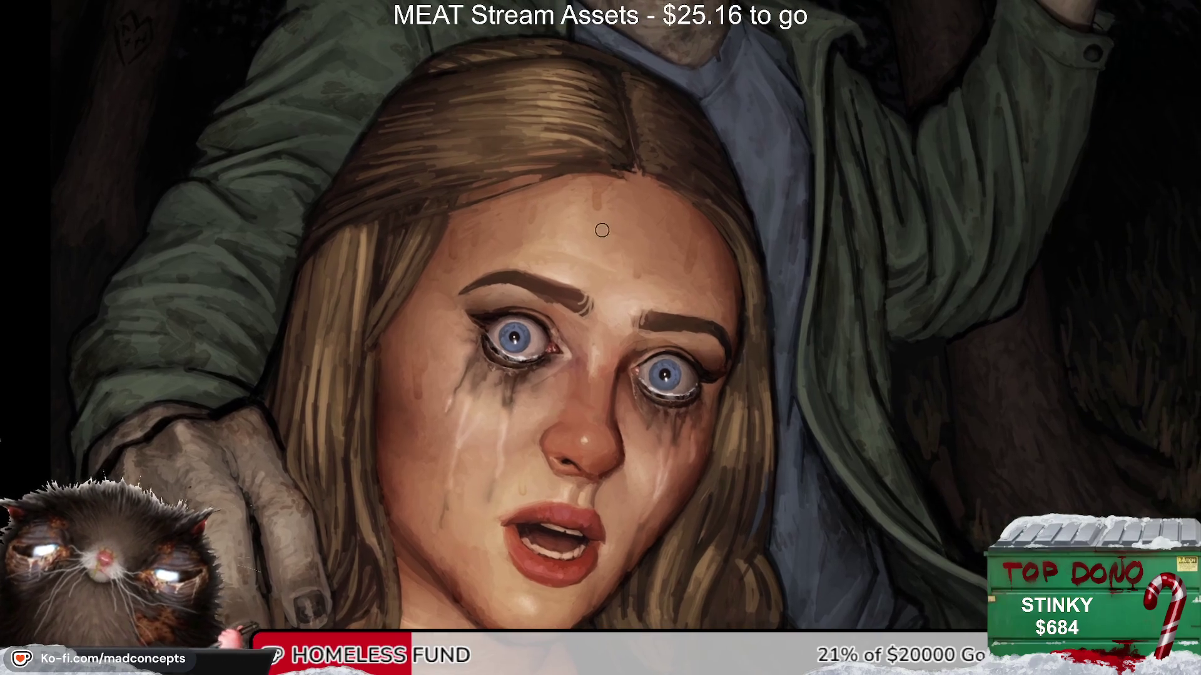
{"action": "scroll", "coordinate": [582, 358], "scroll_direction": "down", "scroll_amount": 2}
{"action": "scroll", "coordinate": [676, 205], "scroll_direction": "up", "scroll_amount": 2}
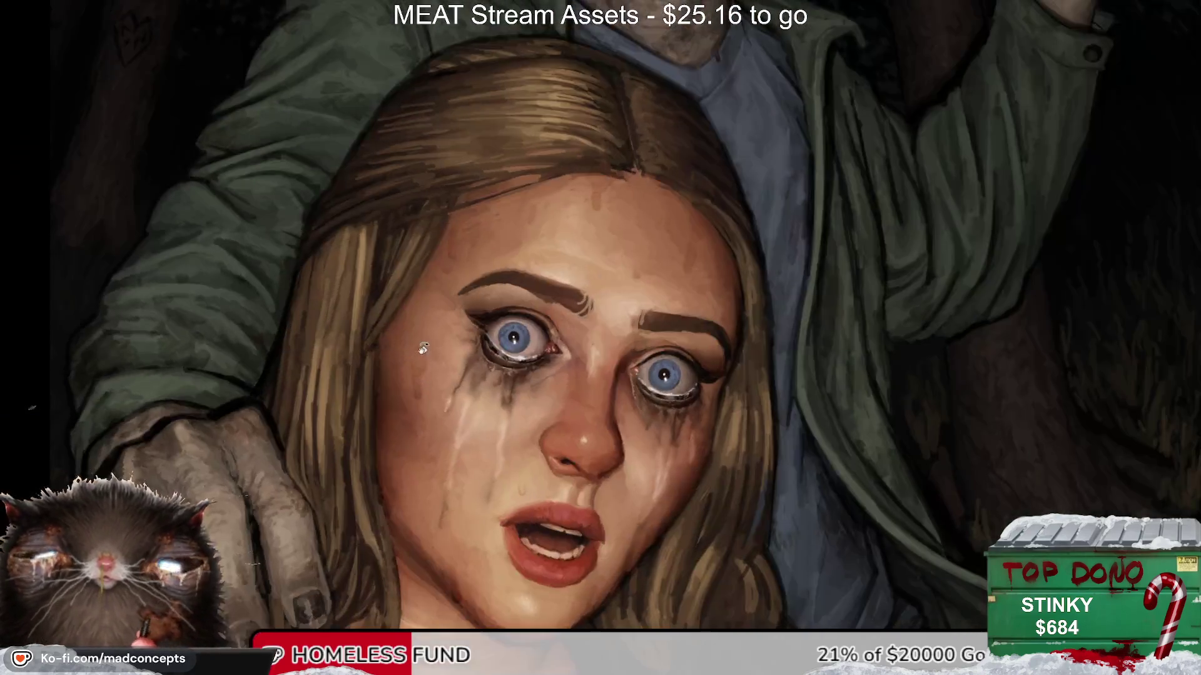
{"action": "scroll", "coordinate": [676, 206], "scroll_direction": "down", "scroll_amount": 2}
{"action": "scroll", "coordinate": [681, 212], "scroll_direction": "up", "scroll_amount": 2}
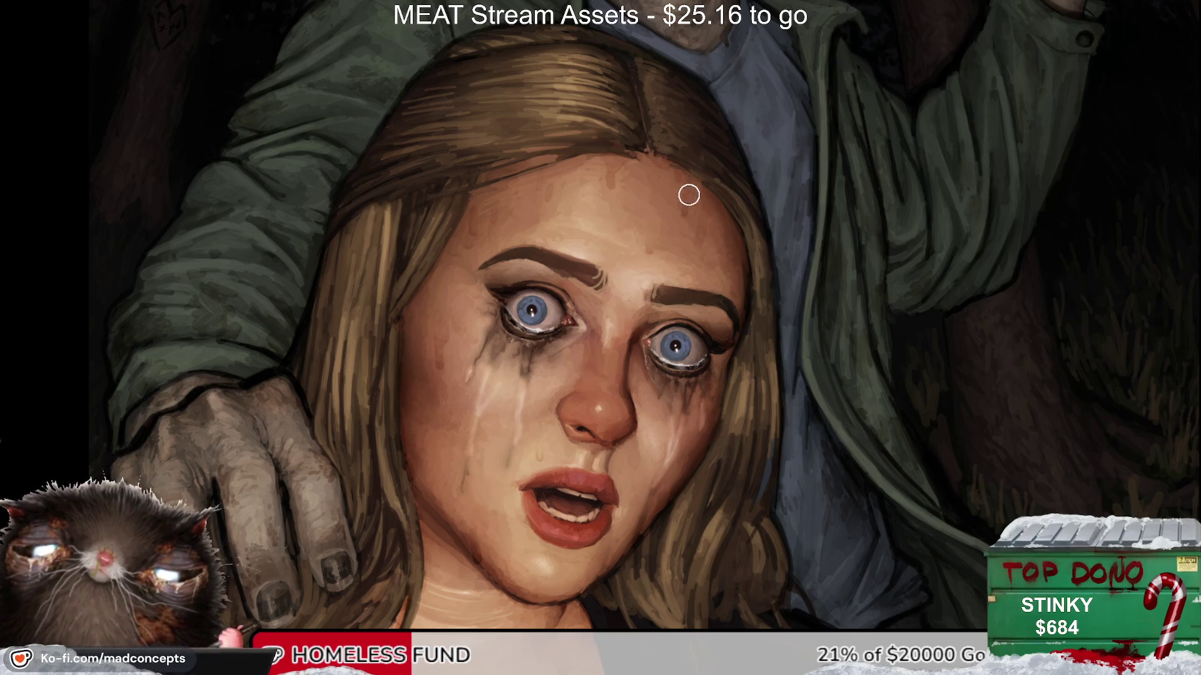
{"action": "mouse_move", "coordinate": [702, 128]}
{"action": "left_mouse_down"}
{"action": "mouse_move", "coordinate": [619, 468]}
{"action": "mouse_move", "coordinate": [711, 249]}
{"action": "left_mouse_up"}
{"action": "scroll", "coordinate": [619, 305], "scroll_direction": "down", "scroll_amount": 2}
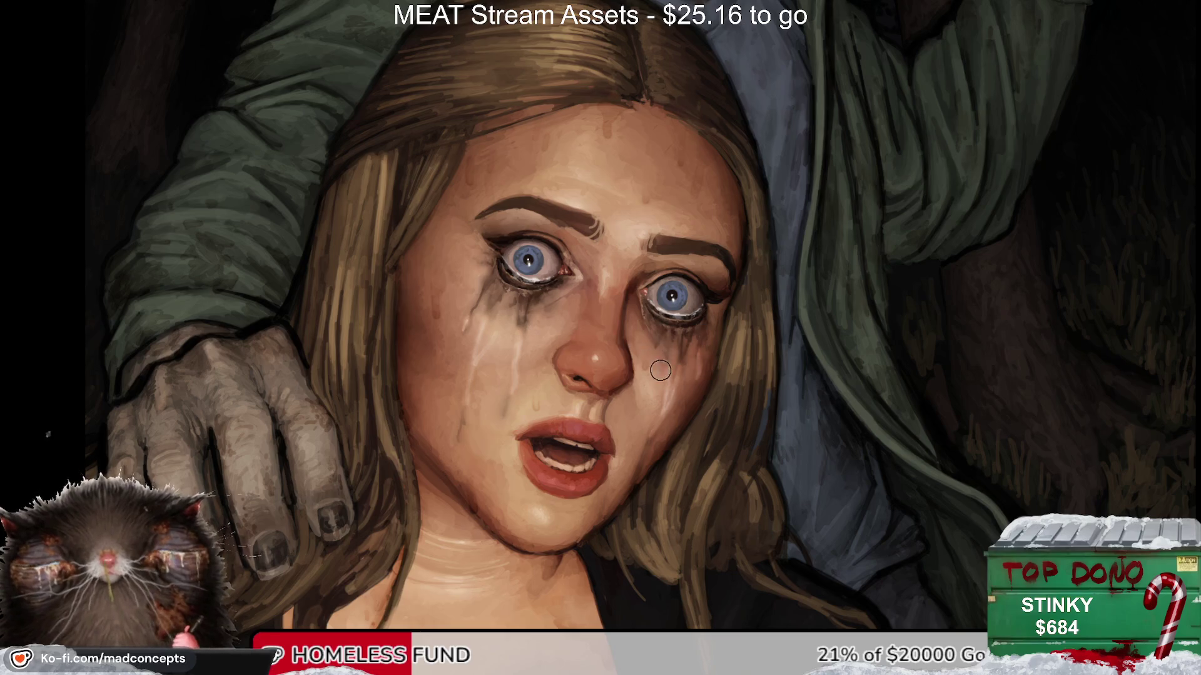
{"action": "key", "text": "m"}
{"action": "left_click_drag", "start_coordinate": [498, 546], "coordinate": [431, 547]}
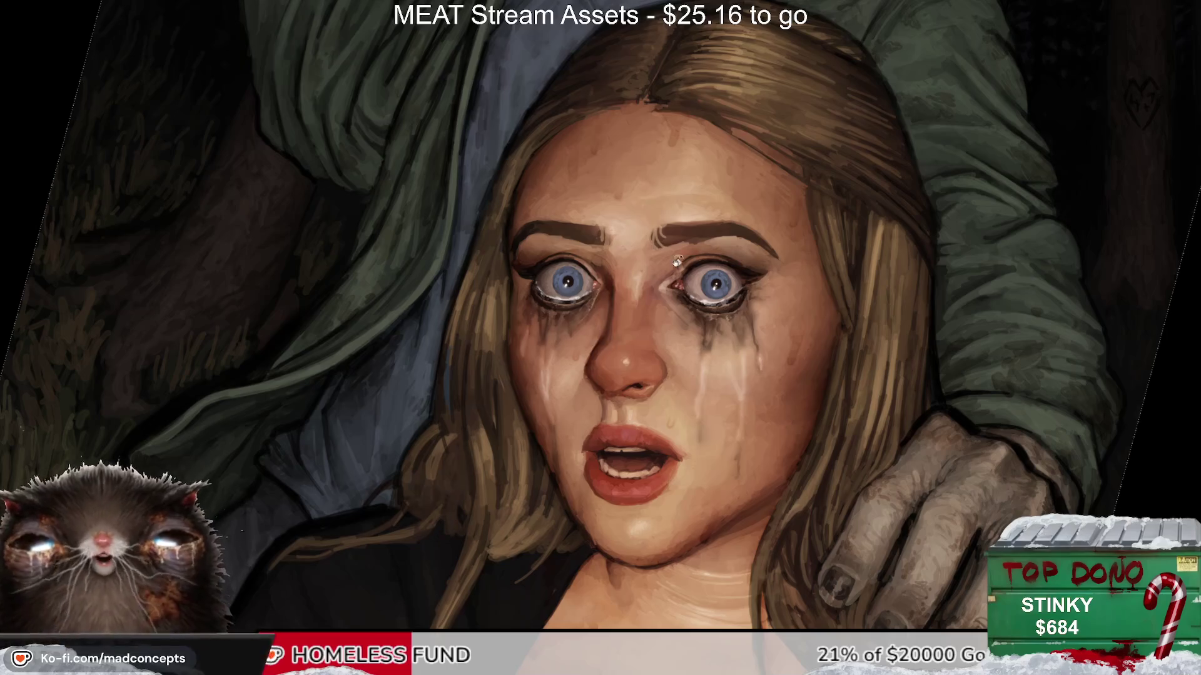
Step: Shrink the brush and check the face's proportions mirrored and at different zoom levels
{"action": "scroll", "coordinate": [625, 386], "scroll_direction": "up", "scroll_amount": 1}
{"action": "left_click_drag", "start_coordinate": [566, 461], "coordinate": [577, 410]}
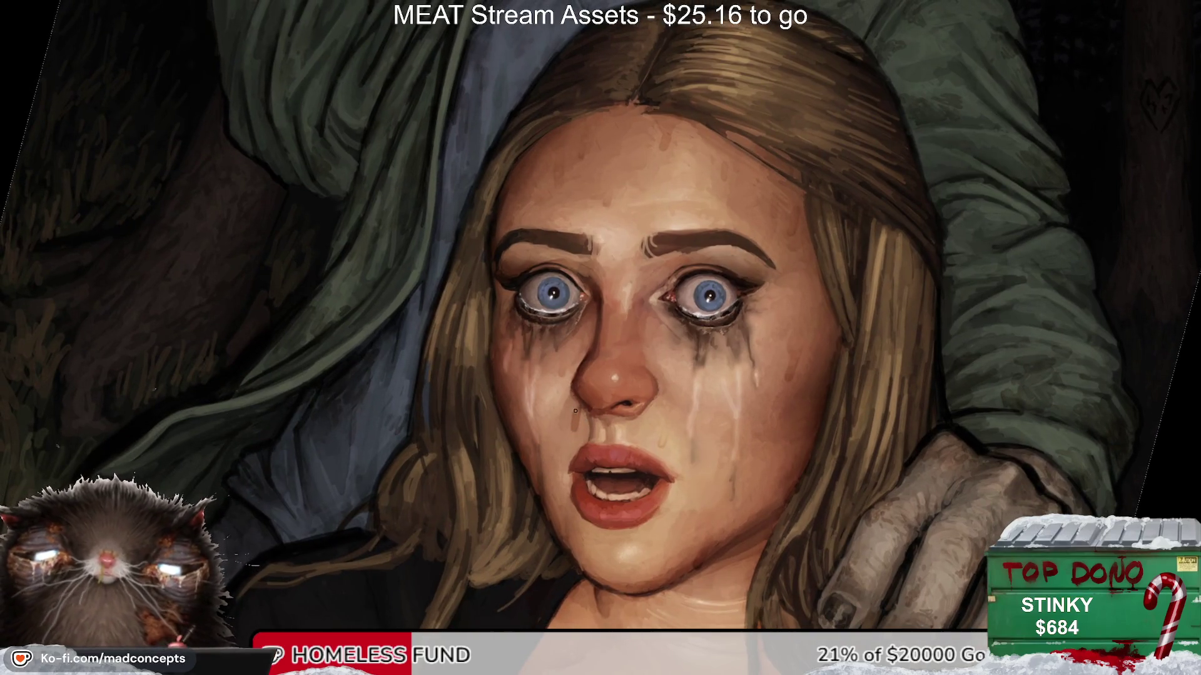
{"action": "key", "text": "["}
{"action": "key", "text": "["}
{"action": "key", "text": "["}
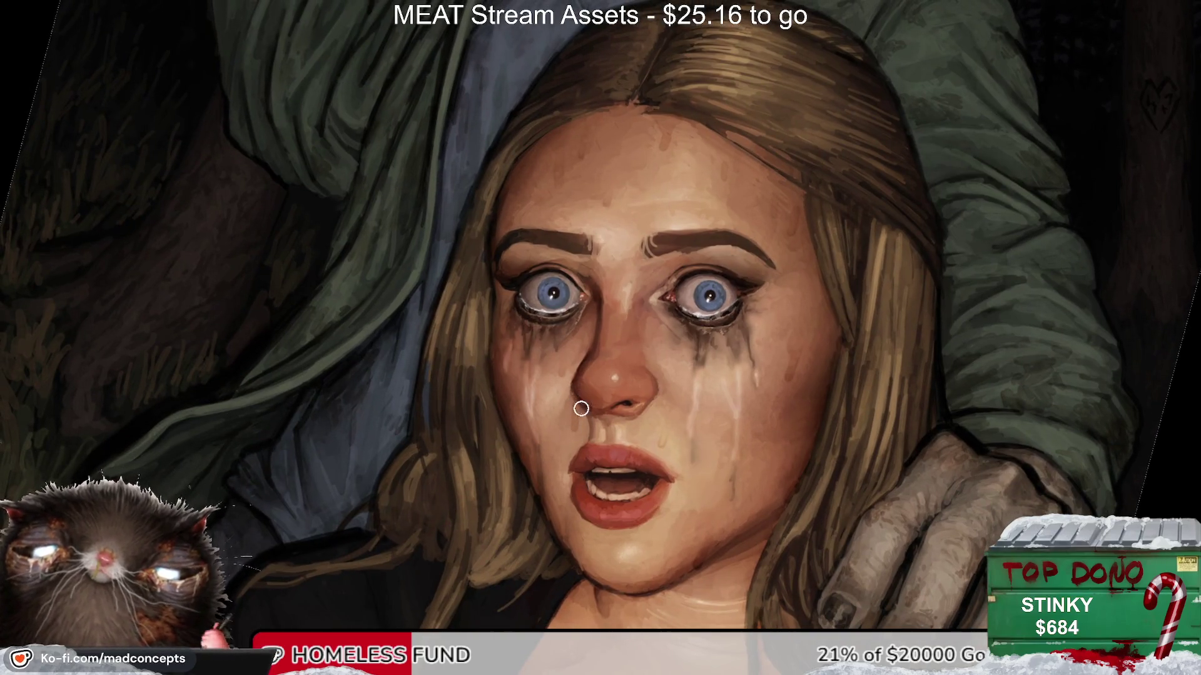
{"action": "key", "text": "m"}
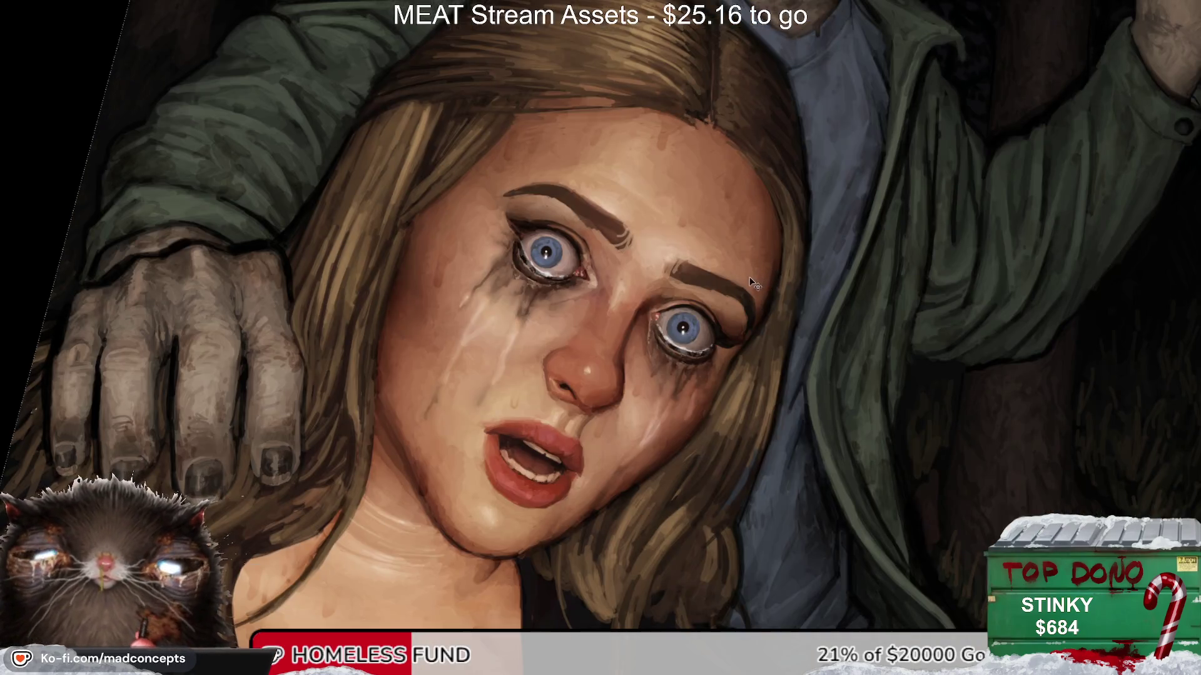
{"action": "key", "text": "m"}
{"action": "key", "text": "ctrl+minus"}
{"action": "key", "text": "ctrl+minus"}
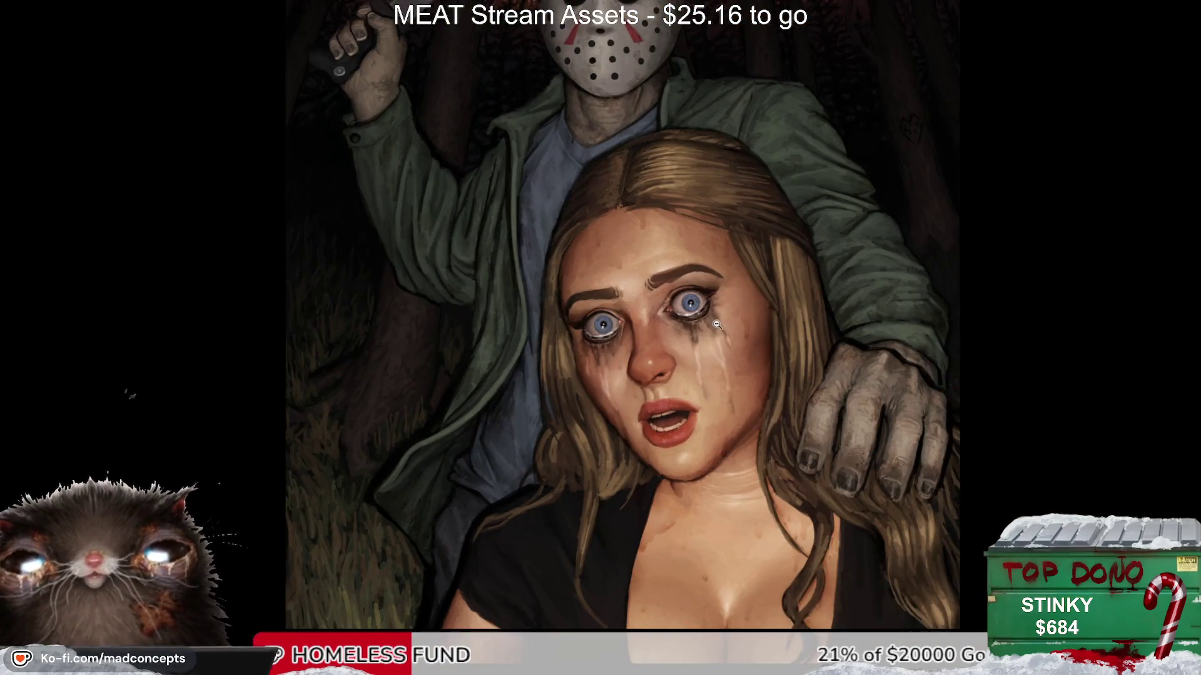
{"action": "key", "text": "ctrl+plus"}
{"action": "key", "text": "ctrl+plus"}
{"action": "key", "text": "ctrl+plus"}
{"action": "scroll", "coordinate": [721, 372], "scroll_direction": "down", "scroll_amount": 3}
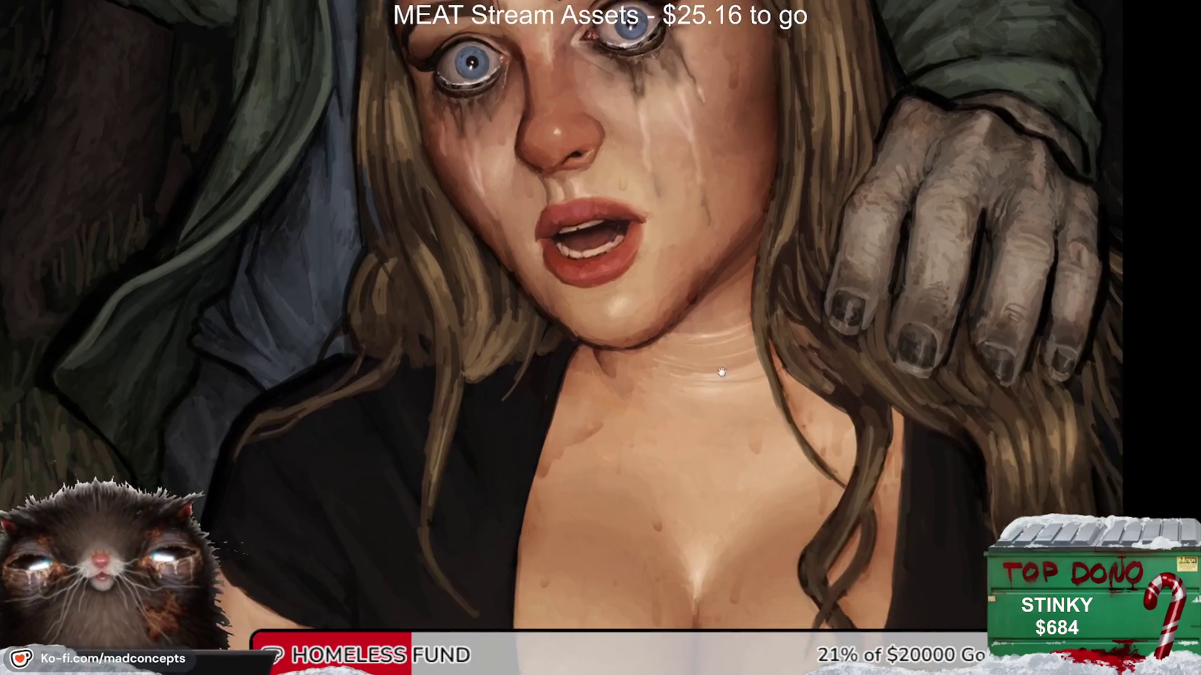
{"action": "key", "text": "ctrl+minus"}
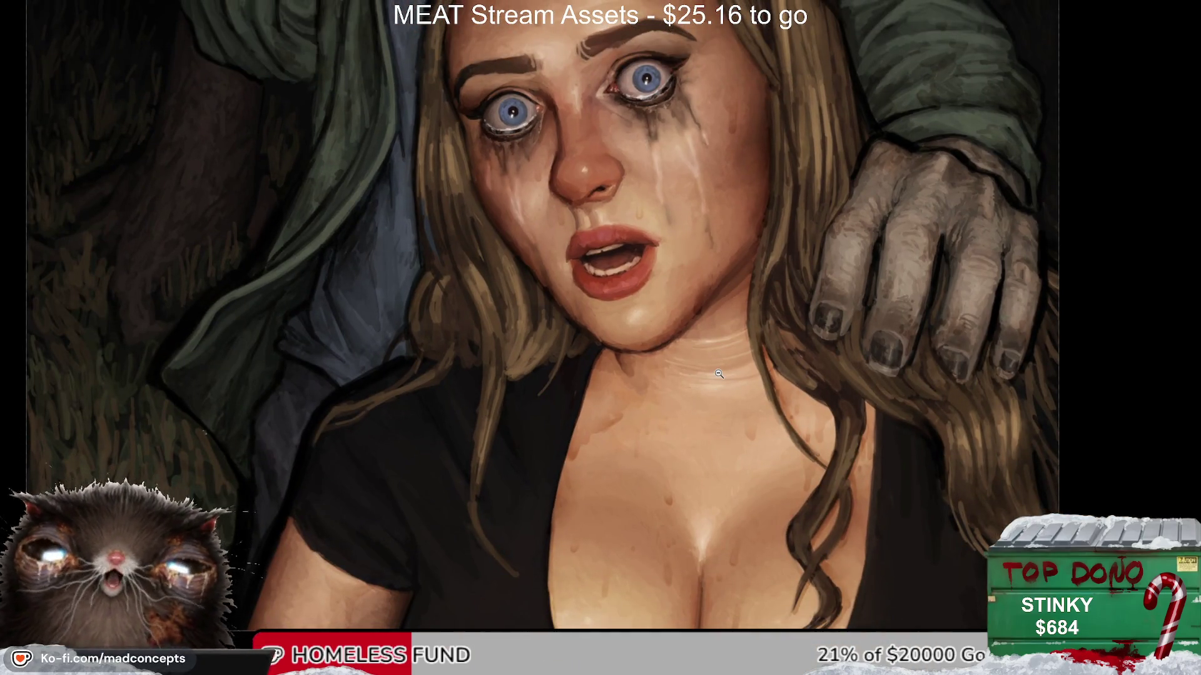
Step: Move the view up to the killer and zoom in on his raised machete hand
{"action": "left_click", "coordinate": [631, 257], "text": "alt"}
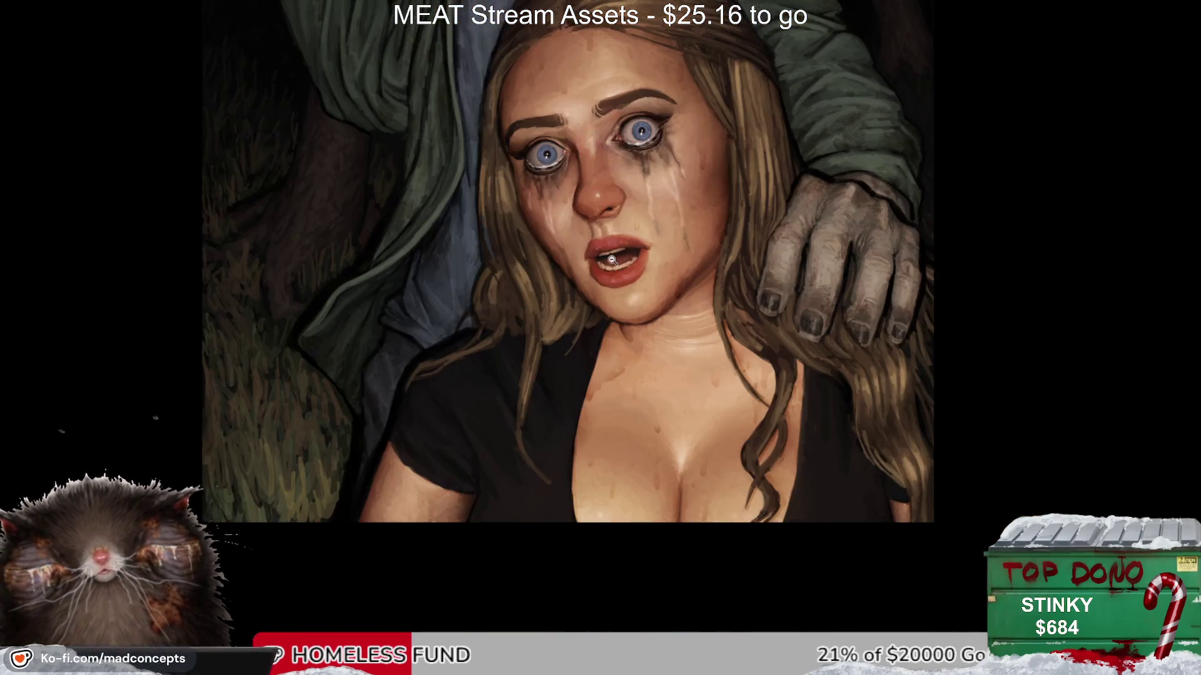
{"action": "left_click_drag", "start_coordinate": [615, 257], "coordinate": [593, 356]}
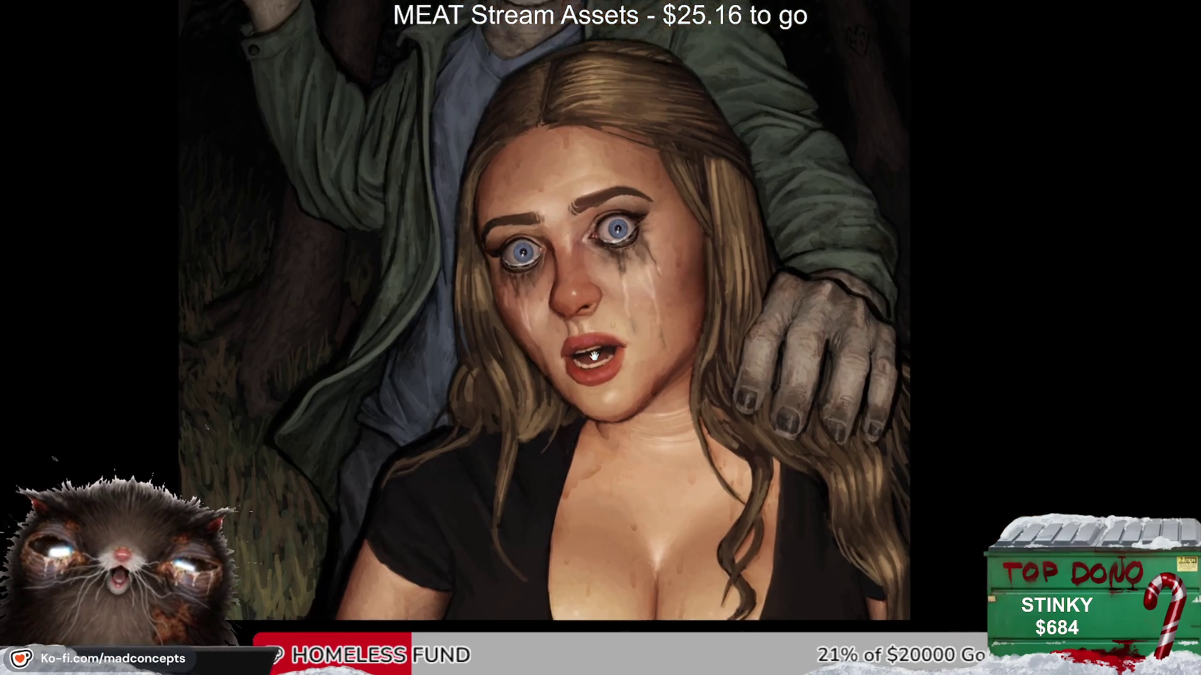
{"action": "scroll", "coordinate": [546, 332], "scroll_direction": "up", "scroll_amount": 5}
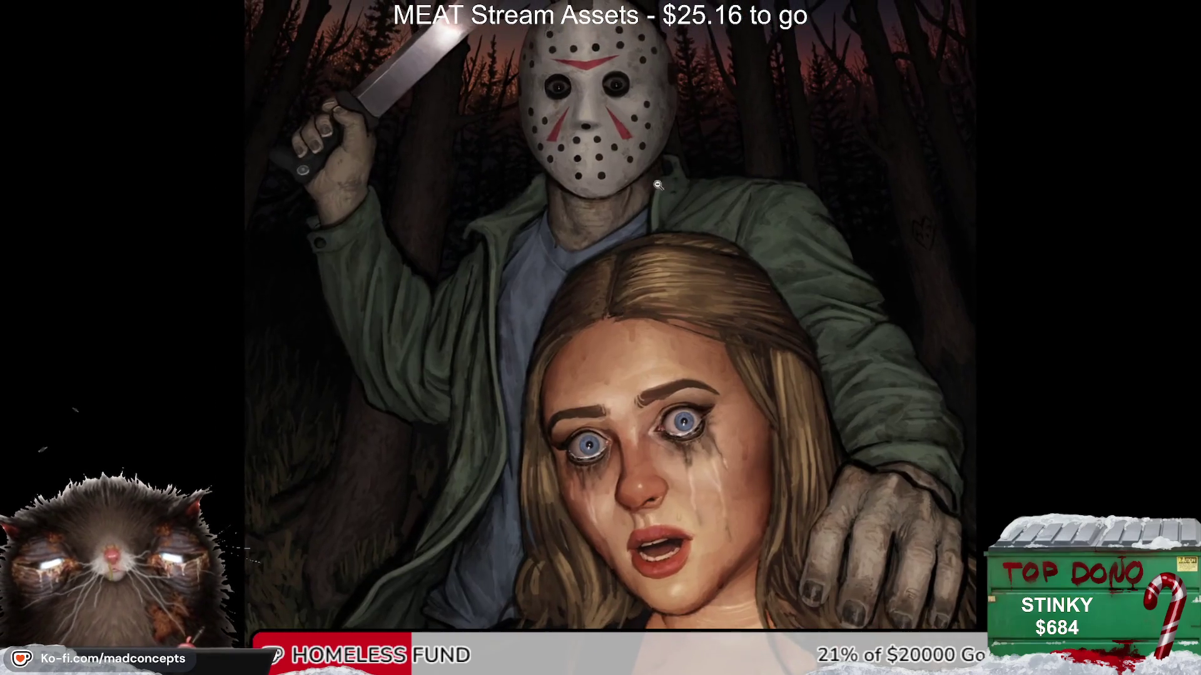
{"action": "left_click_drag", "start_coordinate": [336, 168], "coordinate": [426, 294]}
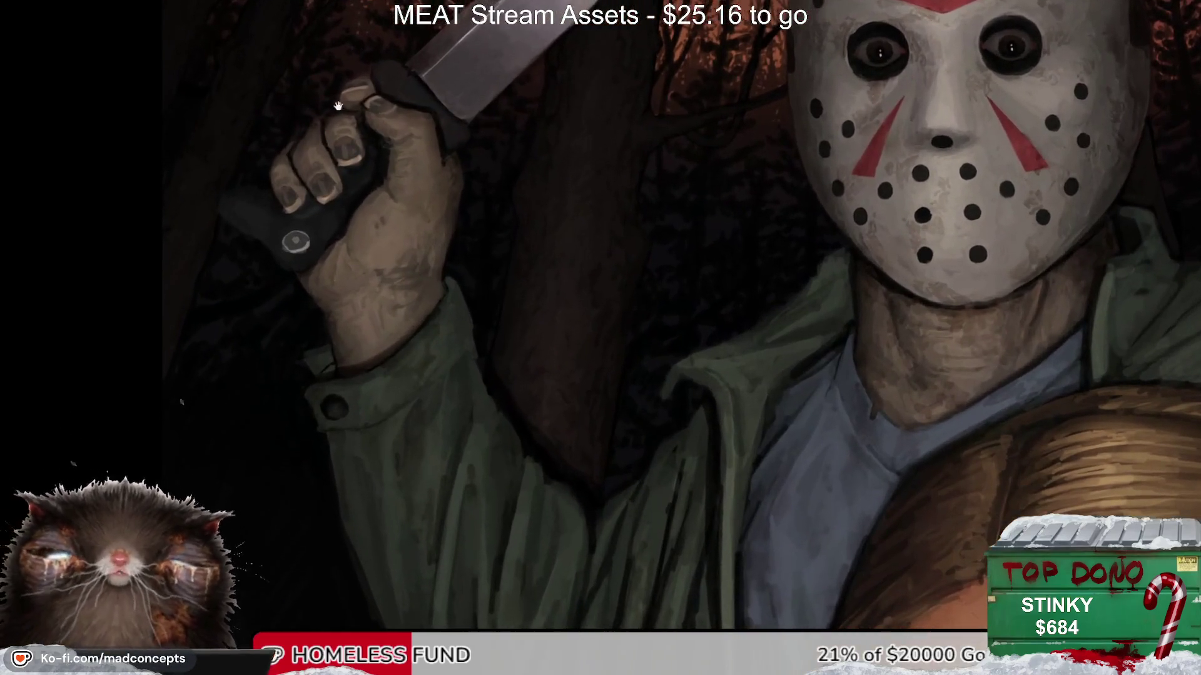
{"action": "scroll", "coordinate": [425, 294], "scroll_direction": "up", "scroll_amount": 3}
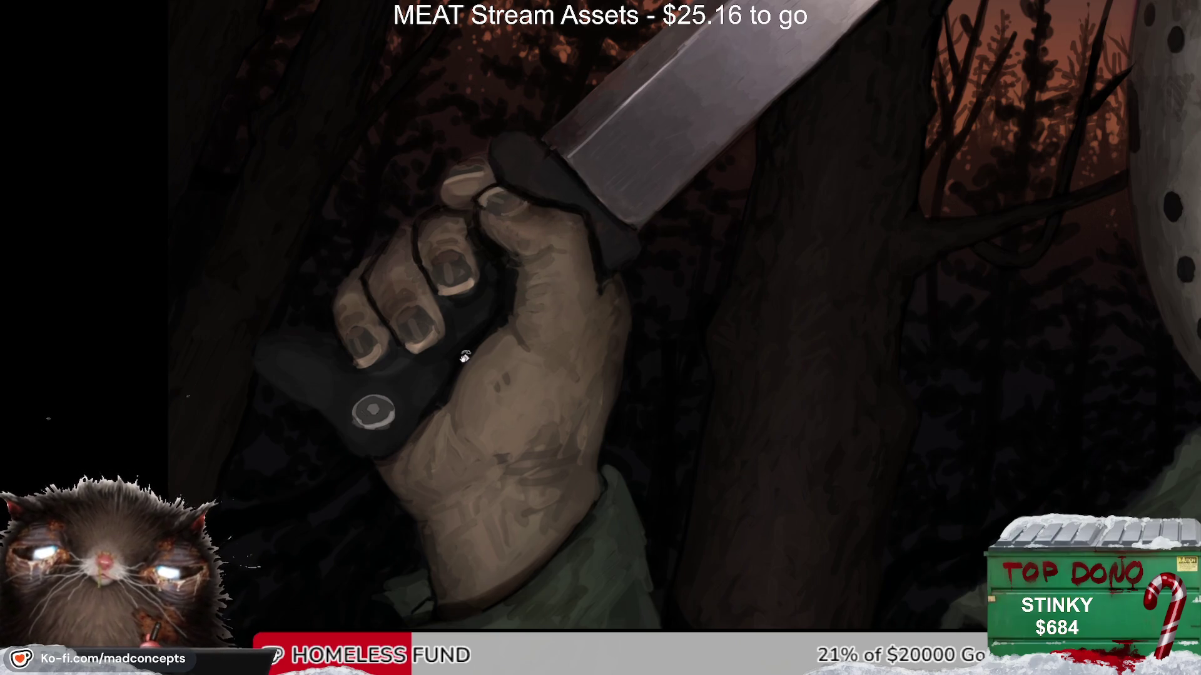
{"action": "scroll", "coordinate": [463, 356], "scroll_direction": "down", "scroll_amount": 5}
Step: Zoom back and forth between the face and the knife hand, settling the view on the hand
{"action": "scroll", "coordinate": [736, 212], "scroll_direction": "up", "scroll_amount": 3}
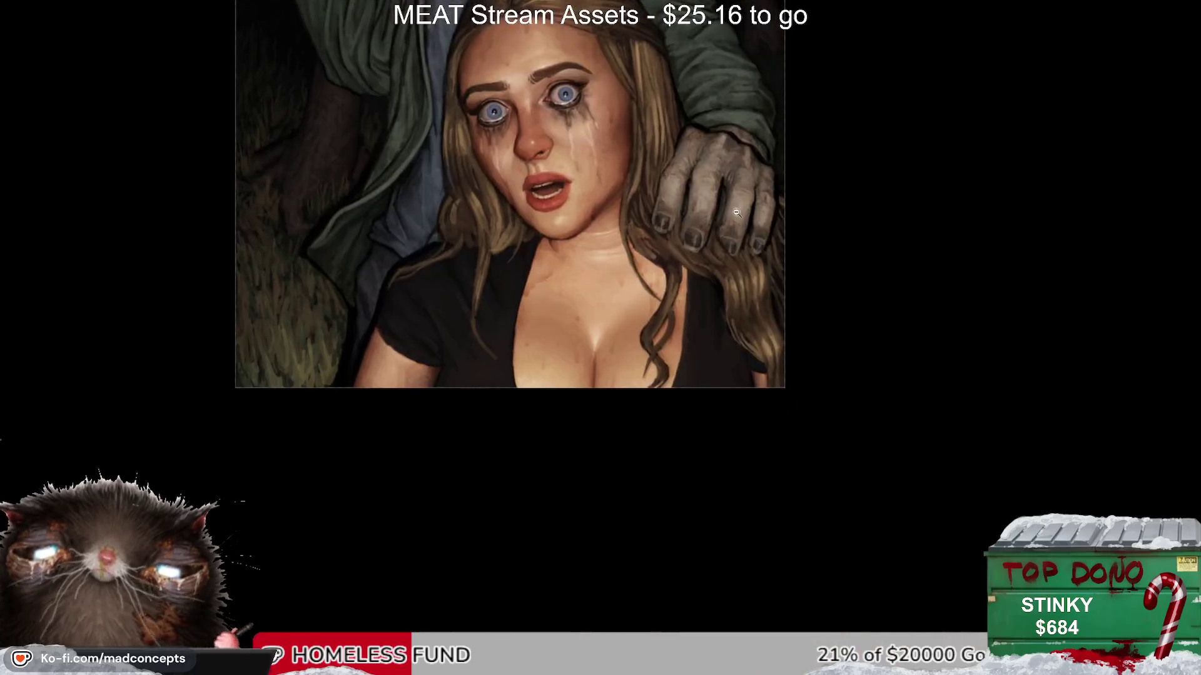
{"action": "scroll", "coordinate": [737, 212], "scroll_direction": "up", "scroll_amount": 5}
{"action": "scroll", "coordinate": [485, 352], "scroll_direction": "down", "scroll_amount": 5}
{"action": "scroll", "coordinate": [484, 352], "scroll_direction": "up", "scroll_amount": 2}
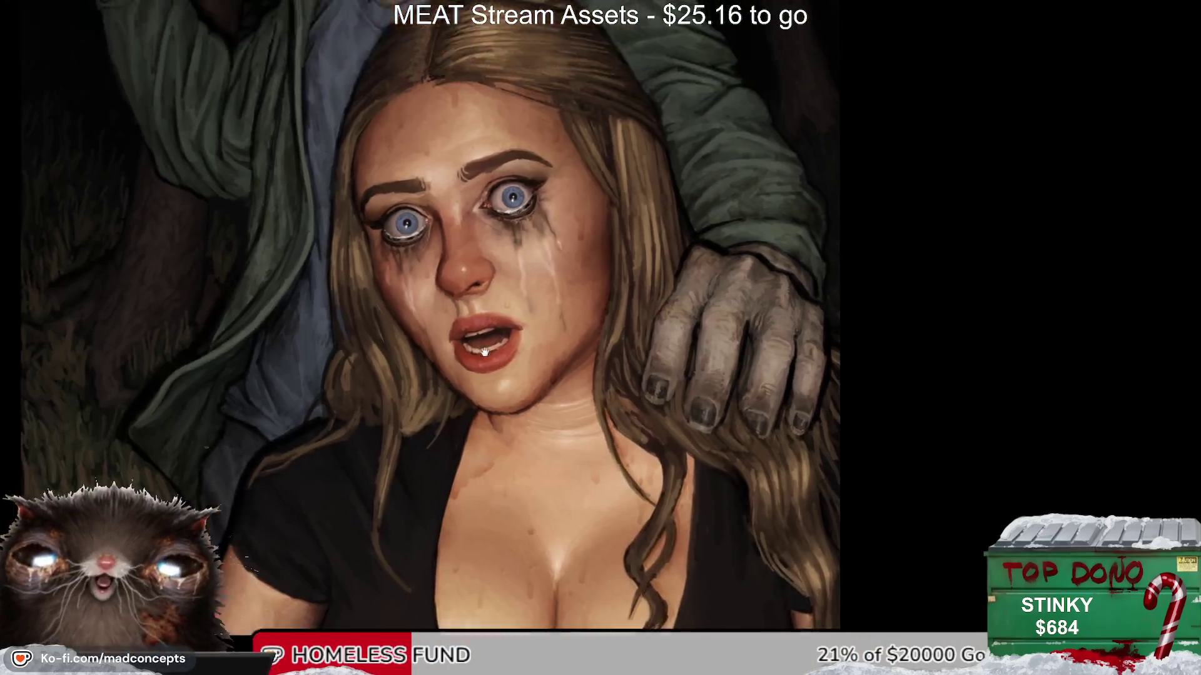
{"action": "scroll", "coordinate": [484, 352], "scroll_direction": "down", "scroll_amount": 4}
{"action": "scroll", "coordinate": [427, 310], "scroll_direction": "up", "scroll_amount": 3}
{"action": "scroll", "coordinate": [427, 310], "scroll_direction": "up", "scroll_amount": 2}
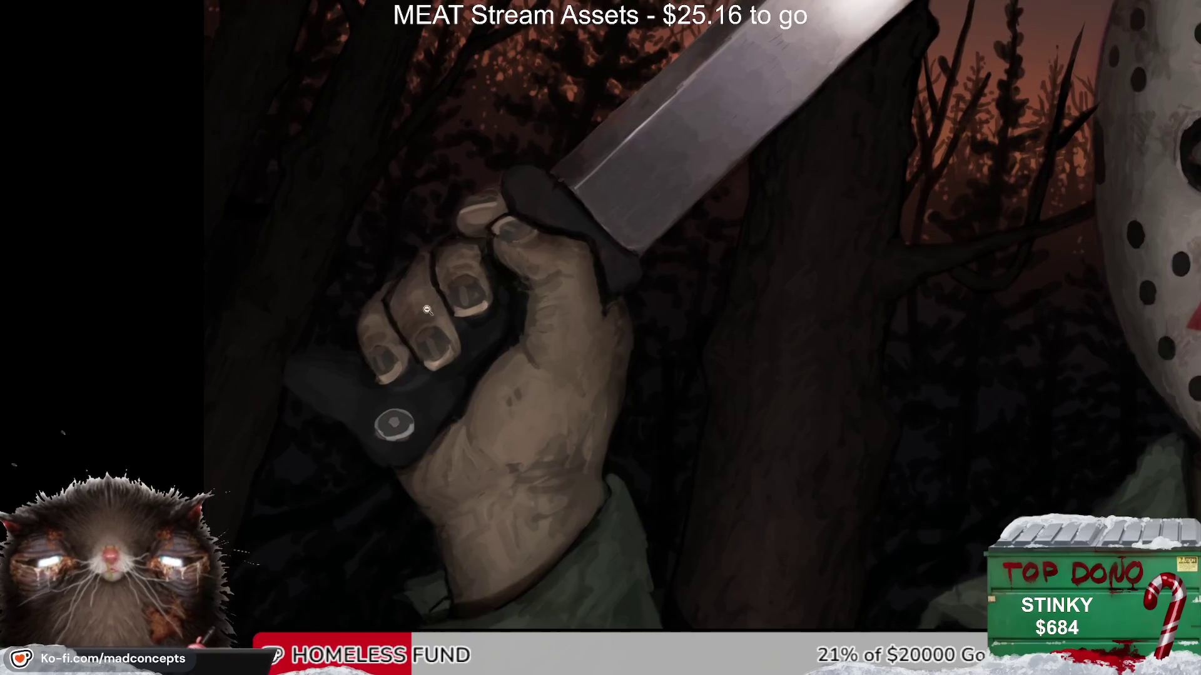
{"action": "scroll", "coordinate": [427, 310], "scroll_direction": "up", "scroll_amount": 1}
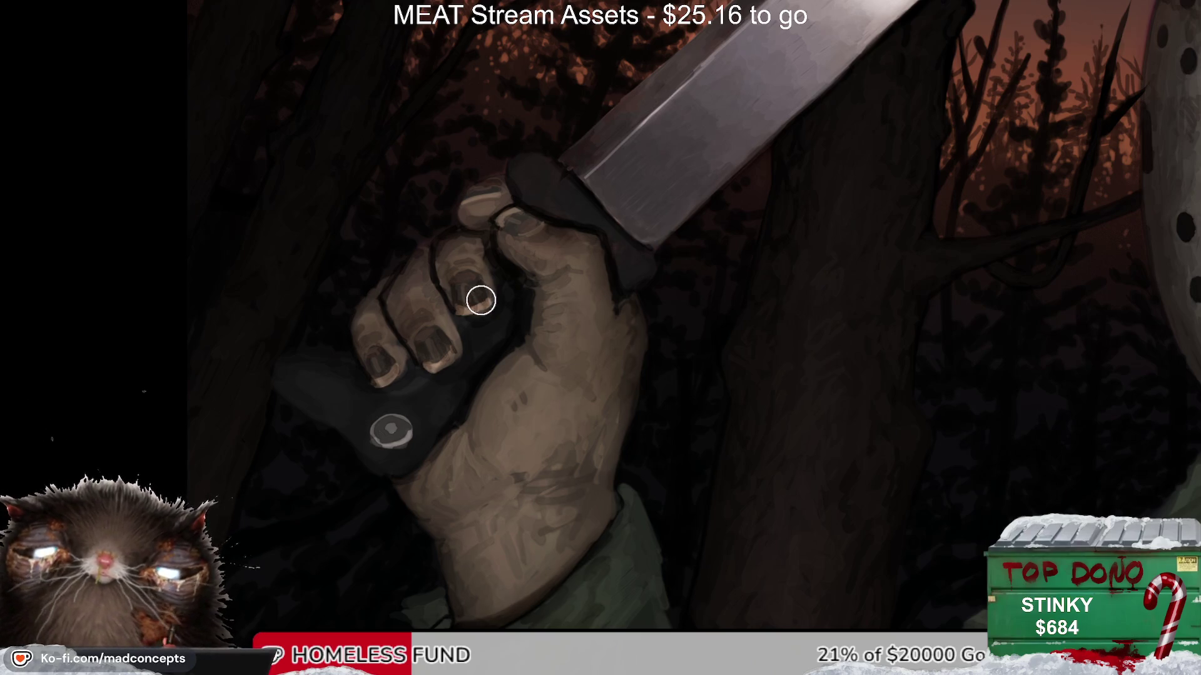
{"action": "left_click_drag", "start_coordinate": [563, 216], "coordinate": [550, 268]}
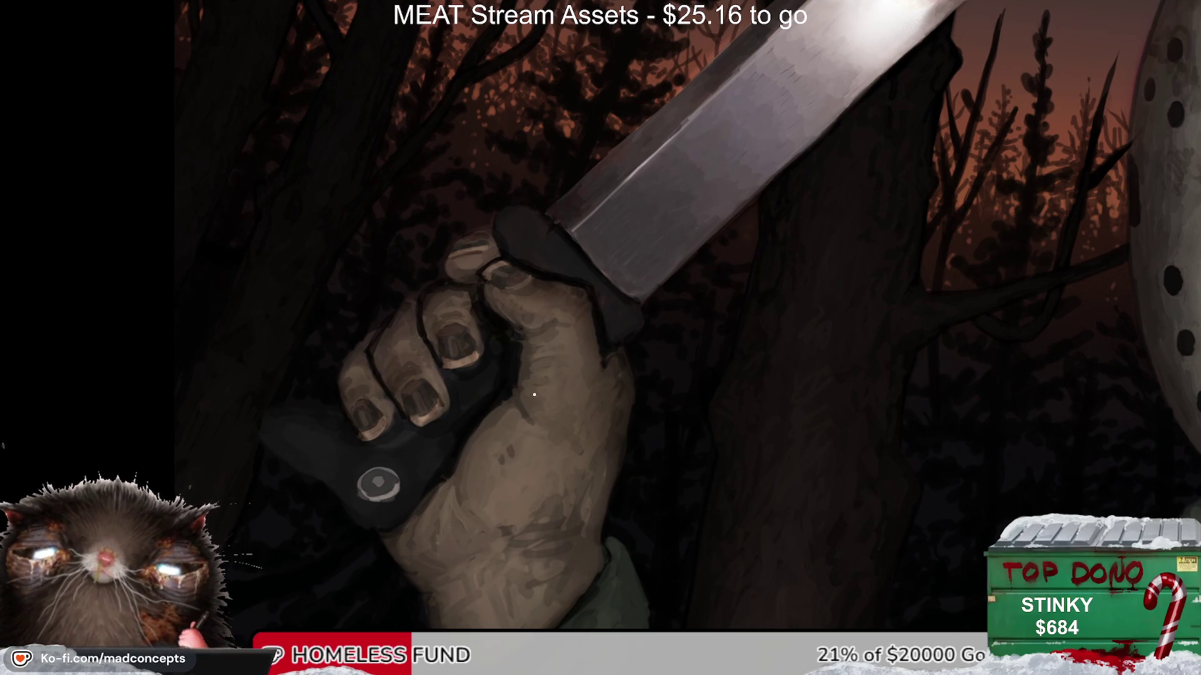
{"action": "scroll", "coordinate": [473, 328], "scroll_direction": "down", "scroll_amount": 1}
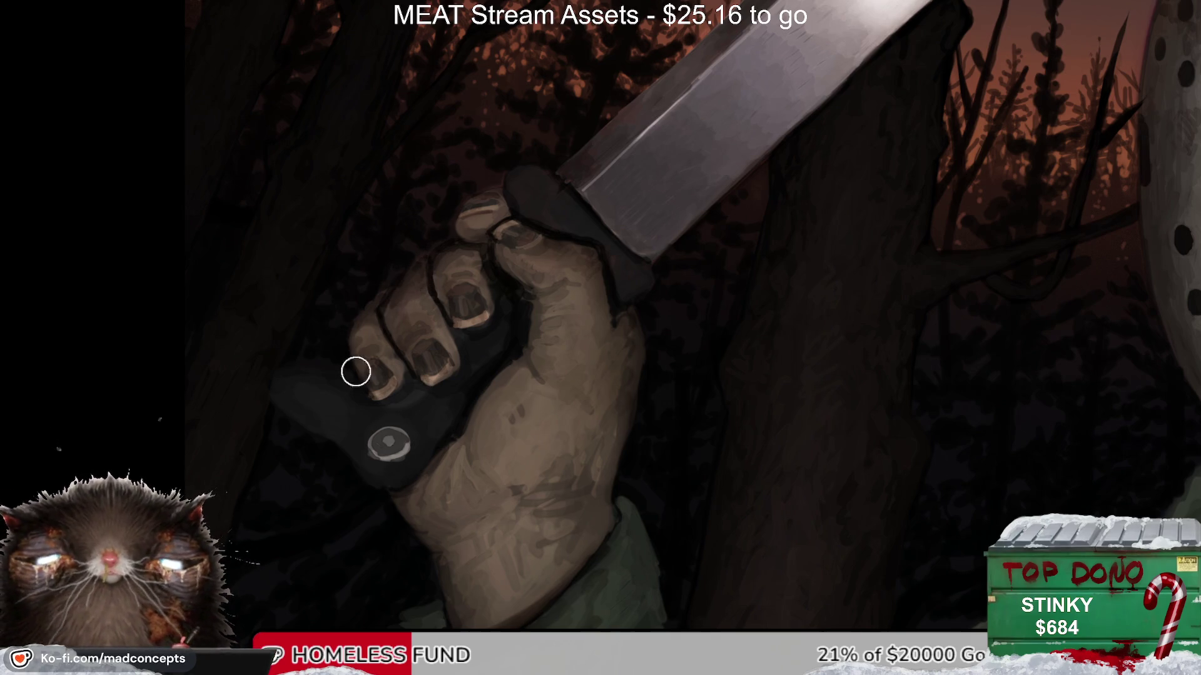
Step: Check the knife hand in the mirrored view, enlarge the brush, and zoom out
{"action": "key", "text": "m"}
{"action": "key", "text": "m"}
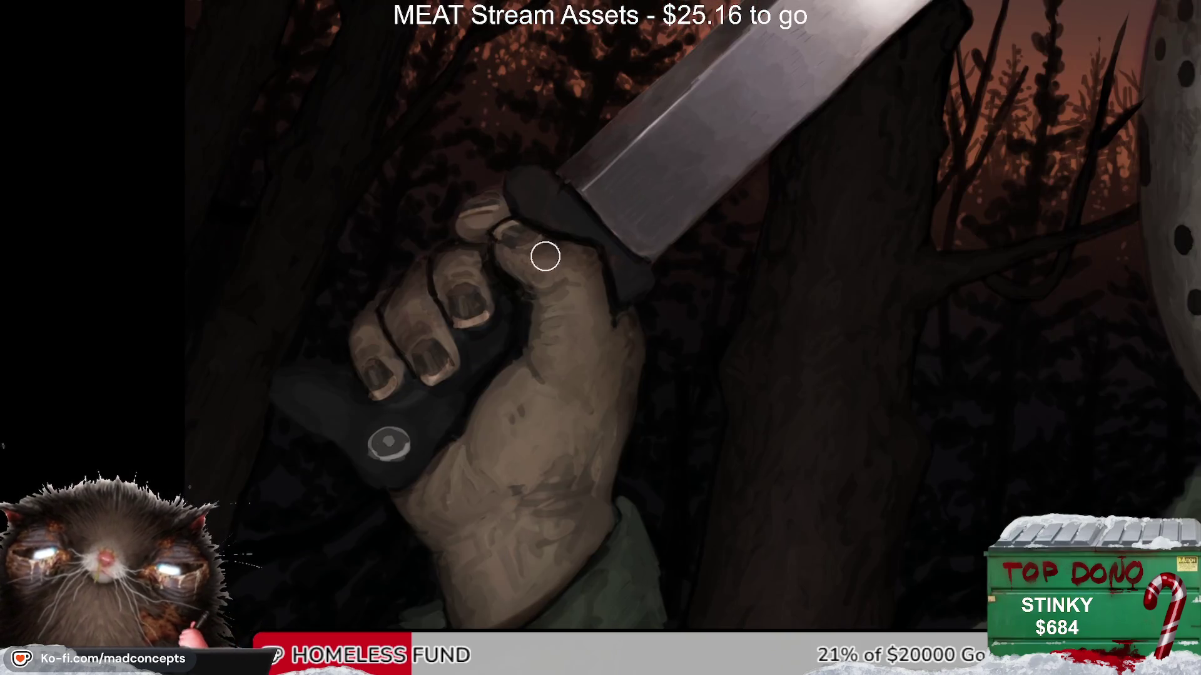
{"action": "left_click_drag", "start_coordinate": [594, 341], "coordinate": [576, 317]}
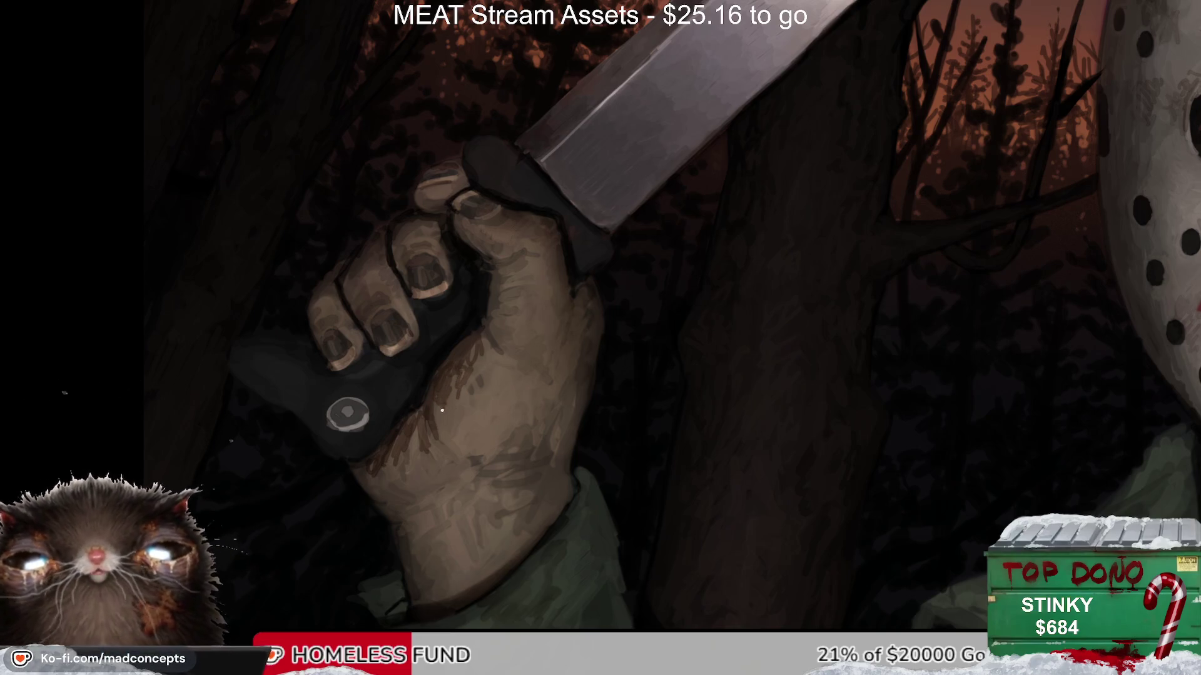
{"action": "key", "text": "m"}
{"action": "key", "text": "m"}
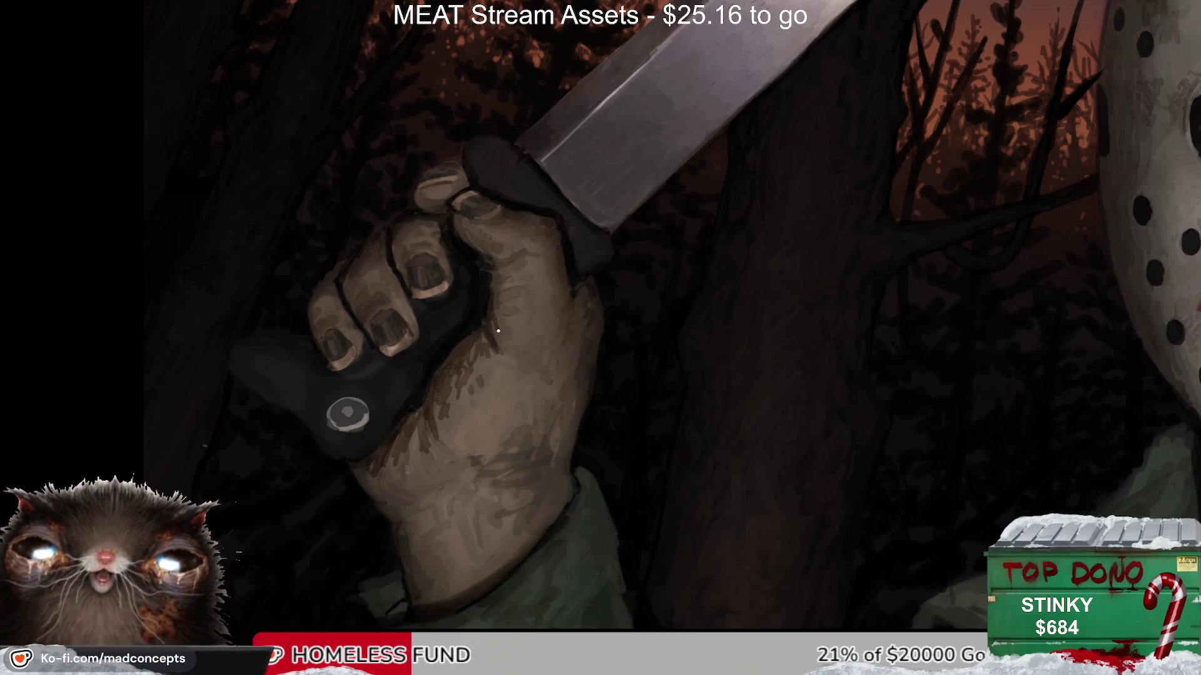
{"action": "key", "text": "]"}
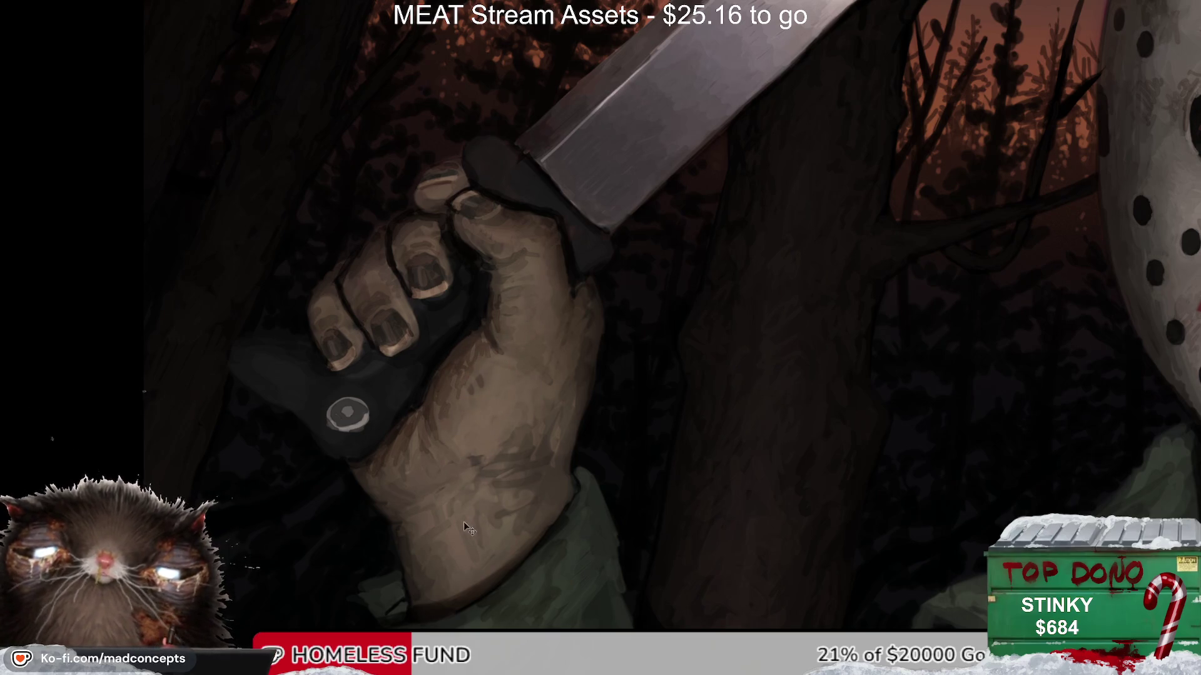
{"action": "key", "text": "m"}
{"action": "key", "text": "m"}
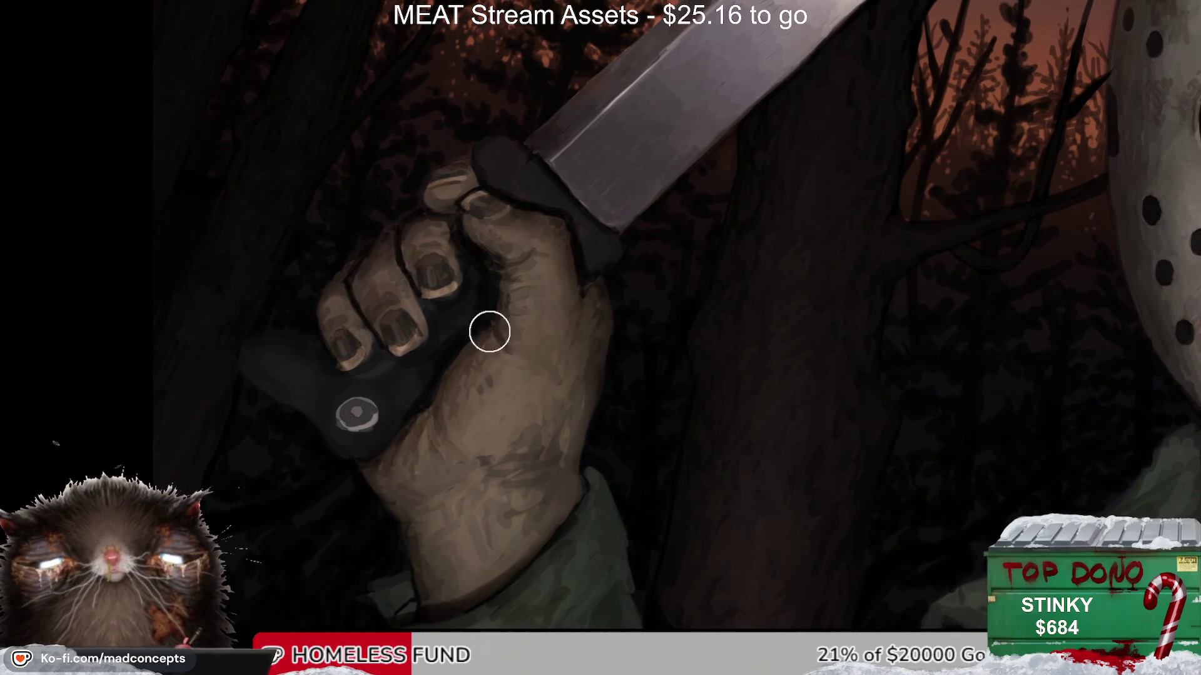
{"action": "scroll", "coordinate": [476, 461], "scroll_direction": "down", "scroll_amount": 5}
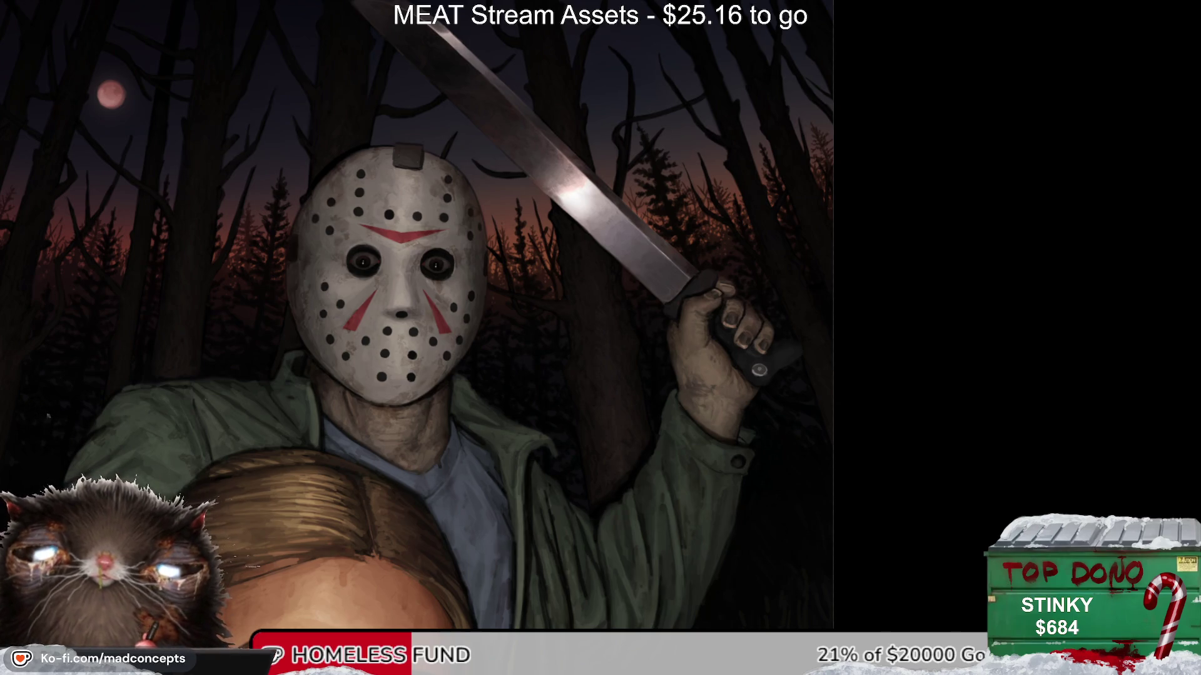
Step: Reposition the painting, flip it horizontally, and zoom in on the knife hand and sleeve
{"action": "scroll", "coordinate": [730, 393], "scroll_direction": "down", "scroll_amount": 3}
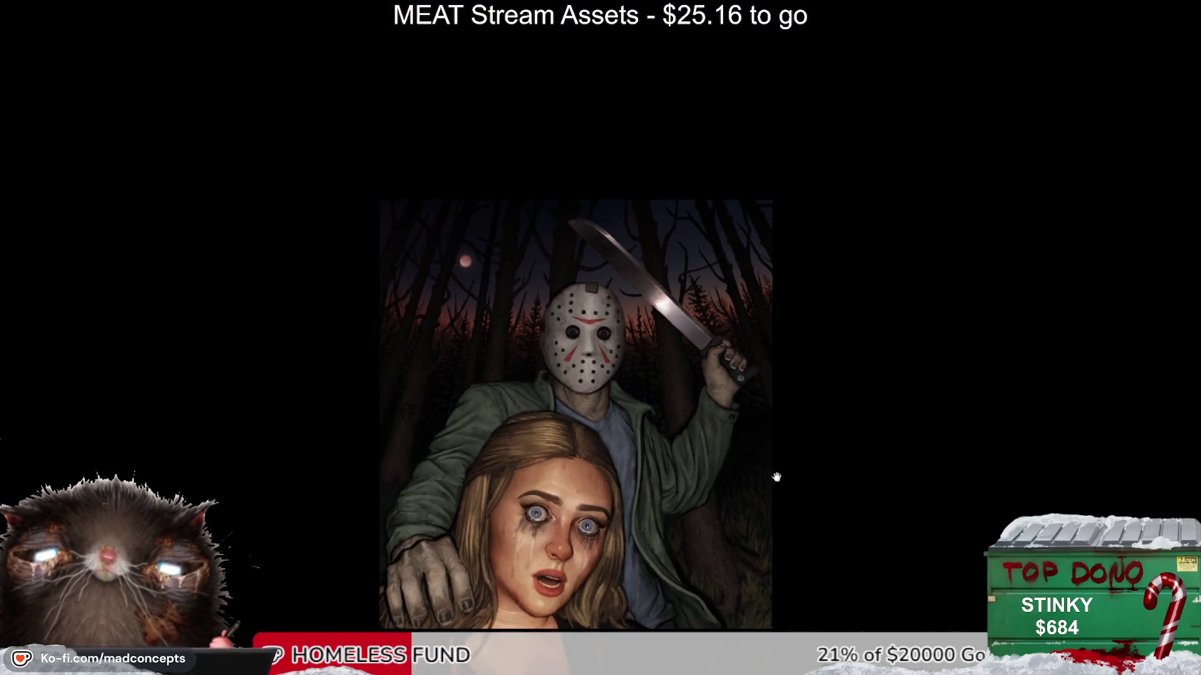
{"action": "scroll", "coordinate": [776, 477], "scroll_direction": "up", "scroll_amount": 2}
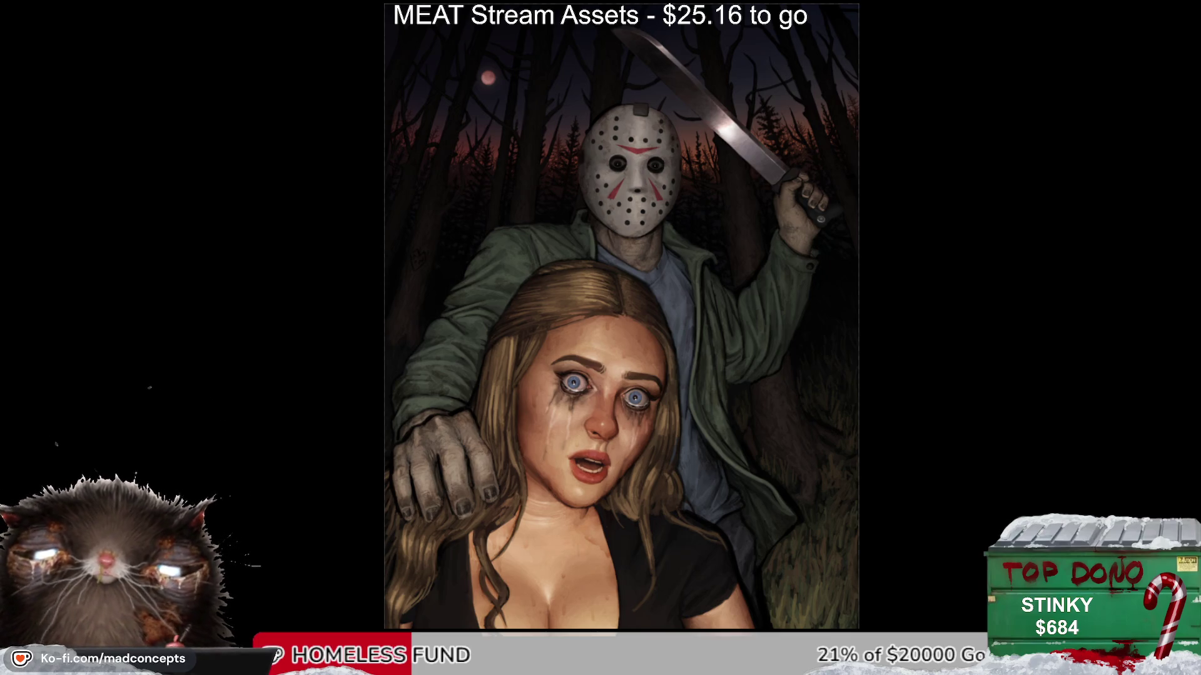
{"action": "left_click_drag", "start_coordinate": [729, 446], "coordinate": [776, 418]}
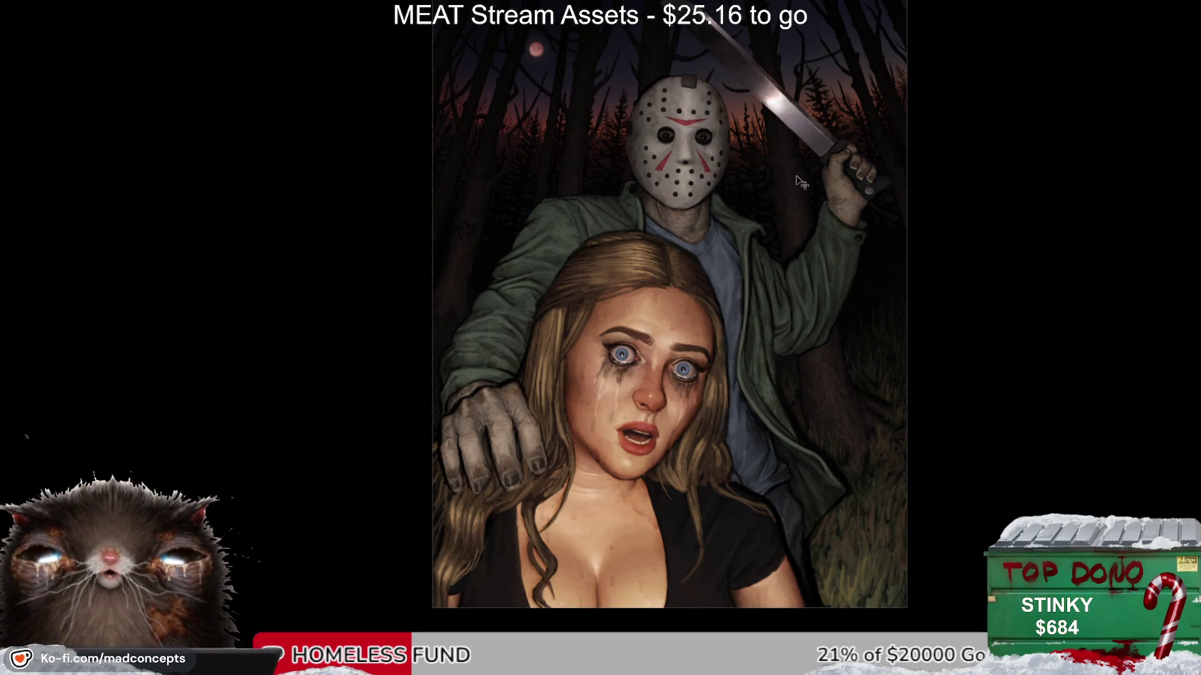
{"action": "key", "text": "h"}
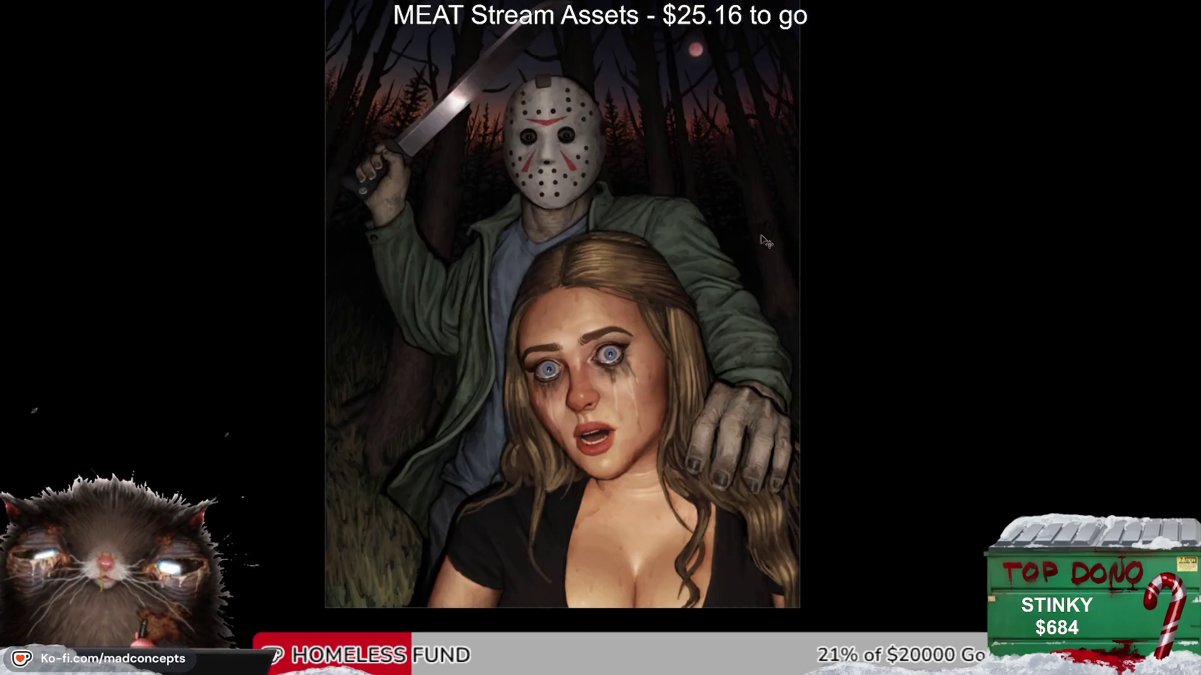
{"action": "scroll", "coordinate": [367, 213], "scroll_direction": "up", "scroll_amount": 5}
{"action": "scroll", "coordinate": [438, 241], "scroll_direction": "up", "scroll_amount": 2}
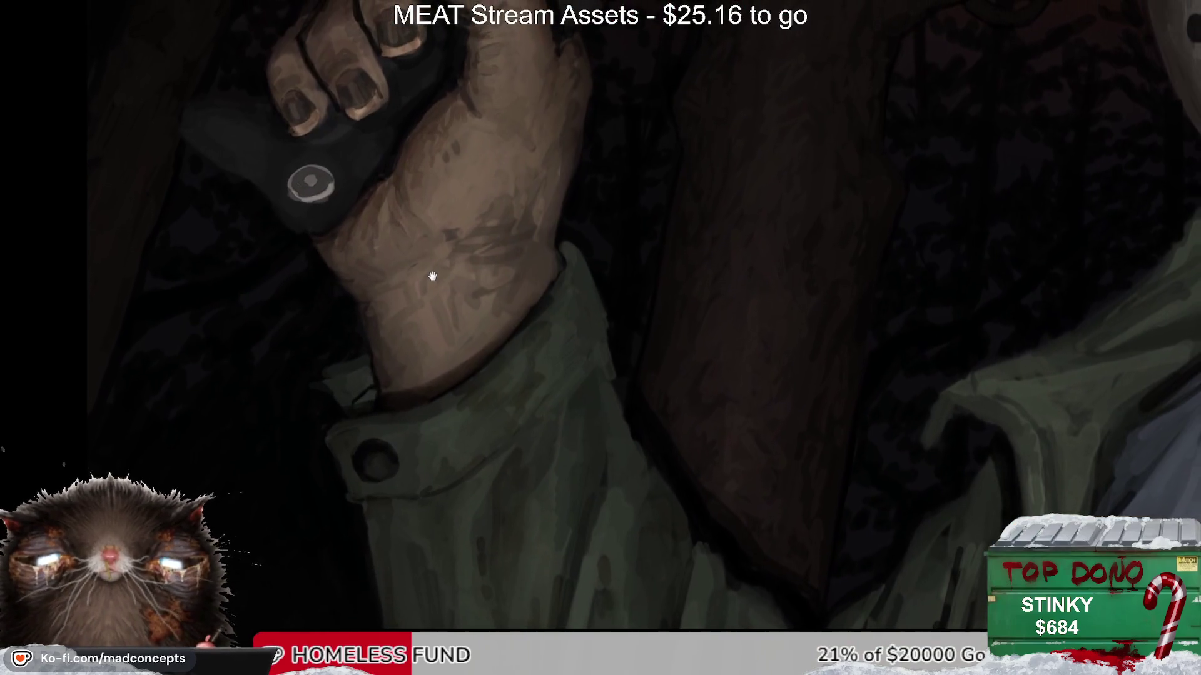
Step: Paint dark reddish grime streaks on the killer's wrist and knuckles
{"action": "mouse_move", "coordinate": [361, 297]}
{"action": "left_mouse_down"}
{"action": "mouse_move", "coordinate": [402, 279]}
{"action": "mouse_move", "coordinate": [357, 271]}
{"action": "left_mouse_up"}
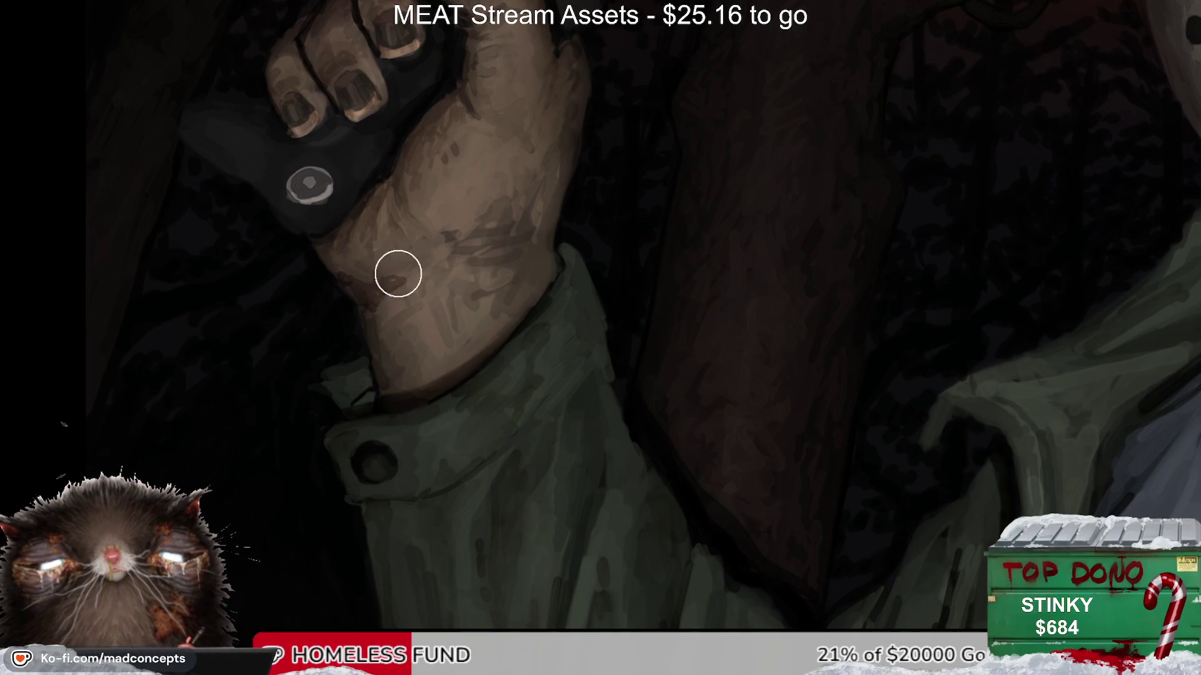
{"action": "left_click", "coordinate": [454, 241], "text": "alt"}
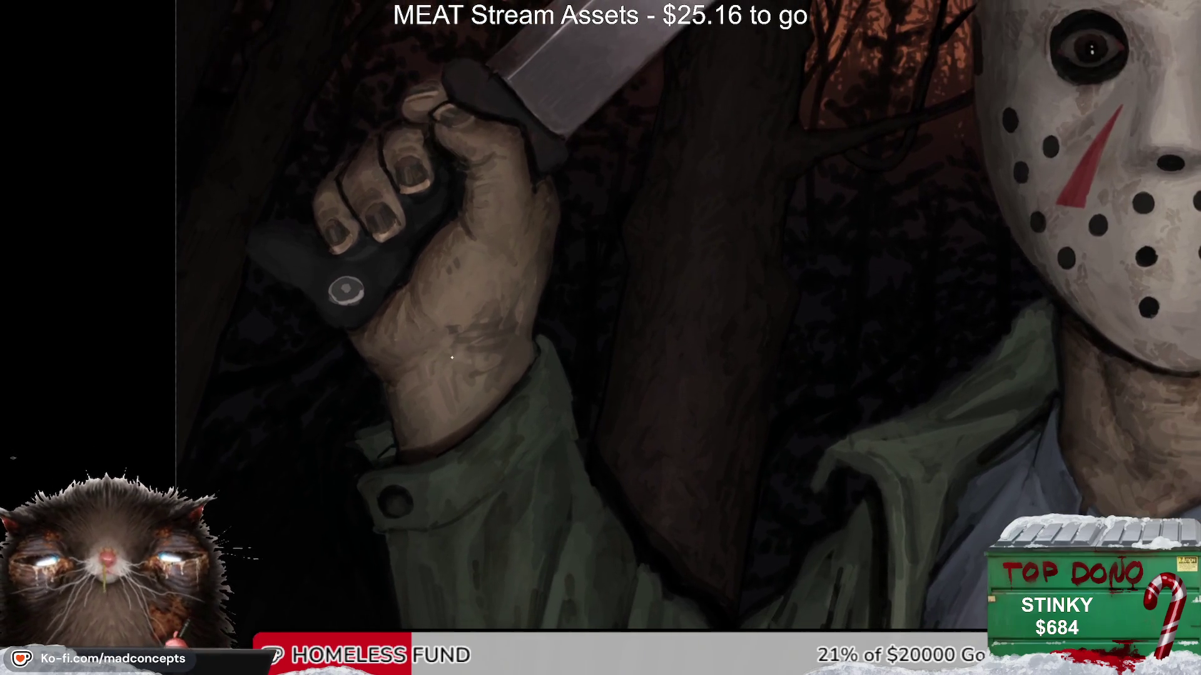
{"action": "mouse_move", "coordinate": [422, 365]}
{"action": "left_mouse_down"}
{"action": "mouse_move", "coordinate": [441, 420]}
{"action": "mouse_move", "coordinate": [414, 365]}
{"action": "mouse_move", "coordinate": [409, 416]}
{"action": "left_mouse_up"}
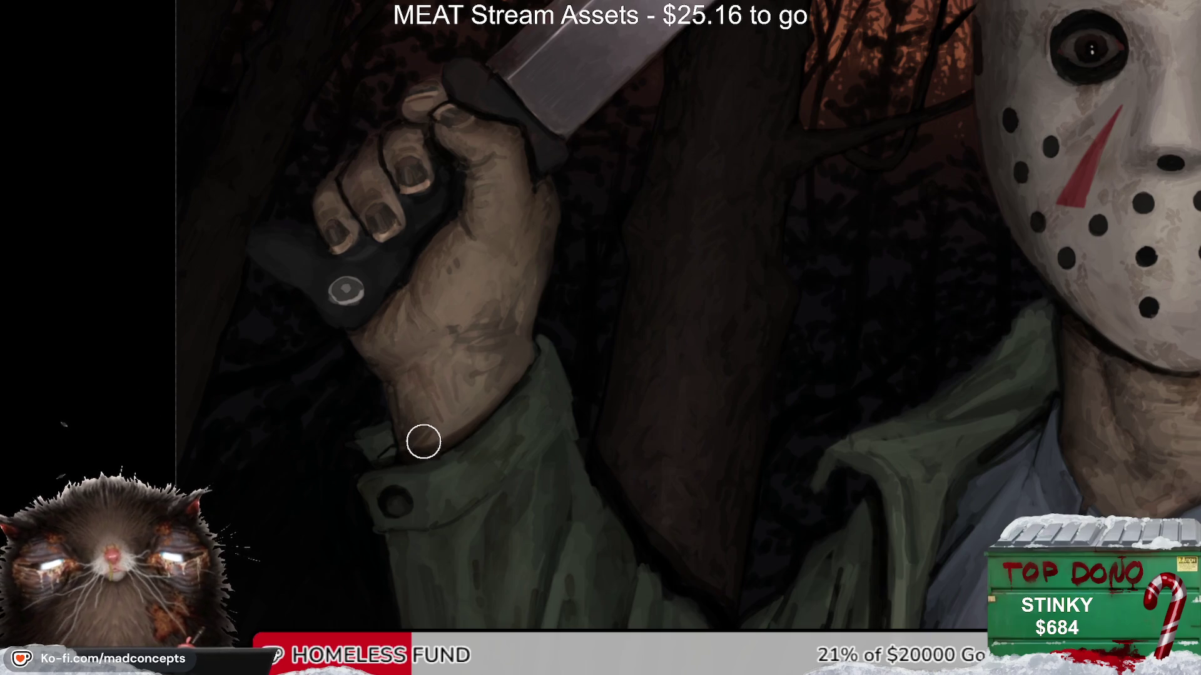
{"action": "mouse_move", "coordinate": [494, 316]}
{"action": "left_mouse_down"}
{"action": "mouse_move", "coordinate": [510, 334]}
{"action": "mouse_move", "coordinate": [526, 306]}
{"action": "left_mouse_up"}
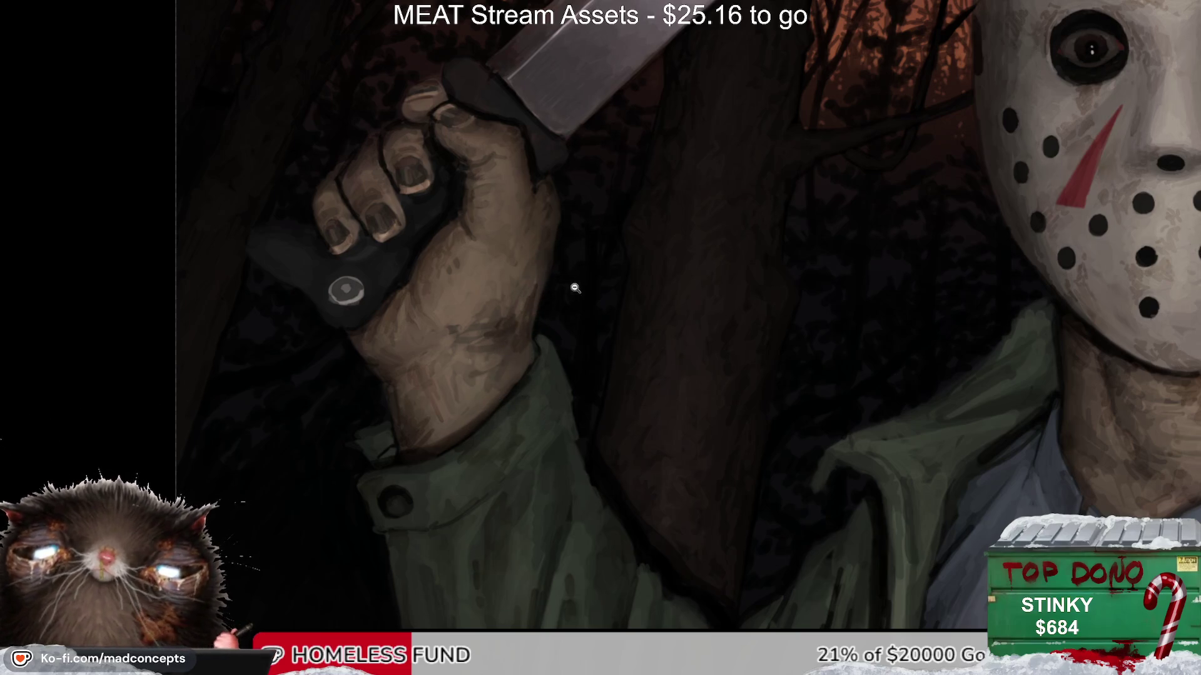
Step: Zoom out to show the whole portrait with the mask and trees
{"action": "left_click_drag", "start_coordinate": [550, 291], "coordinate": [504, 381]}
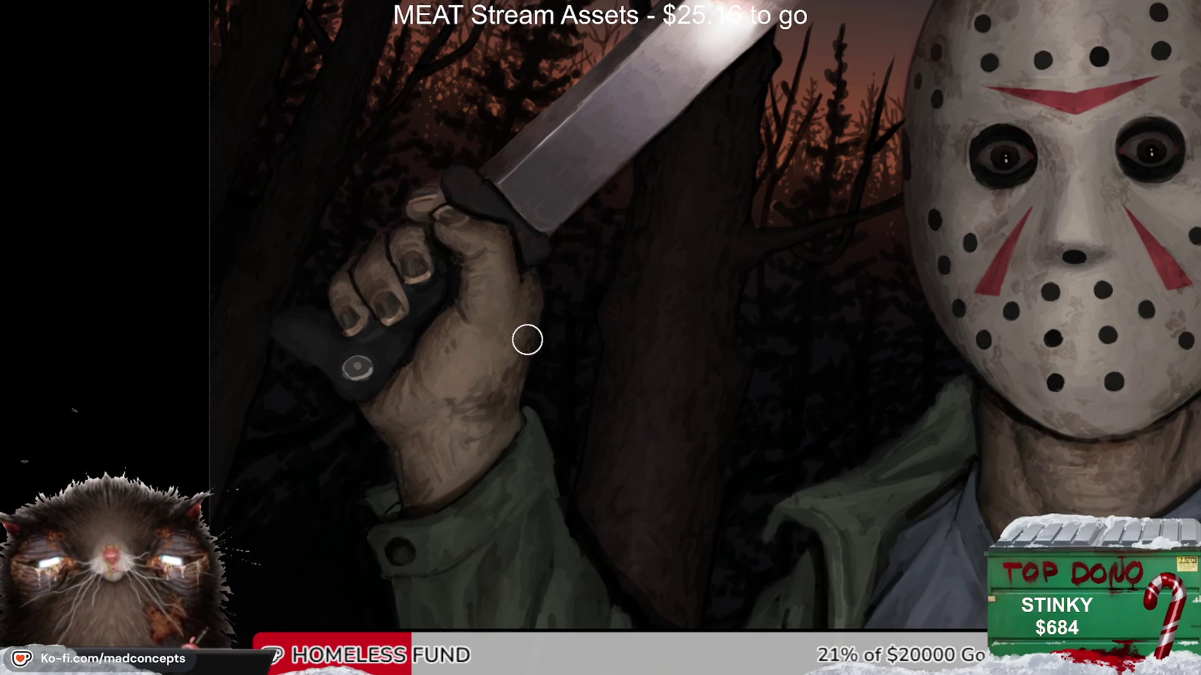
{"action": "scroll", "coordinate": [541, 348], "scroll_direction": "down", "scroll_amount": 3}
{"action": "left_click_drag", "start_coordinate": [542, 348], "coordinate": [610, 276]}
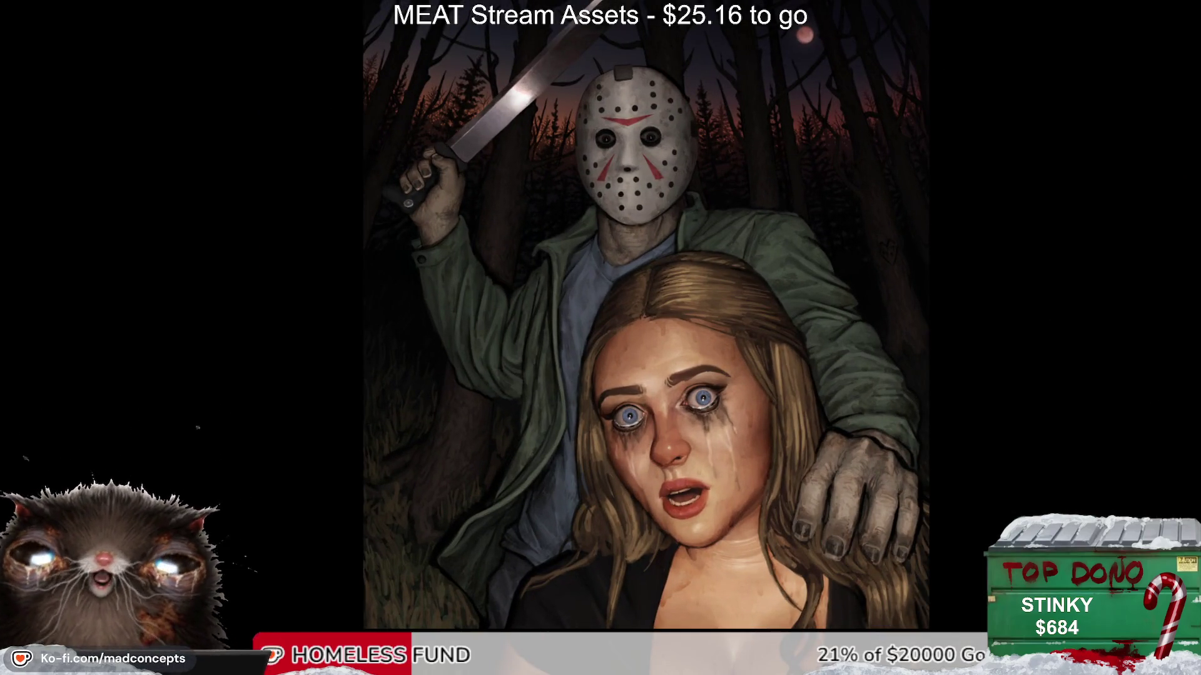
Step: Shift the painting up, zoom in on the hockey mask, then back out to the whole painting
{"action": "left_click_drag", "start_coordinate": [778, 478], "coordinate": [769, 406]}
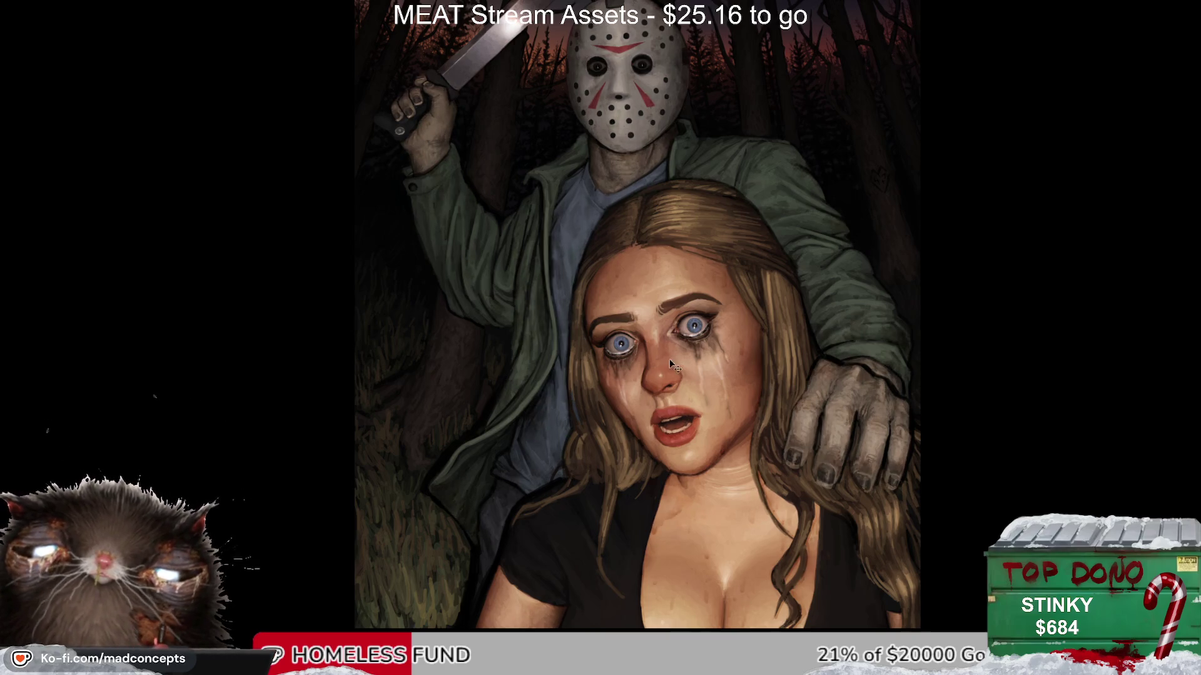
{"action": "scroll", "coordinate": [669, 359], "scroll_direction": "down", "scroll_amount": 3}
{"action": "scroll", "coordinate": [669, 360], "scroll_direction": "up", "scroll_amount": 1}
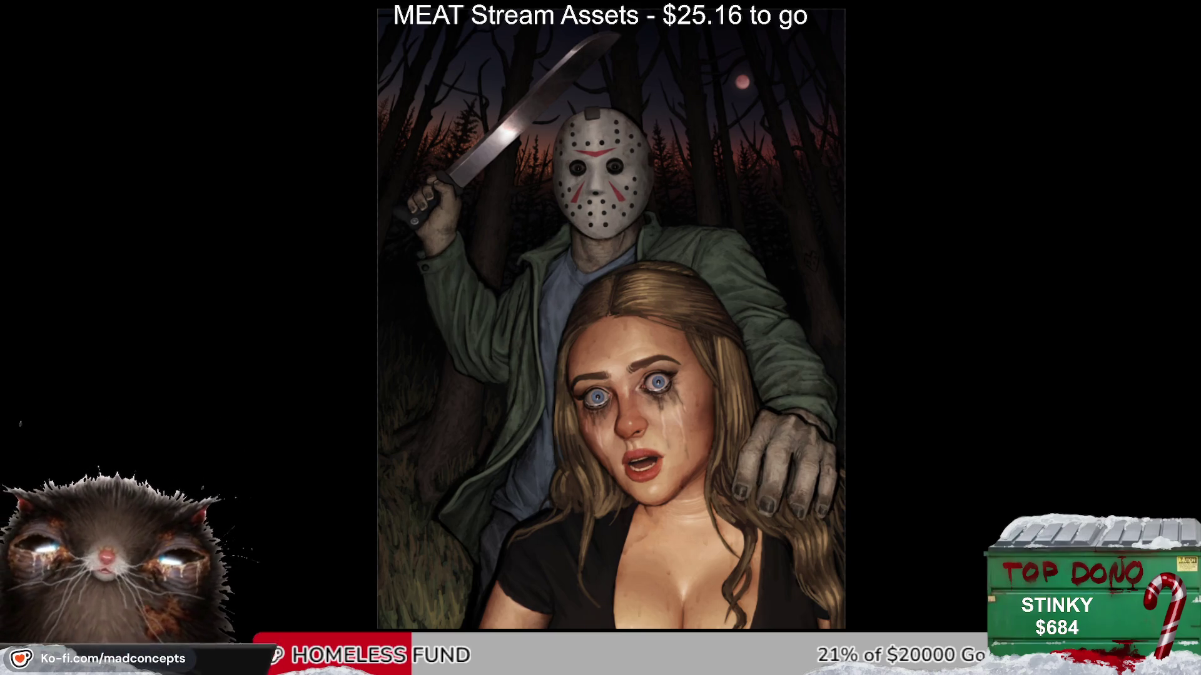
{"action": "scroll", "coordinate": [661, 177], "scroll_direction": "up", "scroll_amount": 5}
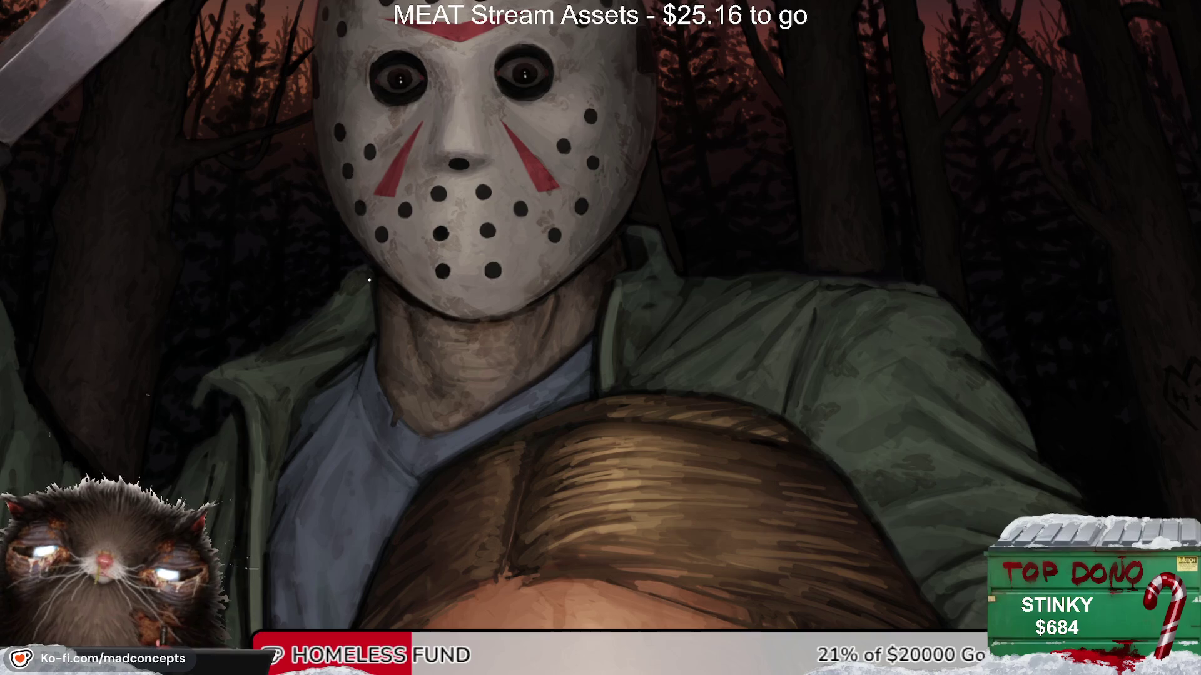
{"action": "left_click_drag", "start_coordinate": [358, 371], "coordinate": [311, 443]}
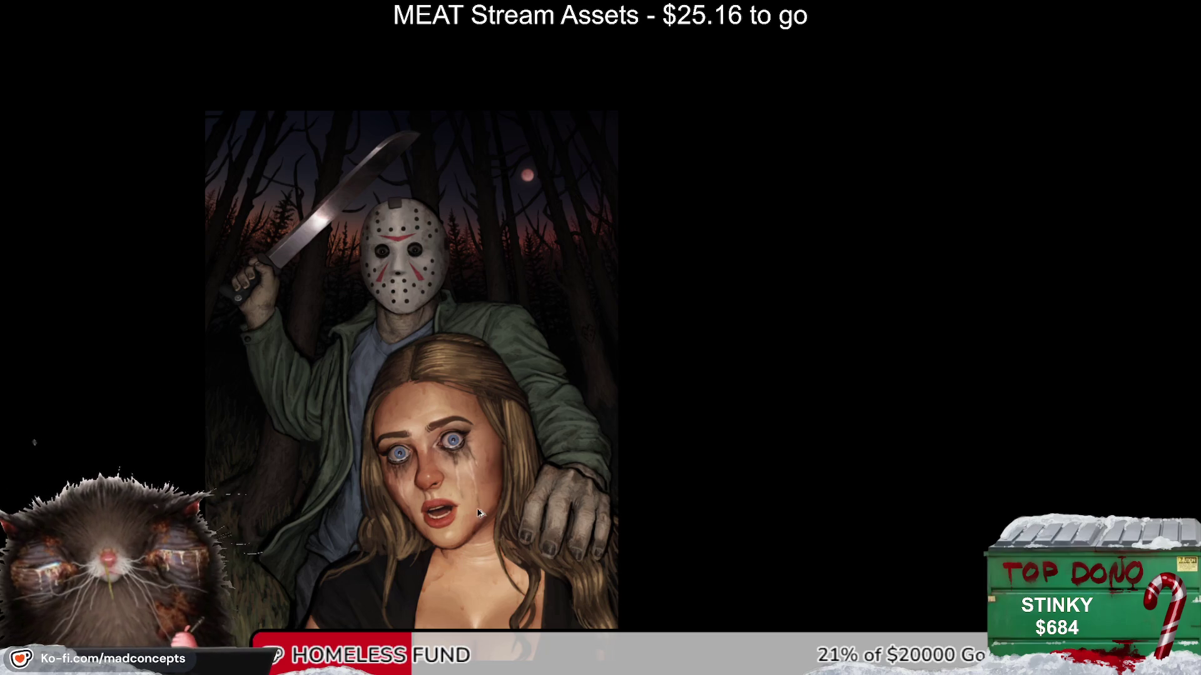
Step: Recentre the painting and zoom in on the crying woman's face
{"action": "scroll", "coordinate": [494, 529], "scroll_direction": "up", "scroll_amount": 1}
{"action": "left_click_drag", "start_coordinate": [409, 426], "coordinate": [547, 398]}
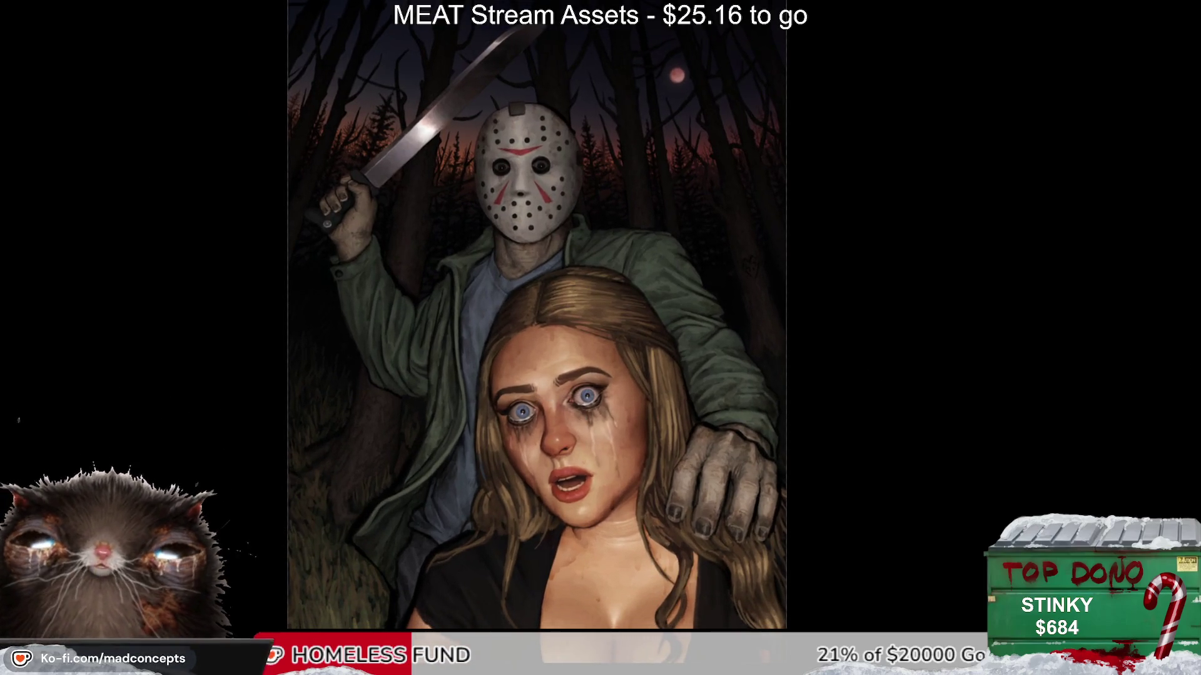
{"action": "scroll", "coordinate": [634, 366], "scroll_direction": "down", "scroll_amount": 1}
{"action": "scroll", "coordinate": [638, 362], "scroll_direction": "up", "scroll_amount": 1}
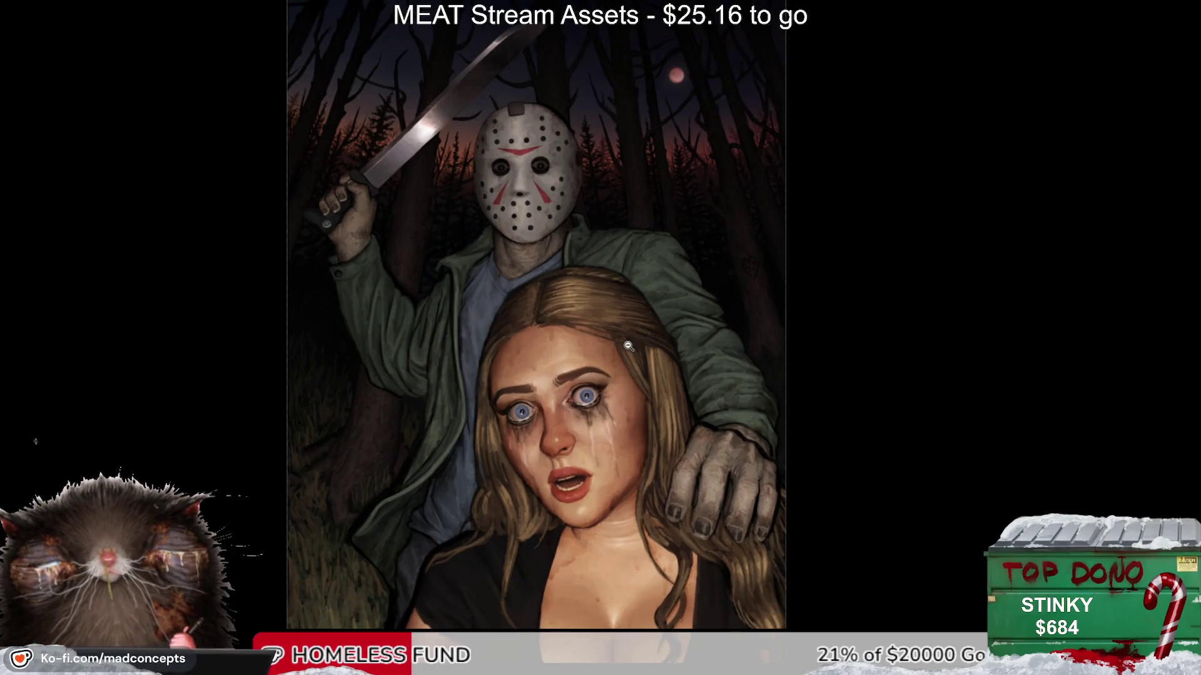
{"action": "scroll", "coordinate": [634, 356], "scroll_direction": "up", "scroll_amount": 2}
{"action": "scroll", "coordinate": [647, 369], "scroll_direction": "up", "scroll_amount": 1}
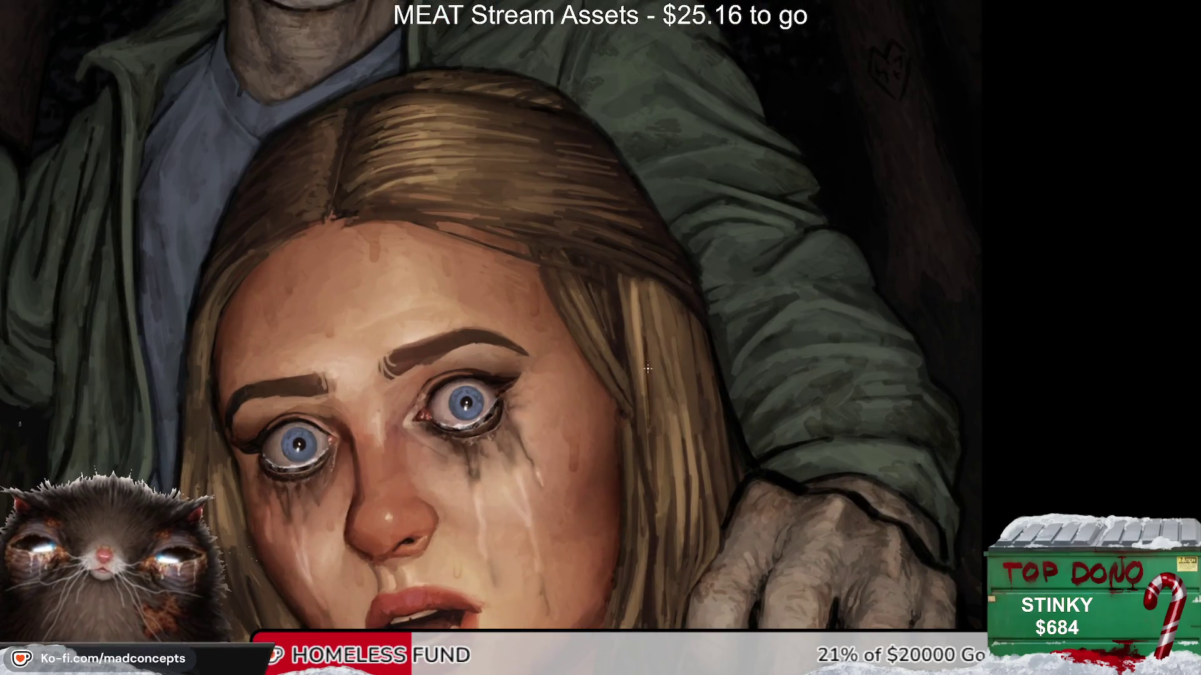
Step: Hatch dark strokes into the hair beside the woman's face on a tilted view
{"action": "left_click_drag", "start_coordinate": [648, 369], "coordinate": [657, 403]}
{"action": "mouse_move", "coordinate": [659, 337]}
{"action": "left_mouse_down"}
{"action": "mouse_move", "coordinate": [644, 435]}
{"action": "mouse_move", "coordinate": [679, 383]}
{"action": "left_mouse_up"}
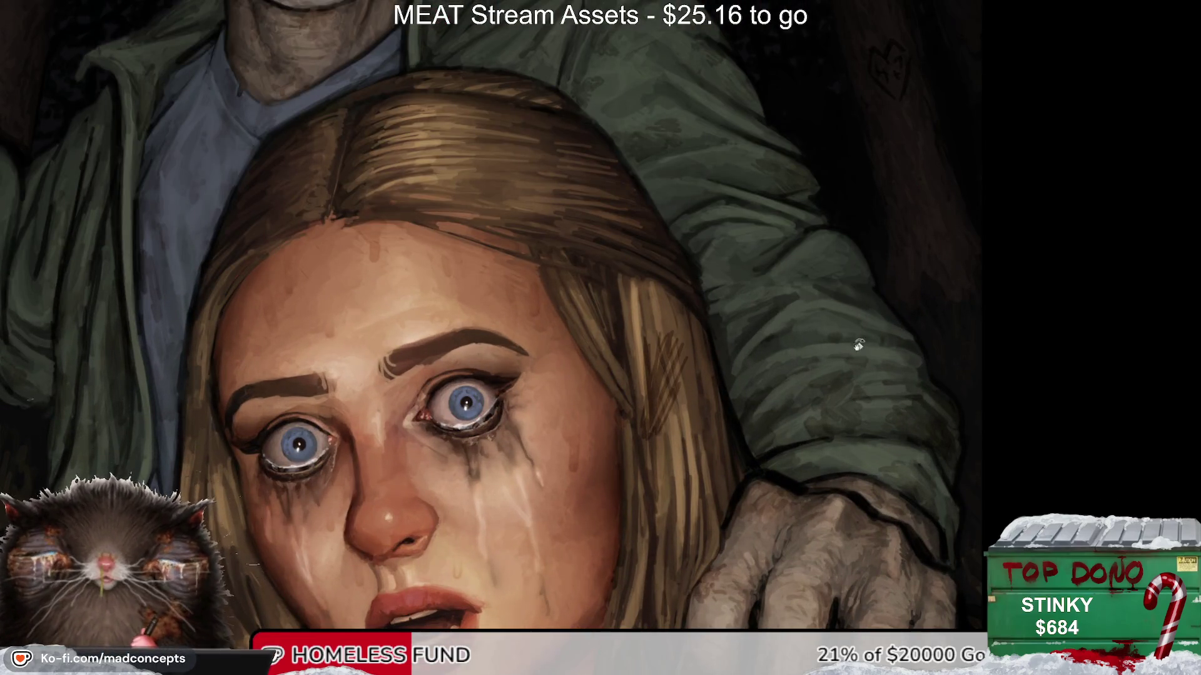
{"action": "left_click_drag", "start_coordinate": [858, 344], "coordinate": [847, 415]}
{"action": "left_click_drag", "start_coordinate": [636, 338], "coordinate": [627, 425]}
{"action": "left_click_drag", "start_coordinate": [634, 376], "coordinate": [630, 415]}
{"action": "left_click_drag", "start_coordinate": [644, 335], "coordinate": [635, 369]}
{"action": "left_click_drag", "start_coordinate": [638, 292], "coordinate": [623, 347]}
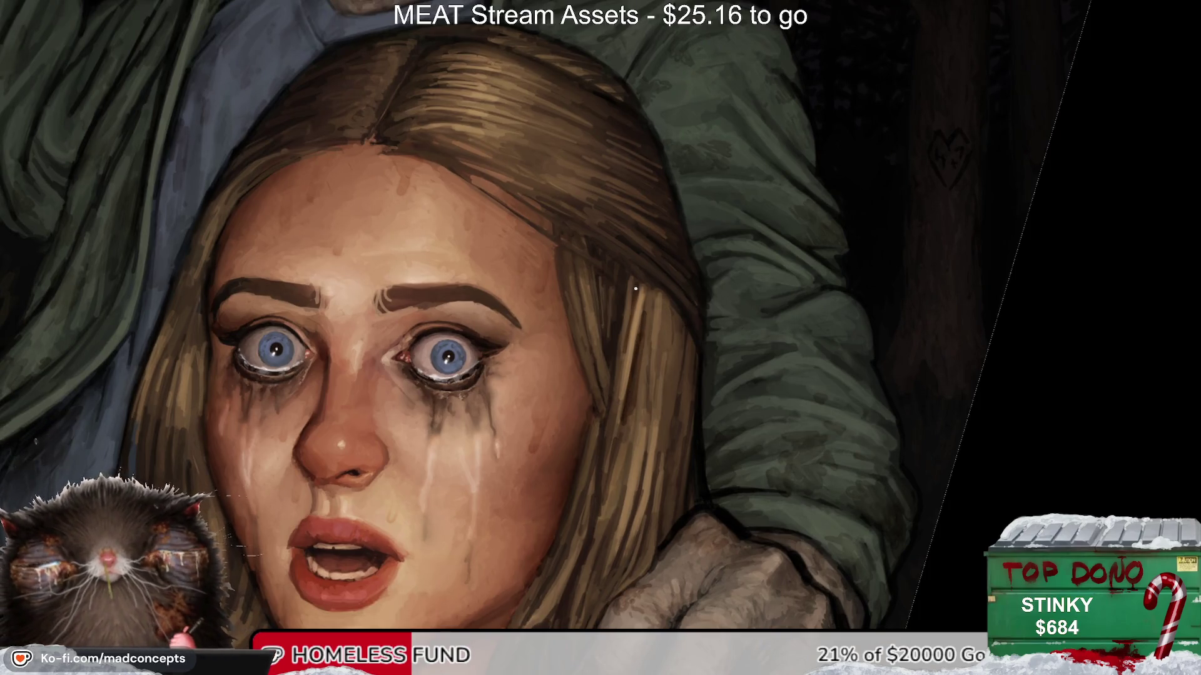
{"action": "mouse_move", "coordinate": [656, 296]}
{"action": "left_mouse_down"}
{"action": "mouse_move", "coordinate": [645, 380]}
{"action": "mouse_move", "coordinate": [654, 366]}
{"action": "left_mouse_up"}
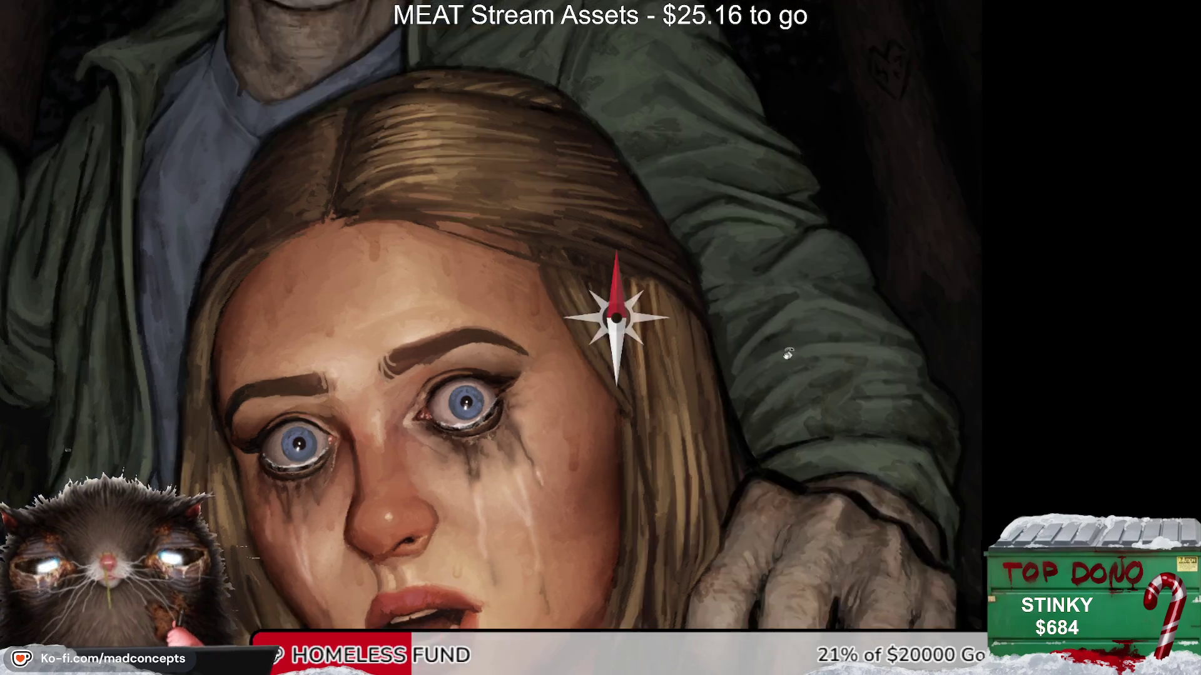
{"action": "left_click_drag", "start_coordinate": [731, 388], "coordinate": [791, 383]}
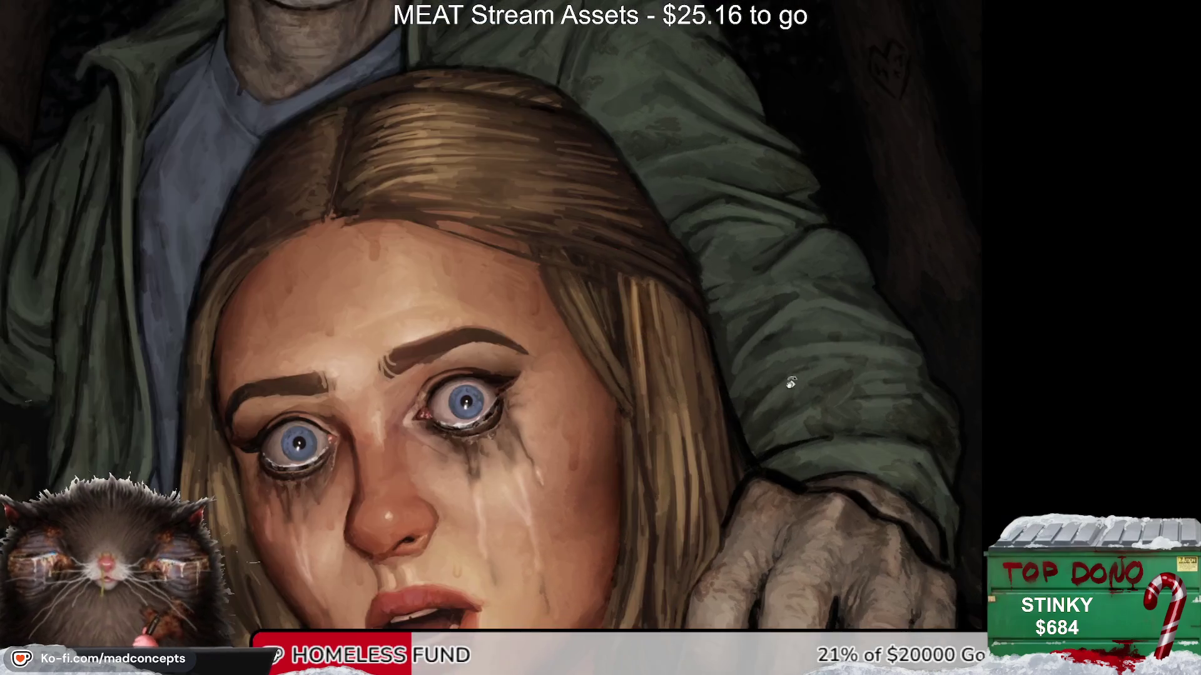
Step: Check the face mirrored and paint a short dark stroke below her lip
{"action": "key", "text": "m"}
{"action": "key", "text": "m"}
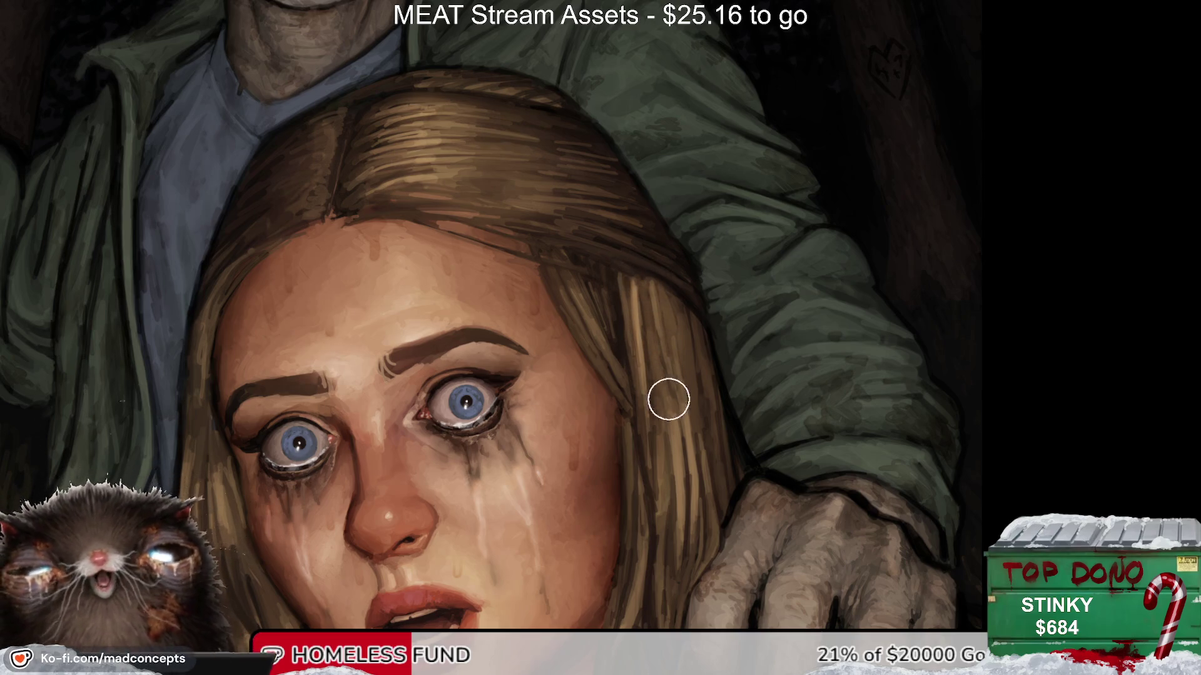
{"action": "scroll", "coordinate": [598, 494], "scroll_direction": "down", "scroll_amount": 2}
{"action": "scroll", "coordinate": [598, 495], "scroll_direction": "up", "scroll_amount": 1}
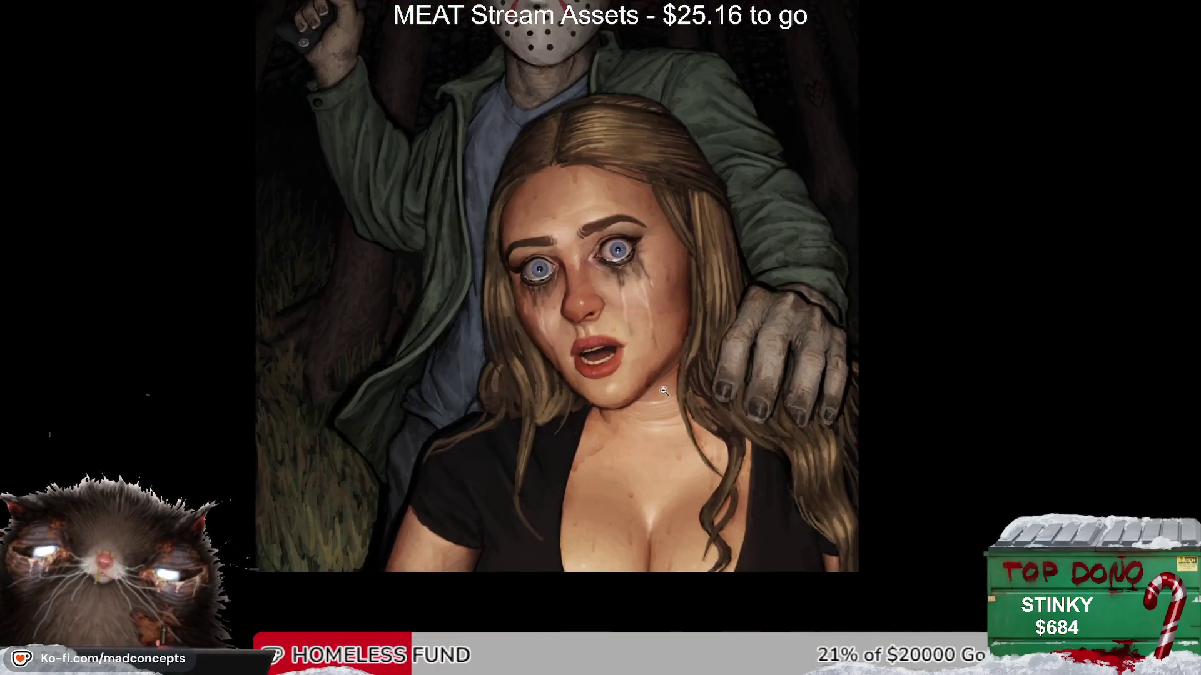
{"action": "scroll", "coordinate": [679, 342], "scroll_direction": "up", "scroll_amount": 1}
{"action": "scroll", "coordinate": [588, 394], "scroll_direction": "up", "scroll_amount": 1}
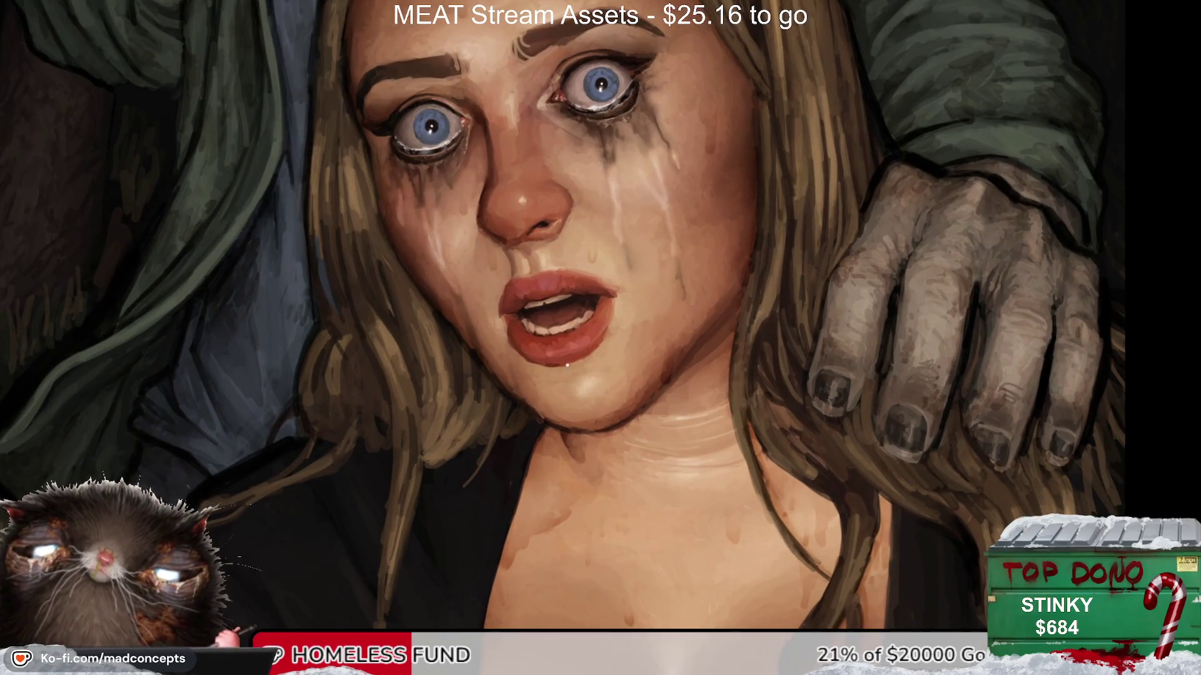
{"action": "left_click_drag", "start_coordinate": [558, 398], "coordinate": [554, 375]}
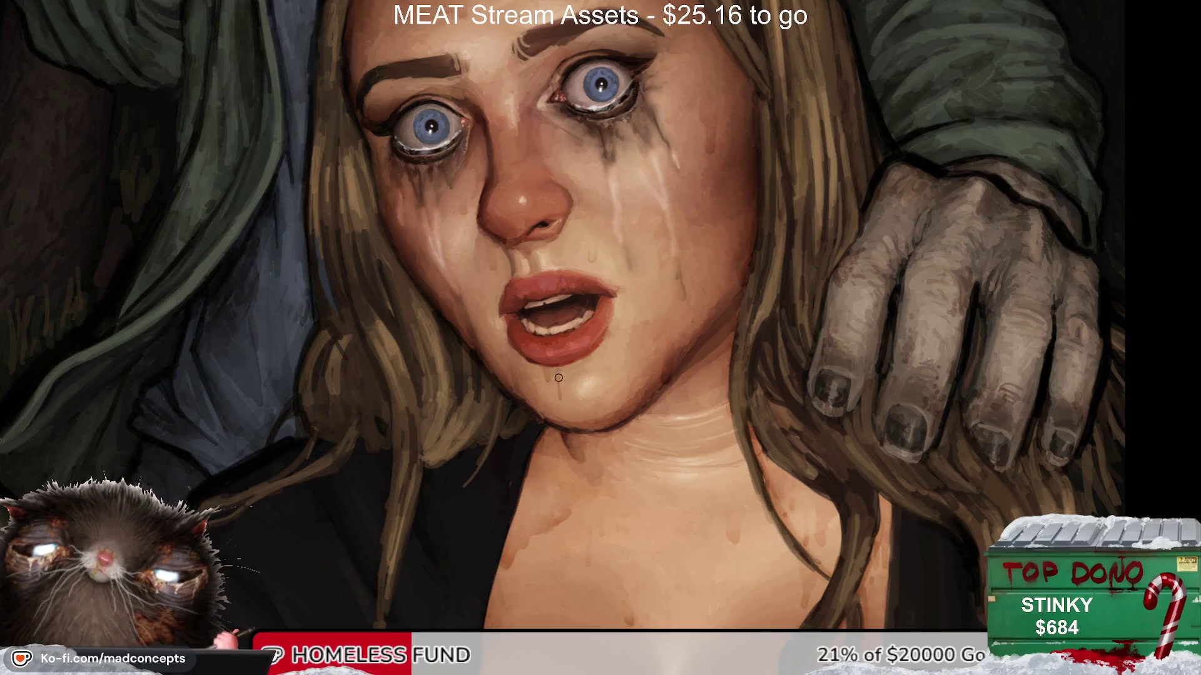
{"action": "mouse_move", "coordinate": [574, 413]}
{"action": "left_mouse_down"}
{"action": "mouse_move", "coordinate": [454, 400]}
{"action": "mouse_move", "coordinate": [431, 343]}
{"action": "left_mouse_up"}
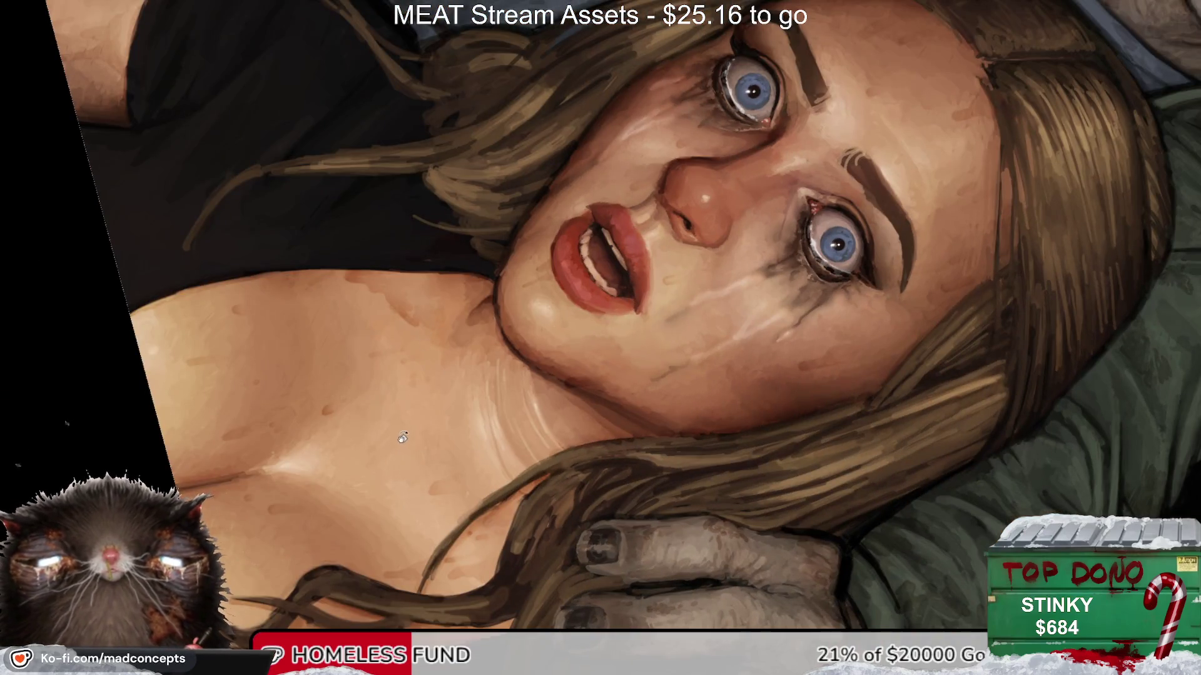
{"action": "left_click_drag", "start_coordinate": [403, 437], "coordinate": [431, 502]}
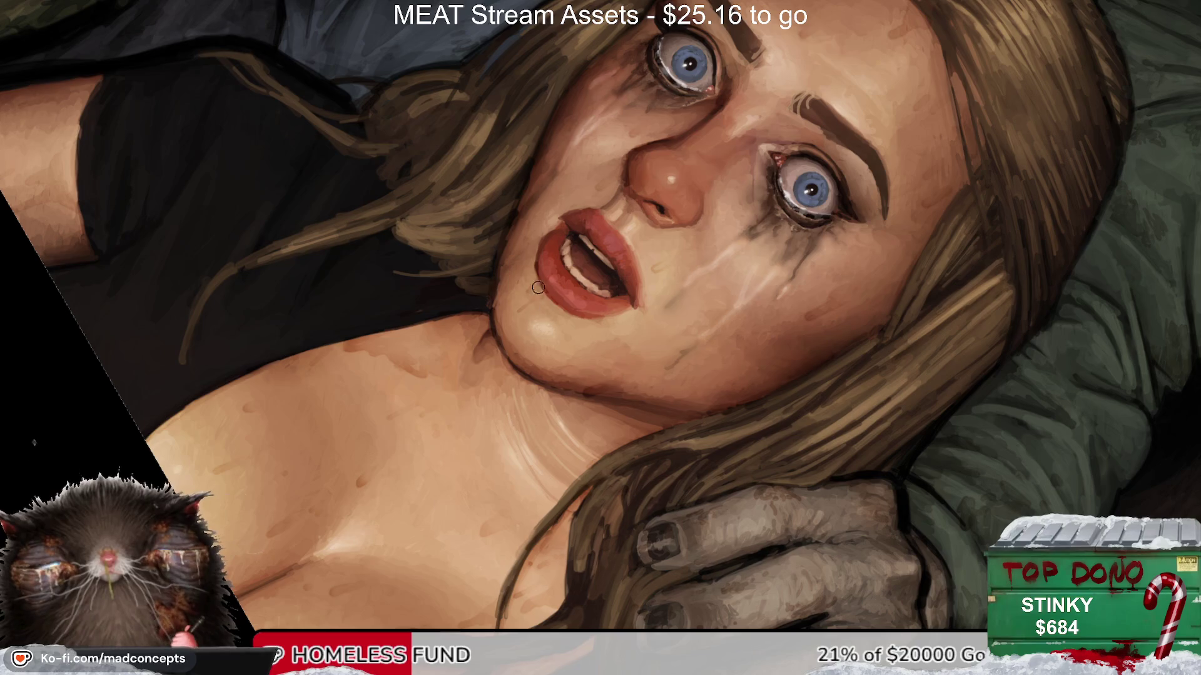
Step: Straighten the view rotation and fit the whole artwork on screen
{"action": "key", "text": "ctrl+minus"}
{"action": "key", "text": "Escape"}
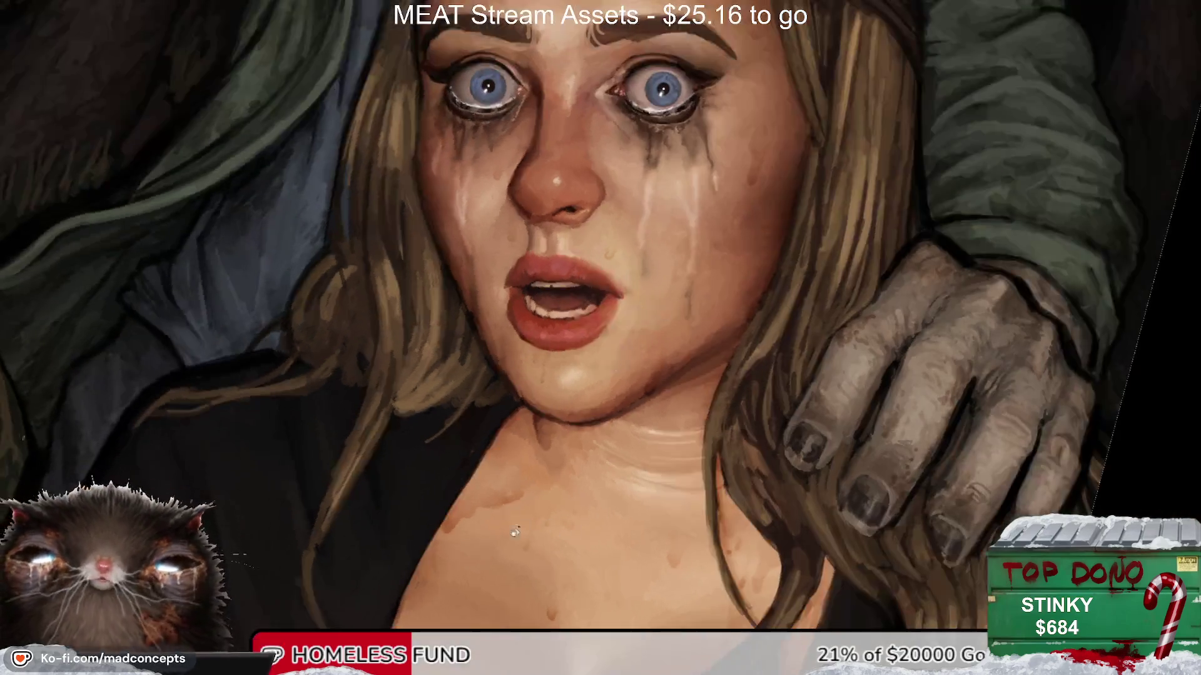
{"action": "left_click", "coordinate": [623, 452], "text": "alt"}
{"action": "left_click", "coordinate": [622, 453], "text": "alt"}
{"action": "left_click", "coordinate": [666, 394]}
{"action": "key", "text": "m"}
{"action": "key", "text": "m"}
{"action": "key", "text": "ctrl+0"}
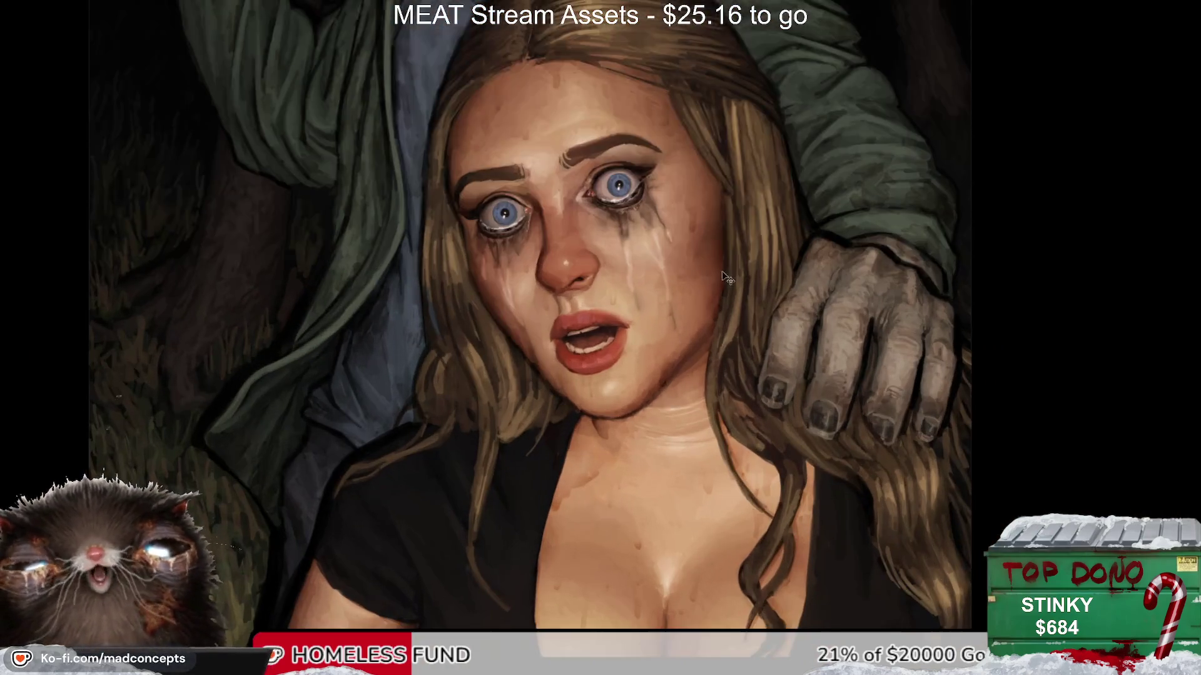
{"action": "left_click_drag", "start_coordinate": [749, 223], "coordinate": [745, 247]}
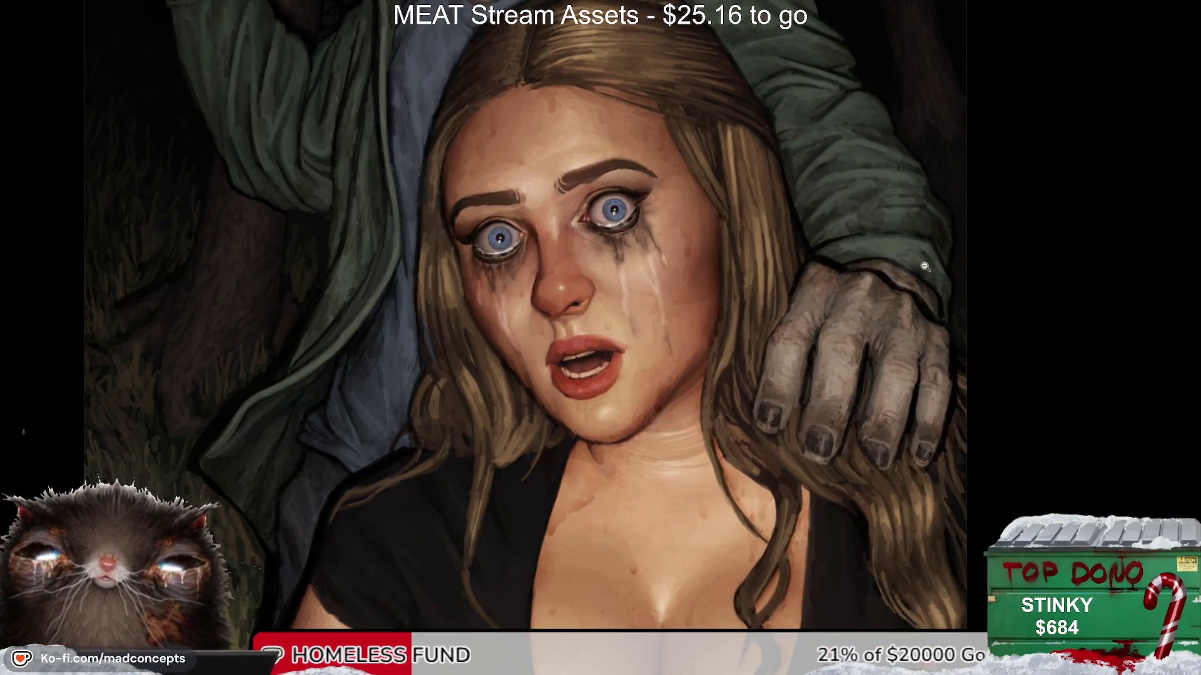
Step: Try a red line and a warm orange tint on the woman's face, undoing both
{"action": "left_click_drag", "start_coordinate": [457, 236], "coordinate": [693, 263]}
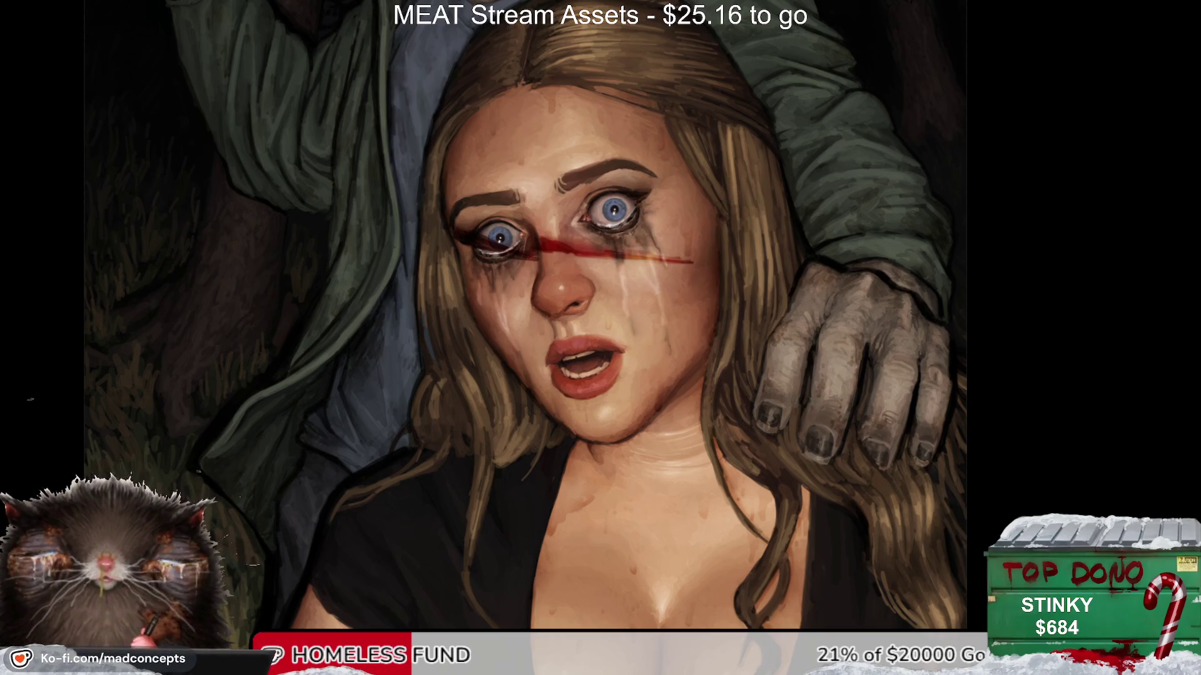
{"action": "key", "text": "ctrl+z"}
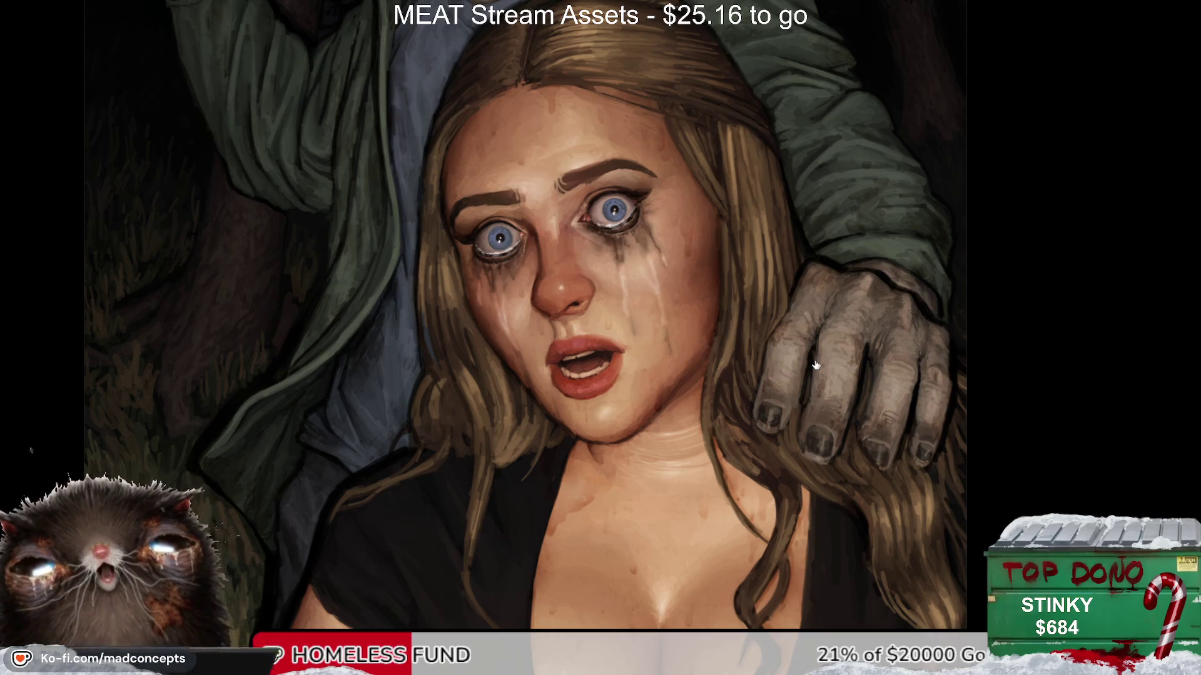
{"action": "key", "text": "ctrl+0"}
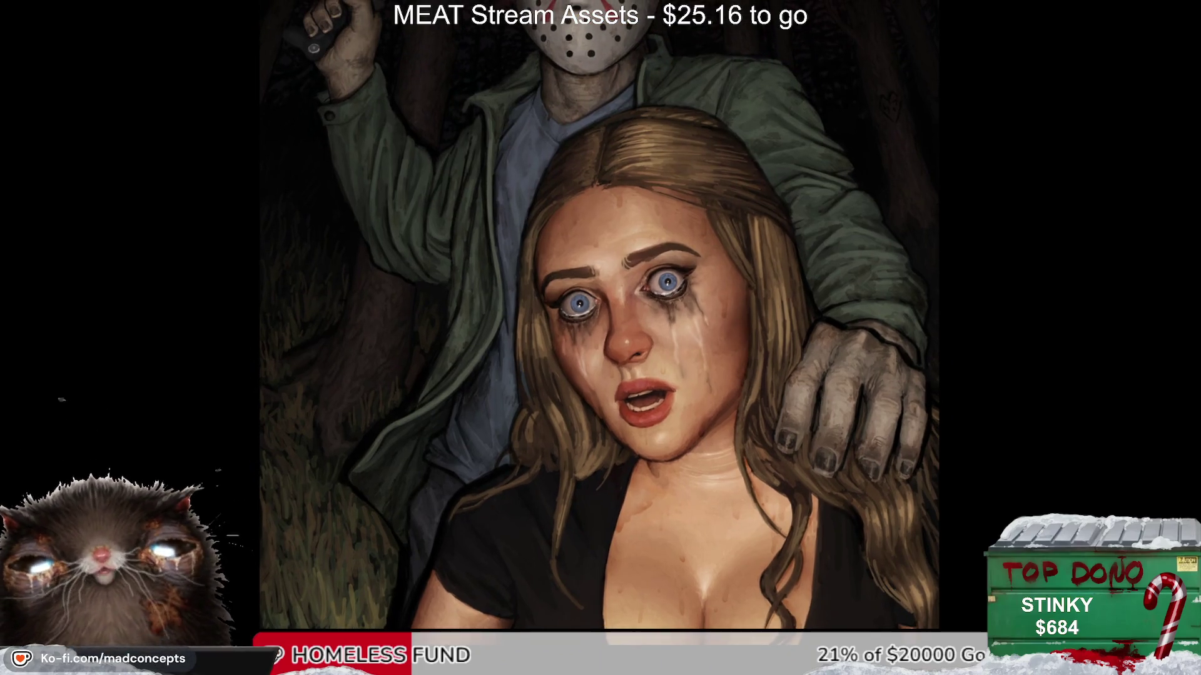
{"action": "left_click_drag", "start_coordinate": [747, 290], "coordinate": [775, 375]}
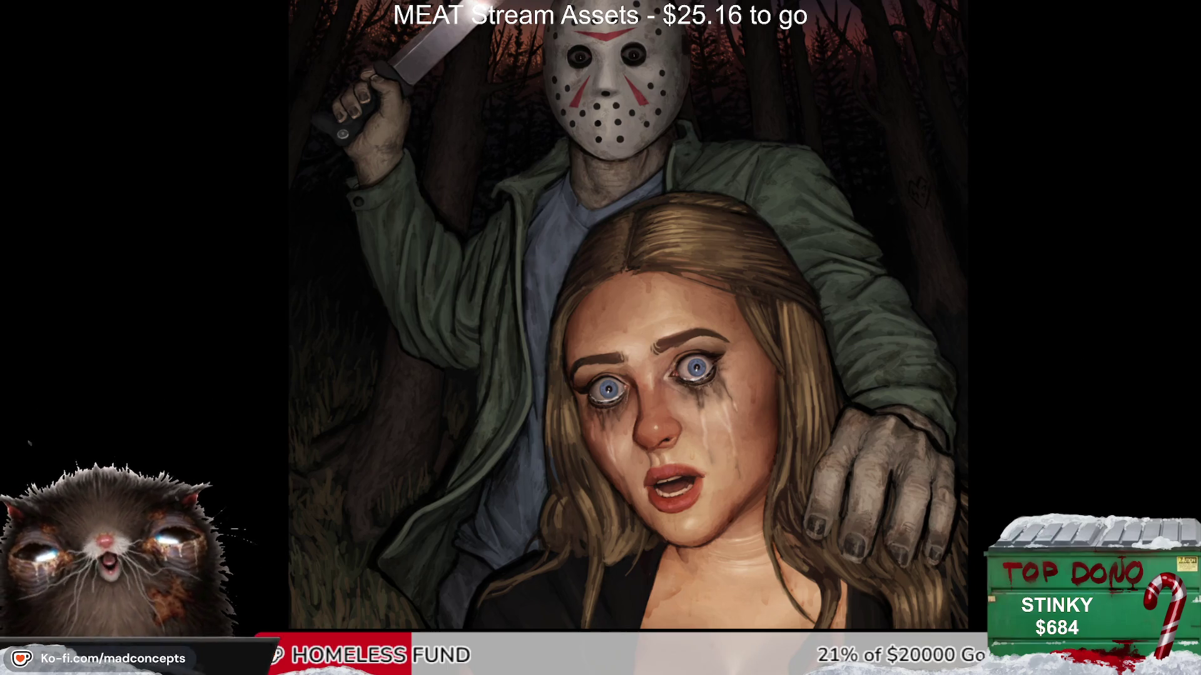
{"action": "left_click_drag", "start_coordinate": [696, 392], "coordinate": [687, 346]}
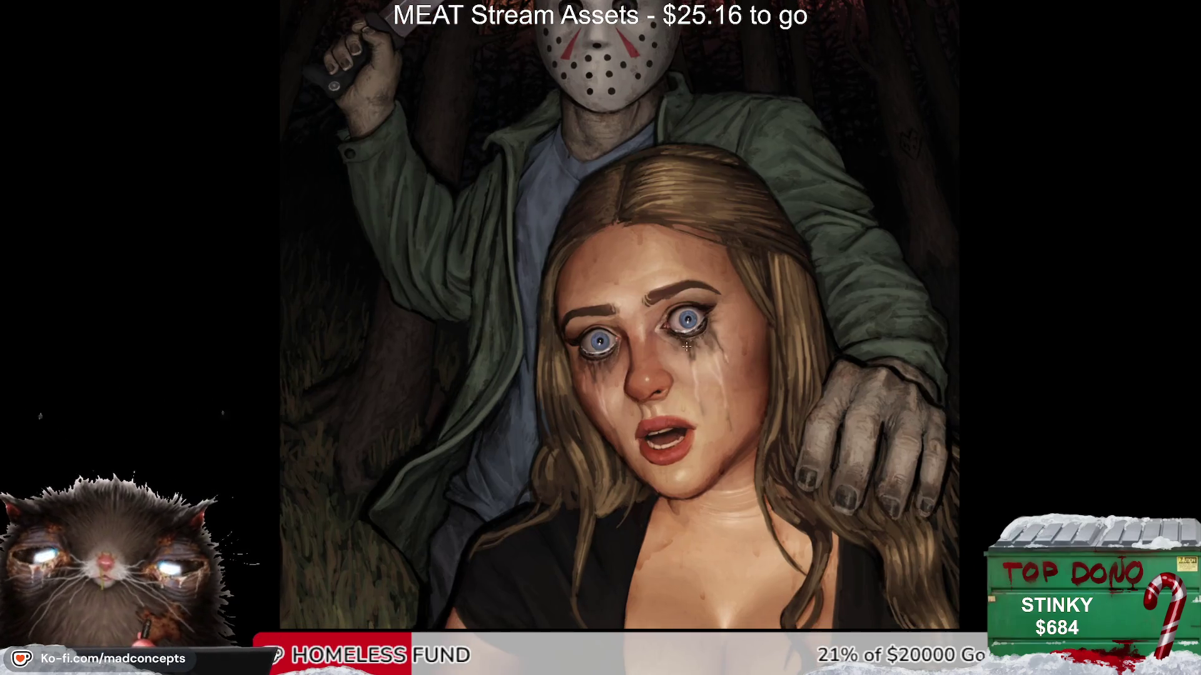
{"action": "mouse_move", "coordinate": [756, 375]}
{"action": "left_mouse_down"}
{"action": "mouse_move", "coordinate": [731, 354]}
{"action": "mouse_move", "coordinate": [771, 365]}
{"action": "mouse_move", "coordinate": [777, 382]}
{"action": "left_mouse_up"}
{"action": "key", "text": "ctrl+z"}
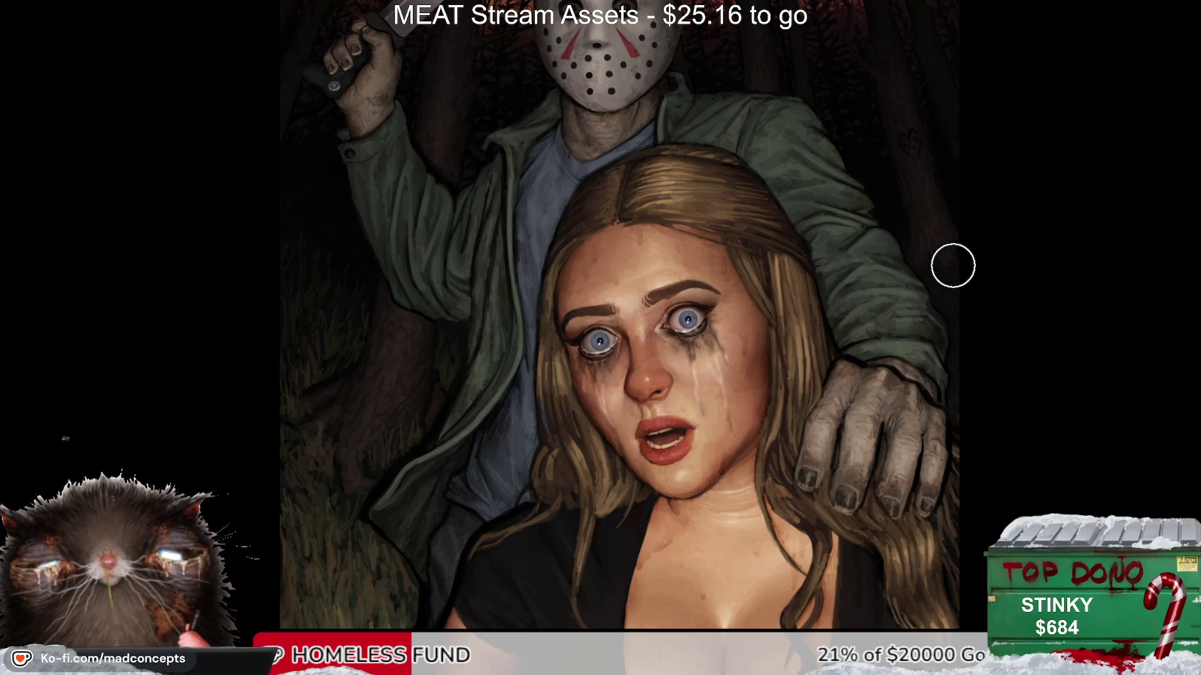
{"action": "left_click_drag", "start_coordinate": [685, 118], "coordinate": [687, 341]}
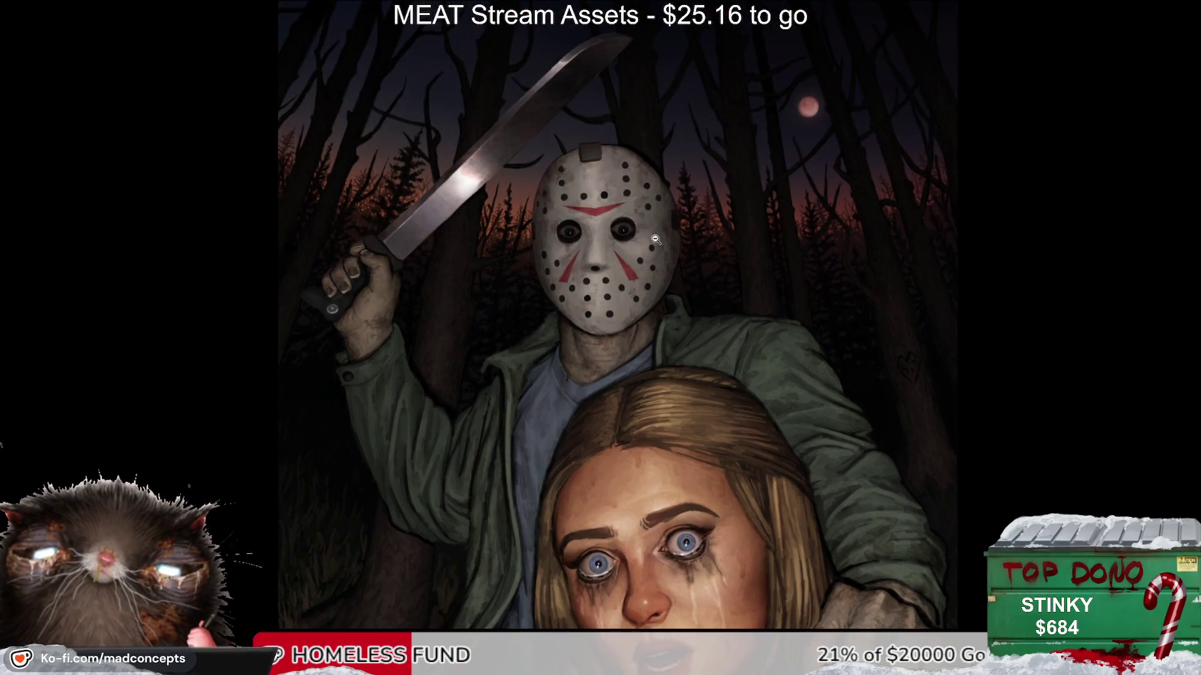
Step: Zoom in on the mask and try dark and orange strokes on jacket and mask, undoing them
{"action": "left_click", "coordinate": [687, 165]}
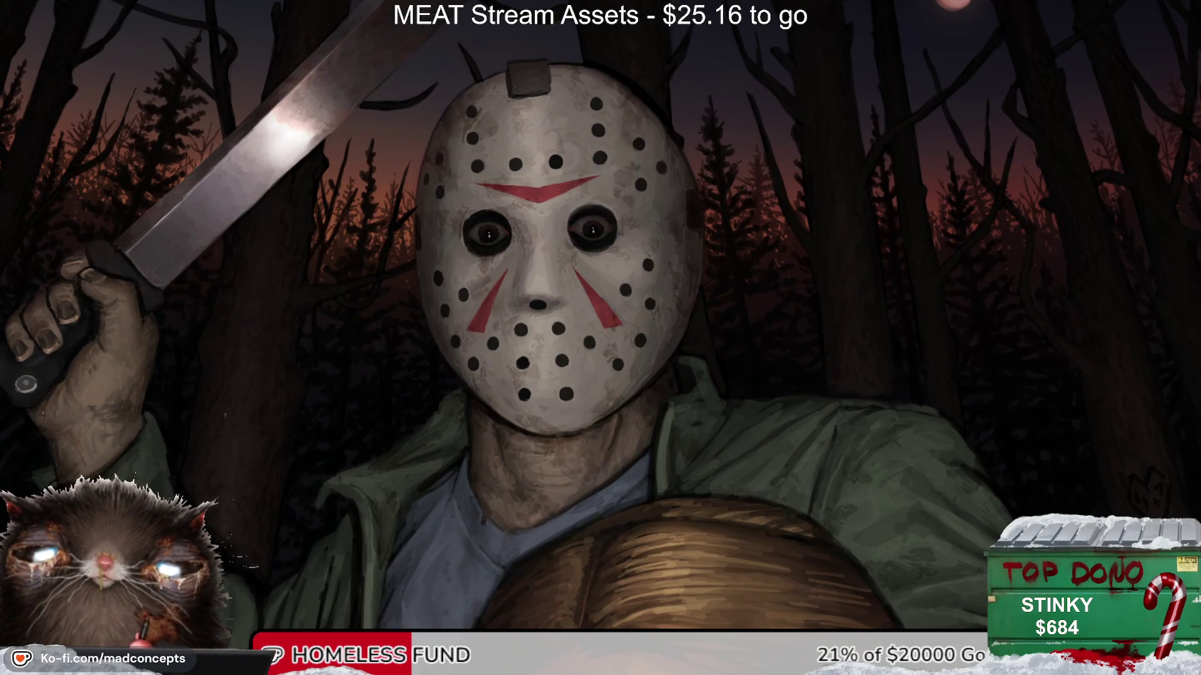
{"action": "mouse_move", "coordinate": [687, 434]}
{"action": "left_mouse_down"}
{"action": "mouse_move", "coordinate": [681, 466]}
{"action": "mouse_move", "coordinate": [692, 445]}
{"action": "mouse_move", "coordinate": [753, 421]}
{"action": "mouse_move", "coordinate": [794, 469]}
{"action": "left_mouse_up"}
{"action": "key", "text": "ctrl+z"}
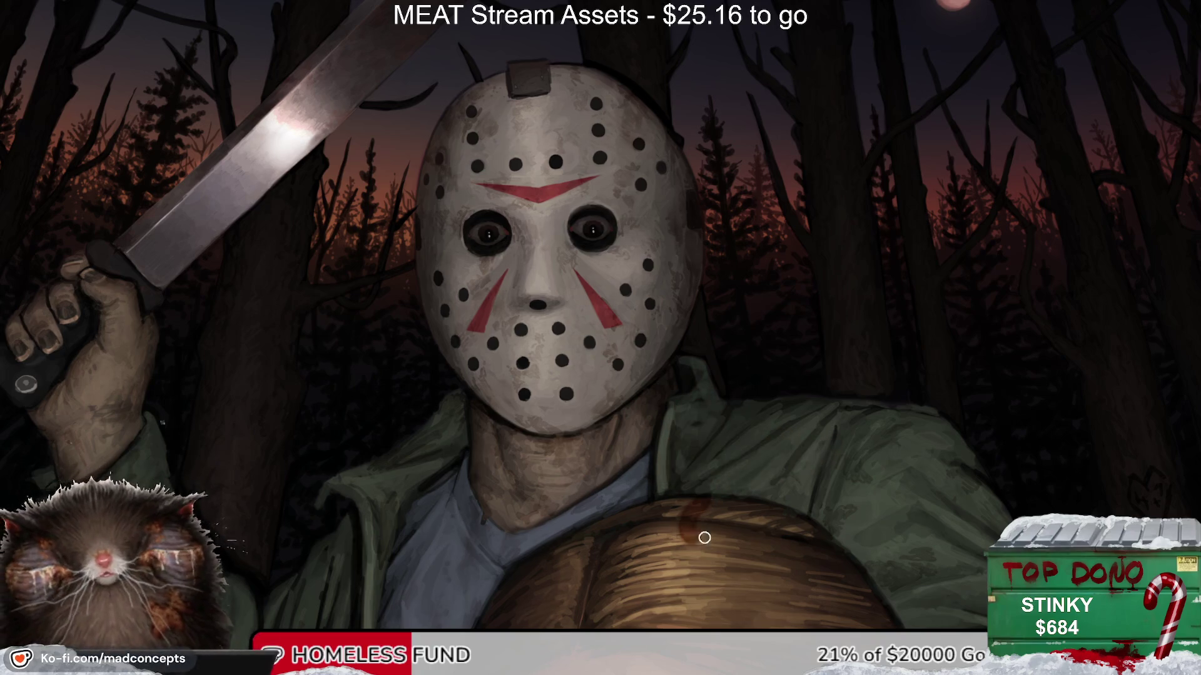
{"action": "left_click_drag", "start_coordinate": [549, 389], "coordinate": [591, 341]}
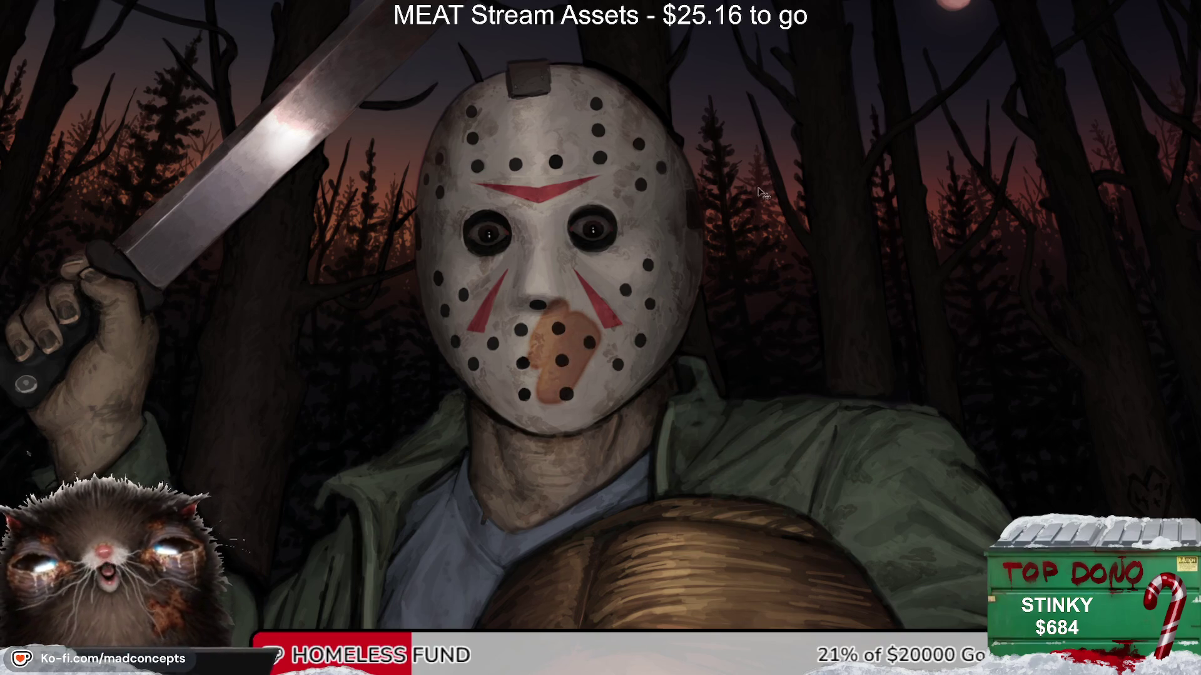
{"action": "key", "text": "ctrl+z"}
{"action": "left_click_drag", "start_coordinate": [725, 304], "coordinate": [707, 374]}
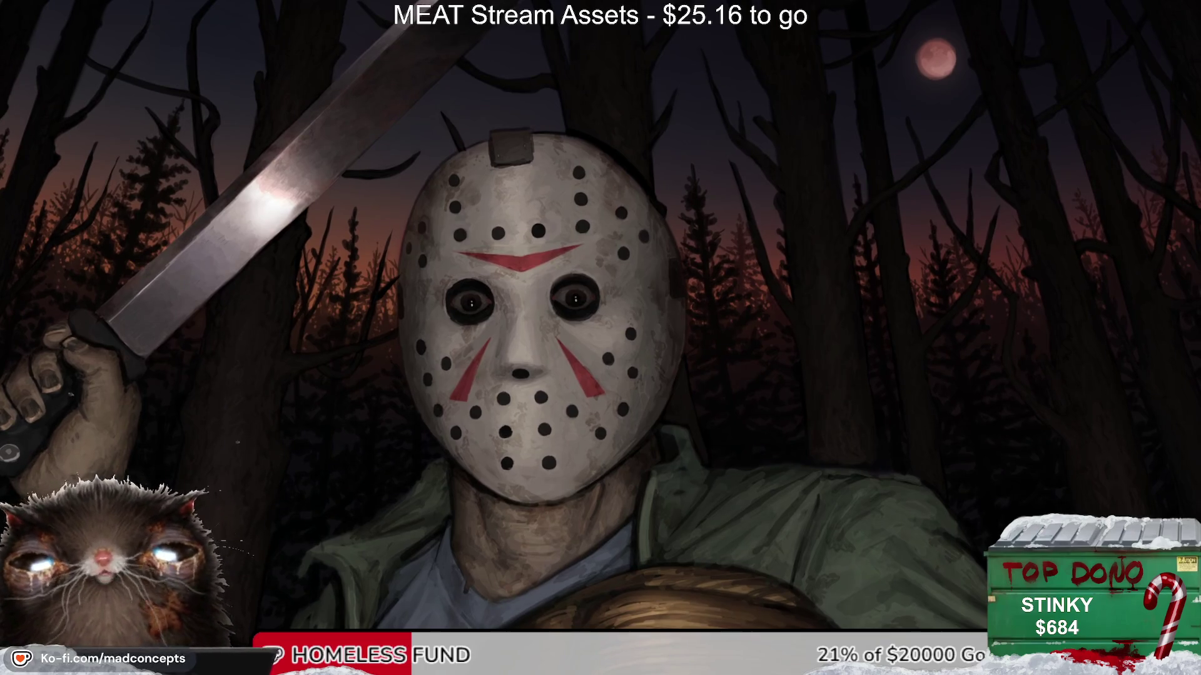
Step: Discard yellow and tan test stains, then paint a dark drip down the mask's upper left
{"action": "left_click_drag", "start_coordinate": [525, 369], "coordinate": [550, 441]}
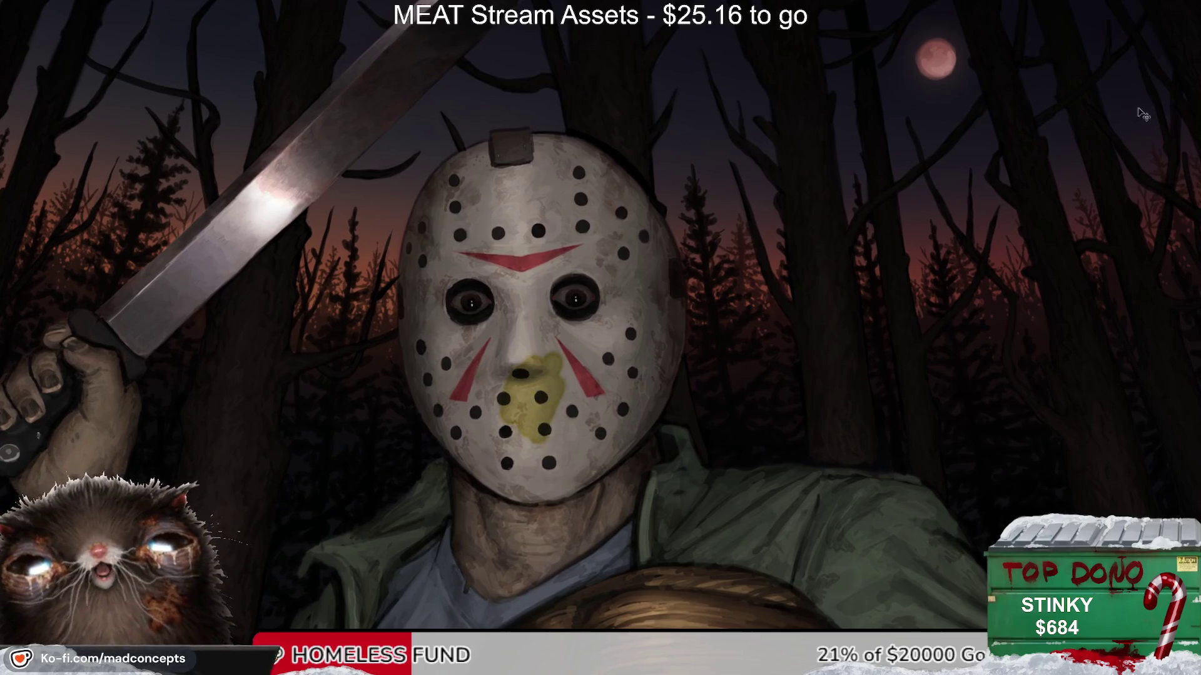
{"action": "key", "text": "ctrl+z"}
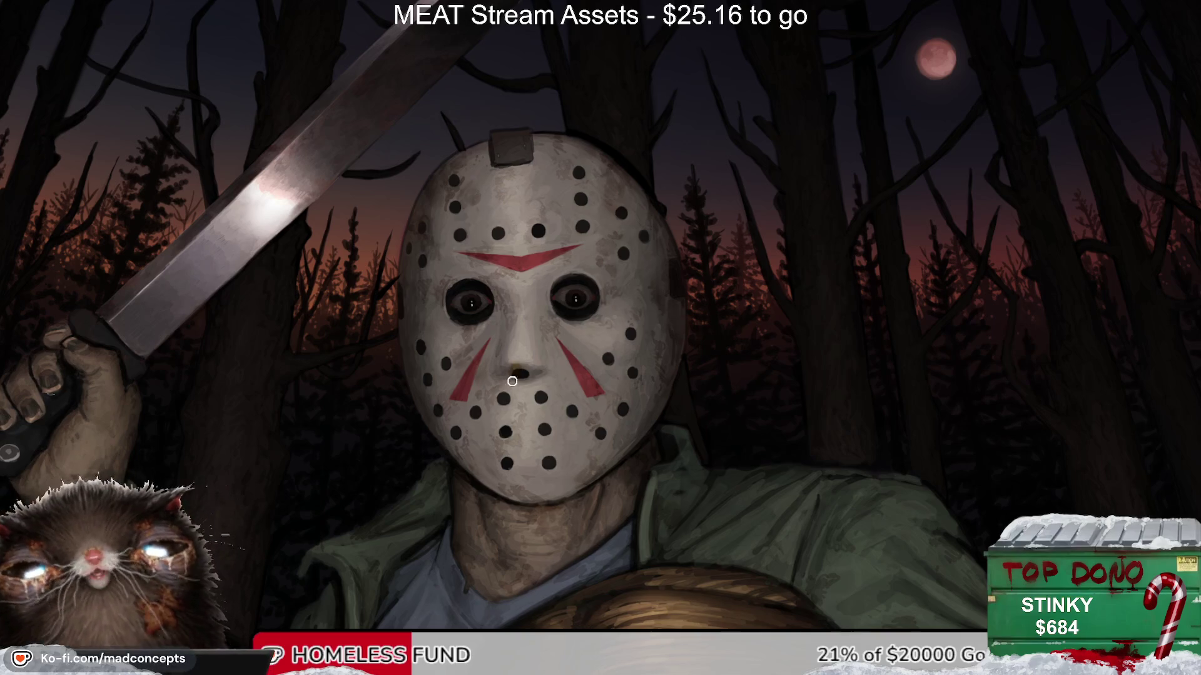
{"action": "left_click_drag", "start_coordinate": [516, 372], "coordinate": [524, 446]}
{"action": "key", "text": "ctrl+z"}
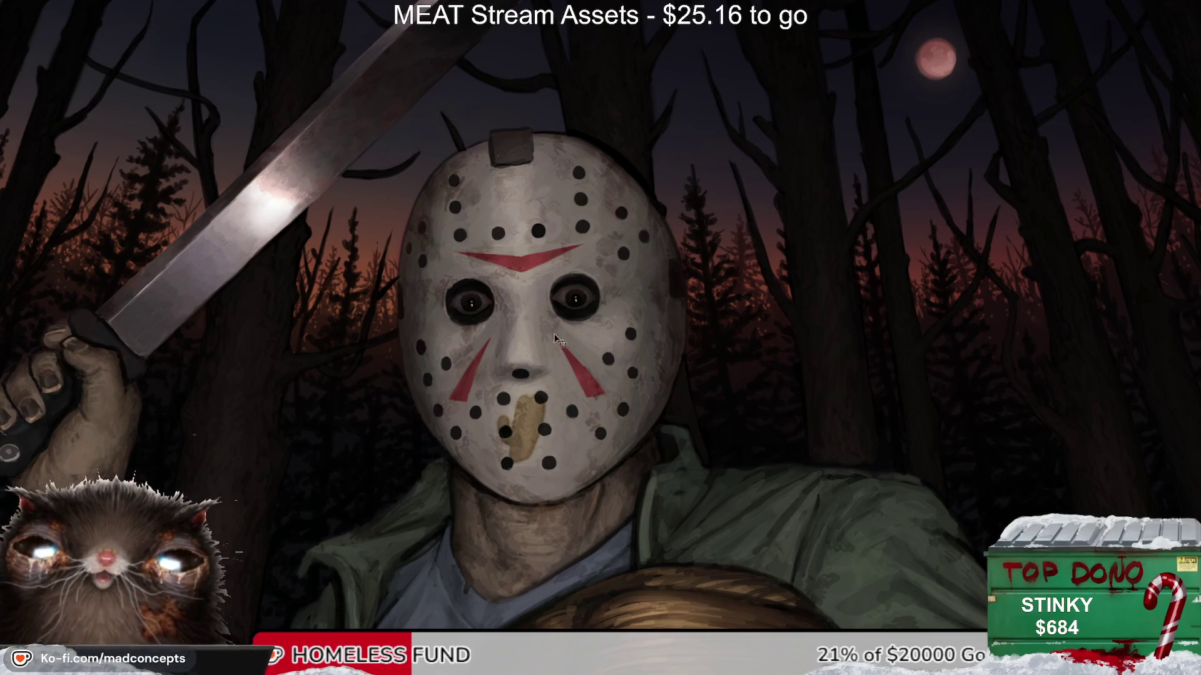
{"action": "key", "text": "ctrl+z"}
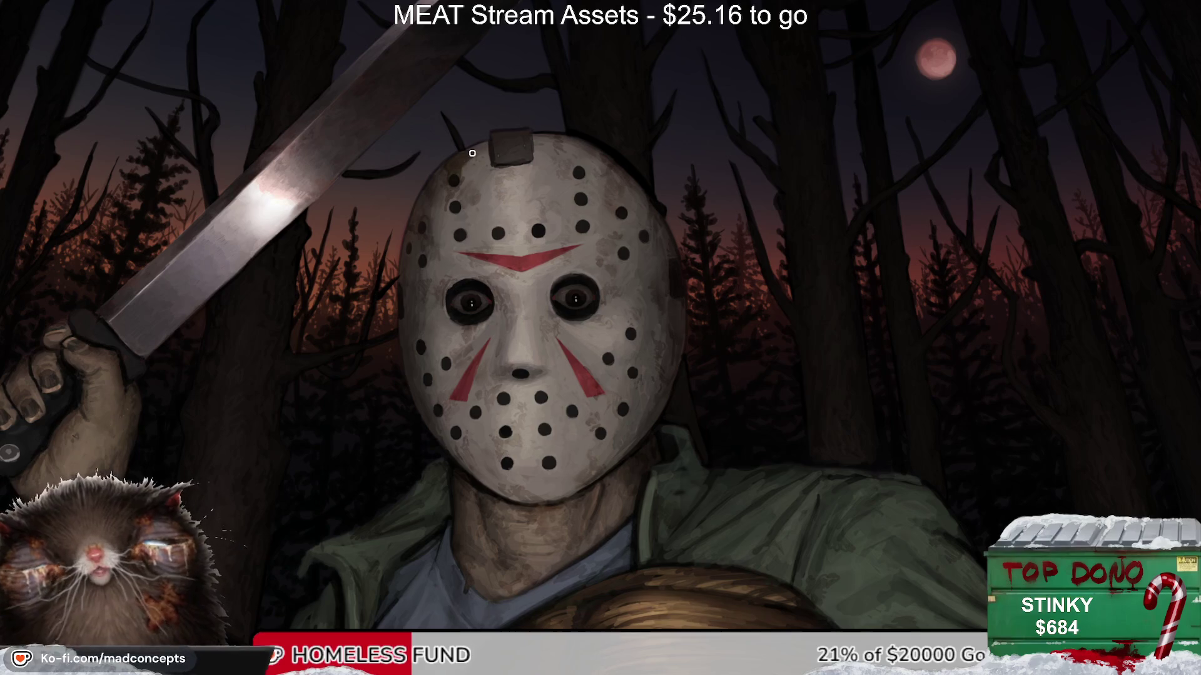
{"action": "left_click_drag", "start_coordinate": [464, 166], "coordinate": [463, 218]}
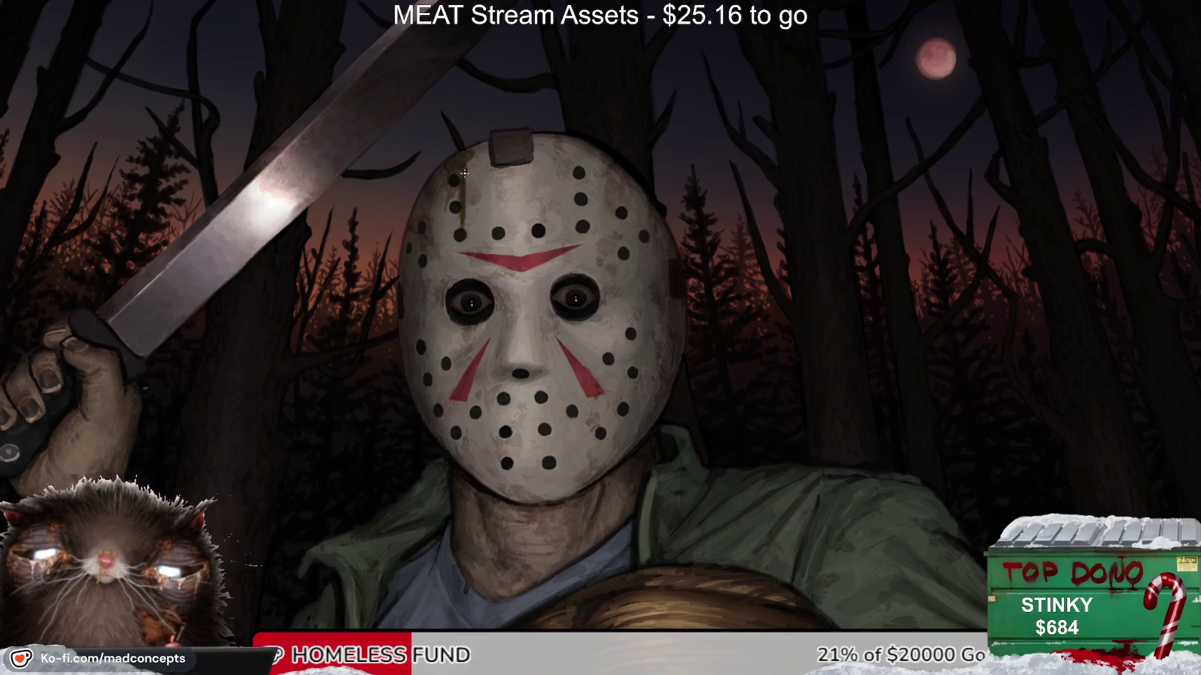
Step: Darken and extend the grime drip under the mask's top strap
{"action": "scroll", "coordinate": [448, 220], "scroll_direction": "up", "scroll_amount": 2}
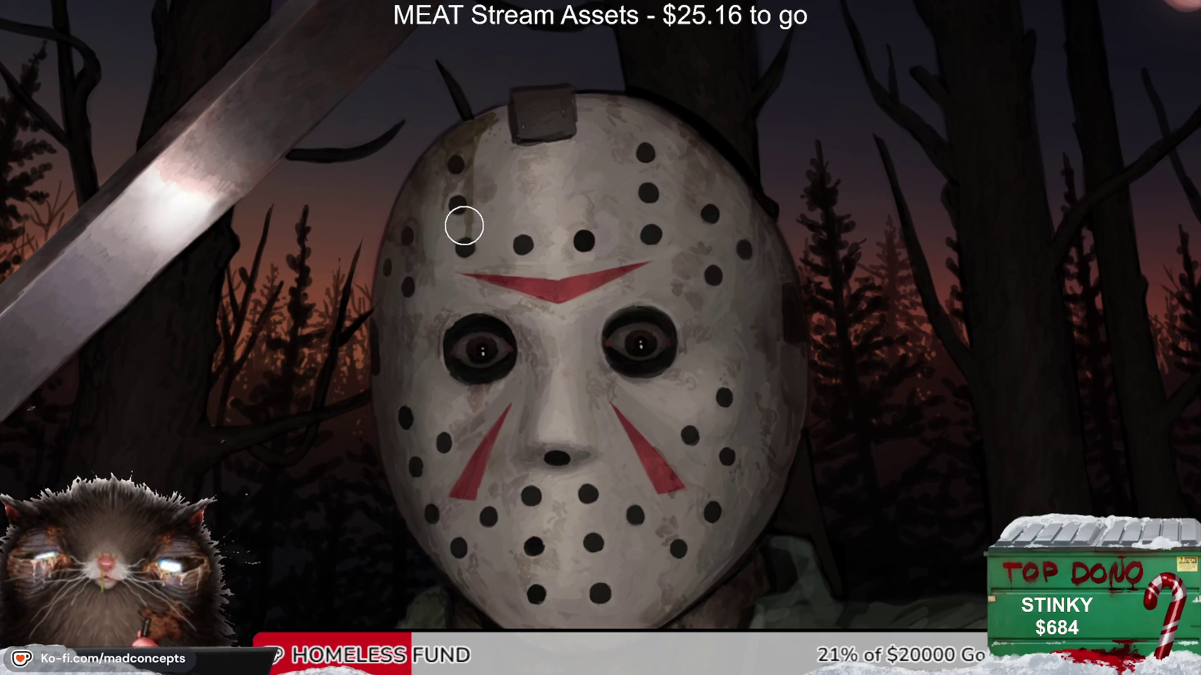
{"action": "left_click_drag", "start_coordinate": [452, 315], "coordinate": [643, 349]}
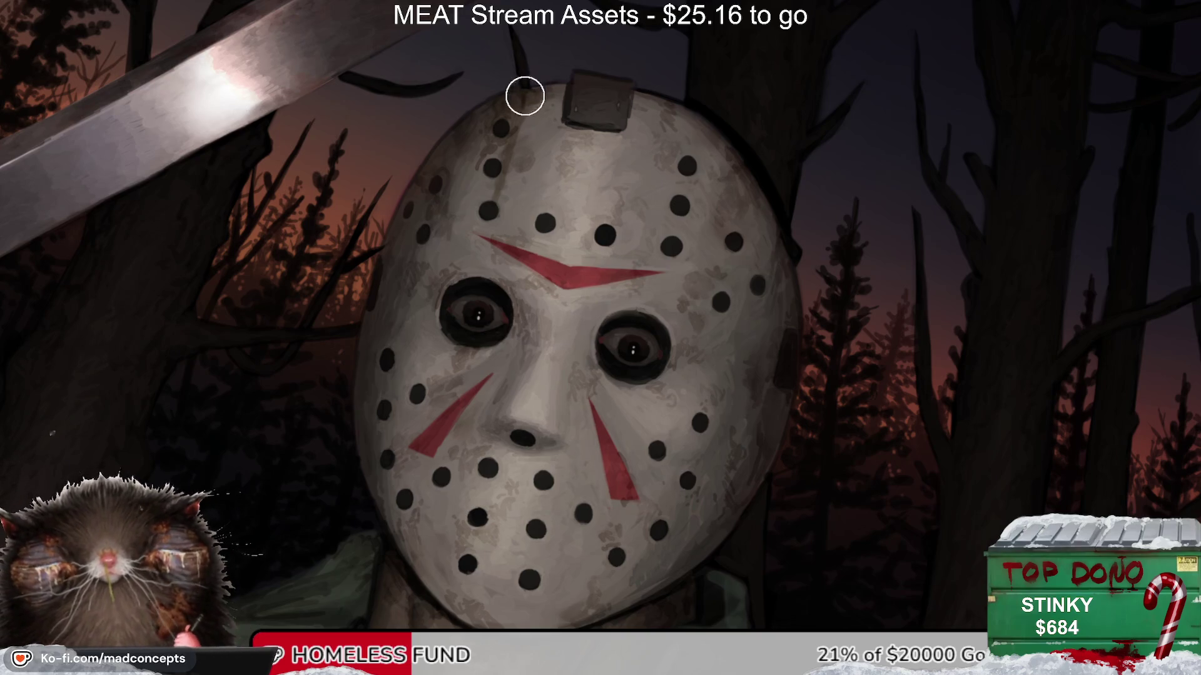
{"action": "mouse_move", "coordinate": [451, 131]}
{"action": "left_mouse_down"}
{"action": "mouse_move", "coordinate": [438, 268]}
{"action": "mouse_move", "coordinate": [424, 198]}
{"action": "left_mouse_up"}
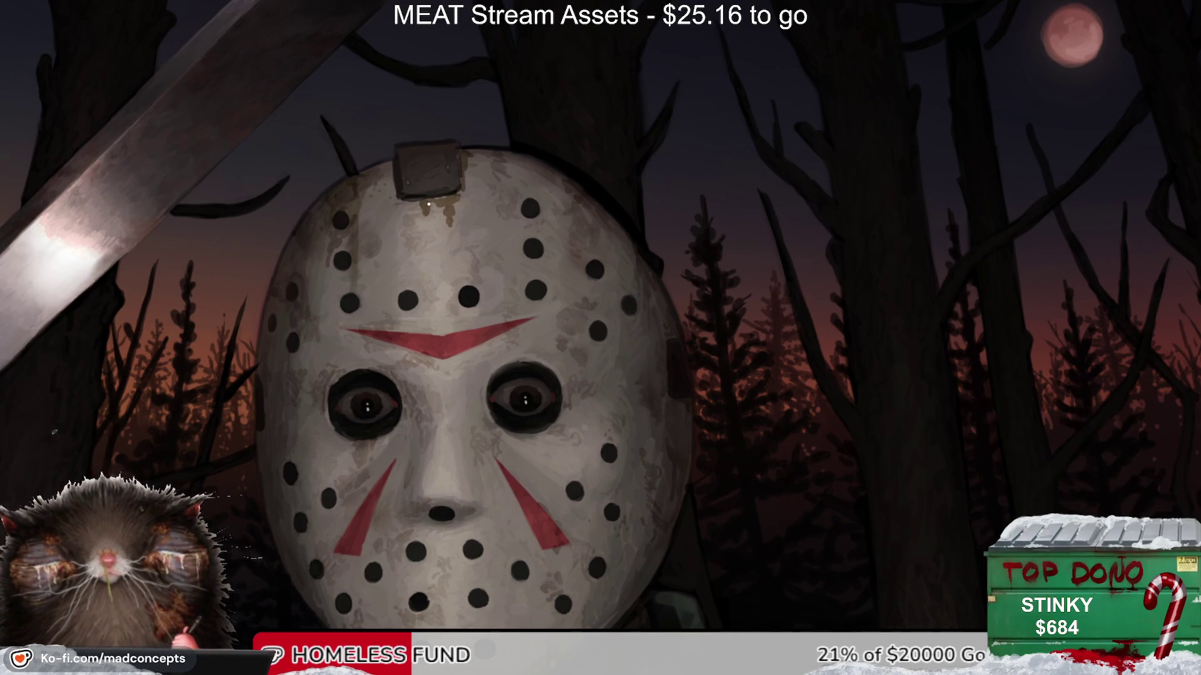
{"action": "left_click_drag", "start_coordinate": [428, 201], "coordinate": [428, 250]}
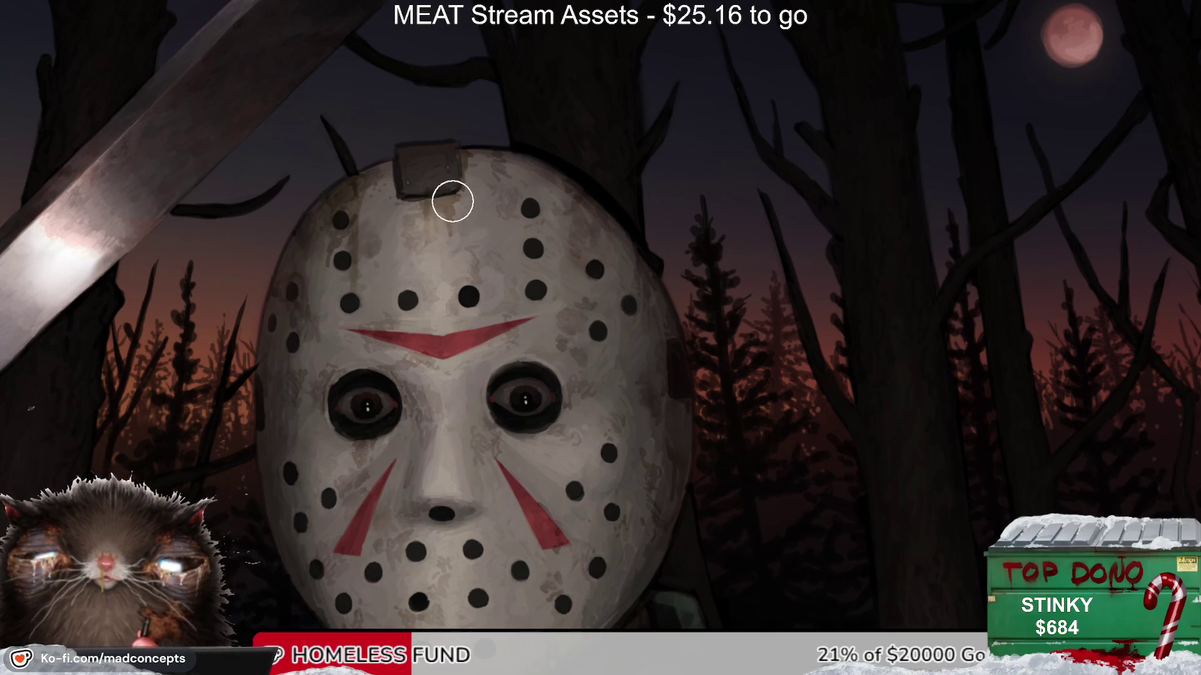
Step: Reset the view upright over the mask and paint another thin dark drip down it
{"action": "left_click", "coordinate": [571, 194], "text": "alt"}
{"action": "key", "text": "r"}
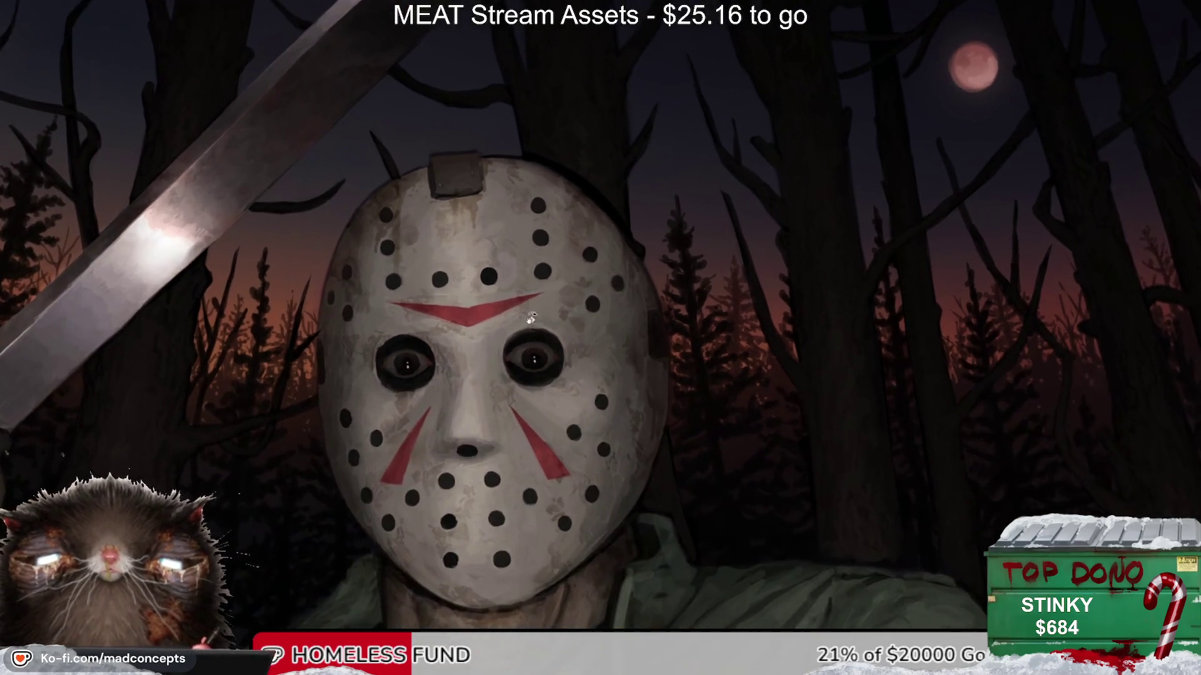
{"action": "left_click_drag", "start_coordinate": [549, 244], "coordinate": [238, 364]}
{"action": "key", "text": "Escape"}
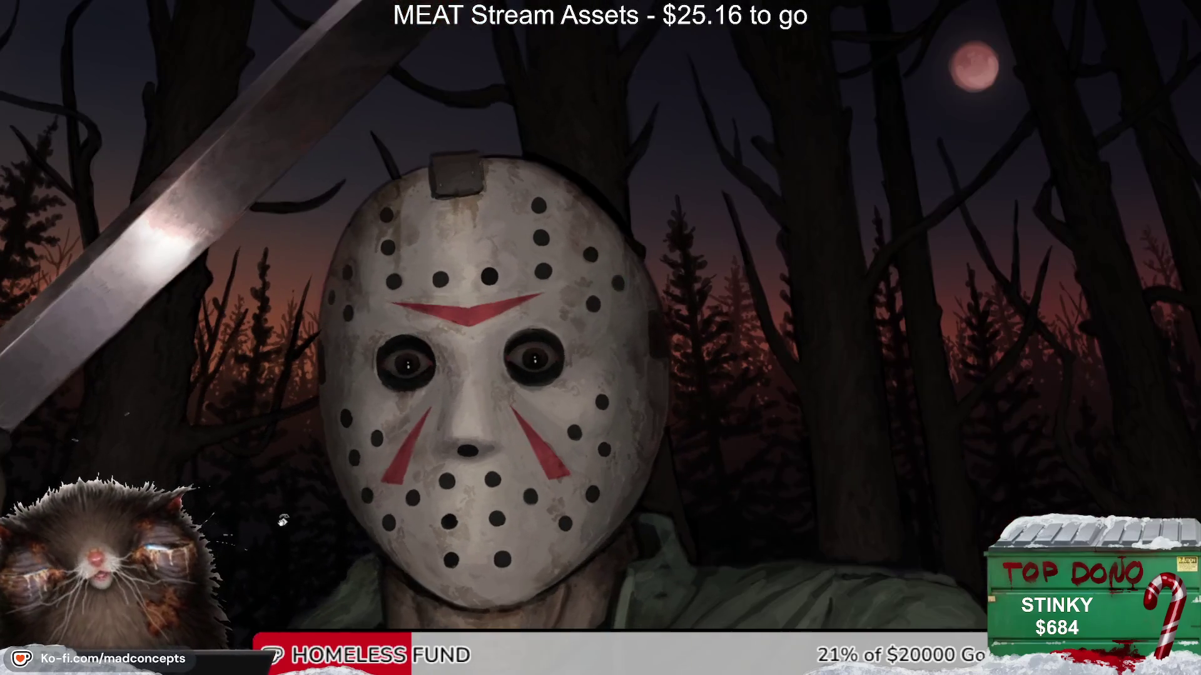
{"action": "left_click_drag", "start_coordinate": [592, 160], "coordinate": [449, 349]}
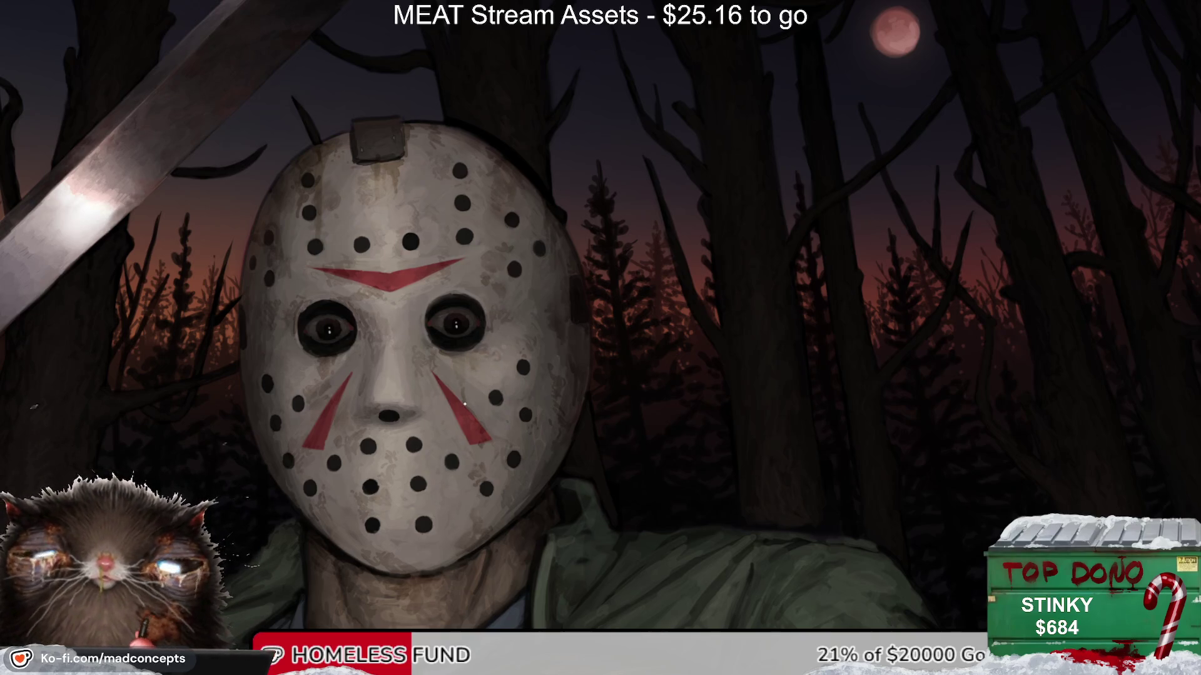
{"action": "left_click_drag", "start_coordinate": [547, 299], "coordinate": [512, 340]}
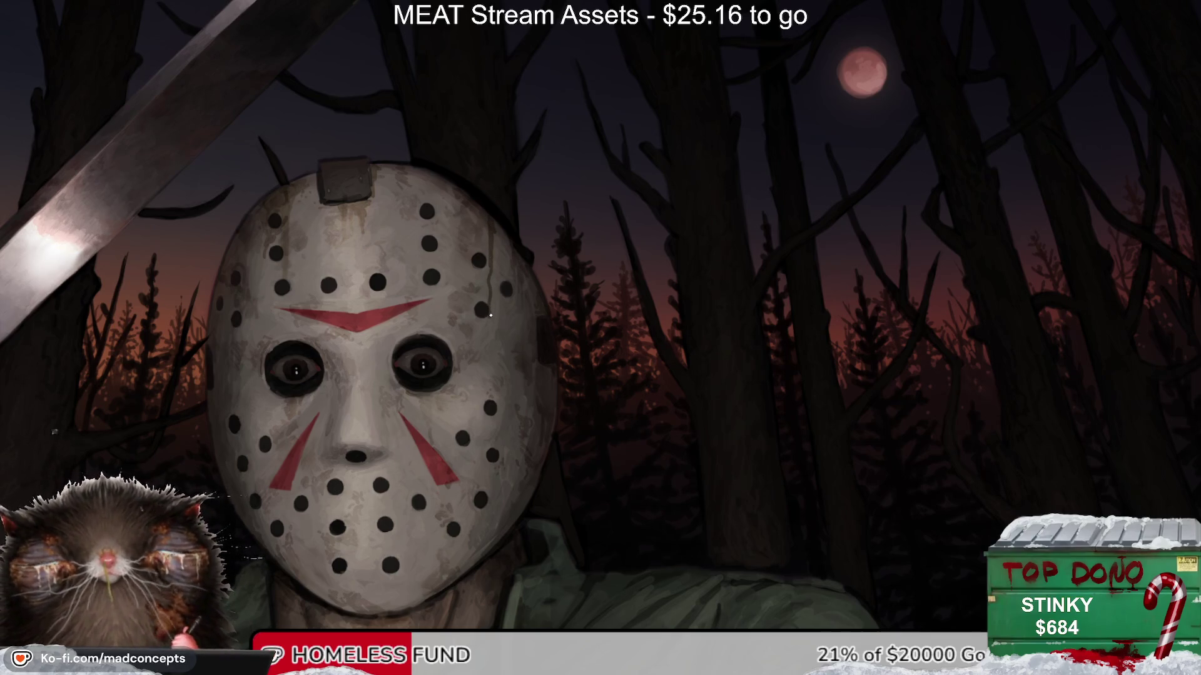
{"action": "left_click_drag", "start_coordinate": [490, 300], "coordinate": [492, 235]}
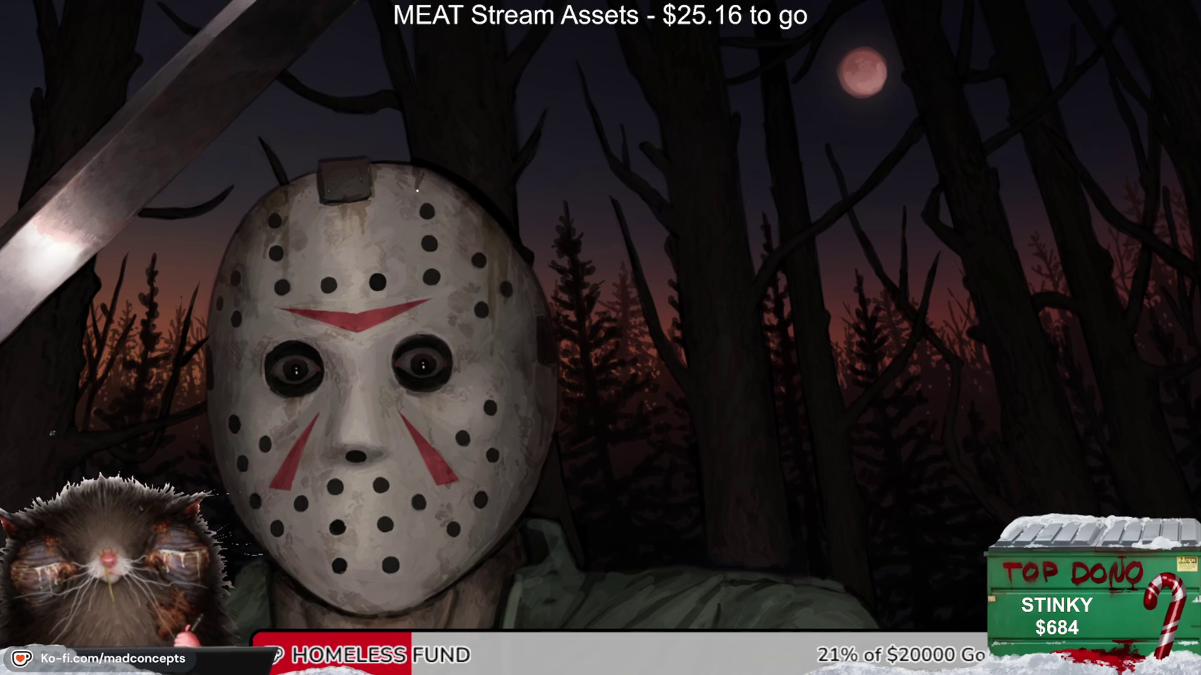
{"action": "mouse_move", "coordinate": [441, 407]}
{"action": "left_mouse_down"}
{"action": "mouse_move", "coordinate": [525, 336]}
{"action": "mouse_move", "coordinate": [547, 375]}
{"action": "left_mouse_up"}
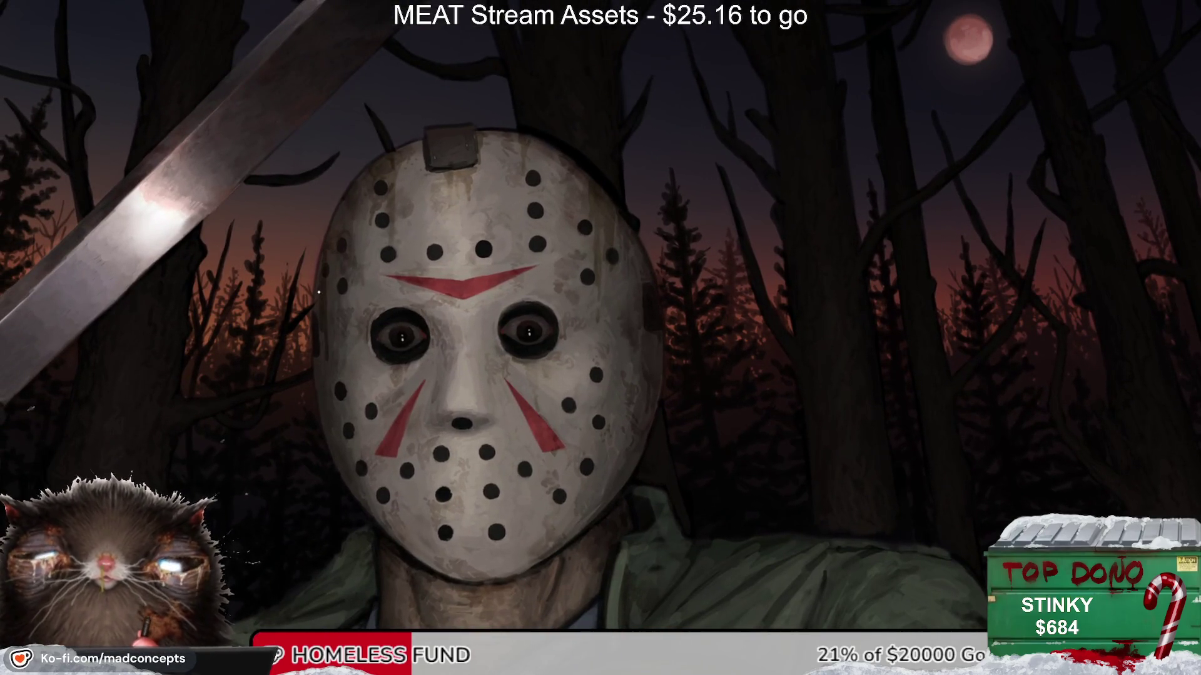
Step: Paint off-white over the brown drips below the mask's mouth holes and lower-right dot
{"action": "left_click_drag", "start_coordinate": [407, 425], "coordinate": [394, 350]}
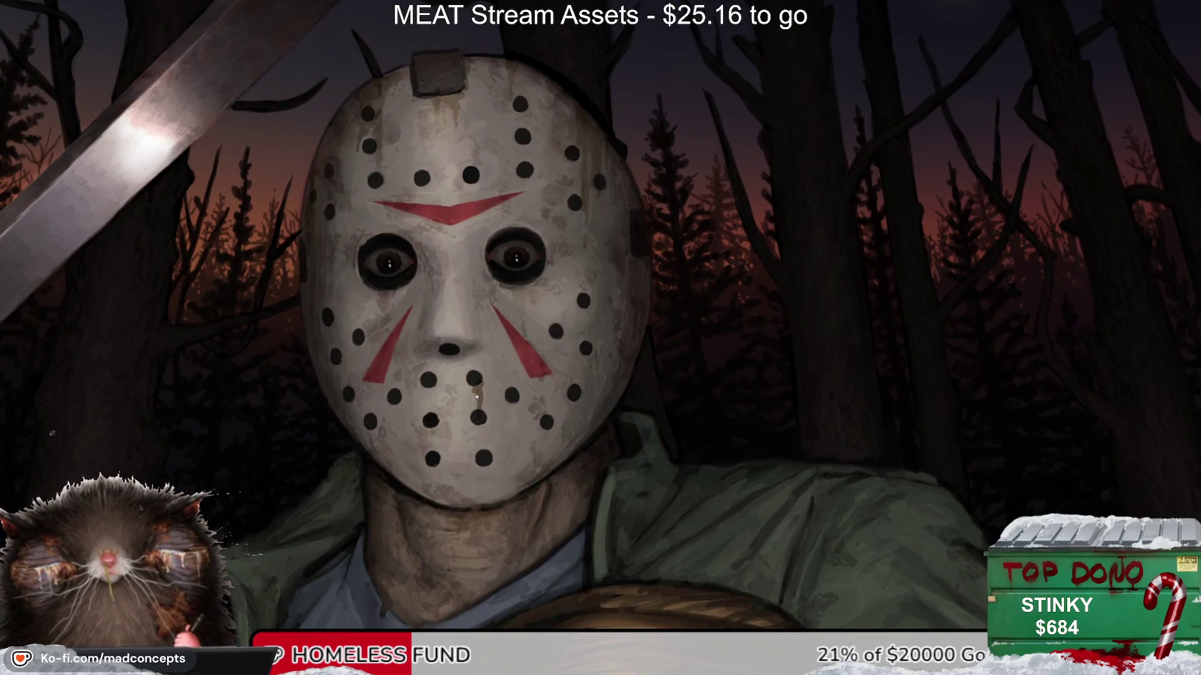
{"action": "left_click_drag", "start_coordinate": [478, 413], "coordinate": [496, 396]}
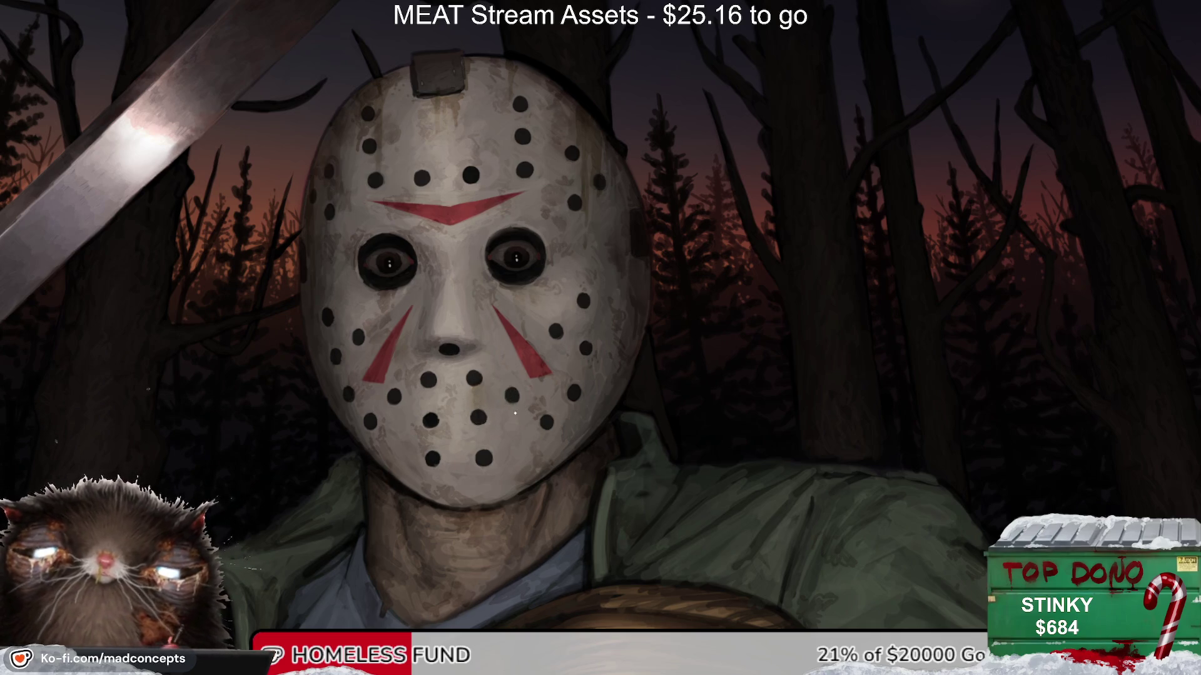
{"action": "left_click_drag", "start_coordinate": [514, 431], "coordinate": [517, 388]}
{"action": "key", "text": "m"}
{"action": "key", "text": "m"}
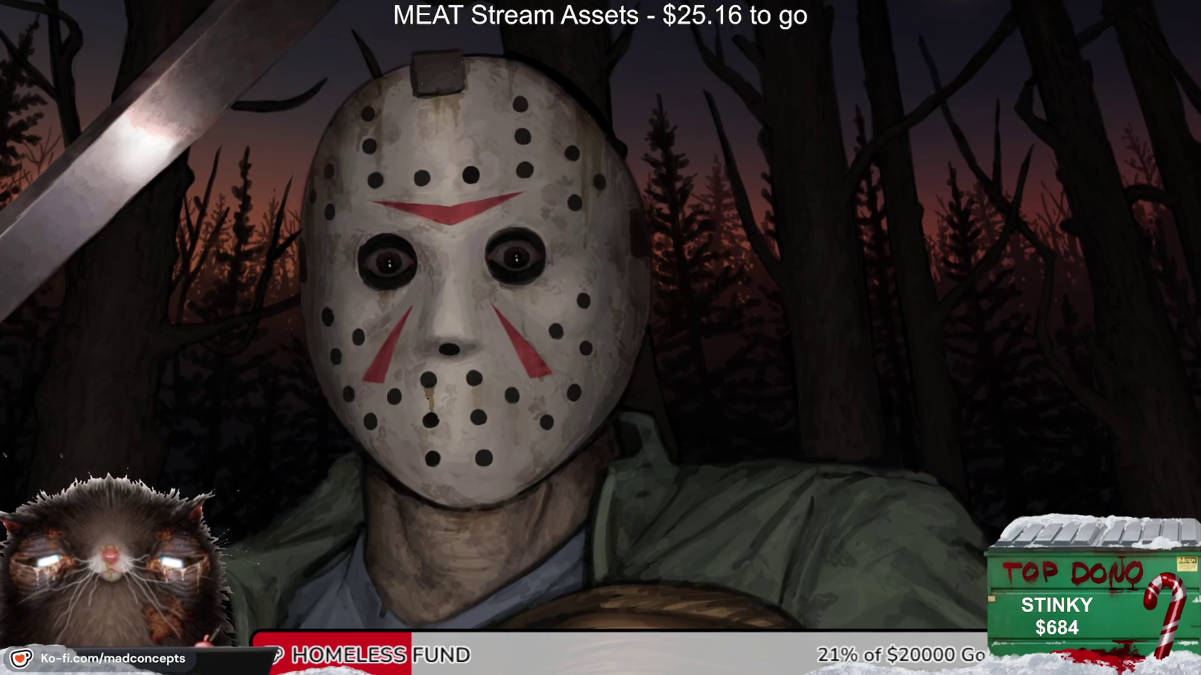
{"action": "left_click_drag", "start_coordinate": [428, 398], "coordinate": [429, 416]}
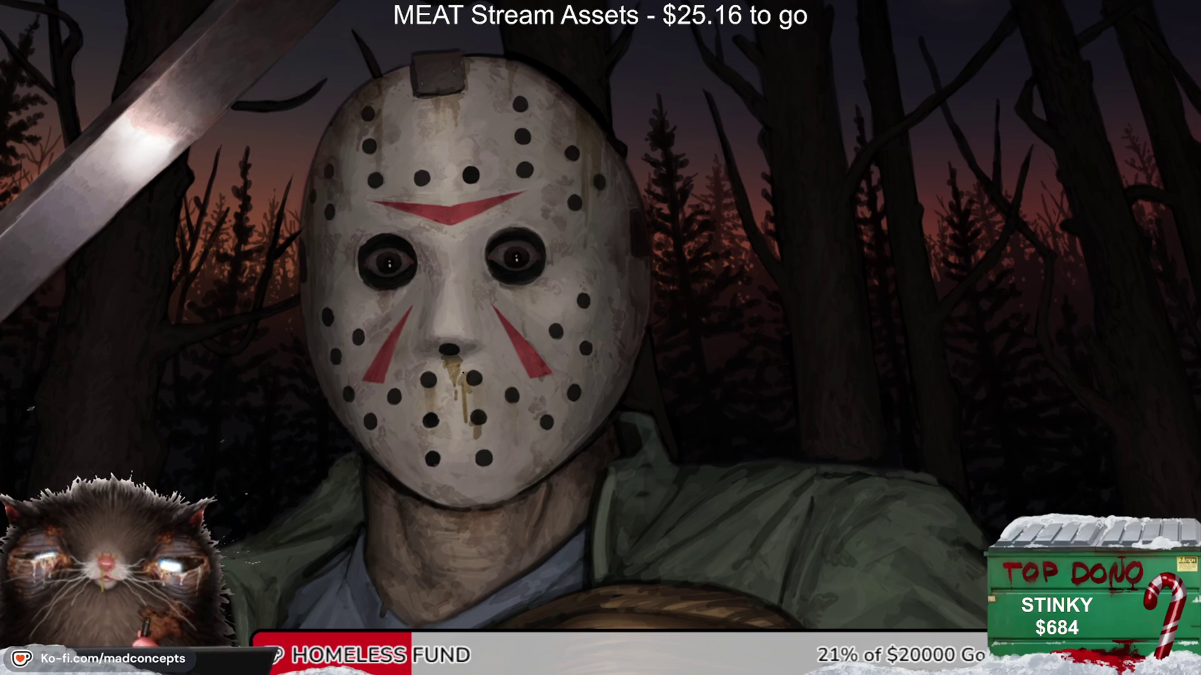
Step: Mirror the view to check the mask, then restore it and reset the rotation upright
{"action": "key", "text": "m"}
{"action": "key", "text": "m"}
{"action": "left_click_drag", "start_coordinate": [398, 469], "coordinate": [353, 360]}
{"action": "key", "text": "5"}
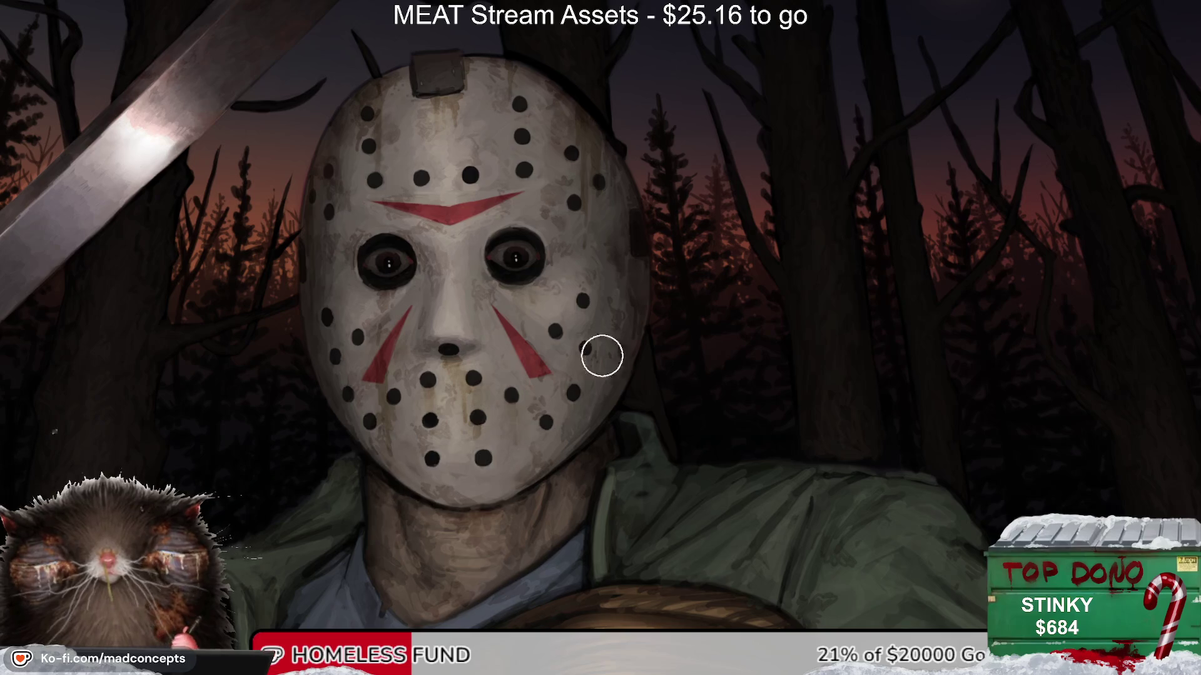
Step: Review the whole illustration upright and mirrored, then frame the mask and moon together
{"action": "scroll", "coordinate": [601, 351], "scroll_direction": "down", "scroll_amount": 4}
{"action": "key", "text": "6"}
{"action": "key", "text": "5"}
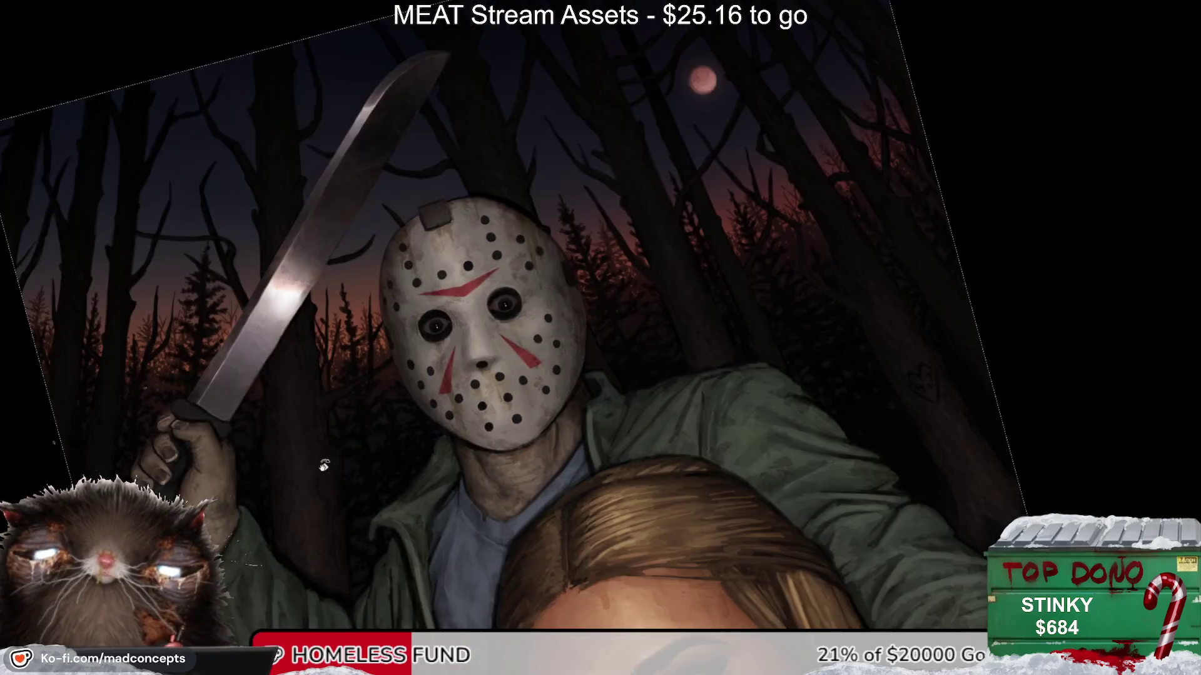
{"action": "scroll", "coordinate": [482, 420], "scroll_direction": "down", "scroll_amount": 3}
{"action": "key", "text": "m"}
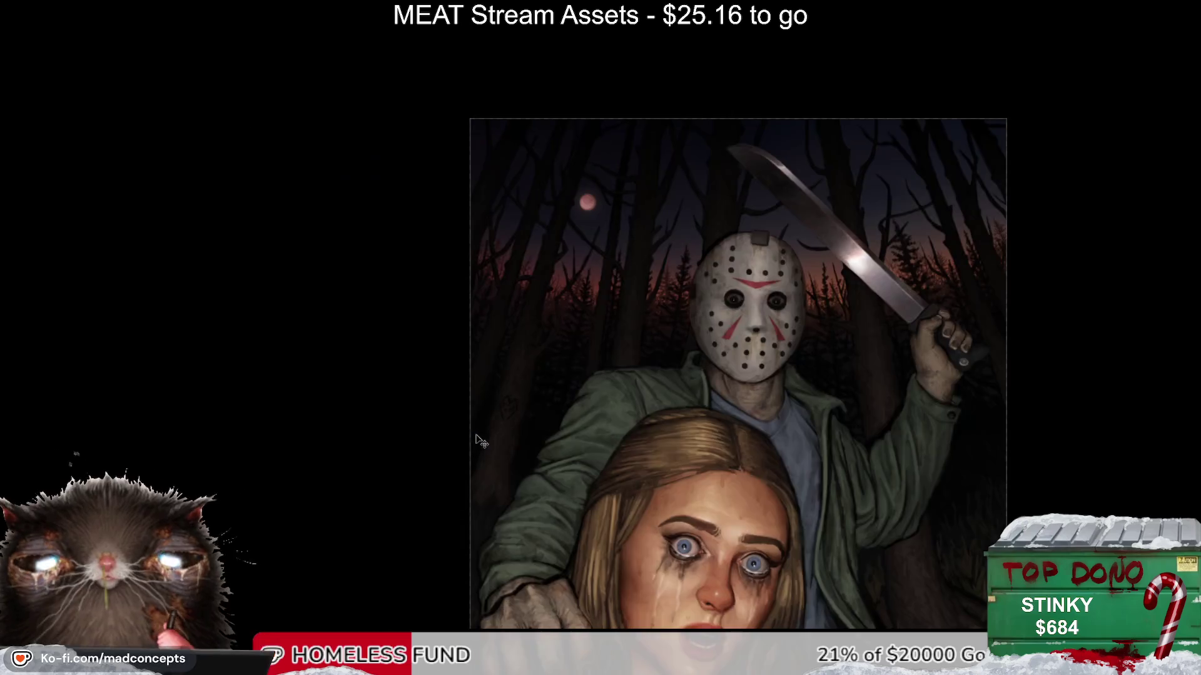
{"action": "key", "text": "m"}
{"action": "scroll", "coordinate": [494, 350], "scroll_direction": "up", "scroll_amount": 2}
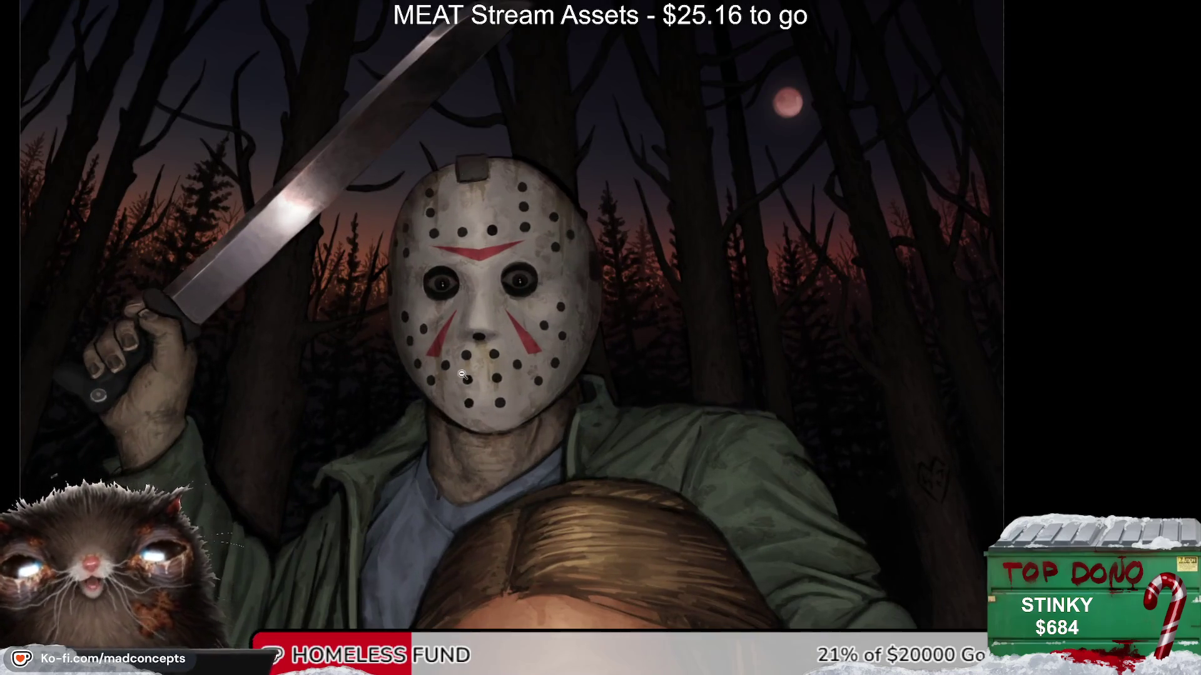
{"action": "scroll", "coordinate": [502, 373], "scroll_direction": "up", "scroll_amount": 1}
{"action": "left_click_drag", "start_coordinate": [423, 380], "coordinate": [371, 430]}
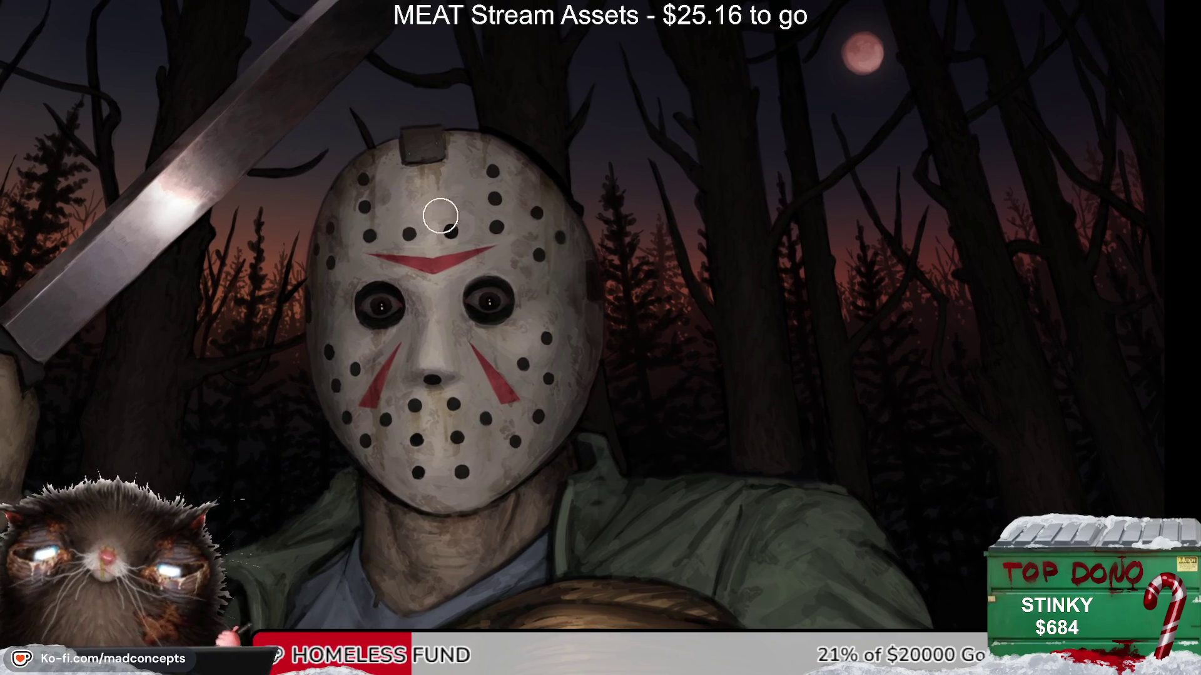
Step: Paint a dark grime streak on the mask's forehead and check the overall picture
{"action": "left_click_drag", "start_coordinate": [465, 250], "coordinate": [465, 220]}
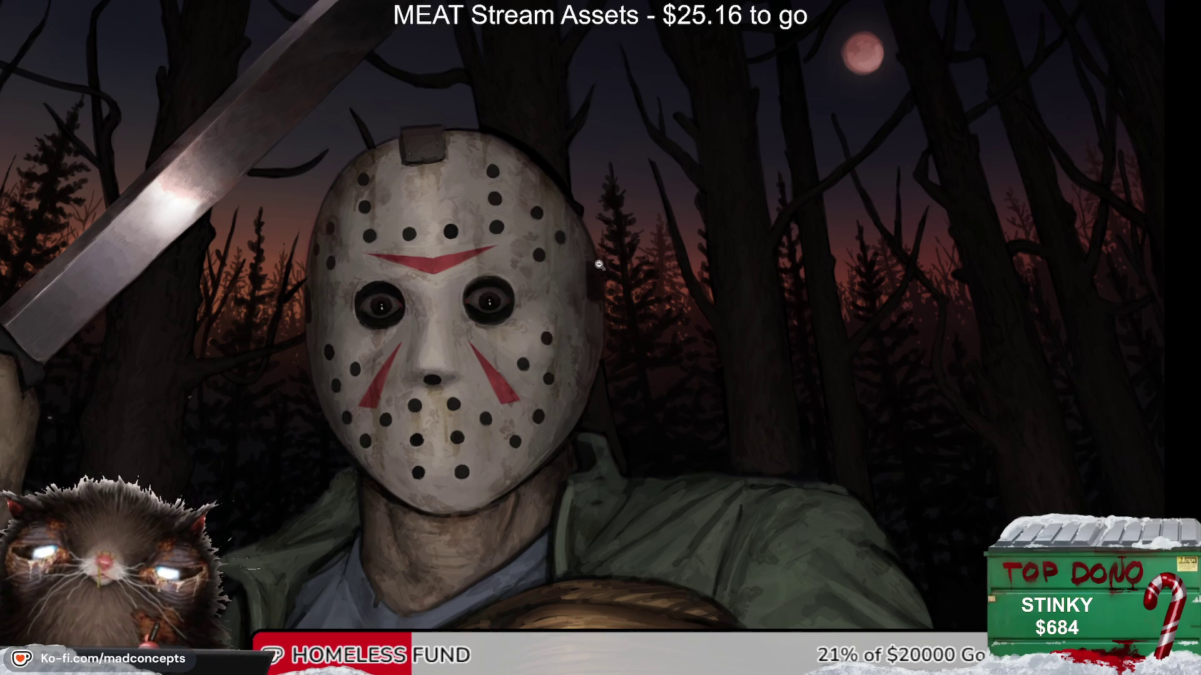
{"action": "left_click", "coordinate": [547, 343], "text": "alt"}
{"action": "scroll", "coordinate": [547, 342], "scroll_direction": "up", "scroll_amount": 1}
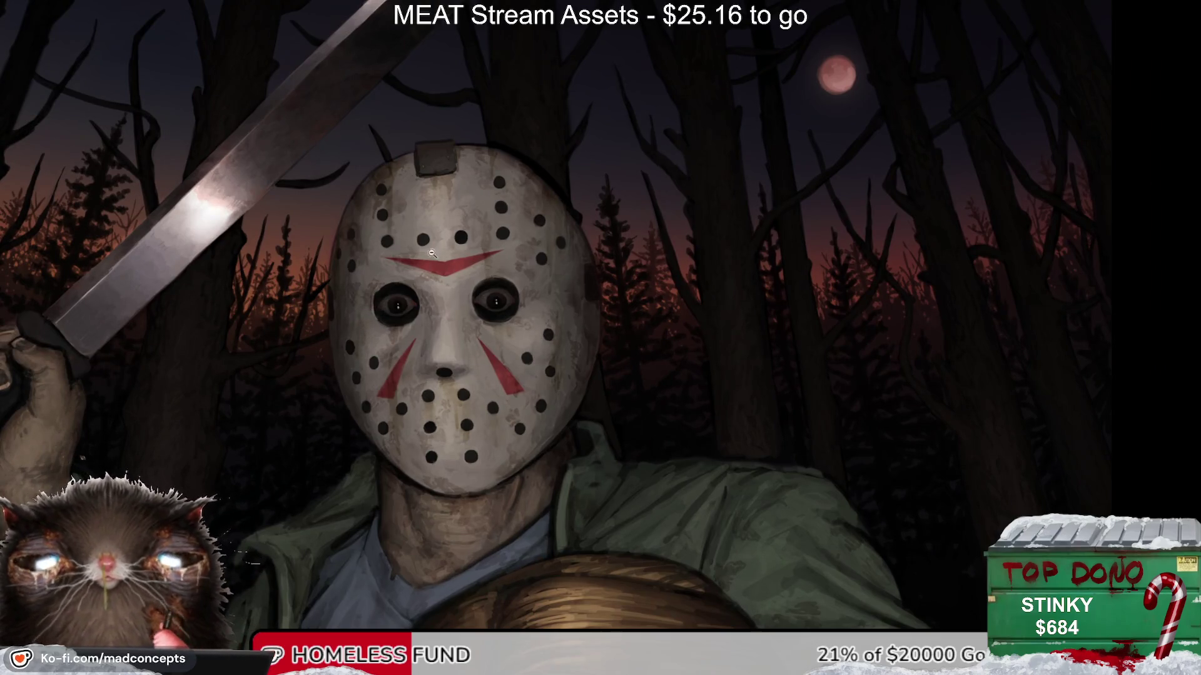
{"action": "left_click", "coordinate": [431, 253], "text": "alt"}
{"action": "scroll", "coordinate": [464, 292], "scroll_direction": "up", "scroll_amount": 2}
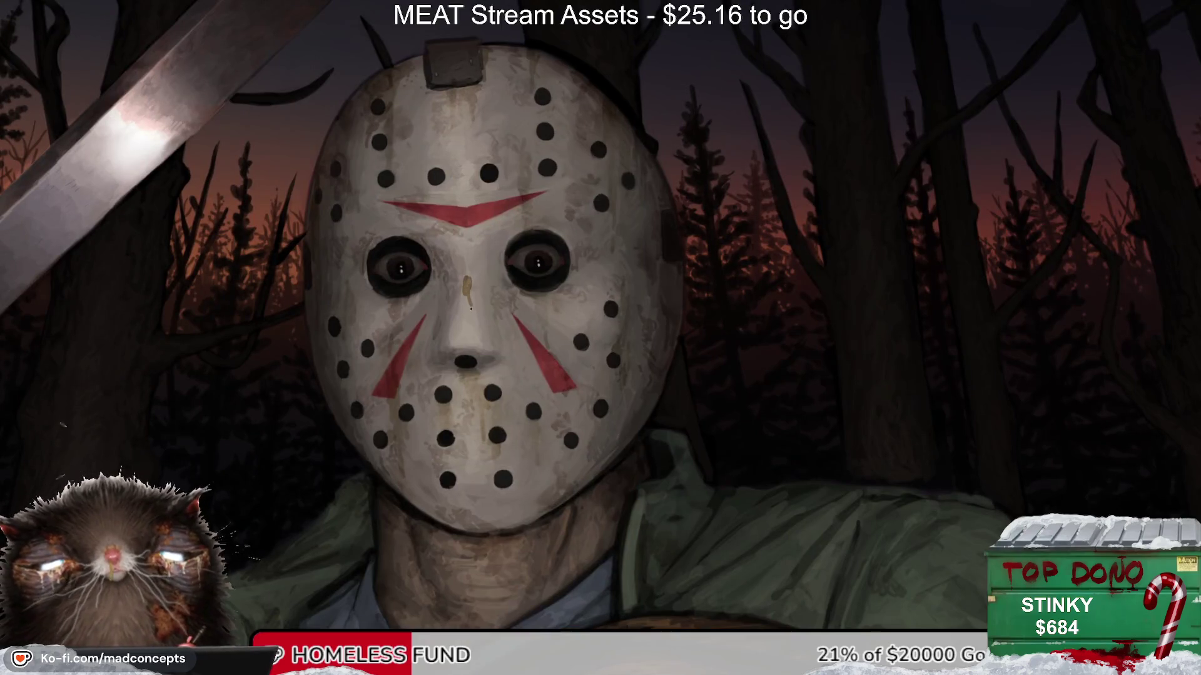
Step: Paint over the yellowish drip on the mask's nose bridge and review the mirrored illustration
{"action": "left_click_drag", "start_coordinate": [477, 265], "coordinate": [470, 316]}
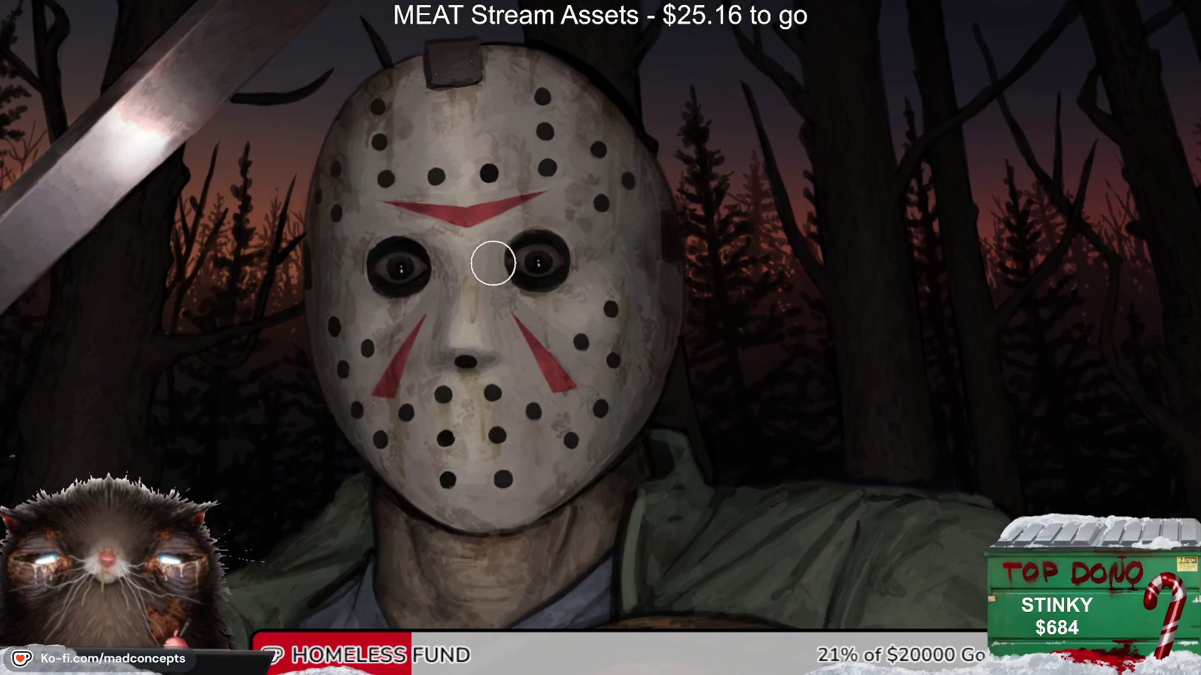
{"action": "left_click", "coordinate": [522, 236], "text": "alt"}
{"action": "key", "text": "m"}
{"action": "key", "text": "m"}
{"action": "scroll", "coordinate": [600, 214], "scroll_direction": "down", "scroll_amount": 1}
{"action": "scroll", "coordinate": [610, 258], "scroll_direction": "up", "scroll_amount": 1}
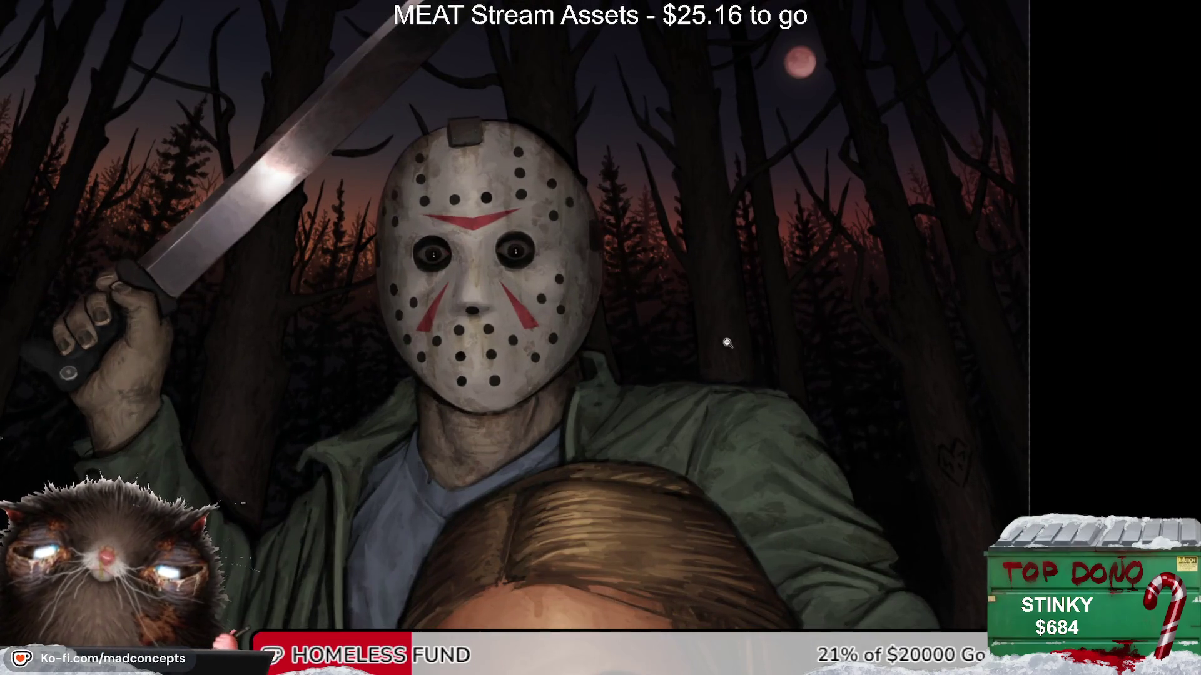
{"action": "scroll", "coordinate": [725, 319], "scroll_direction": "down", "scroll_amount": 2}
{"action": "scroll", "coordinate": [717, 349], "scroll_direction": "down", "scroll_amount": 1}
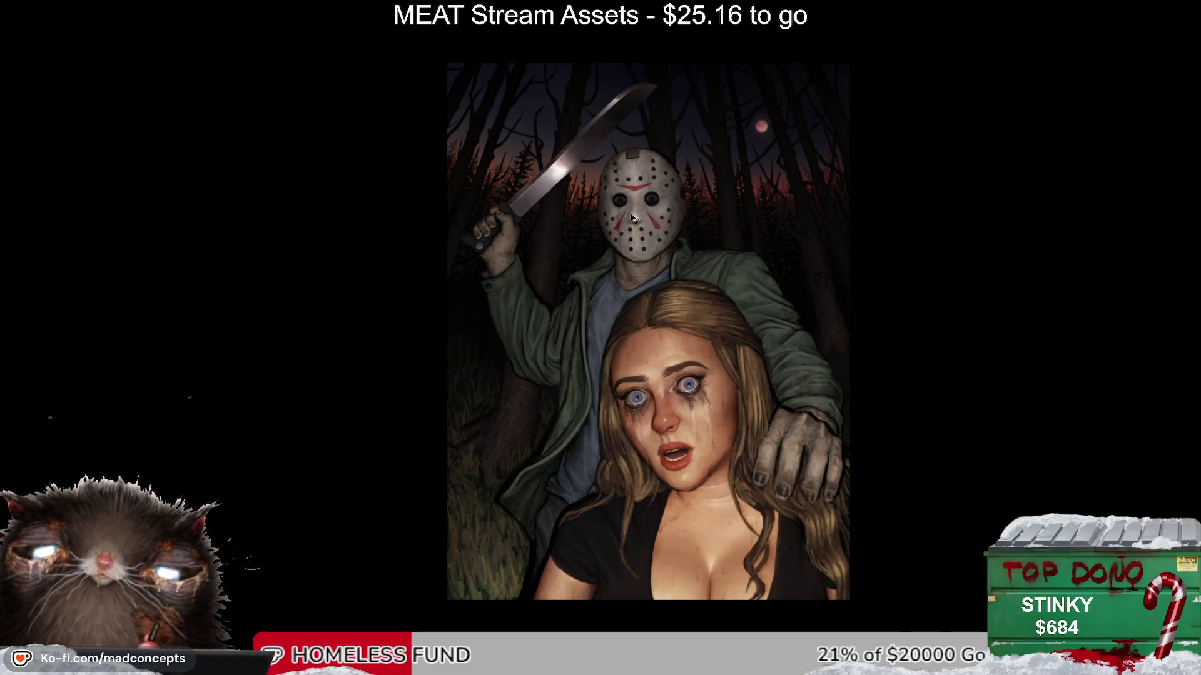
Step: Zoom in on the machete and paint a dark brownish stroke along its silver blade
{"action": "scroll", "coordinate": [631, 218], "scroll_direction": "up", "scroll_amount": 3}
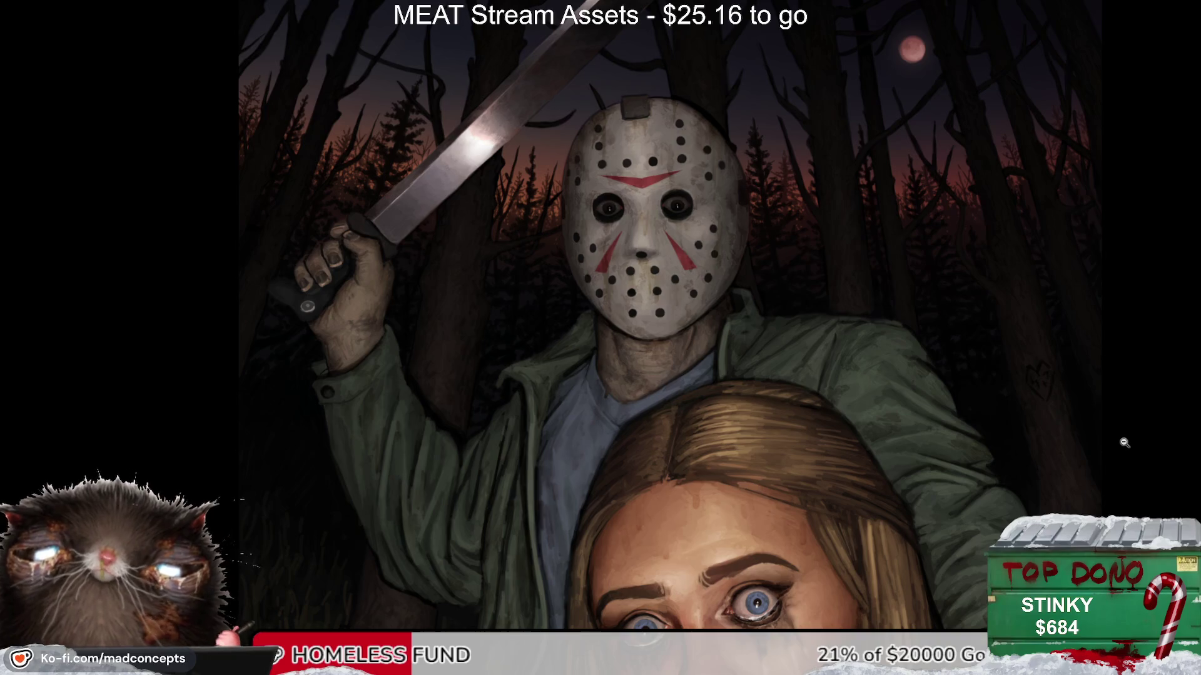
{"action": "left_click_drag", "start_coordinate": [436, 269], "coordinate": [380, 336]}
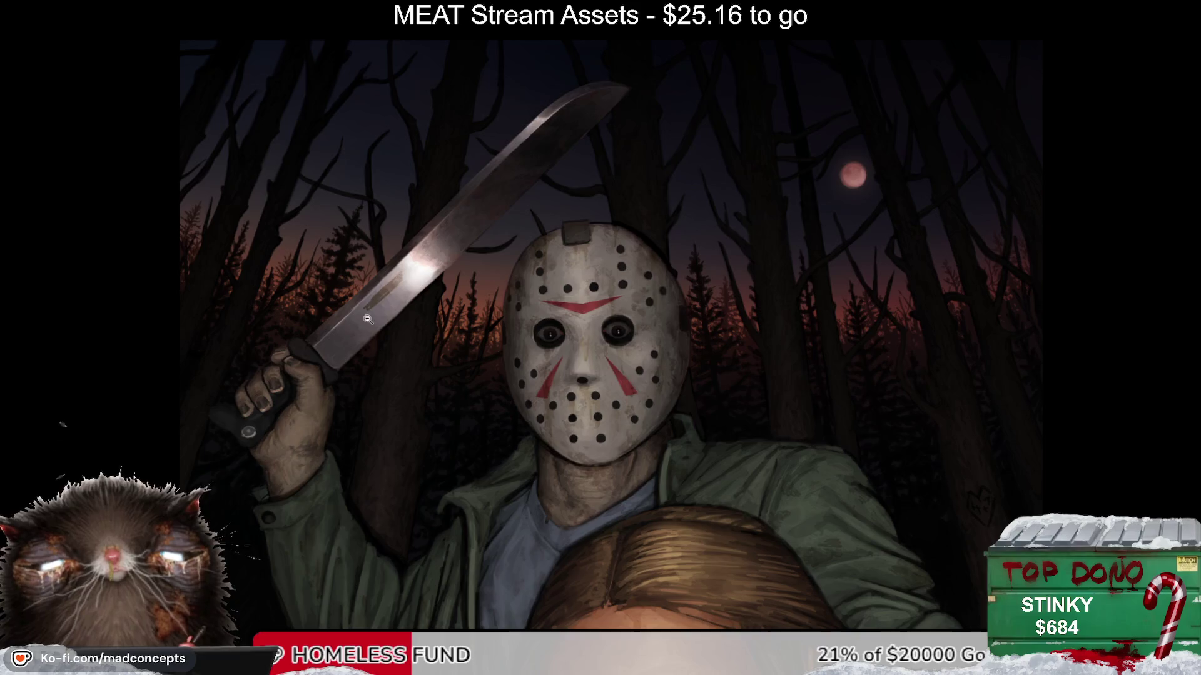
{"action": "scroll", "coordinate": [368, 319], "scroll_direction": "up", "scroll_amount": 3}
{"action": "left_click_drag", "start_coordinate": [404, 270], "coordinate": [417, 267]}
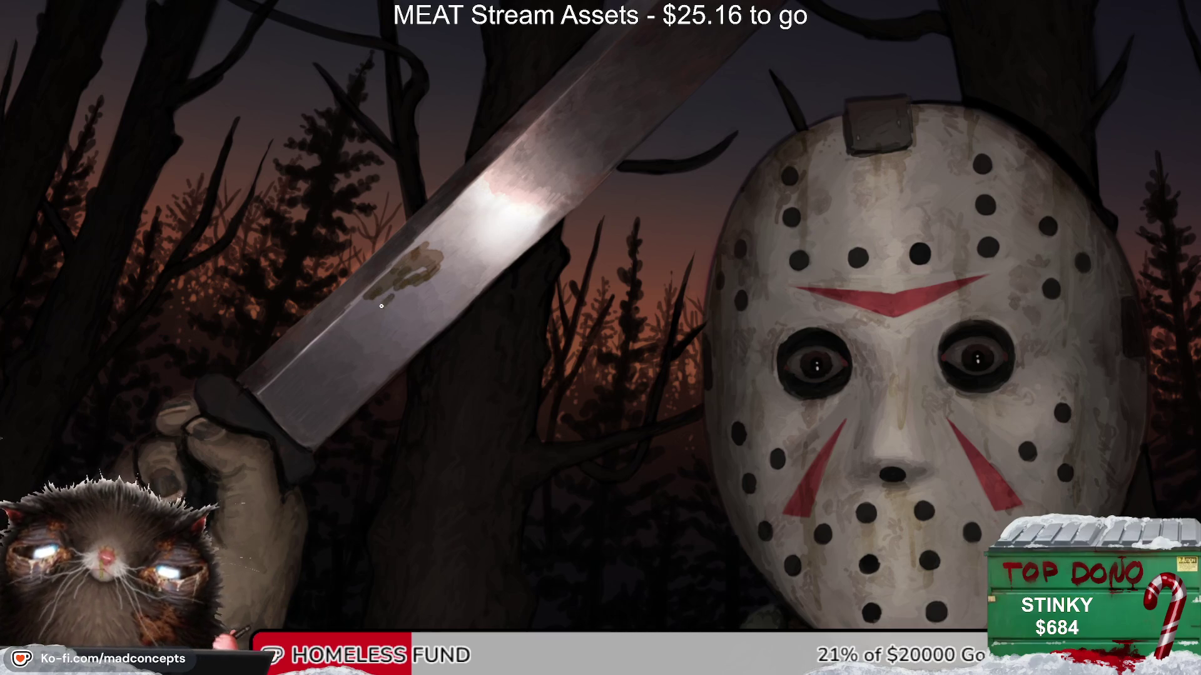
Step: Dab tan-brown stains and darker grey smudges down the machete blade toward the black handle
{"action": "mouse_move", "coordinate": [391, 308]}
{"action": "left_mouse_down"}
{"action": "mouse_move", "coordinate": [332, 351]}
{"action": "mouse_move", "coordinate": [367, 340]}
{"action": "mouse_move", "coordinate": [397, 301]}
{"action": "left_mouse_up"}
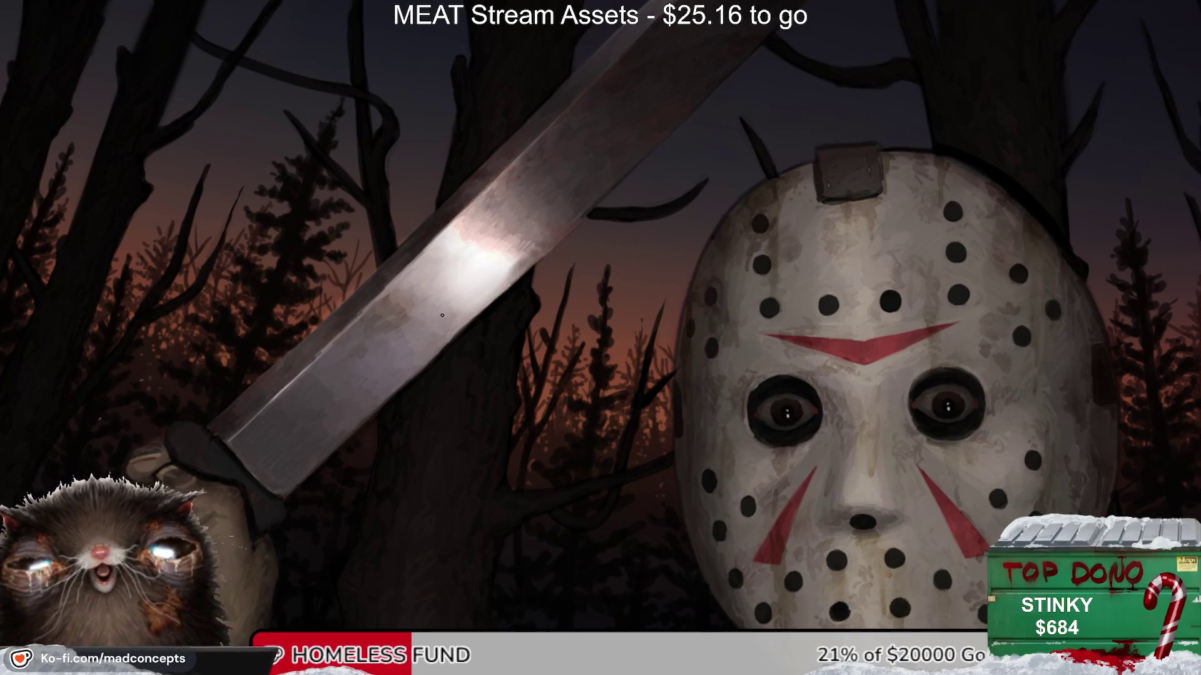
{"action": "left_click_drag", "start_coordinate": [442, 316], "coordinate": [449, 312]}
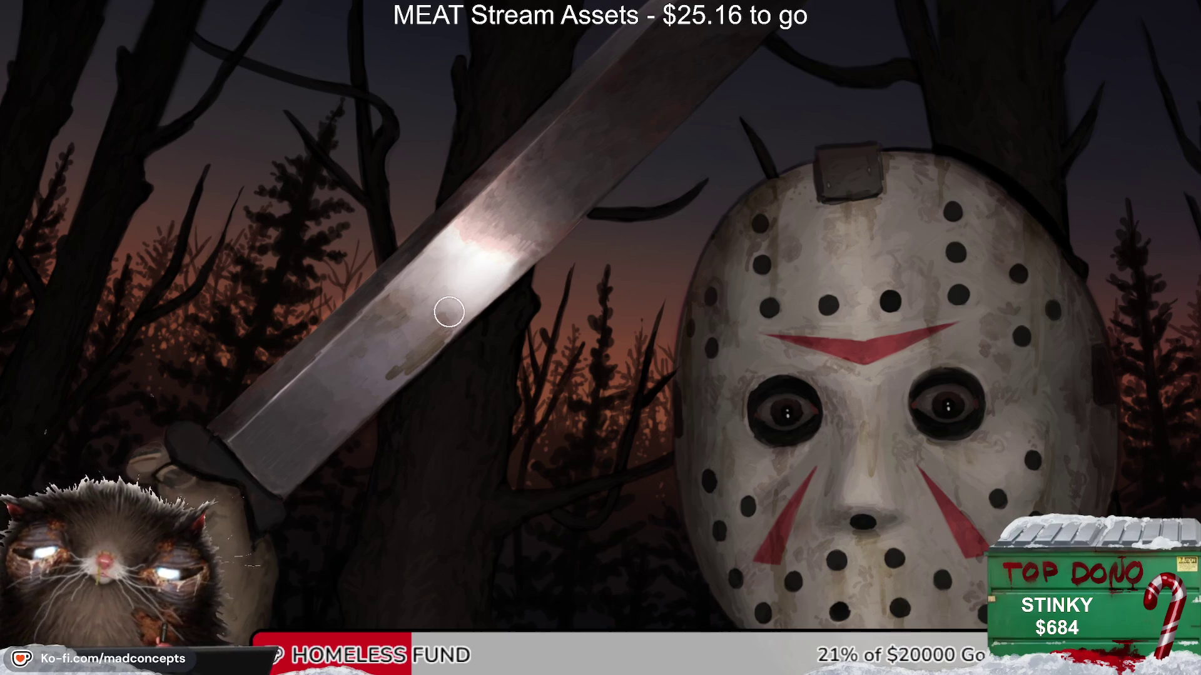
{"action": "left_click_drag", "start_coordinate": [278, 469], "coordinate": [343, 404]}
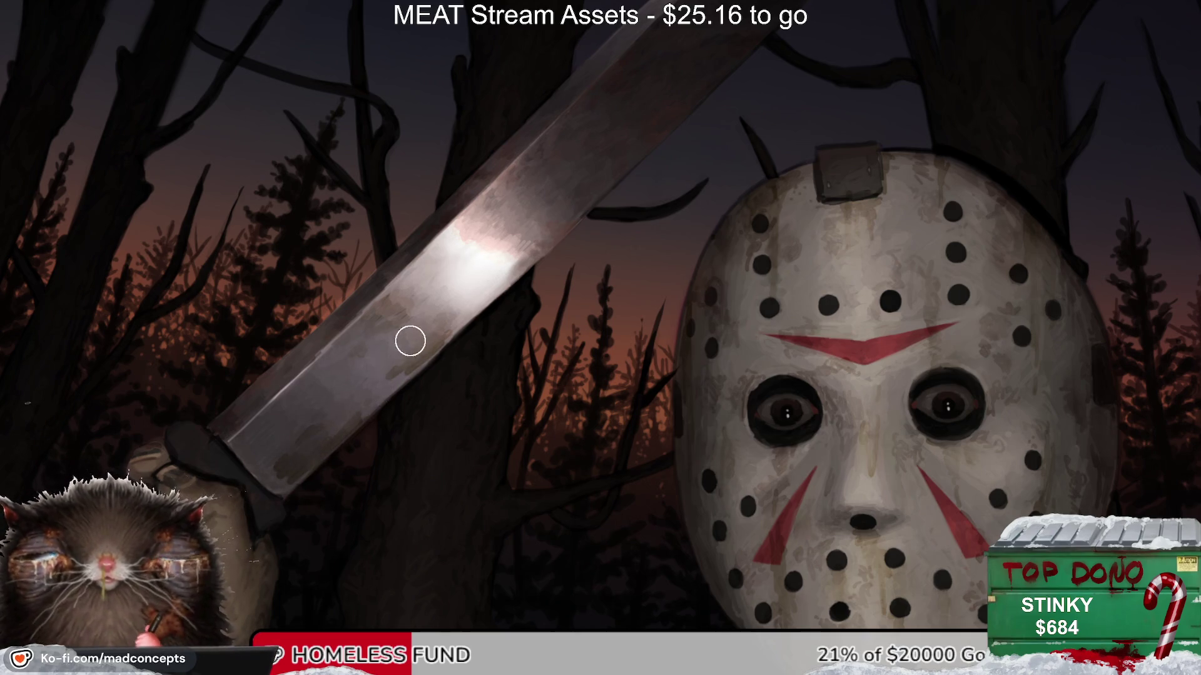
{"action": "key", "text": "m"}
{"action": "key", "text": "m"}
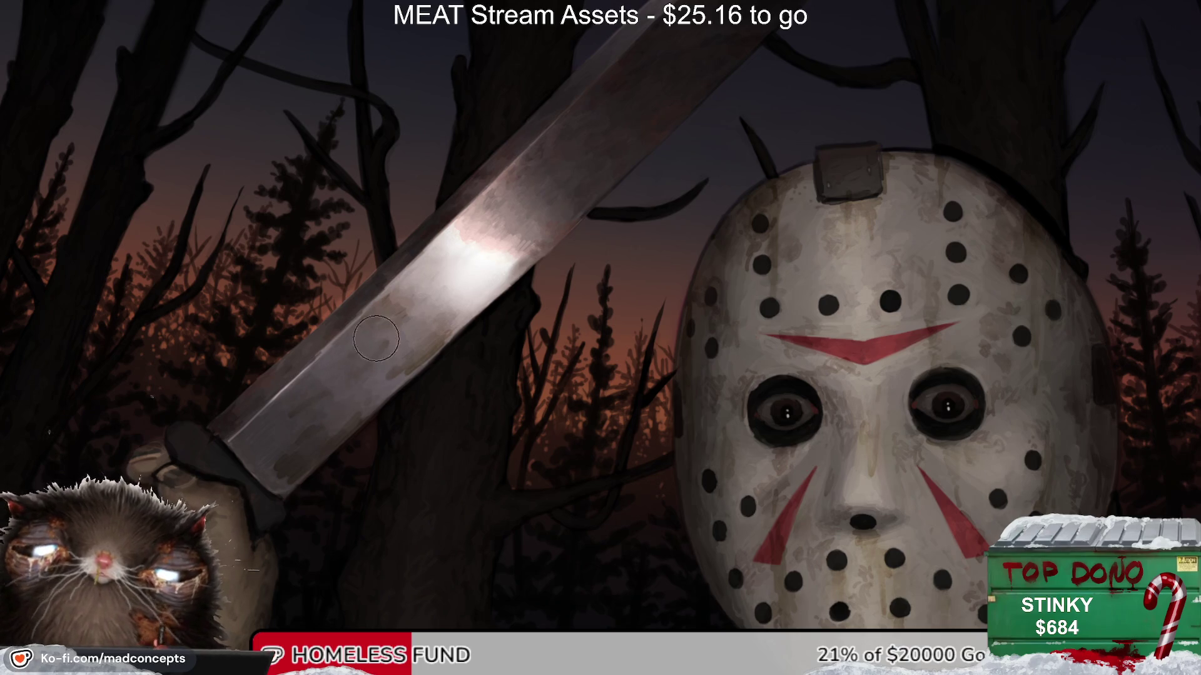
{"action": "left_click_drag", "start_coordinate": [247, 439], "coordinate": [310, 365]}
{"action": "mouse_move", "coordinate": [235, 441]}
{"action": "left_mouse_down"}
{"action": "mouse_move", "coordinate": [300, 362]}
{"action": "mouse_move", "coordinate": [228, 417]}
{"action": "left_mouse_up"}
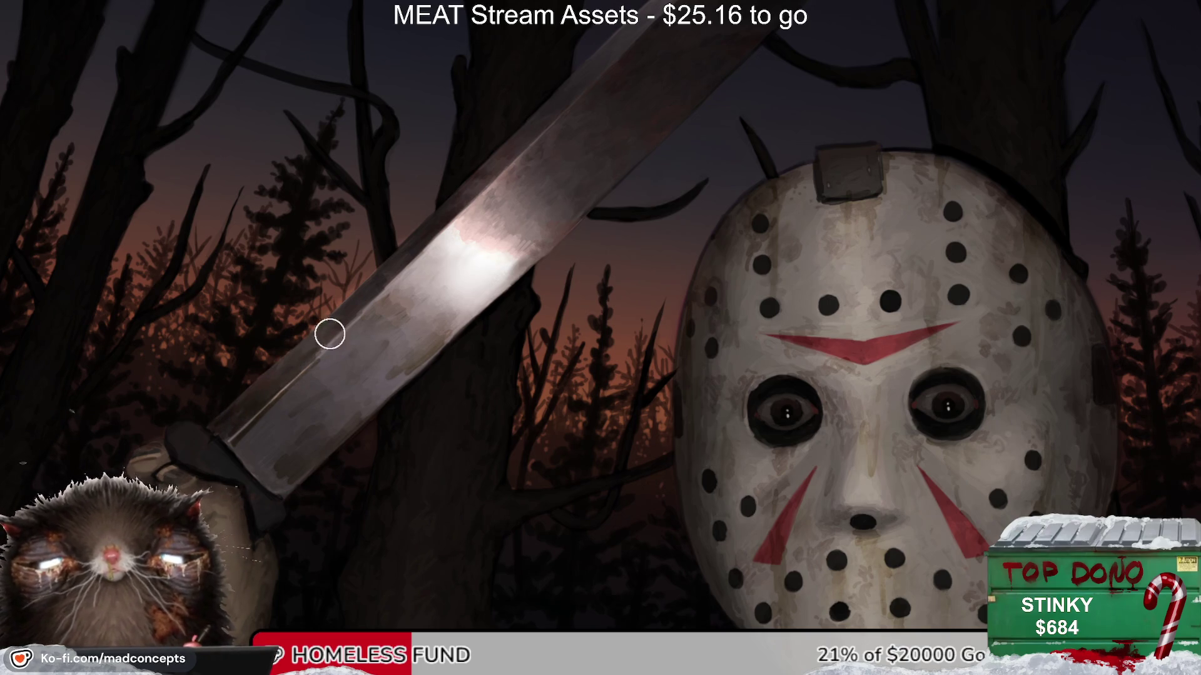
{"action": "scroll", "coordinate": [441, 319], "scroll_direction": "up", "scroll_amount": 1}
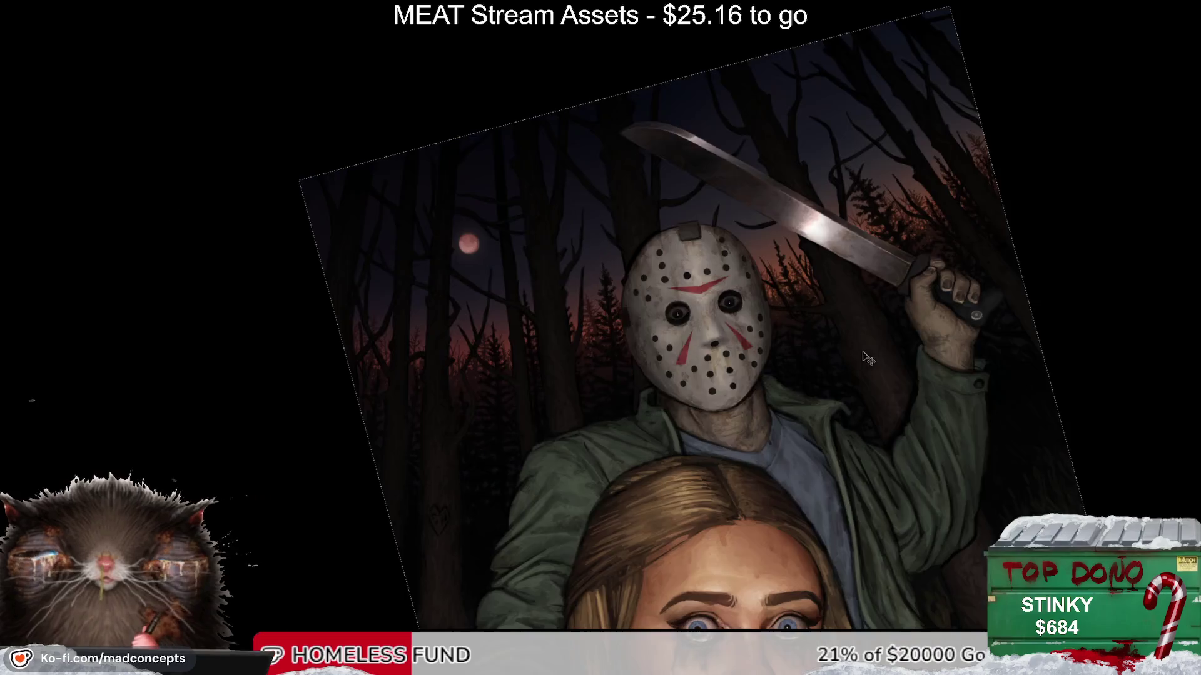
Step: Reset the view upright and hatch darker shading on the neck below the mask, resizing the brush
{"action": "key", "text": "Escape"}
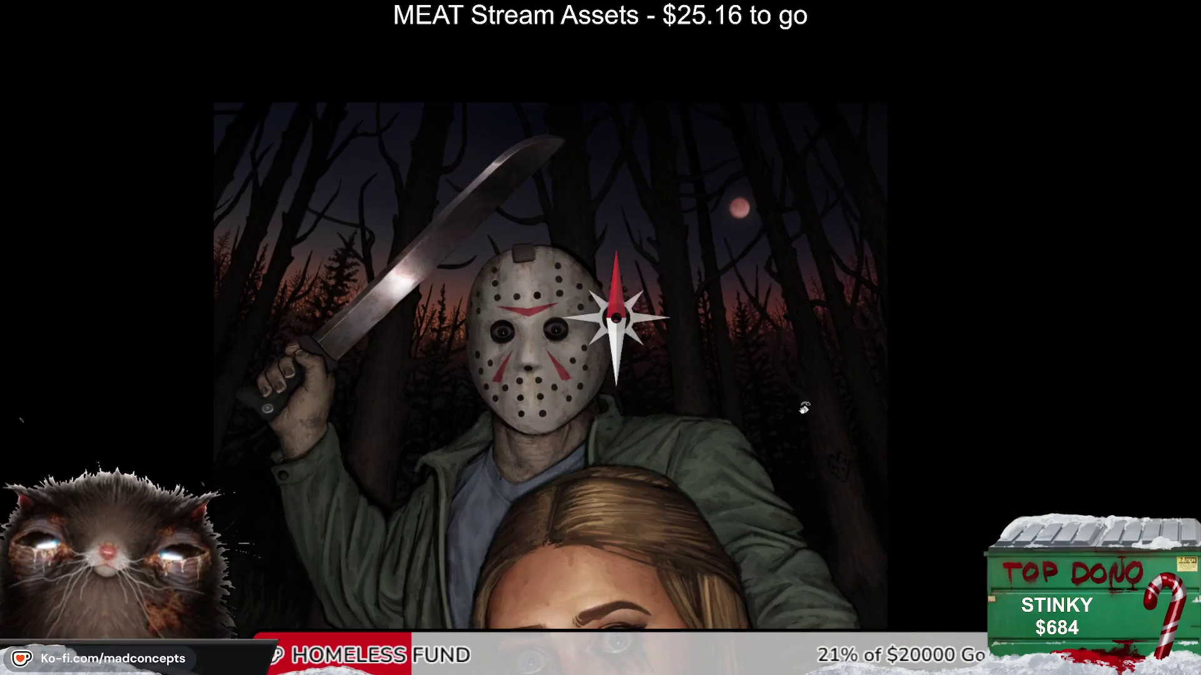
{"action": "scroll", "coordinate": [528, 433], "scroll_direction": "up", "scroll_amount": 2}
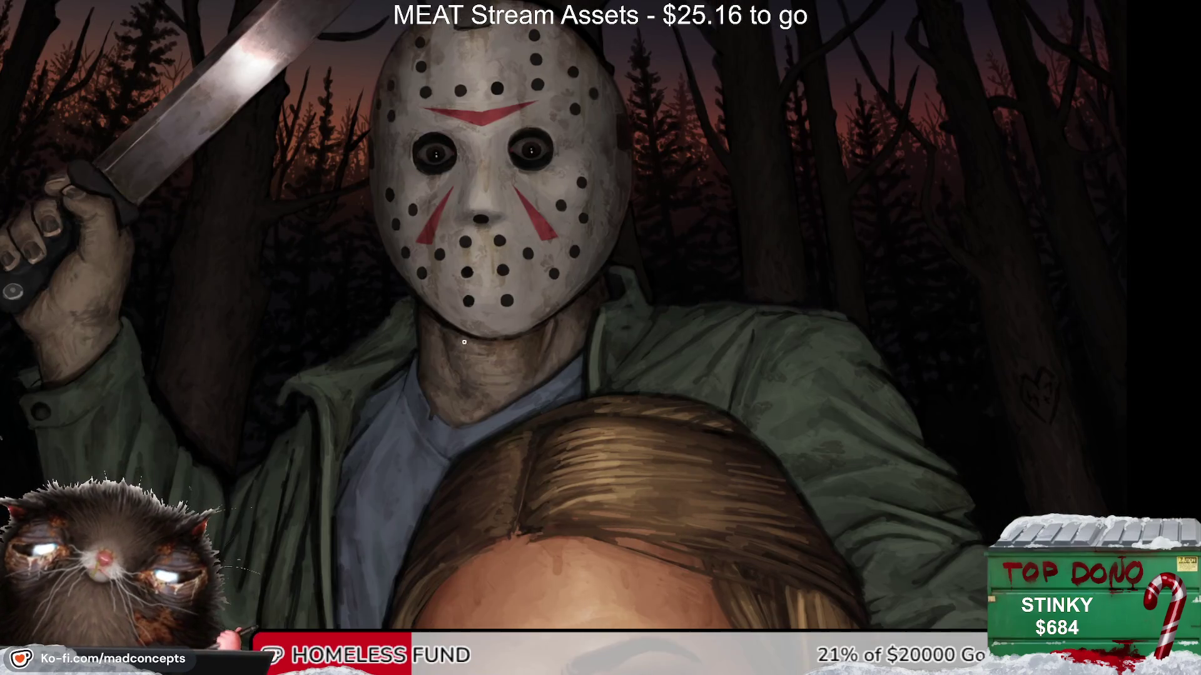
{"action": "left_click_drag", "start_coordinate": [444, 368], "coordinate": [455, 387]}
{"action": "key", "text": "bracketright"}
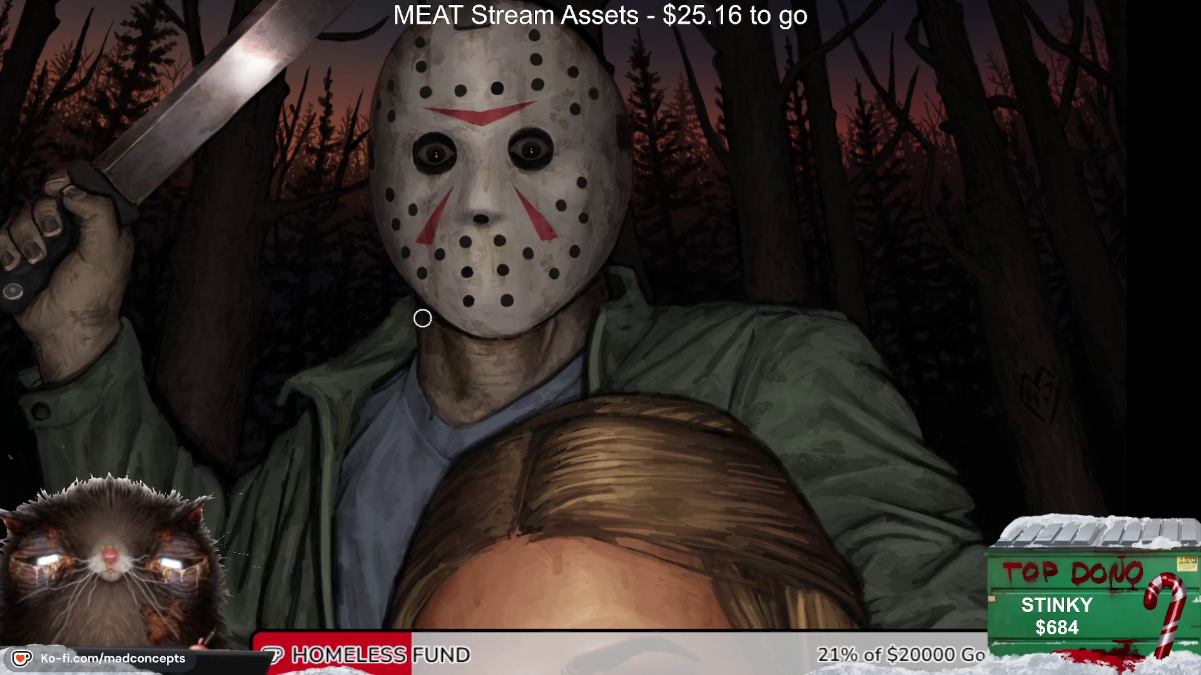
{"action": "key", "text": "bracketleft"}
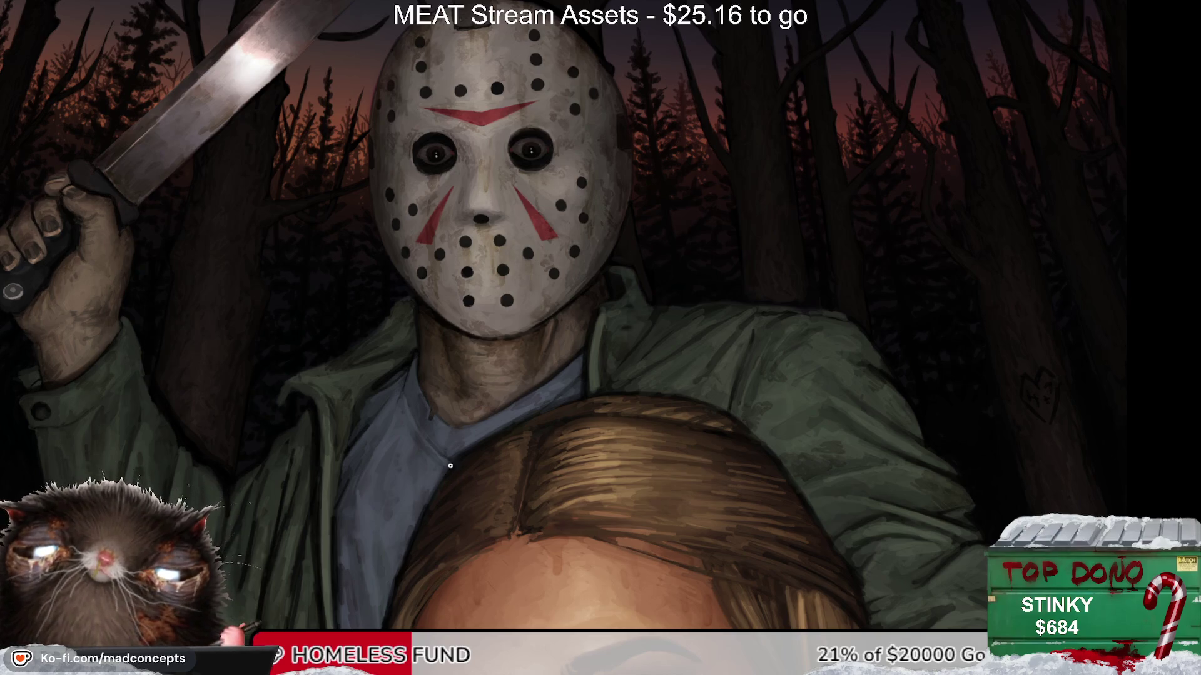
{"action": "scroll", "coordinate": [450, 466], "scroll_direction": "up", "scroll_amount": 2}
{"action": "scroll", "coordinate": [493, 393], "scroll_direction": "up", "scroll_amount": 2}
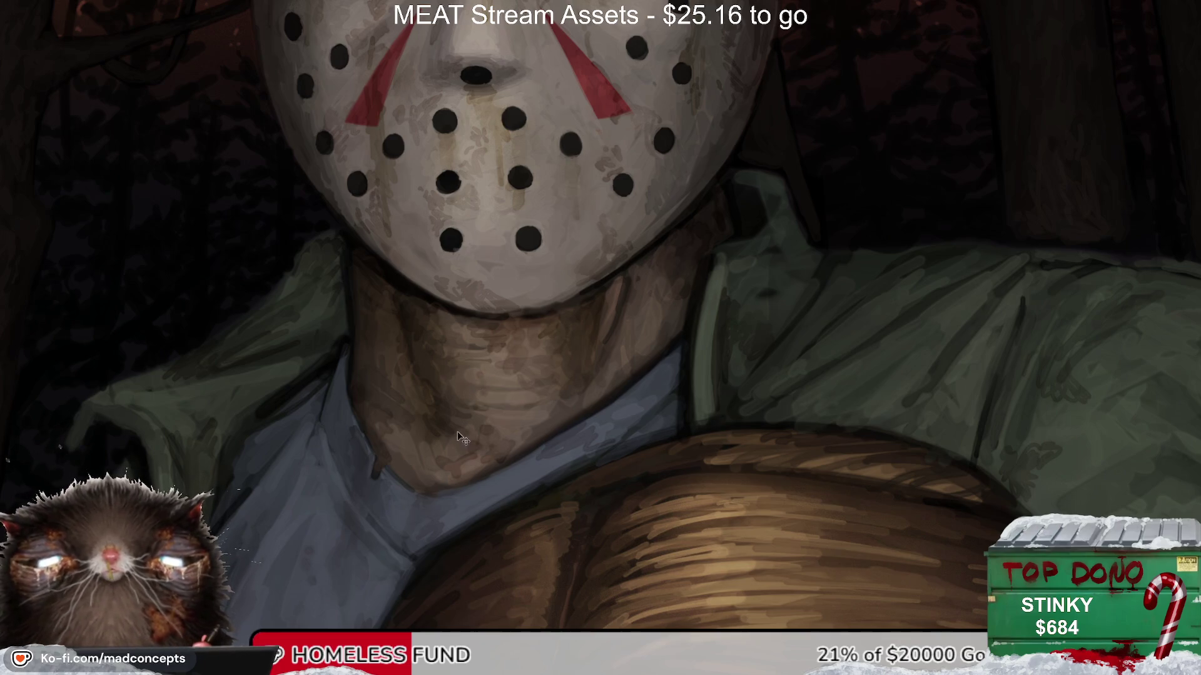
Step: Paint dark brown shading and vertical drips on the left side of the slasher's neck
{"action": "left_click_drag", "start_coordinate": [413, 337], "coordinate": [461, 437]}
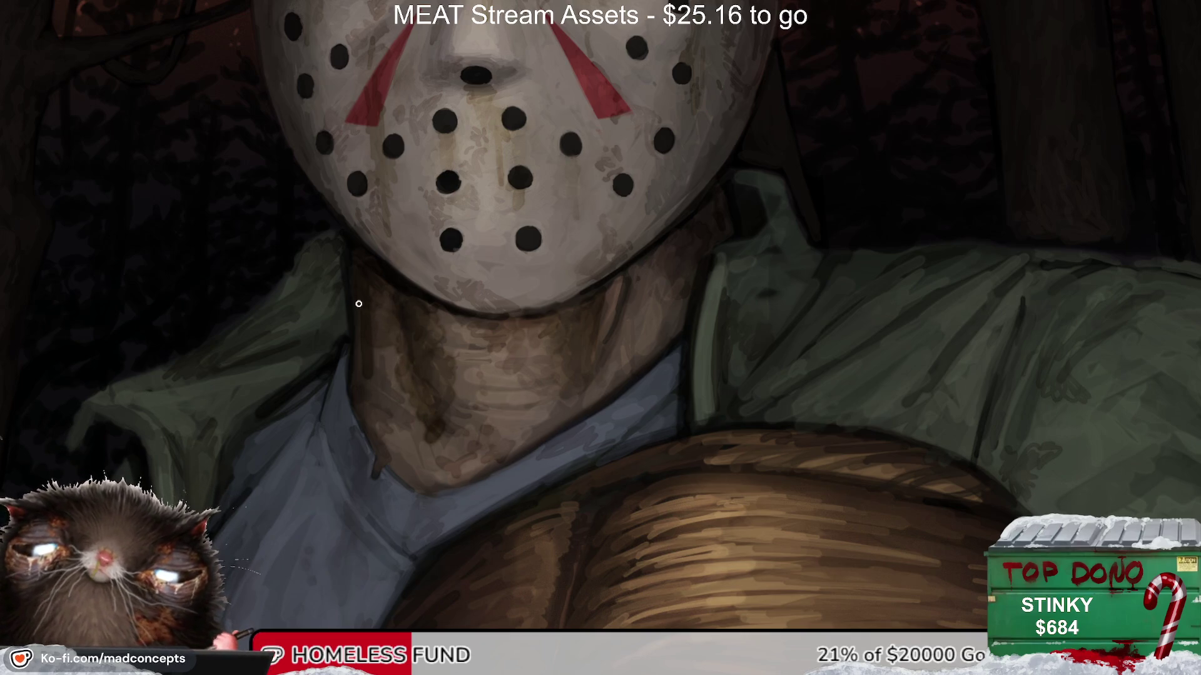
{"action": "left_click_drag", "start_coordinate": [377, 350], "coordinate": [384, 428]}
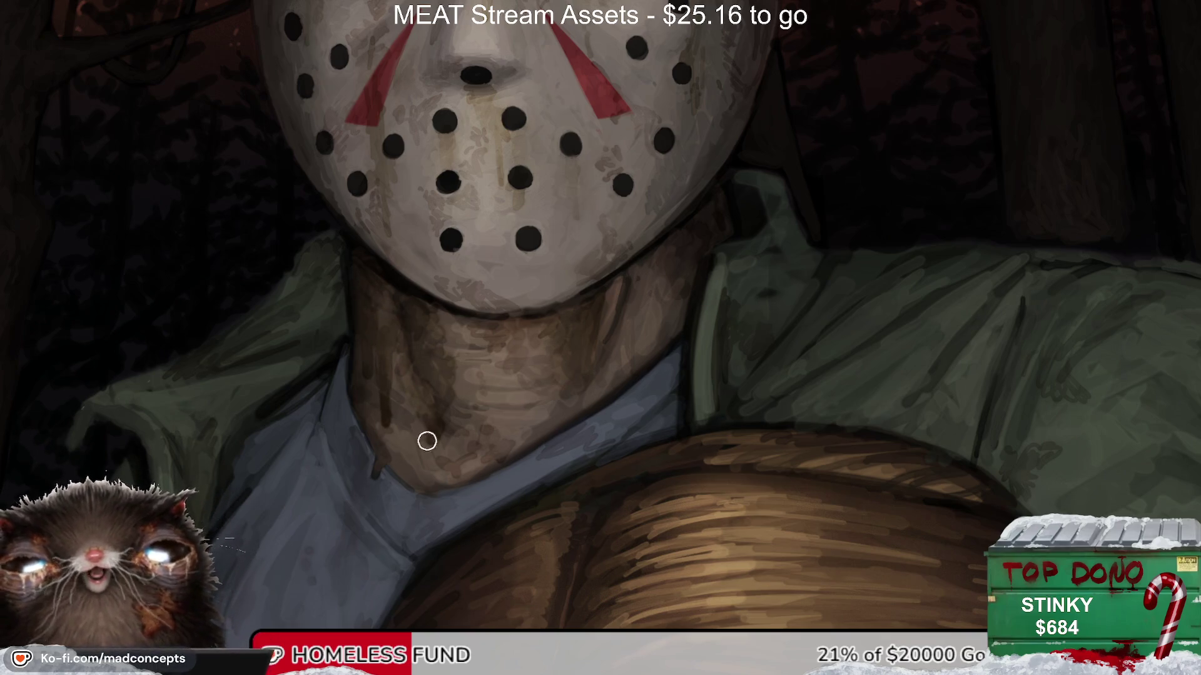
{"action": "left_click", "coordinate": [440, 471], "text": "alt"}
{"action": "left_click", "coordinate": [622, 275], "text": "alt"}
{"action": "left_click", "coordinate": [482, 340], "text": "alt"}
{"action": "left_click", "coordinate": [502, 340], "text": "alt"}
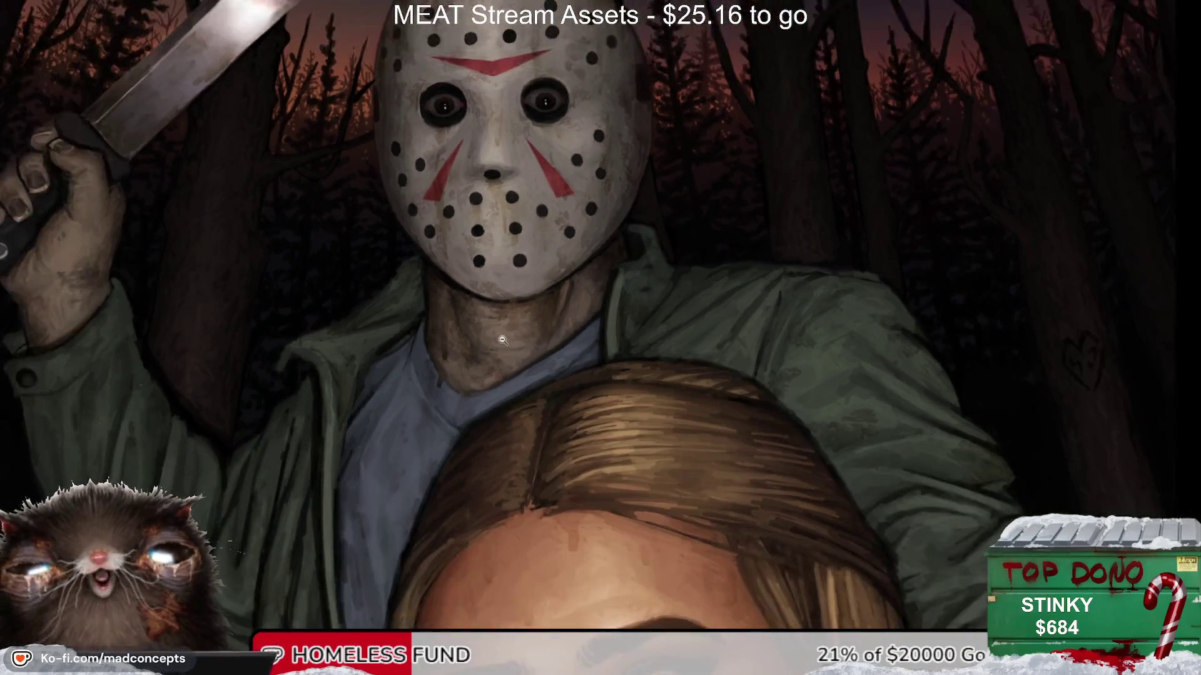
{"action": "scroll", "coordinate": [488, 313], "scroll_direction": "up", "scroll_amount": 2}
Step: Add a thin dark drip down the neck and check it in the mirrored full view
{"action": "left_click_drag", "start_coordinate": [465, 282], "coordinate": [465, 373]}
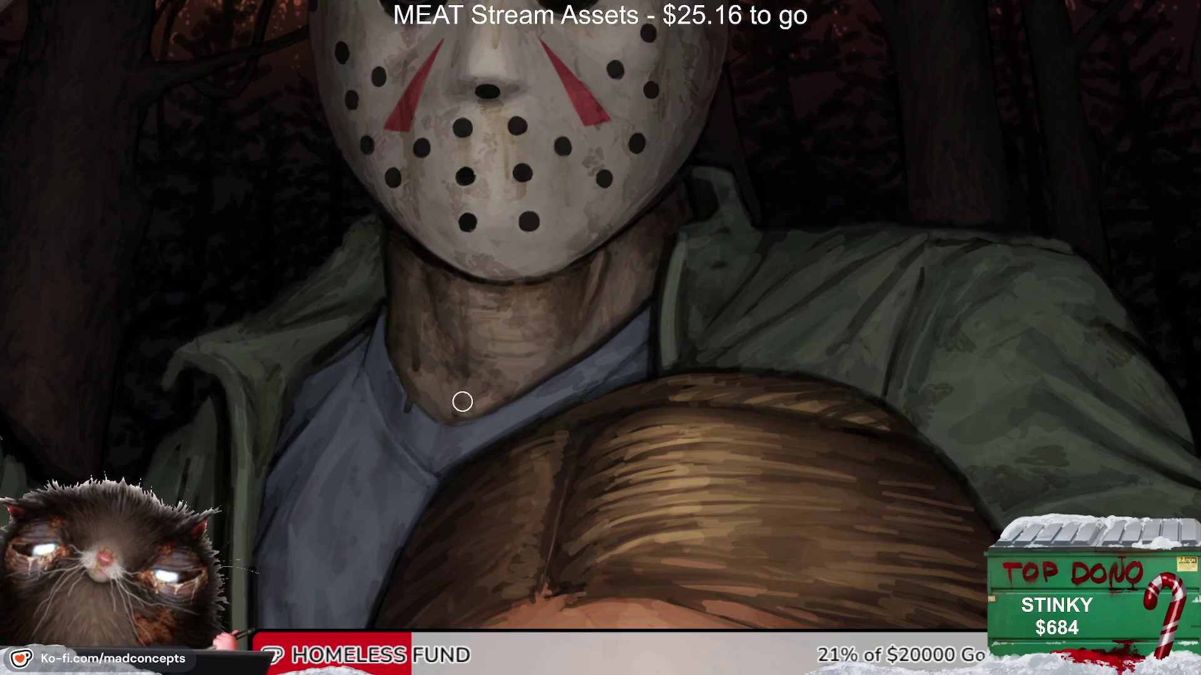
{"action": "left_click", "coordinate": [542, 354], "text": "alt"}
{"action": "key", "text": "h"}
{"action": "scroll", "coordinate": [787, 150], "scroll_direction": "up", "scroll_amount": 2}
{"action": "scroll", "coordinate": [787, 150], "scroll_direction": "up", "scroll_amount": 2}
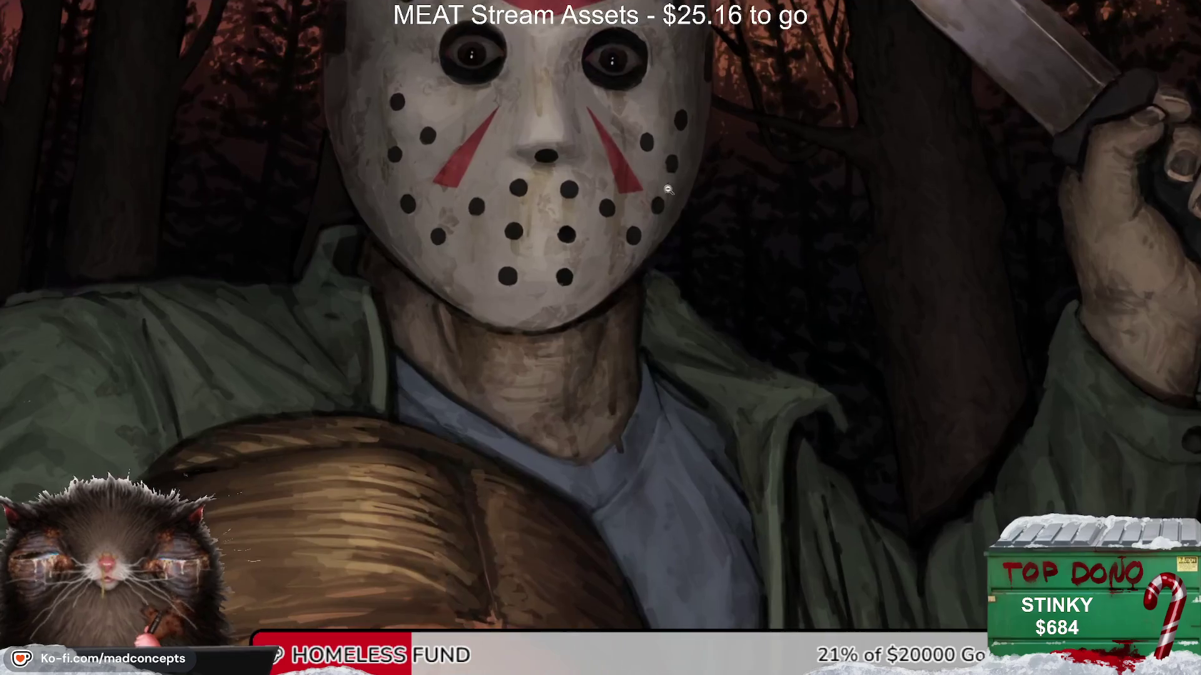
{"action": "left_click_drag", "start_coordinate": [572, 373], "coordinate": [557, 398]}
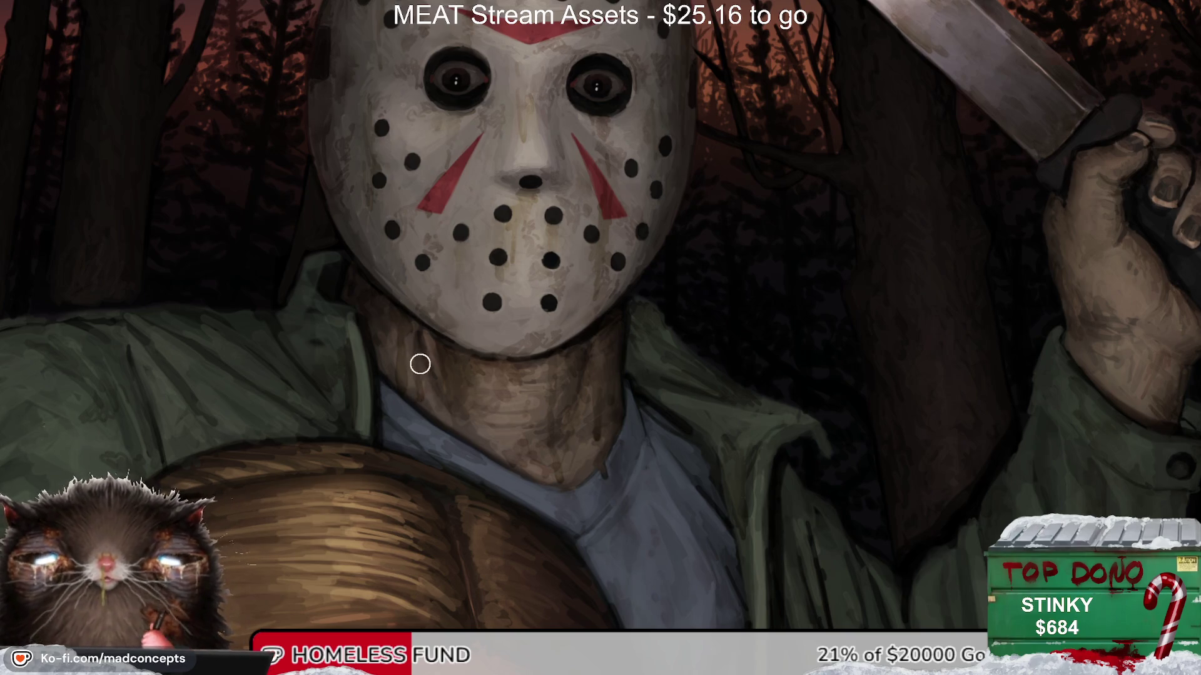
Step: Paint a dark fold line down the blue shirt with a much larger brush
{"action": "key", "text": "m"}
{"action": "key", "text": "m"}
{"action": "scroll", "coordinate": [691, 190], "scroll_direction": "down", "scroll_amount": 3}
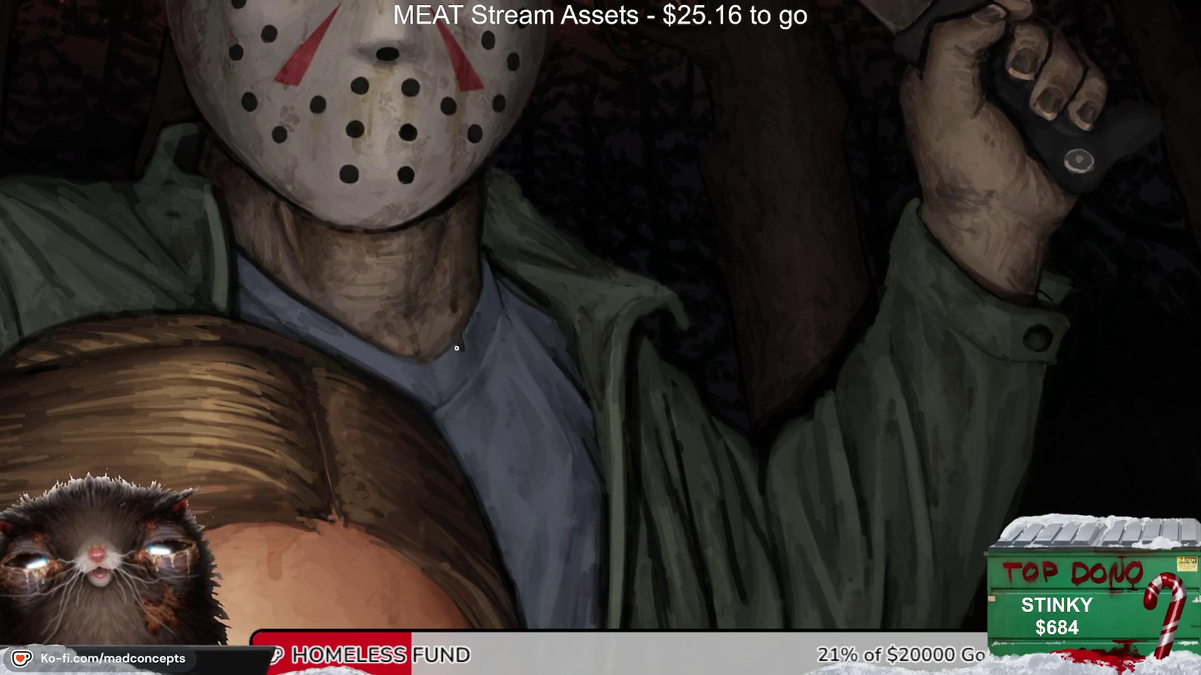
{"action": "key", "text": "m"}
{"action": "scroll", "coordinate": [363, 383], "scroll_direction": "right", "scroll_amount": 3}
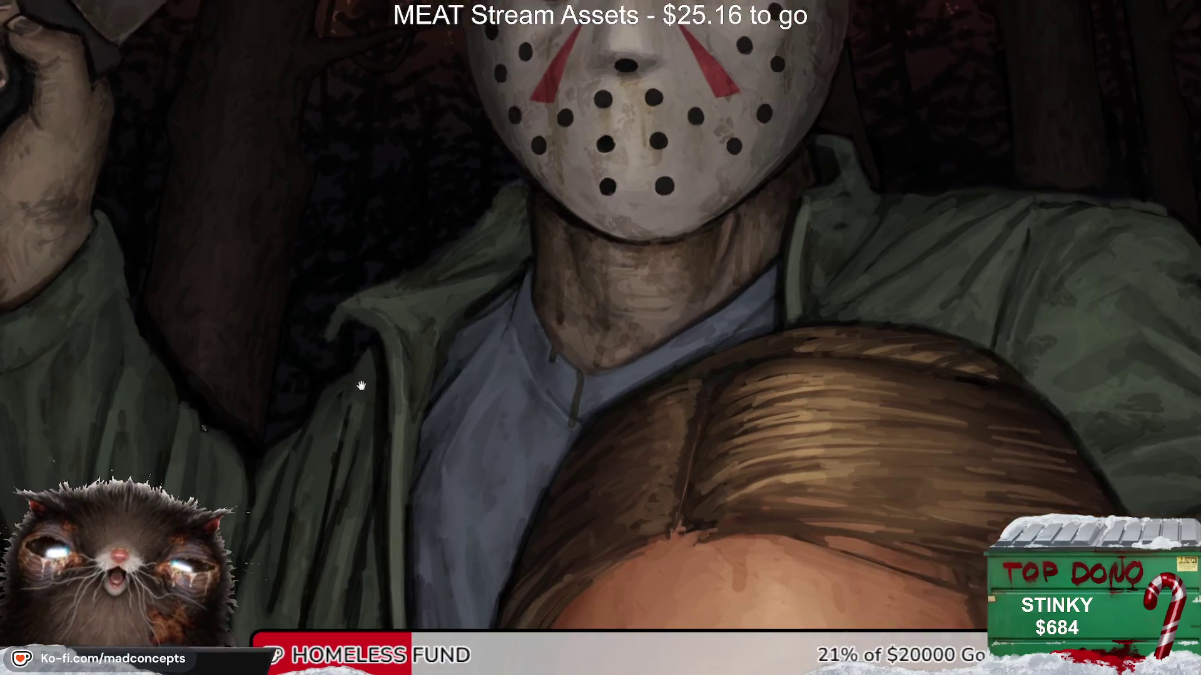
{"action": "key", "text": "bracketright"}
{"action": "key", "text": "bracketright"}
{"action": "key", "text": "bracketright"}
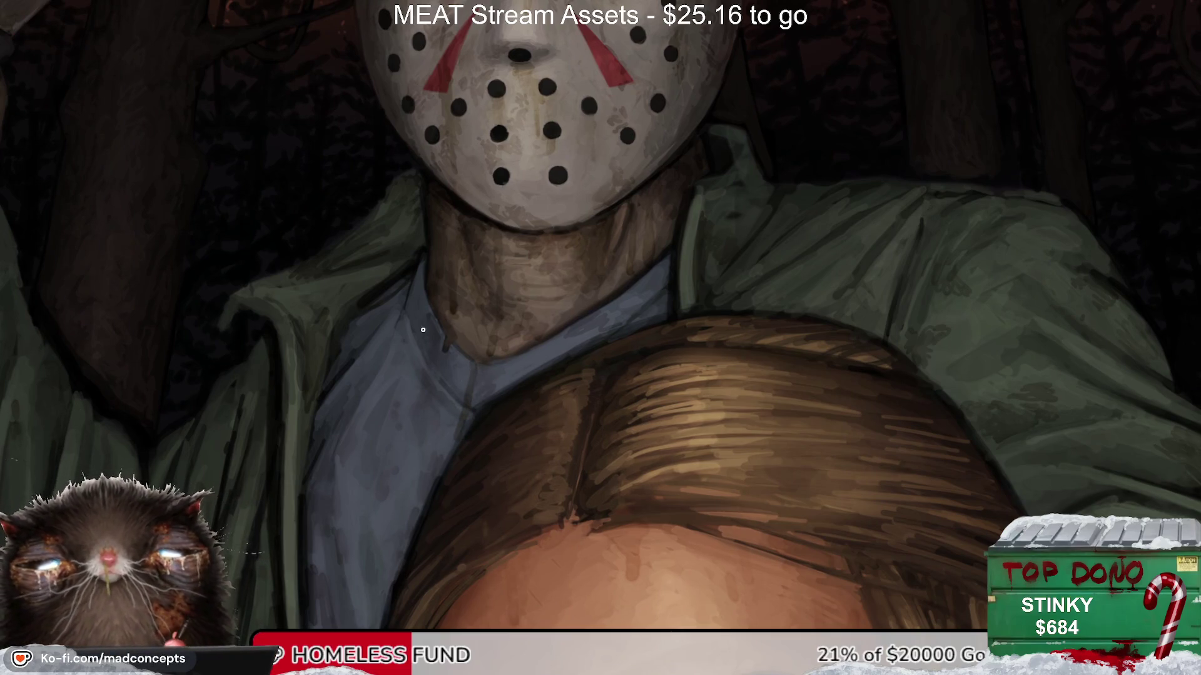
{"action": "left_click_drag", "start_coordinate": [403, 400], "coordinate": [392, 566]}
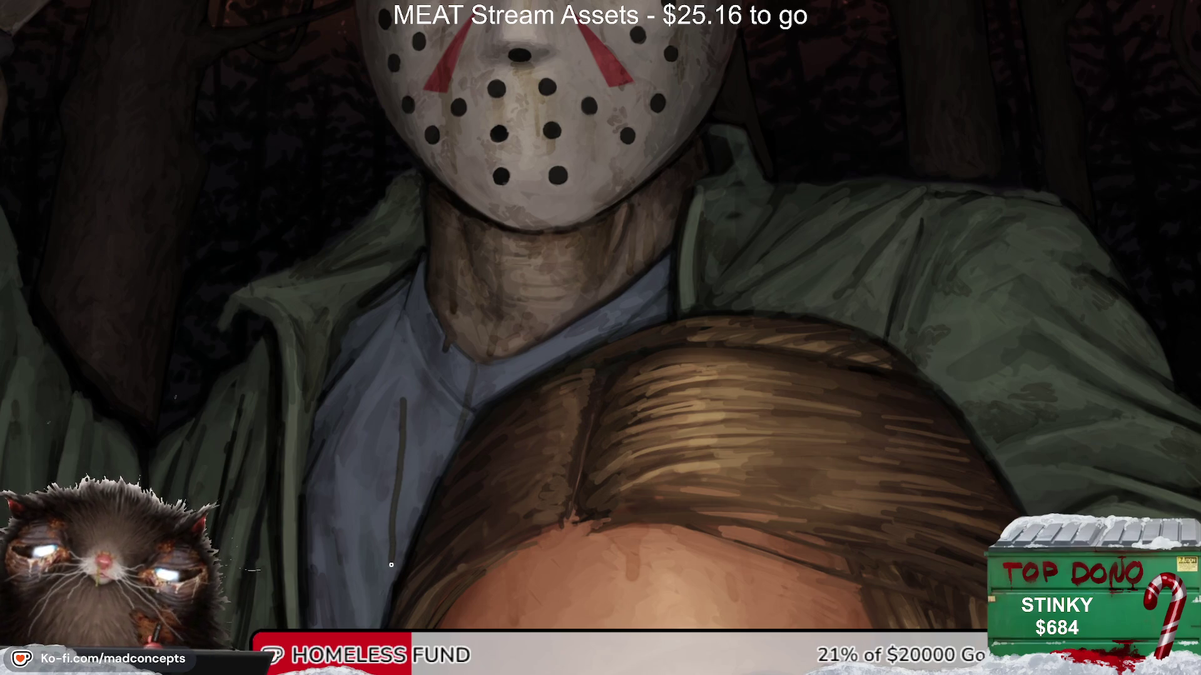
{"action": "left_click_drag", "start_coordinate": [406, 517], "coordinate": [489, 267]}
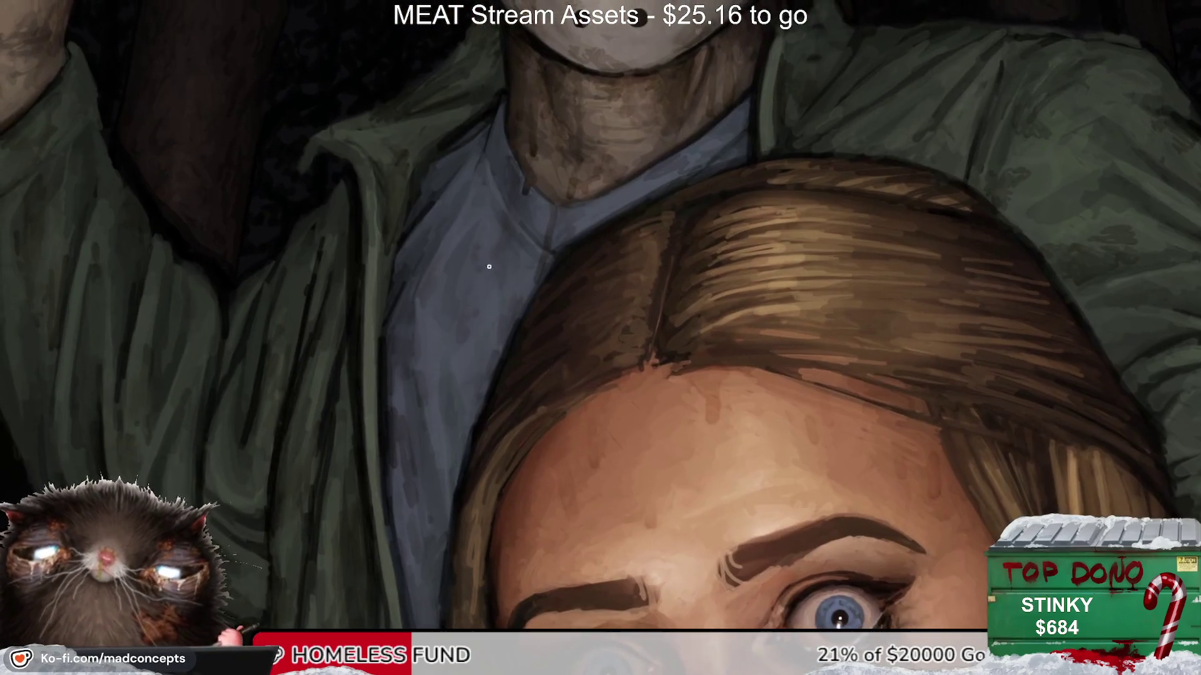
Step: Darken the shirt collar edge with thin dark lines and shade beneath the collar
{"action": "scroll", "coordinate": [469, 353], "scroll_direction": "up", "scroll_amount": 1}
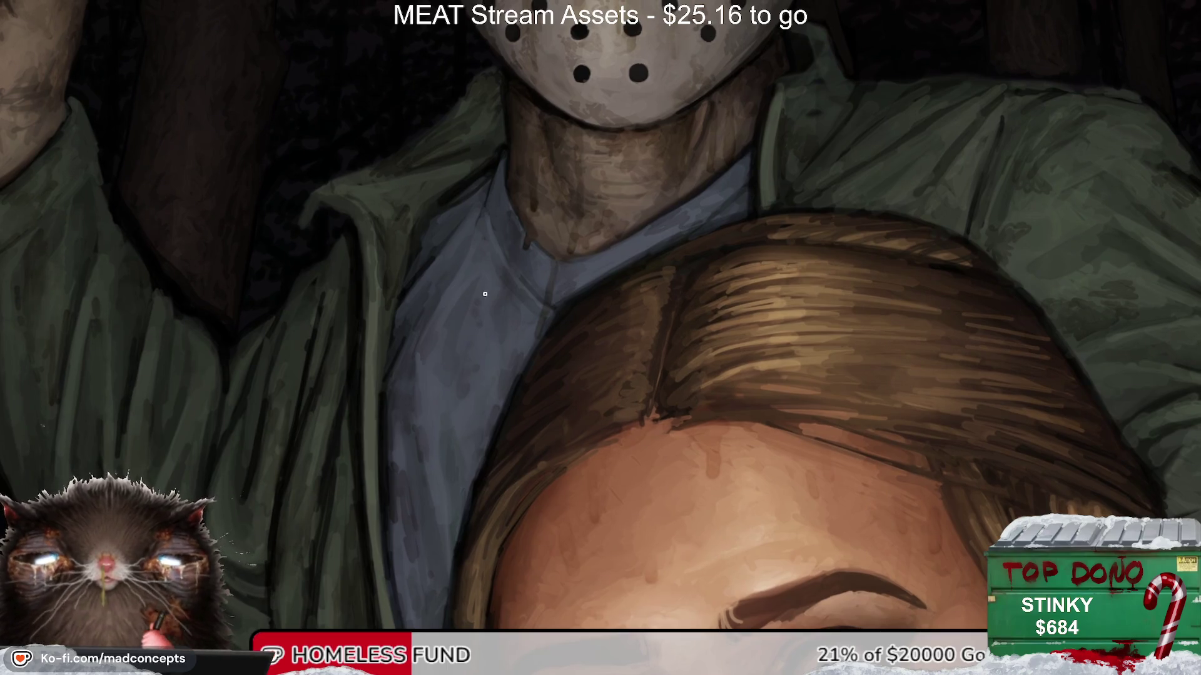
{"action": "left_click_drag", "start_coordinate": [482, 310], "coordinate": [482, 430]}
{"action": "key", "text": "ctrl+z"}
{"action": "left_click_drag", "start_coordinate": [508, 222], "coordinate": [501, 250]}
{"action": "mouse_move", "coordinate": [512, 310]}
{"action": "left_mouse_down"}
{"action": "mouse_move", "coordinate": [517, 350]}
{"action": "mouse_move", "coordinate": [534, 362]}
{"action": "mouse_move", "coordinate": [509, 242]}
{"action": "mouse_move", "coordinate": [497, 258]}
{"action": "mouse_move", "coordinate": [523, 245]}
{"action": "mouse_move", "coordinate": [541, 308]}
{"action": "mouse_move", "coordinate": [566, 263]}
{"action": "mouse_move", "coordinate": [619, 260]}
{"action": "mouse_move", "coordinate": [465, 380]}
{"action": "left_mouse_up"}
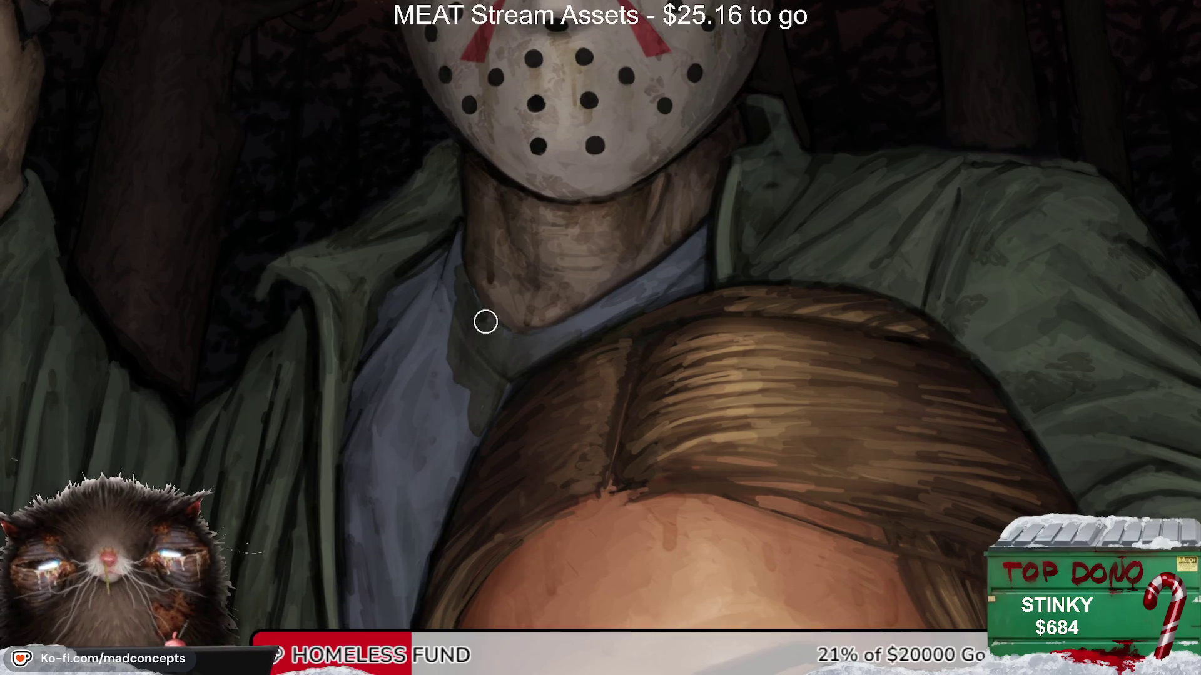
{"action": "mouse_move", "coordinate": [432, 294]}
{"action": "left_mouse_down"}
{"action": "mouse_move", "coordinate": [416, 340]}
{"action": "mouse_move", "coordinate": [456, 250]}
{"action": "left_mouse_up"}
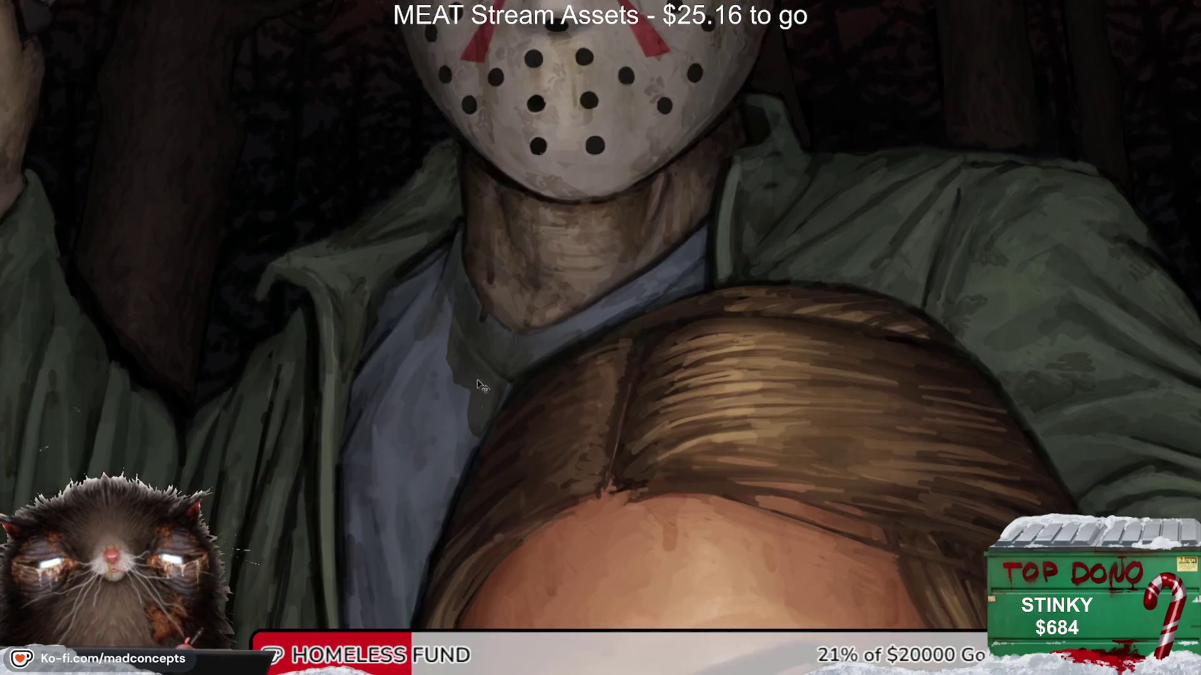
Step: Paint green-grey strokes over the blue collar beside the neck, then check the mirrored painting
{"action": "left_click_drag", "start_coordinate": [597, 360], "coordinate": [472, 368]}
{"action": "mouse_move", "coordinate": [516, 284]}
{"action": "left_mouse_down"}
{"action": "mouse_move", "coordinate": [547, 319]}
{"action": "mouse_move", "coordinate": [545, 309]}
{"action": "mouse_move", "coordinate": [463, 327]}
{"action": "left_mouse_up"}
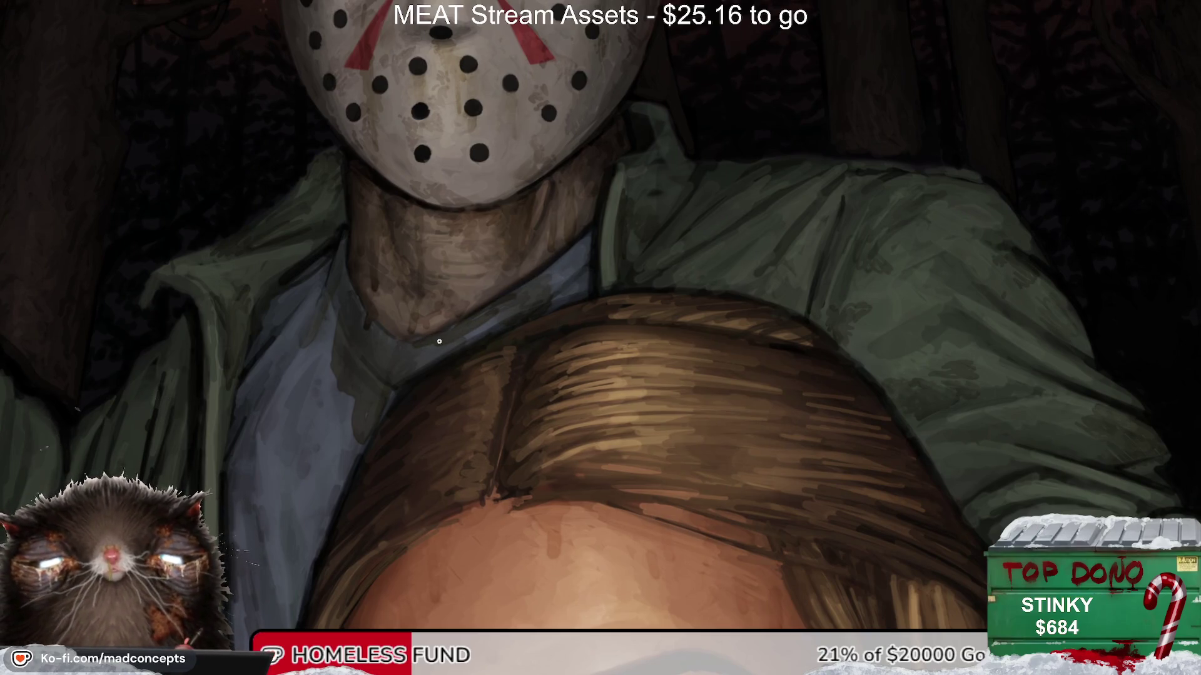
{"action": "mouse_move", "coordinate": [569, 265]}
{"action": "left_mouse_down"}
{"action": "mouse_move", "coordinate": [584, 244]}
{"action": "mouse_move", "coordinate": [581, 263]}
{"action": "left_mouse_up"}
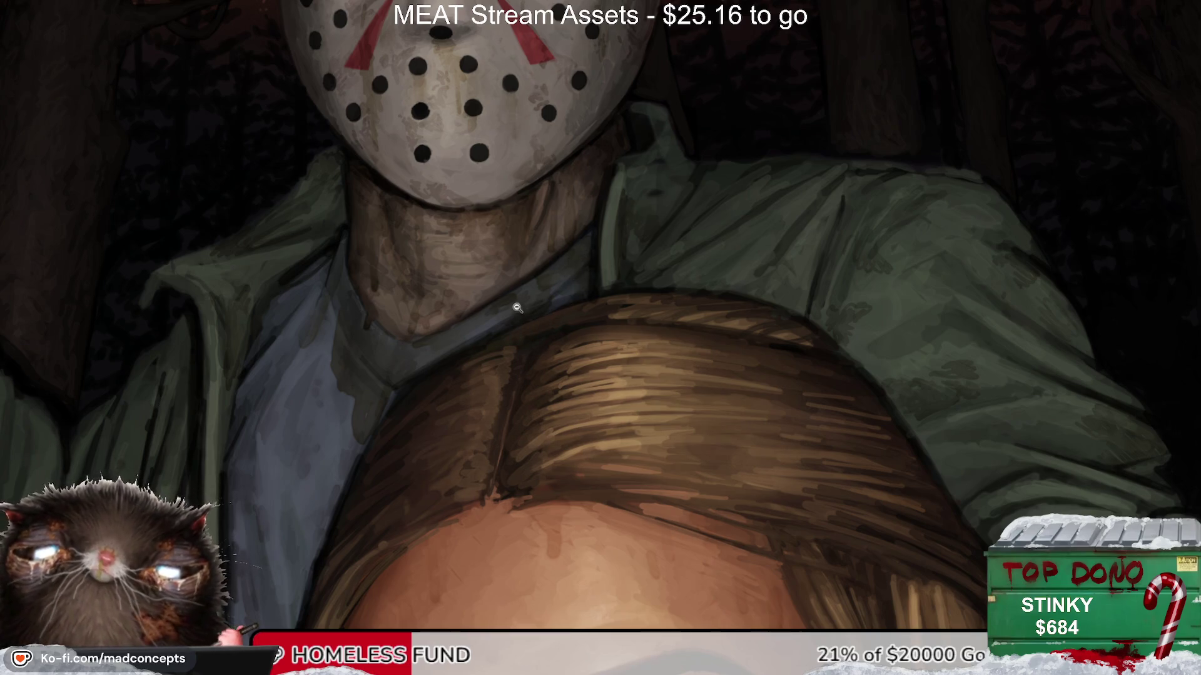
{"action": "key", "text": "ctrl+0"}
{"action": "key", "text": "h"}
{"action": "key", "text": "h"}
{"action": "key", "text": "ctrl+plus"}
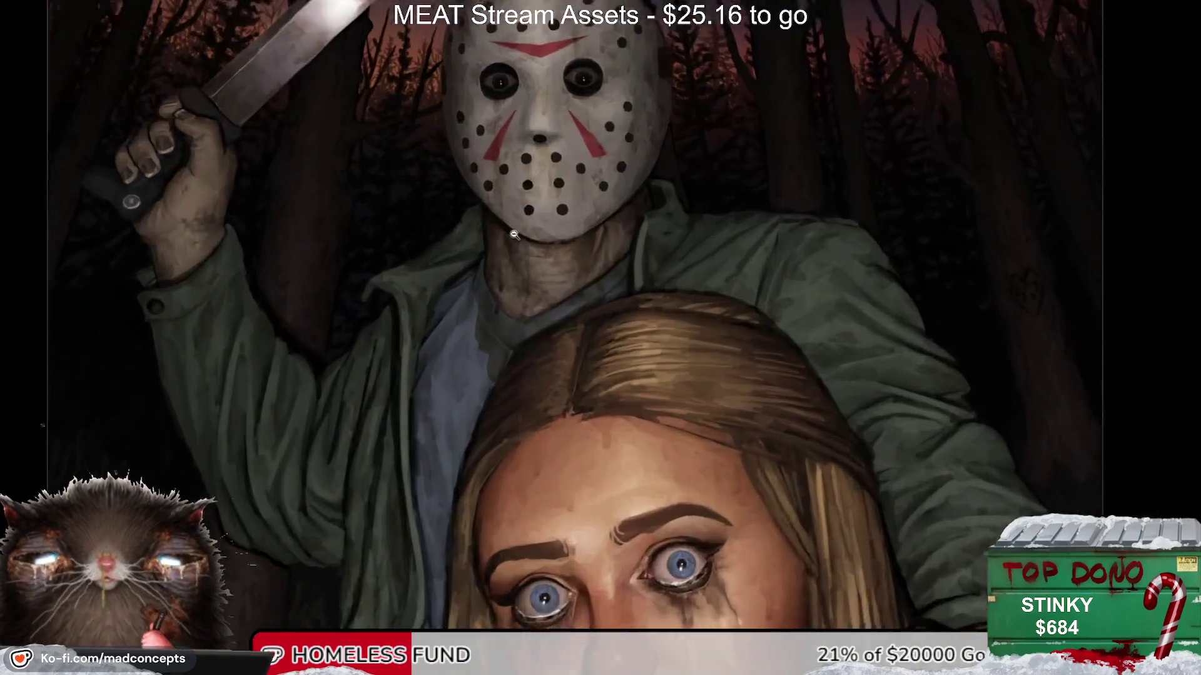
Step: Darken the outline where the neck meets the shirt with a short dark stroke
{"action": "scroll", "coordinate": [514, 234], "scroll_direction": "up", "scroll_amount": 1}
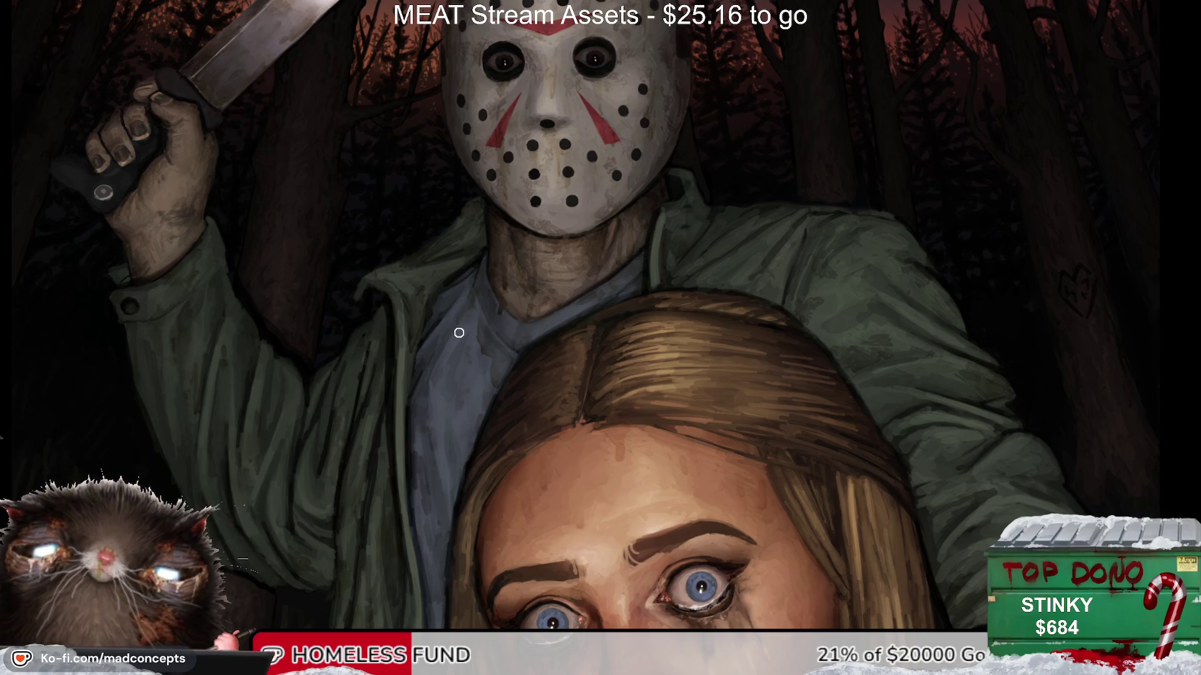
{"action": "key", "text": "m"}
{"action": "key", "text": "m"}
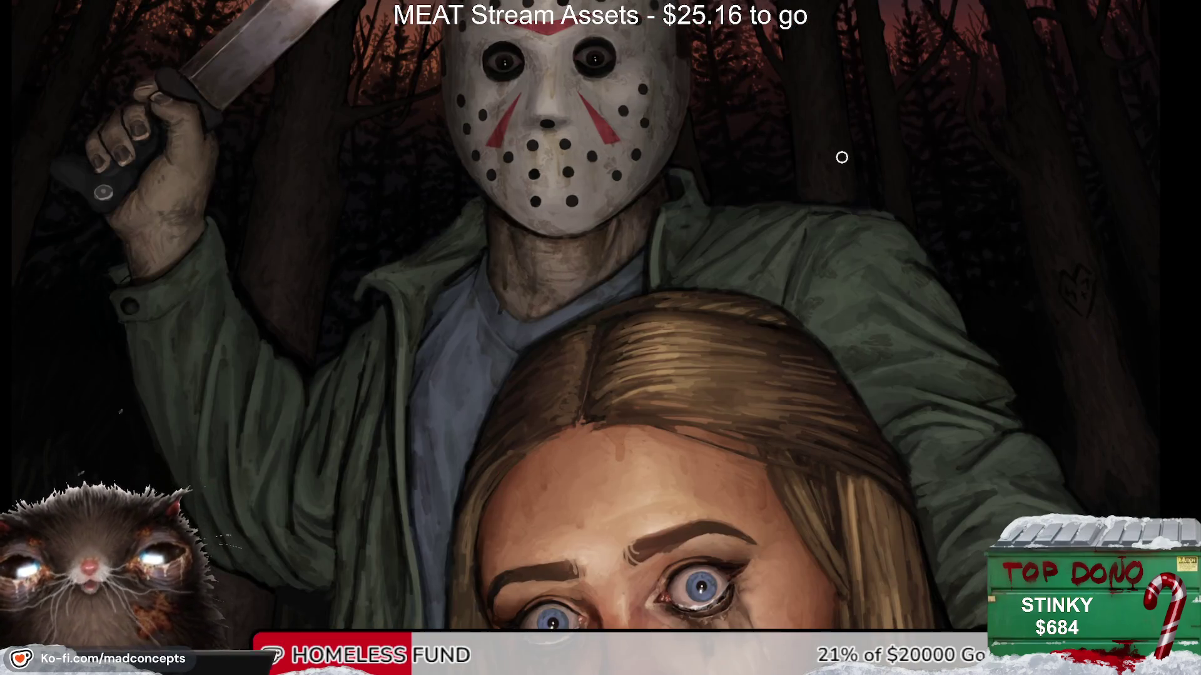
{"action": "scroll", "coordinate": [544, 319], "scroll_direction": "up", "scroll_amount": 2}
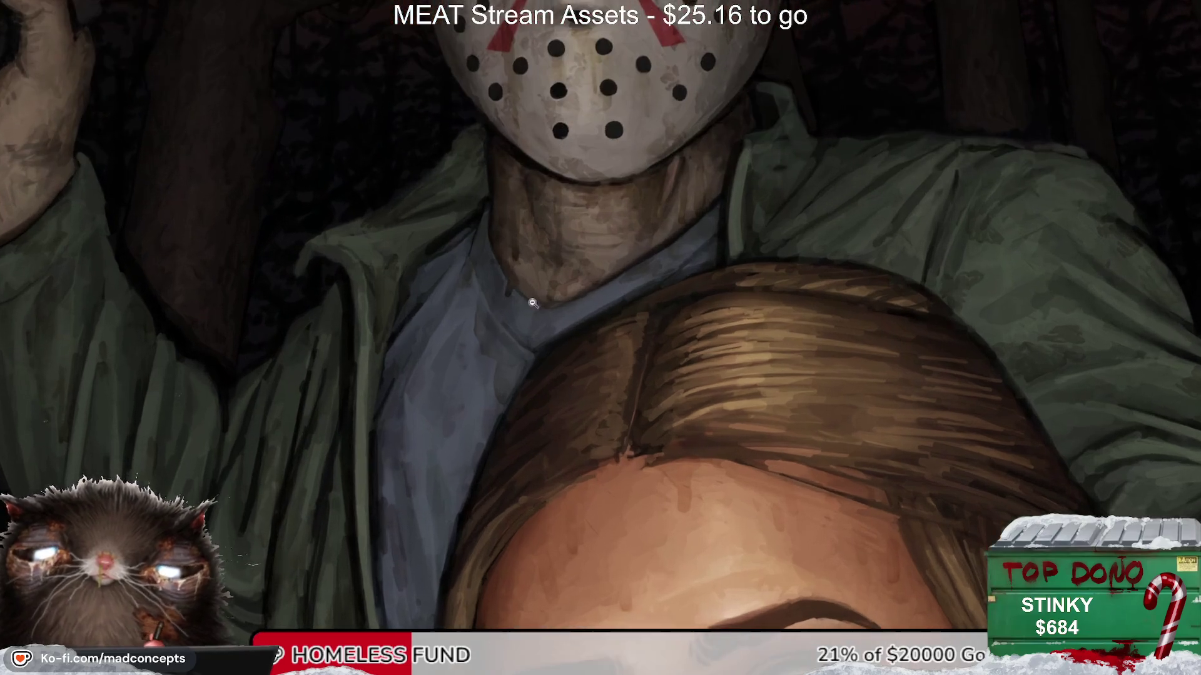
{"action": "key", "text": "m"}
{"action": "key", "text": "m"}
{"action": "left_click_drag", "start_coordinate": [610, 306], "coordinate": [612, 289]}
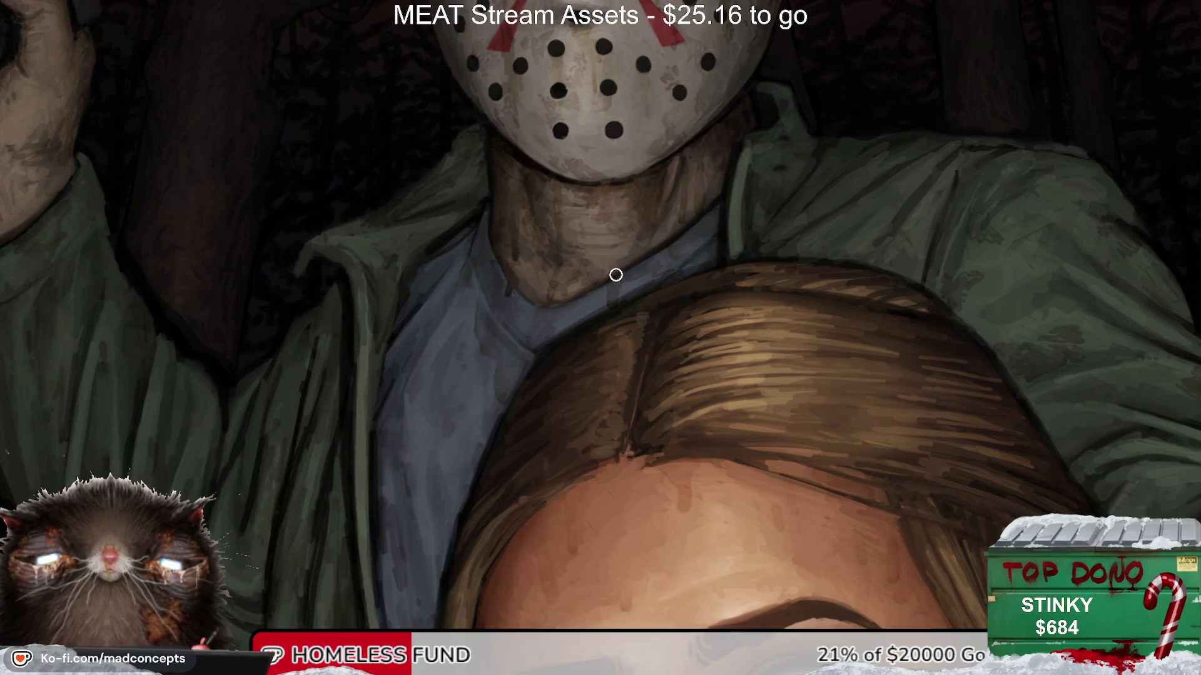
Step: Review the whole painting mirrored, rotating and zooming the view around the neck
{"action": "key", "text": "ctrl+0"}
{"action": "key", "text": "m"}
{"action": "key", "text": "m"}
{"action": "mouse_move", "coordinate": [658, 280]}
{"action": "left_mouse_down"}
{"action": "mouse_move", "coordinate": [505, 356]}
{"action": "mouse_move", "coordinate": [436, 465]}
{"action": "left_mouse_up"}
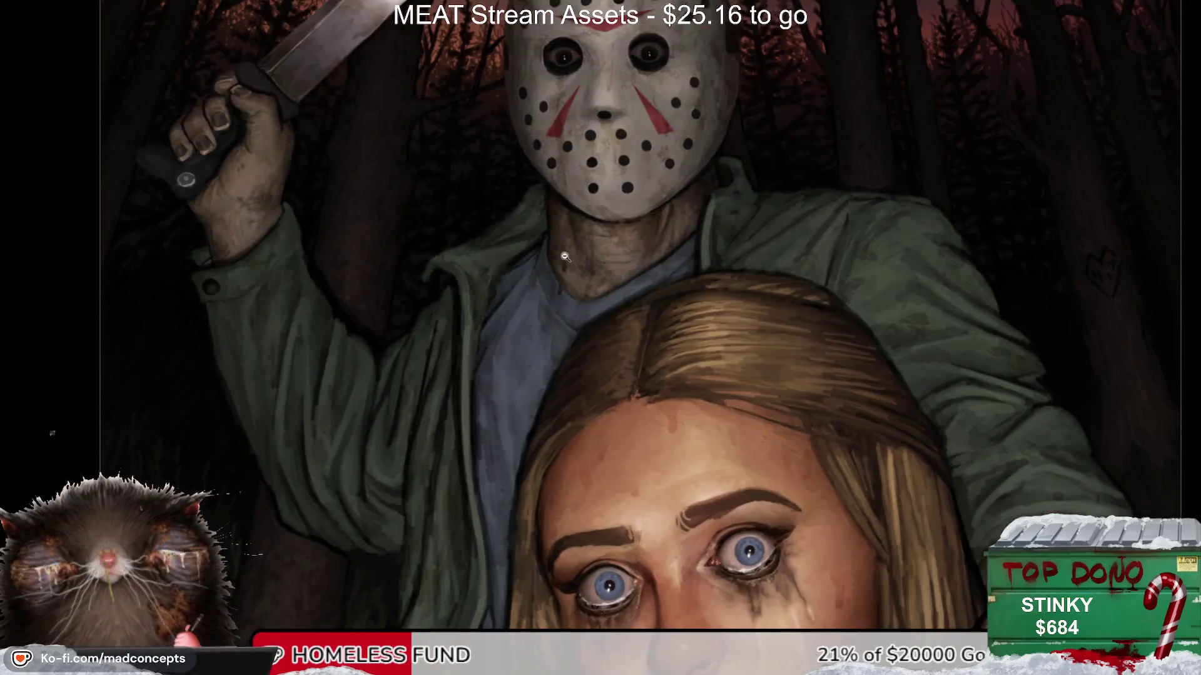
{"action": "left_click_drag", "start_coordinate": [565, 257], "coordinate": [734, 186]}
{"action": "mouse_move", "coordinate": [687, 274]}
{"action": "left_mouse_down"}
{"action": "mouse_move", "coordinate": [646, 268]}
{"action": "mouse_move", "coordinate": [663, 252]}
{"action": "left_mouse_up"}
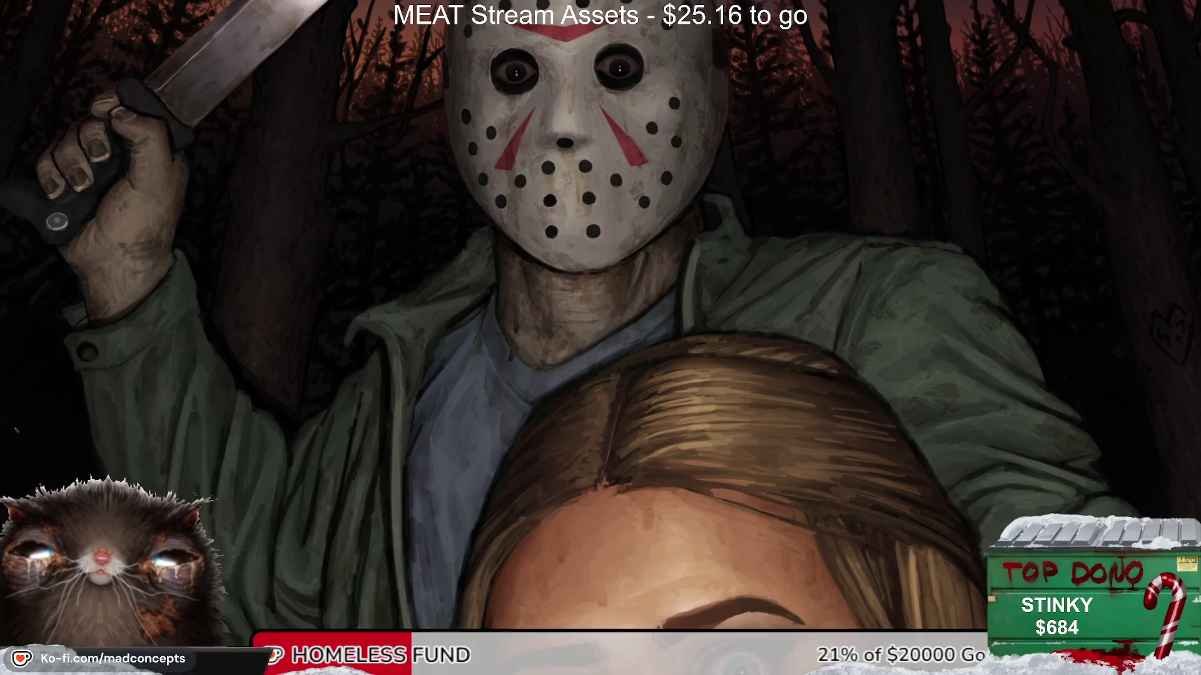
{"action": "key", "text": "ctrl+z"}
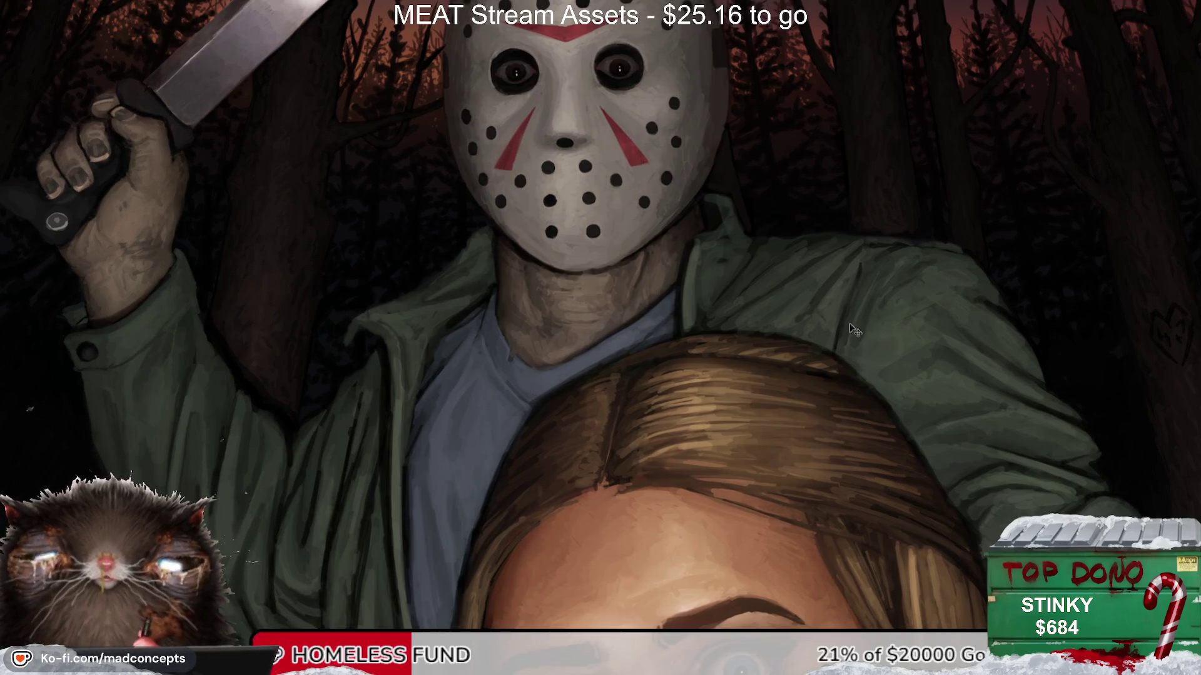
{"action": "scroll", "coordinate": [532, 347], "scroll_direction": "up", "scroll_amount": 3}
{"action": "key", "text": "ctrl+z"}
{"action": "key", "text": "ctrl+shift+z"}
{"action": "scroll", "coordinate": [565, 441], "scroll_direction": "down", "scroll_amount": 5}
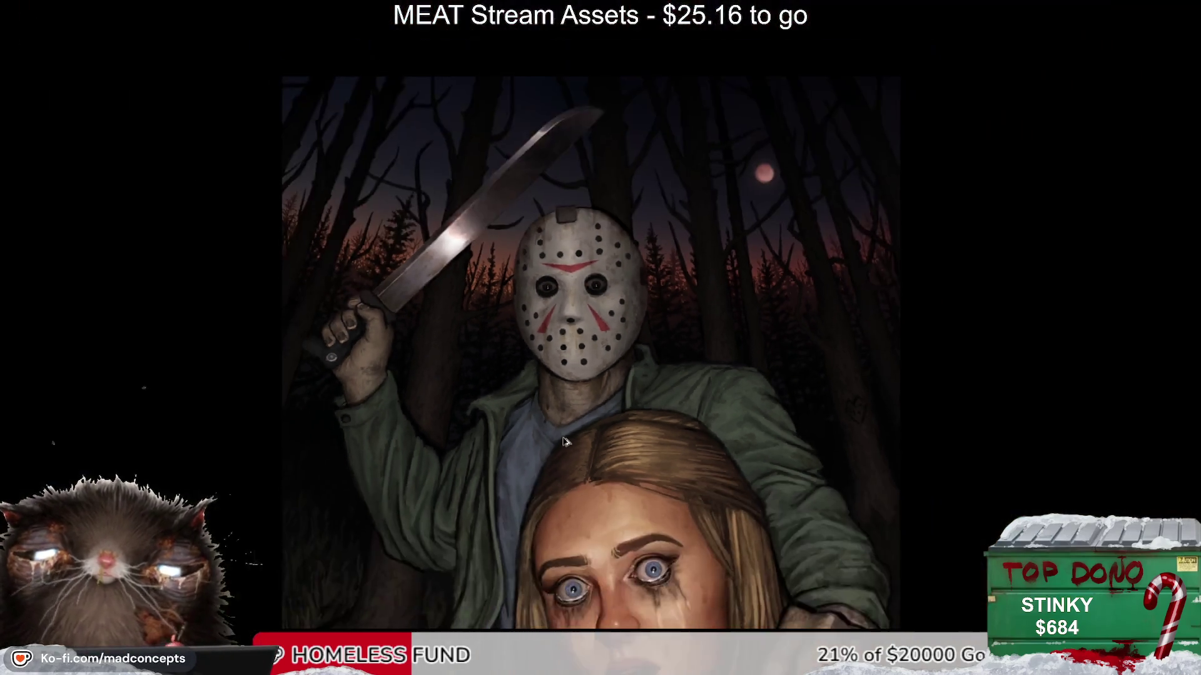
{"action": "scroll", "coordinate": [565, 442], "scroll_direction": "up", "scroll_amount": 2}
{"action": "left_click_drag", "start_coordinate": [587, 510], "coordinate": [595, 470]}
{"action": "key", "text": "ctrl+z"}
{"action": "key", "text": "ctrl+shift+z"}
{"action": "scroll", "coordinate": [498, 418], "scroll_direction": "up", "scroll_amount": 3}
{"action": "key", "text": "ctrl+z"}
{"action": "key", "text": "ctrl+shift+z"}
{"action": "key", "text": "ctrl+z"}
{"action": "key", "text": "ctrl+shift+z"}
{"action": "scroll", "coordinate": [645, 179], "scroll_direction": "down", "scroll_amount": 5}
{"action": "key", "text": "ctrl+z"}
{"action": "key", "text": "ctrl+shift+z"}
{"action": "key", "text": "ctrl+z"}
{"action": "key", "text": "ctrl+shift+z"}
{"action": "left_click_drag", "start_coordinate": [796, 311], "coordinate": [641, 463]}
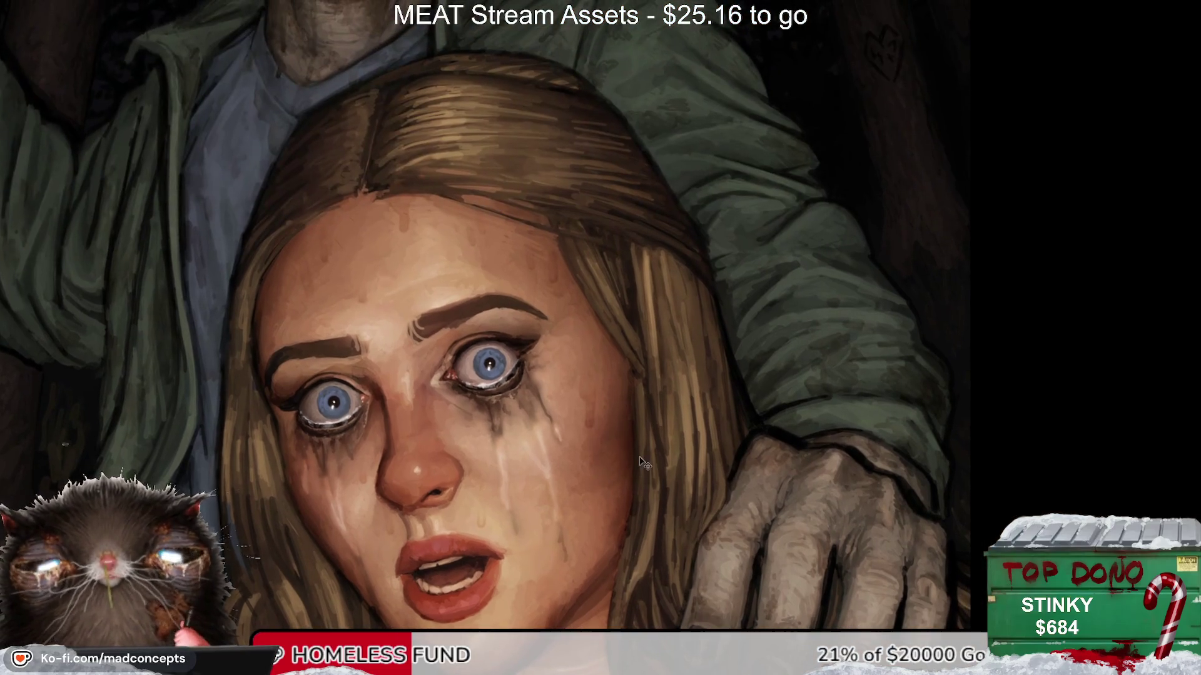
{"action": "key", "text": "ctrl+z"}
{"action": "scroll", "coordinate": [647, 454], "scroll_direction": "up", "scroll_amount": 5}
{"action": "scroll", "coordinate": [625, 457], "scroll_direction": "left", "scroll_amount": 2}
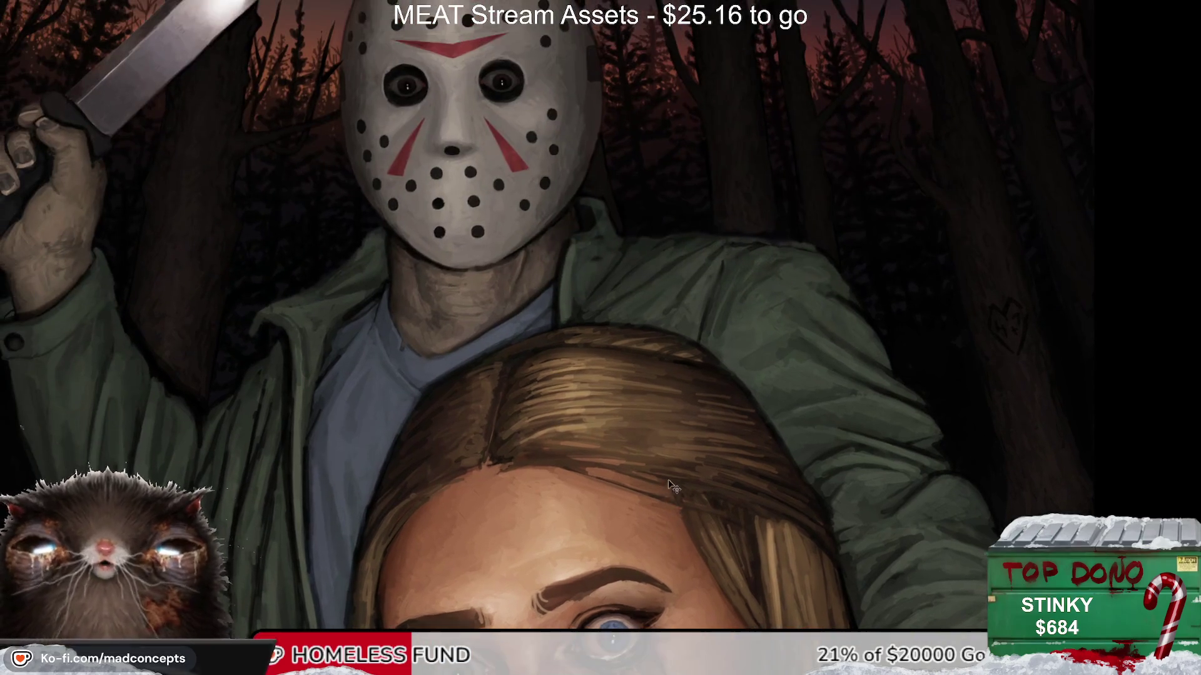
{"action": "key", "text": "ctrl+shift+z"}
{"action": "key", "text": "ctrl+z"}
{"action": "key", "text": "ctrl+shift+z"}
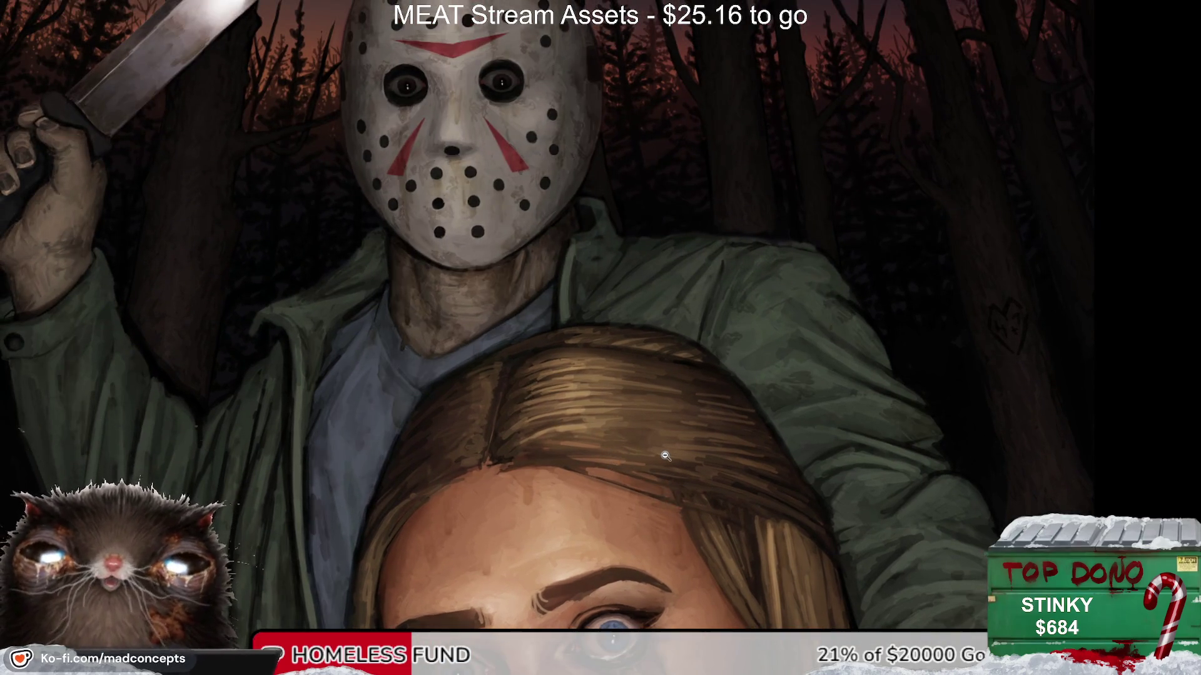
{"action": "left_click_drag", "start_coordinate": [383, 325], "coordinate": [654, 419]}
{"action": "key", "text": "ctrl+z"}
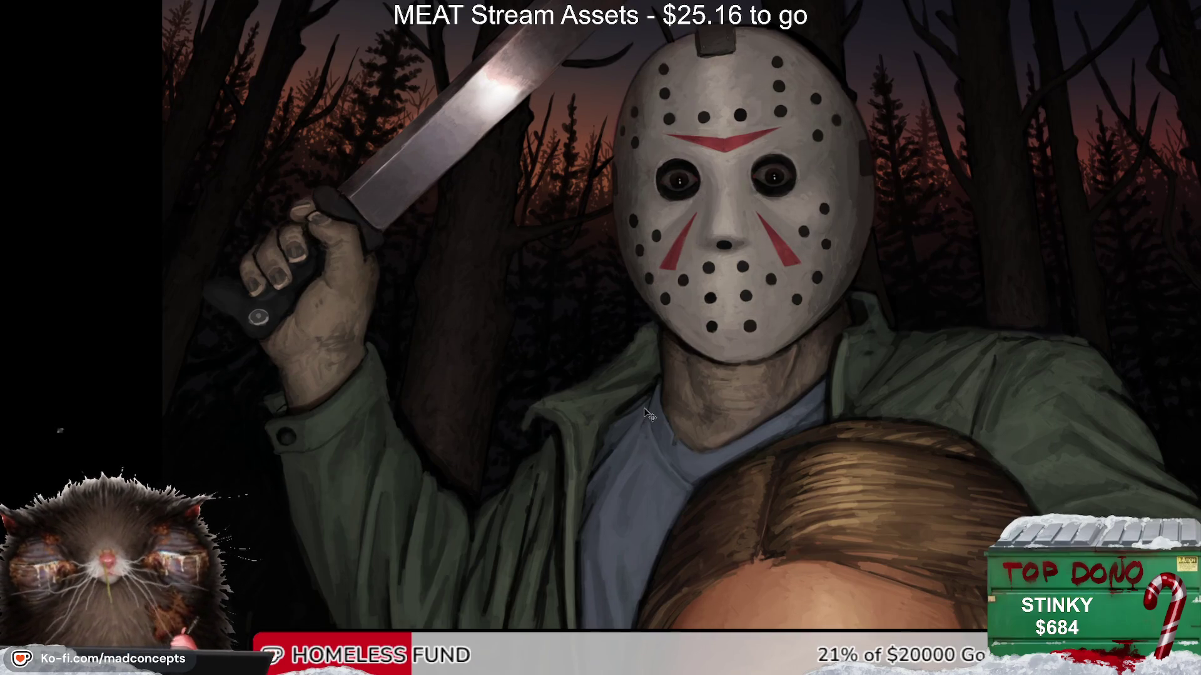
{"action": "key", "text": "ctrl+shift+z"}
{"action": "key", "text": "ctrl+z"}
{"action": "key", "text": "ctrl+shift+z"}
{"action": "scroll", "coordinate": [509, 410], "scroll_direction": "down", "scroll_amount": 5}
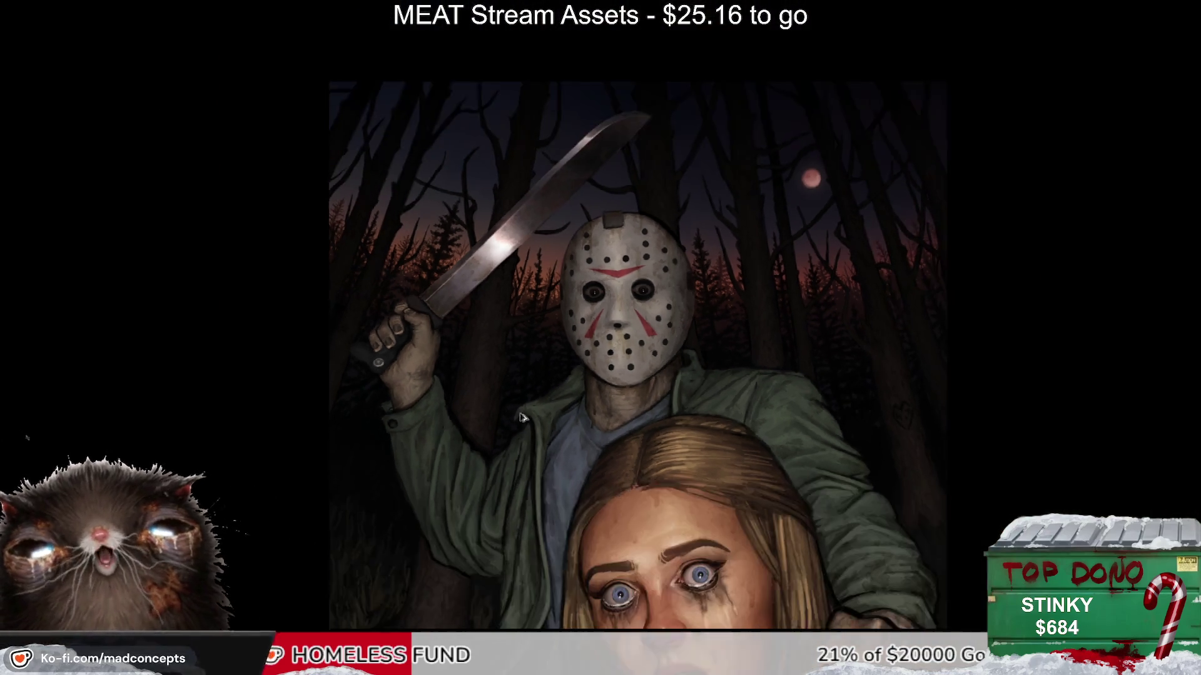
{"action": "scroll", "coordinate": [522, 417], "scroll_direction": "down", "scroll_amount": 1}
{"action": "scroll", "coordinate": [641, 317], "scroll_direction": "down", "scroll_amount": 3}
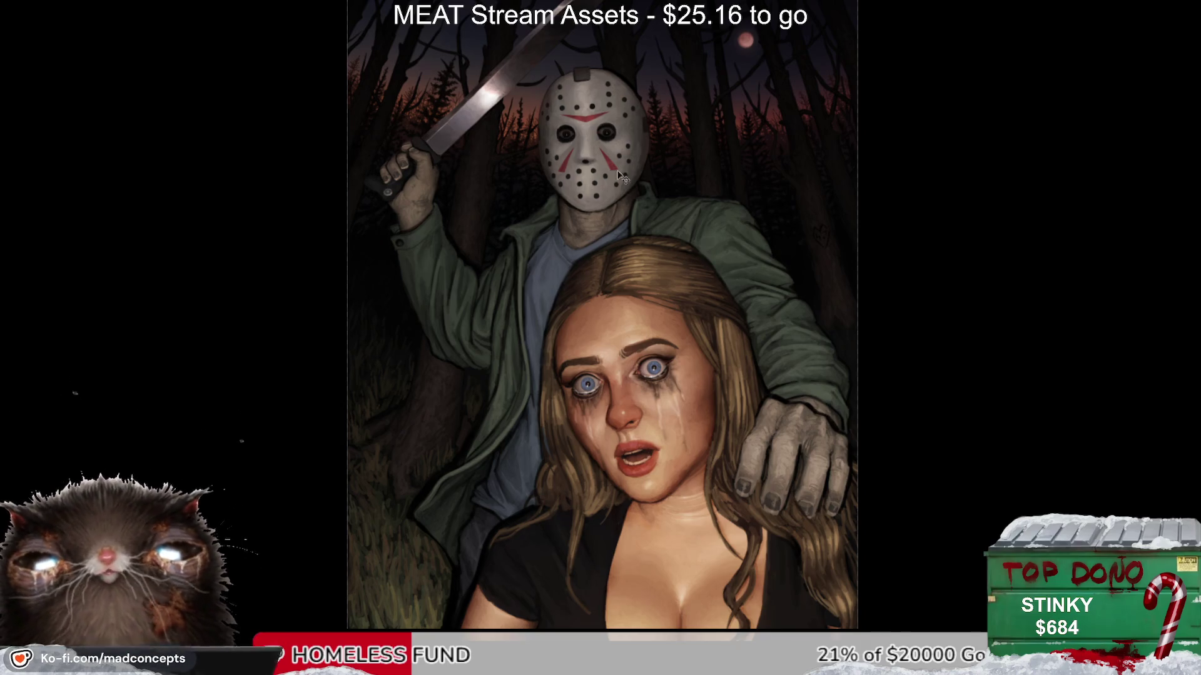
{"action": "scroll", "coordinate": [647, 120], "scroll_direction": "up", "scroll_amount": 3}
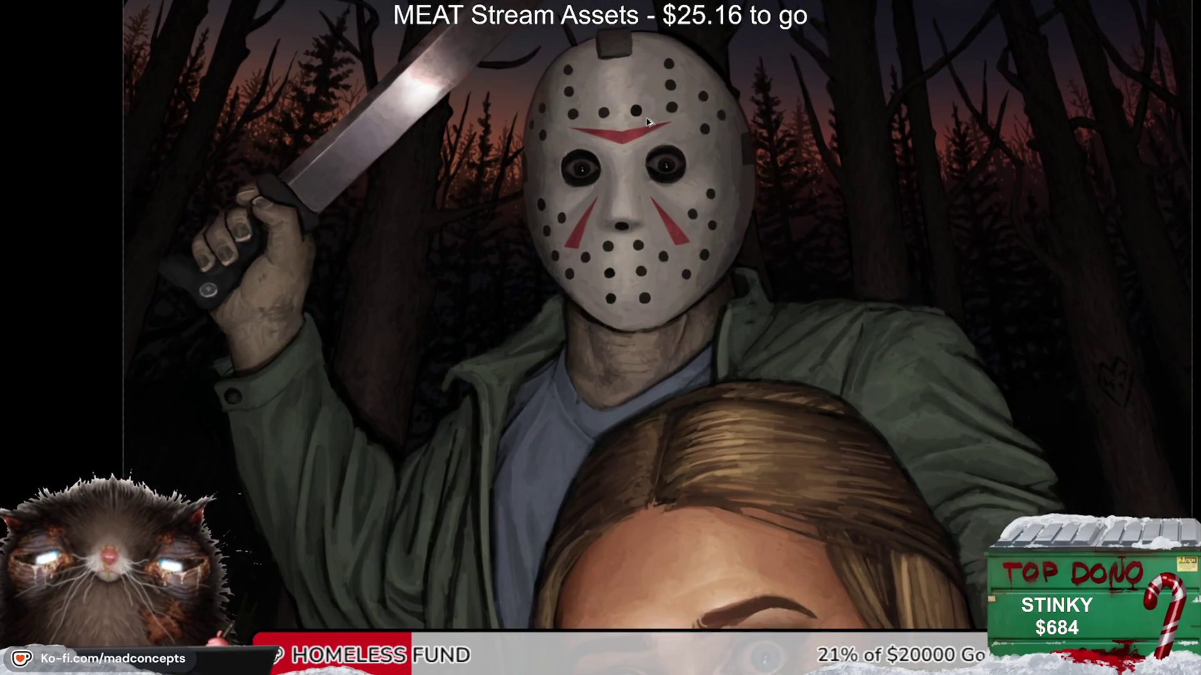
{"action": "scroll", "coordinate": [639, 140], "scroll_direction": "up", "scroll_amount": 2}
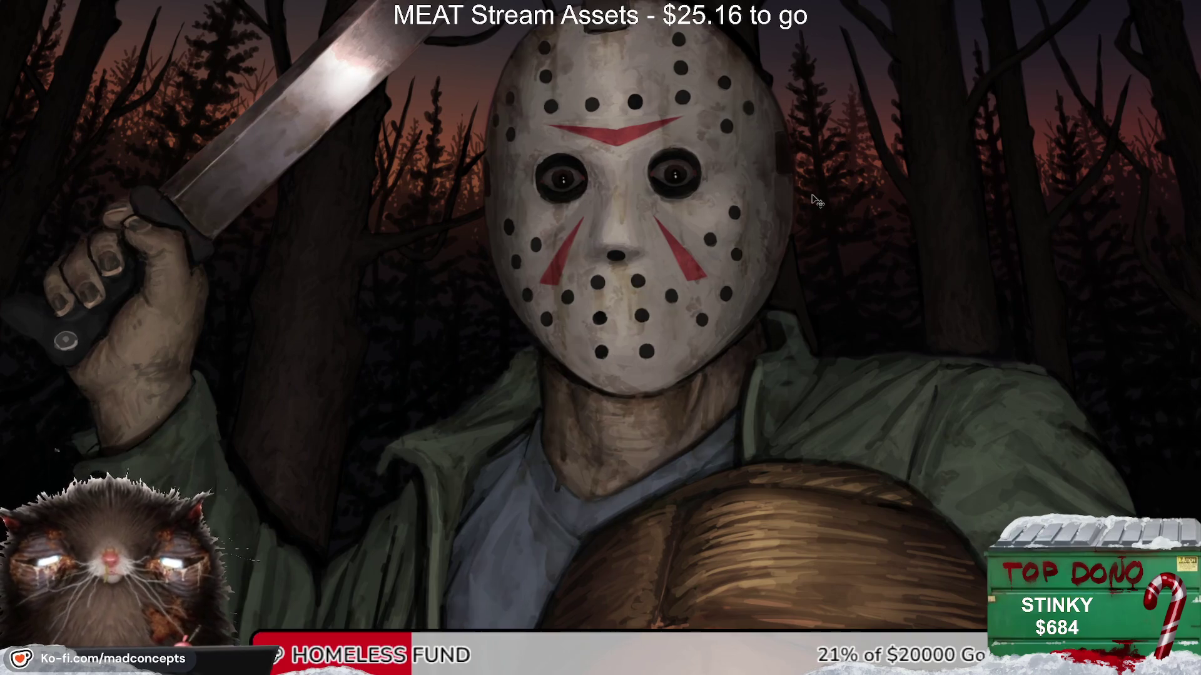
{"action": "scroll", "coordinate": [758, 208], "scroll_direction": "up", "scroll_amount": 2}
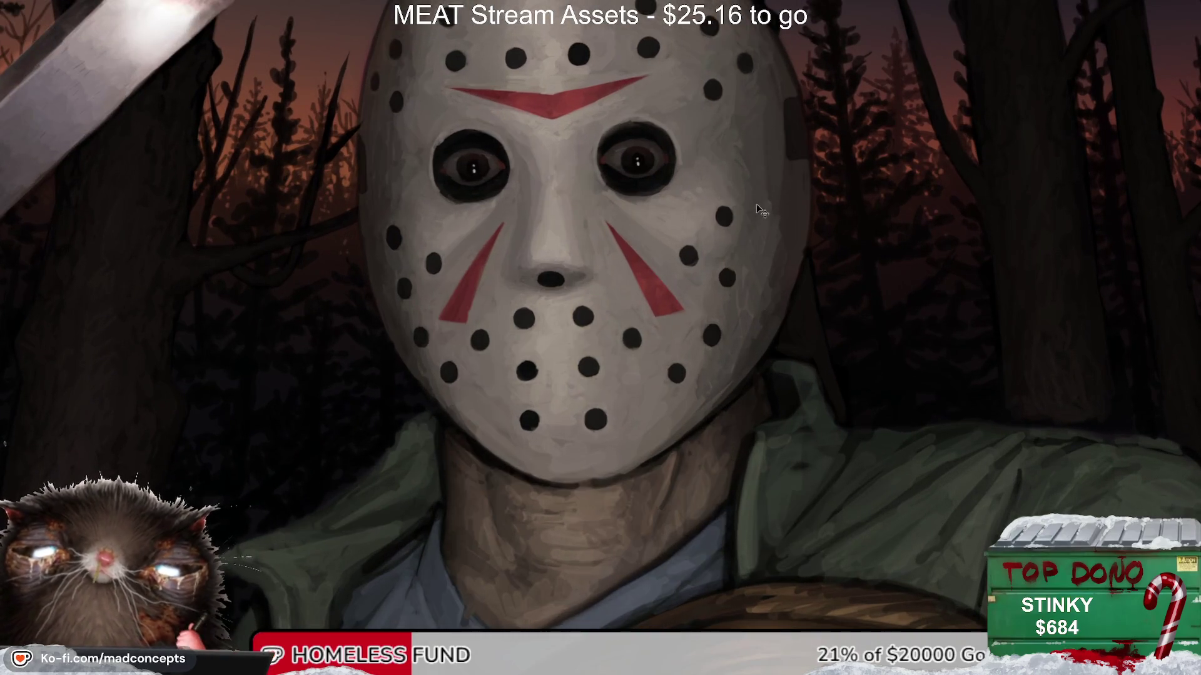
{"action": "scroll", "coordinate": [629, 227], "scroll_direction": "up", "scroll_amount": 1}
{"action": "left_click_drag", "start_coordinate": [610, 237], "coordinate": [601, 158]}
{"action": "scroll", "coordinate": [601, 159], "scroll_direction": "down", "scroll_amount": 5}
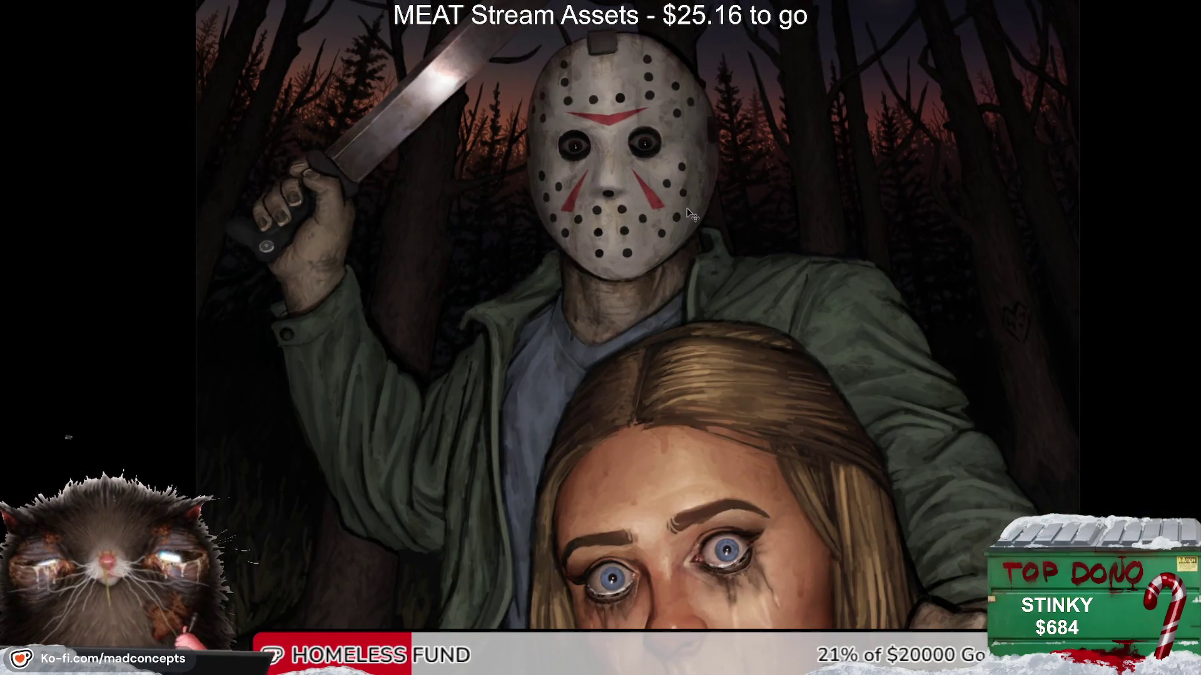
{"action": "scroll", "coordinate": [690, 201], "scroll_direction": "down", "scroll_amount": 3}
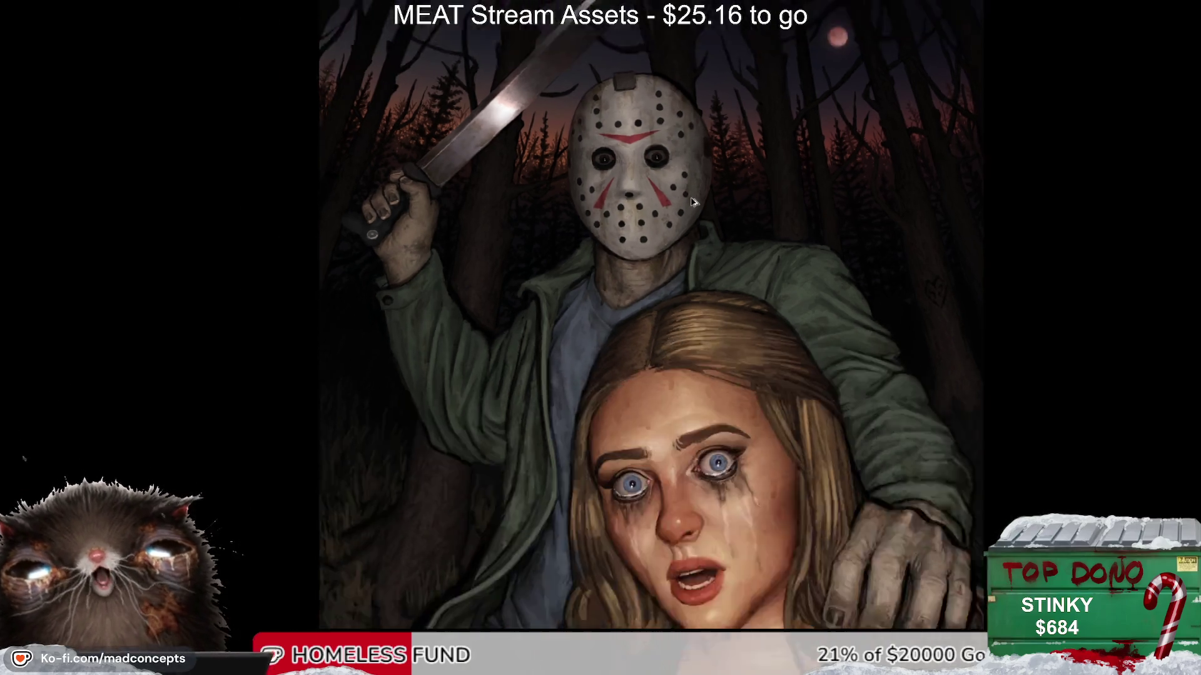
{"action": "scroll", "coordinate": [714, 206], "scroll_direction": "up", "scroll_amount": 2}
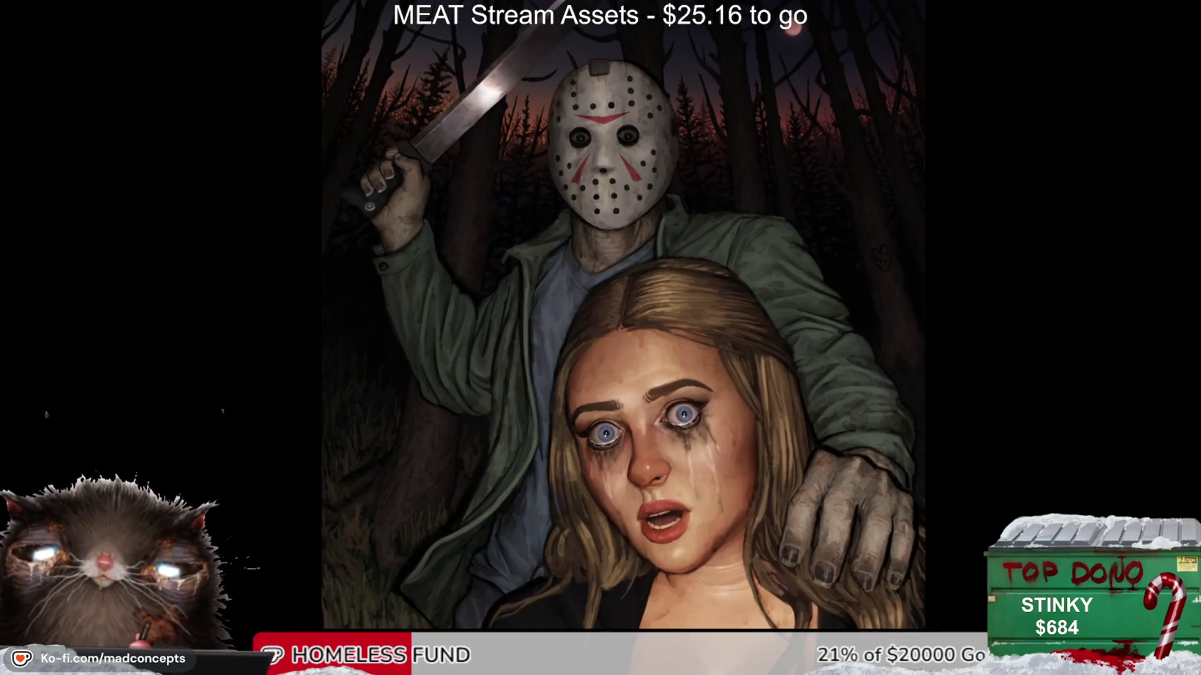
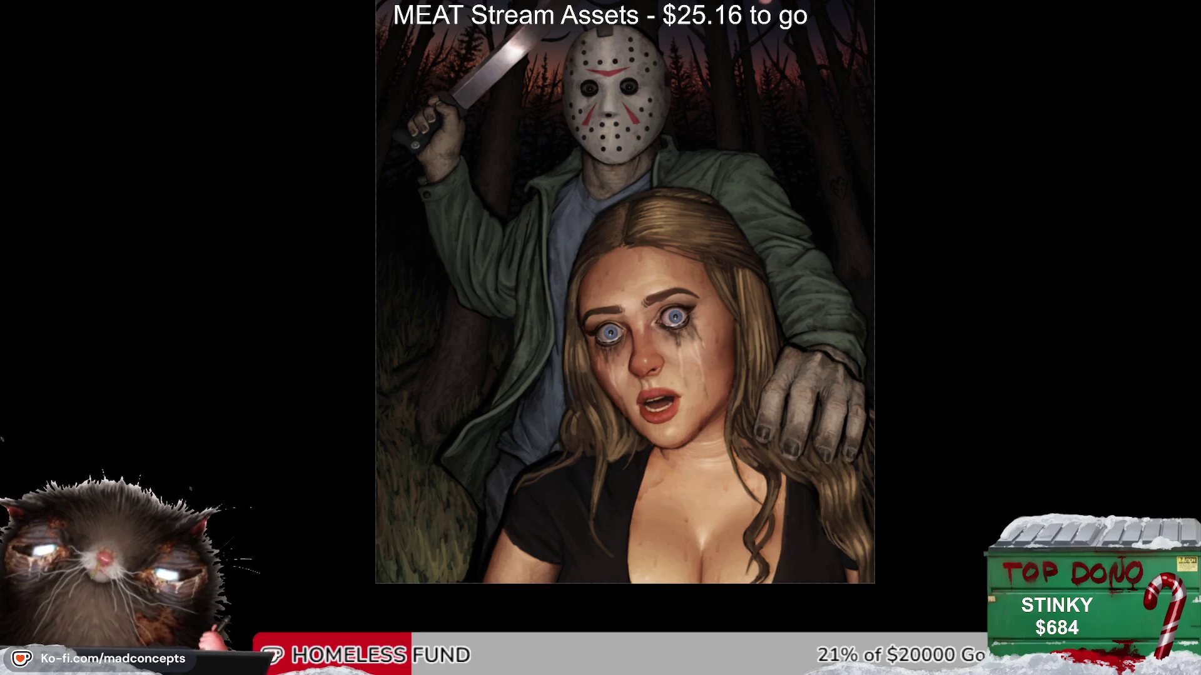
Step: Scroll and pan around the painting to frame both figures
{"action": "scroll", "coordinate": [606, 250], "scroll_direction": "up", "scroll_amount": 3}
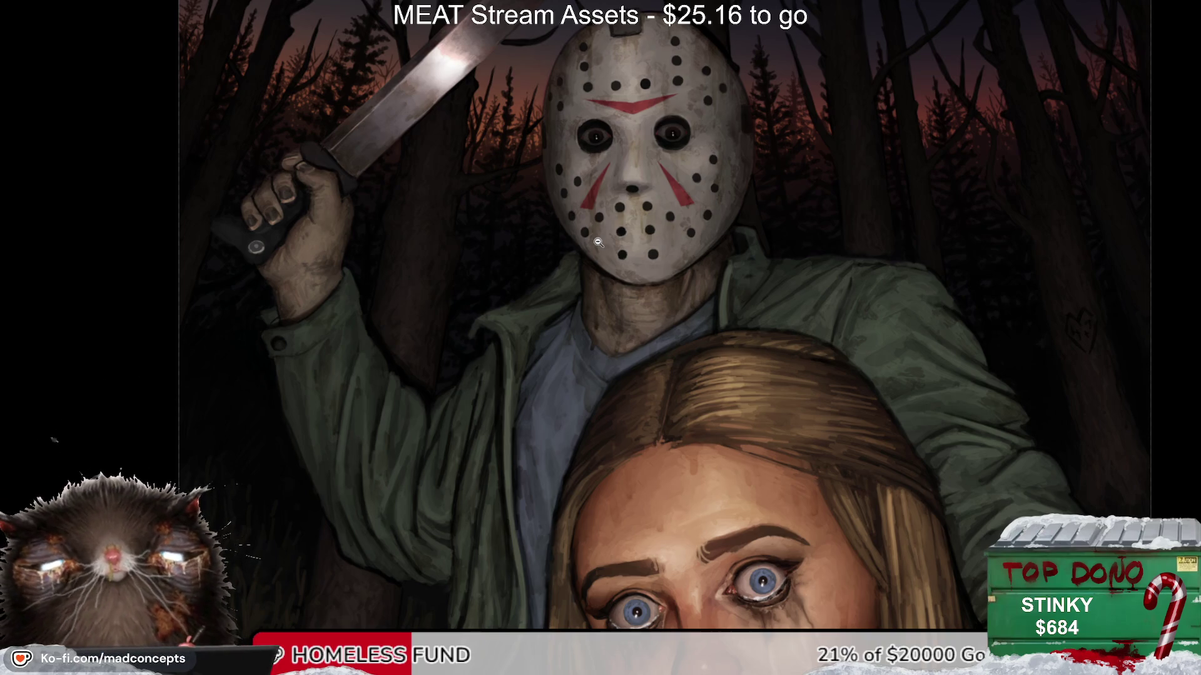
{"action": "scroll", "coordinate": [654, 247], "scroll_direction": "up", "scroll_amount": 1}
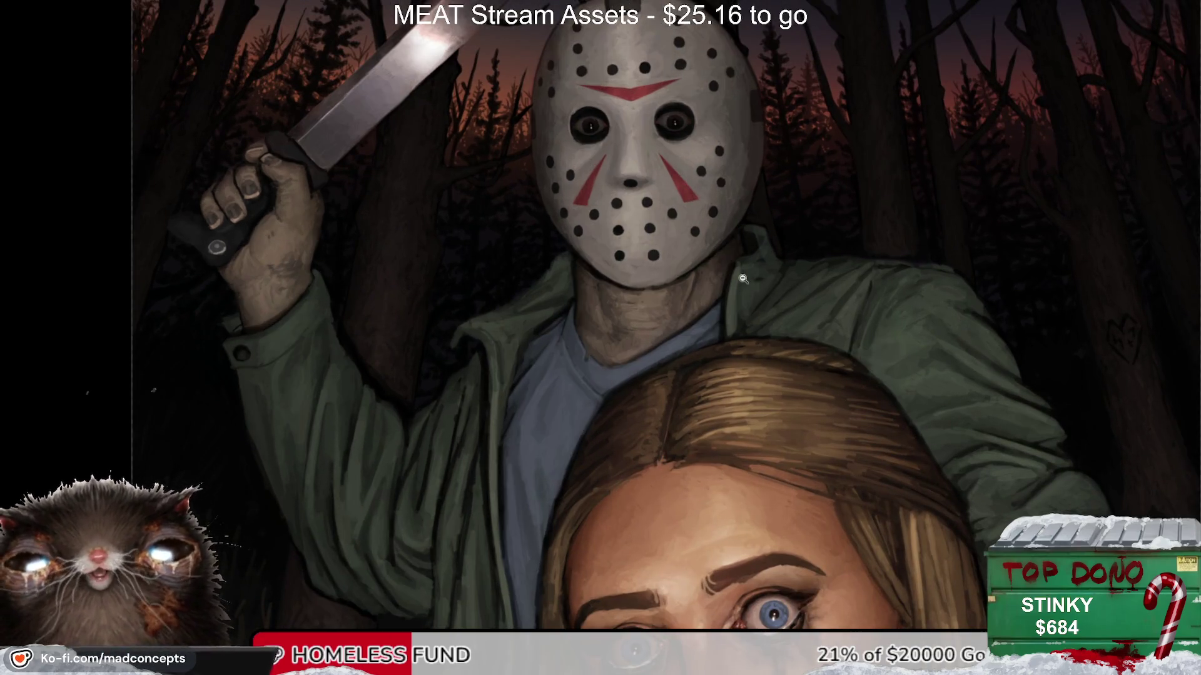
{"action": "scroll", "coordinate": [743, 277], "scroll_direction": "down", "scroll_amount": 1}
{"action": "scroll", "coordinate": [743, 277], "scroll_direction": "down", "scroll_amount": 1}
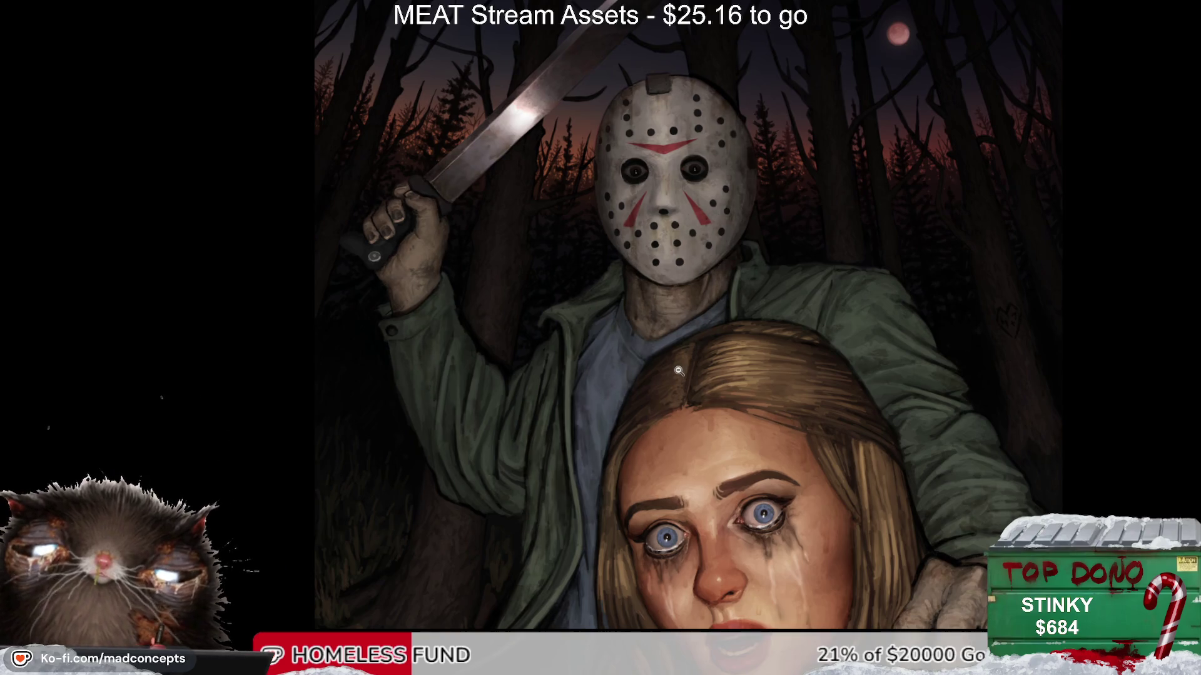
{"action": "scroll", "coordinate": [679, 372], "scroll_direction": "down", "scroll_amount": 2}
{"action": "scroll", "coordinate": [681, 374], "scroll_direction": "down", "scroll_amount": 1}
{"action": "scroll", "coordinate": [660, 385], "scroll_direction": "down", "scroll_amount": 1}
{"action": "mouse_move", "coordinate": [660, 385]}
{"action": "left_mouse_down"}
{"action": "mouse_move", "coordinate": [671, 370]}
{"action": "mouse_move", "coordinate": [645, 408]}
{"action": "left_mouse_up"}
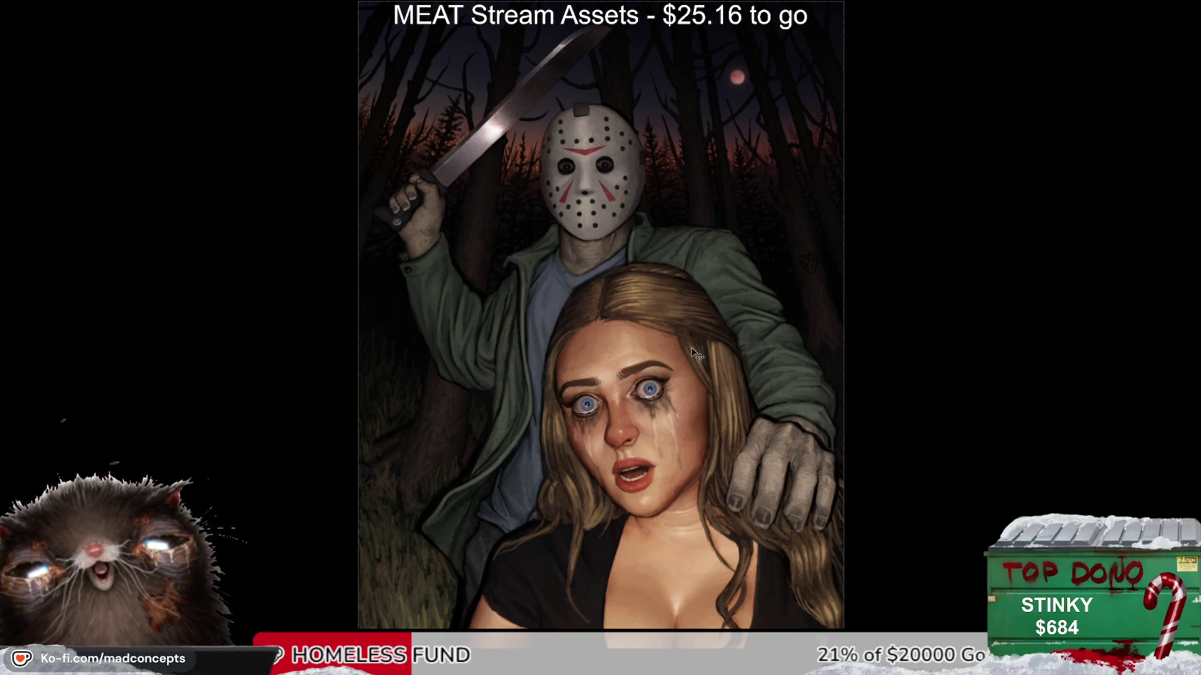
{"action": "scroll", "coordinate": [599, 242], "scroll_direction": "up", "scroll_amount": 5}
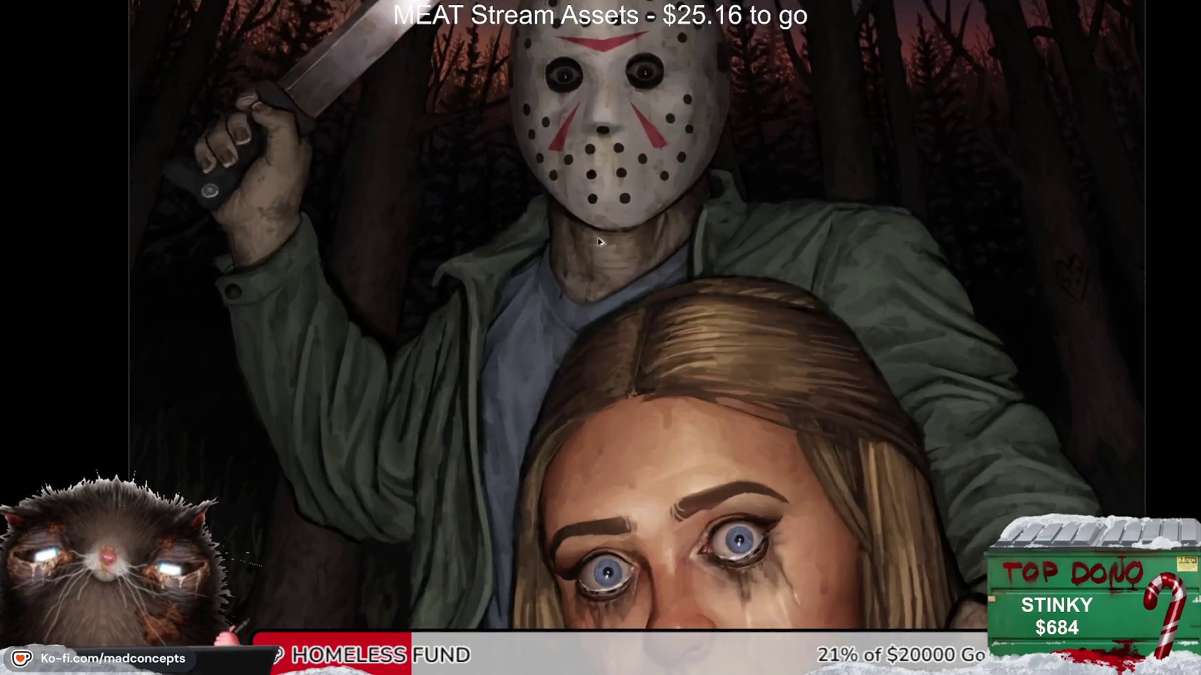
{"action": "scroll", "coordinate": [598, 242], "scroll_direction": "down", "scroll_amount": 5}
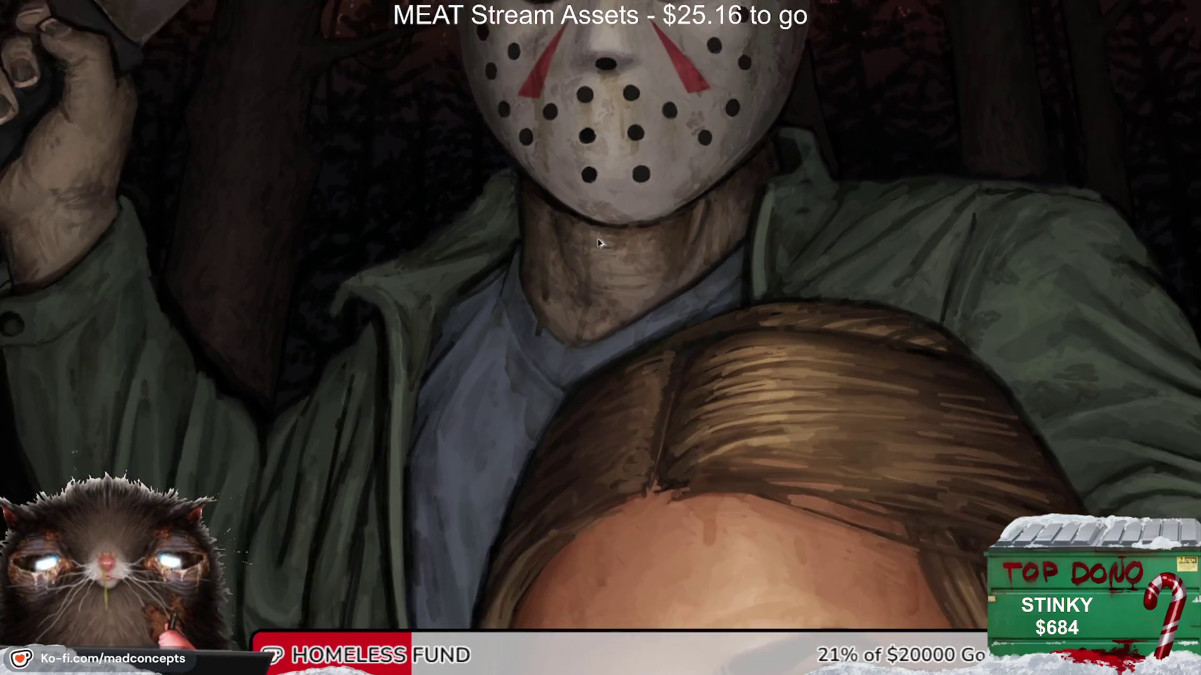
{"action": "scroll", "coordinate": [609, 150], "scroll_direction": "up", "scroll_amount": 5}
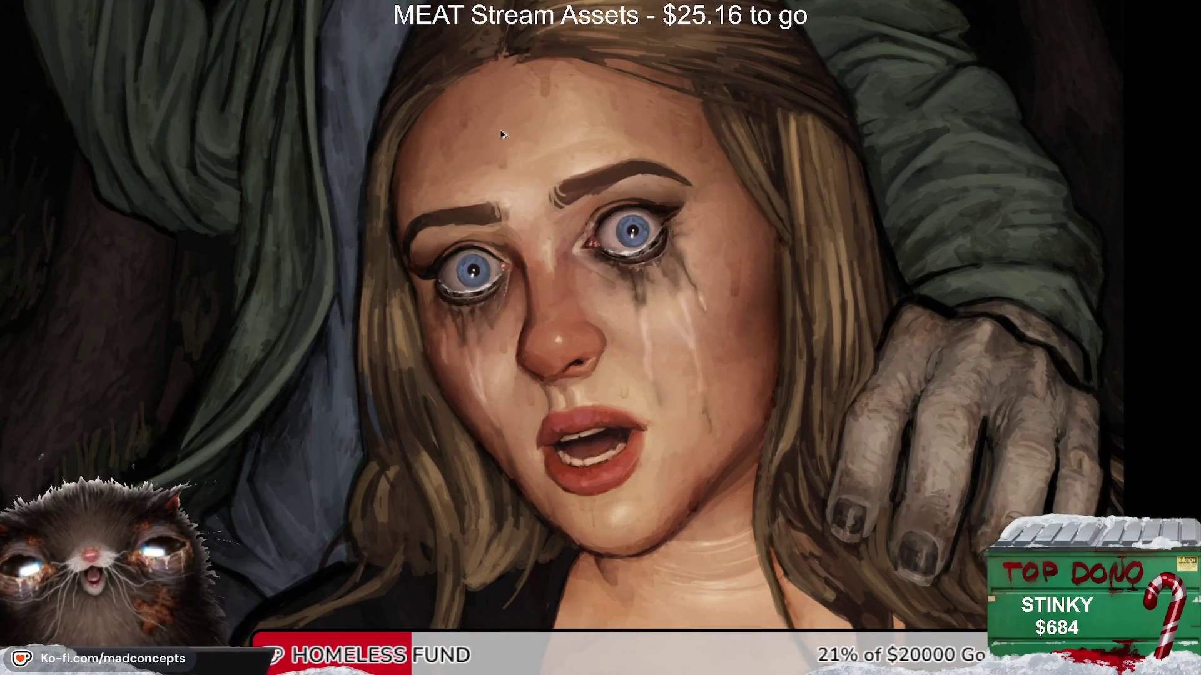
{"action": "scroll", "coordinate": [532, 82], "scroll_direction": "up", "scroll_amount": 3}
{"action": "scroll", "coordinate": [604, 107], "scroll_direction": "down", "scroll_amount": 3}
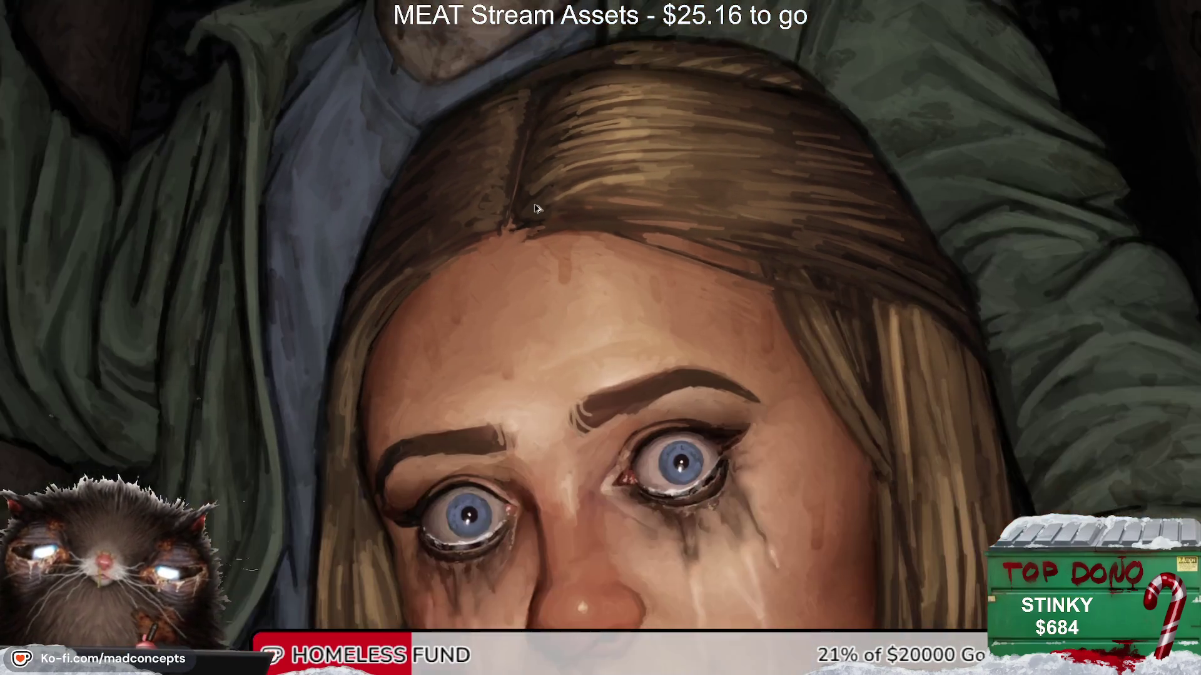
{"action": "scroll", "coordinate": [513, 344], "scroll_direction": "up", "scroll_amount": 2}
{"action": "scroll", "coordinate": [445, 357], "scroll_direction": "up", "scroll_amount": 1}
{"action": "scroll", "coordinate": [434, 410], "scroll_direction": "up", "scroll_amount": 2}
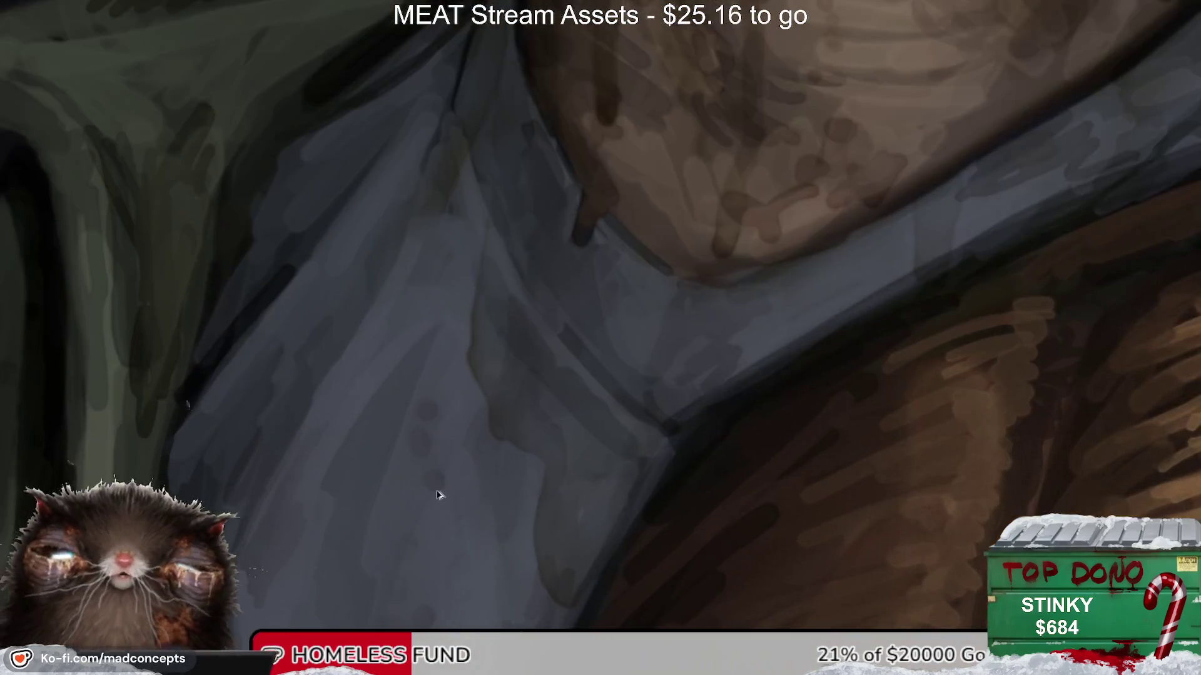
{"action": "scroll", "coordinate": [589, 330], "scroll_direction": "down", "scroll_amount": 2}
{"action": "scroll", "coordinate": [566, 357], "scroll_direction": "down", "scroll_amount": 2}
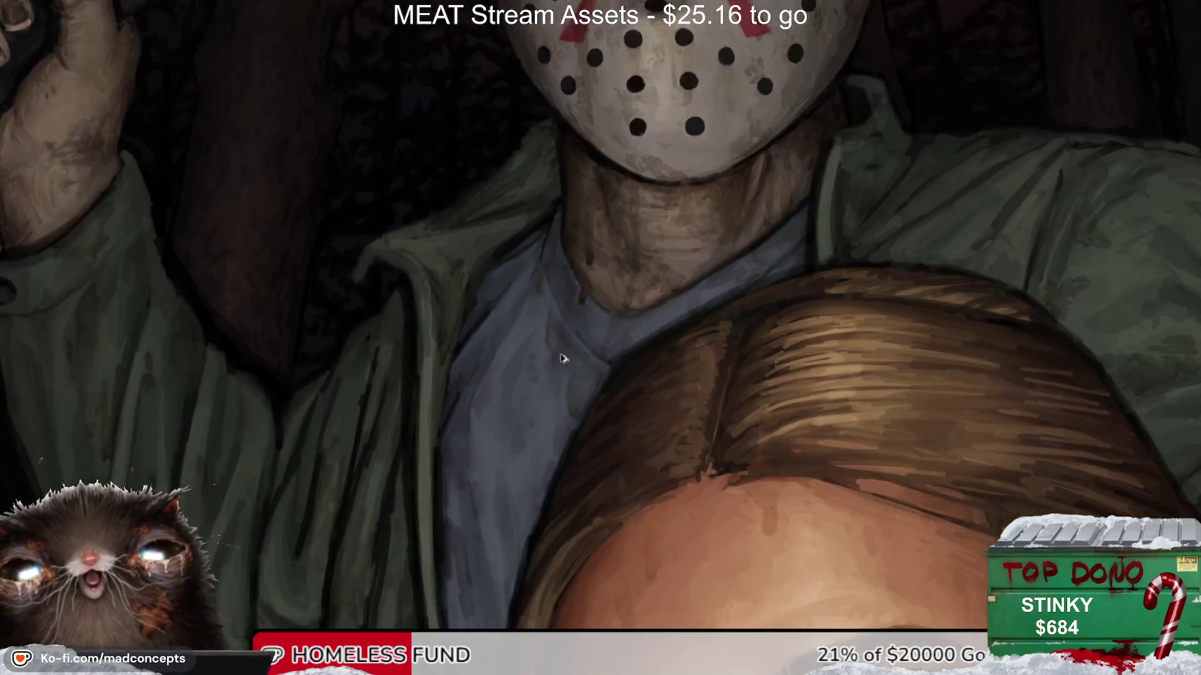
{"action": "scroll", "coordinate": [603, 394], "scroll_direction": "down", "scroll_amount": 1}
{"action": "scroll", "coordinate": [606, 394], "scroll_direction": "up", "scroll_amount": 3}
{"action": "scroll", "coordinate": [606, 394], "scroll_direction": "down", "scroll_amount": 1}
{"action": "scroll", "coordinate": [591, 357], "scroll_direction": "down", "scroll_amount": 1}
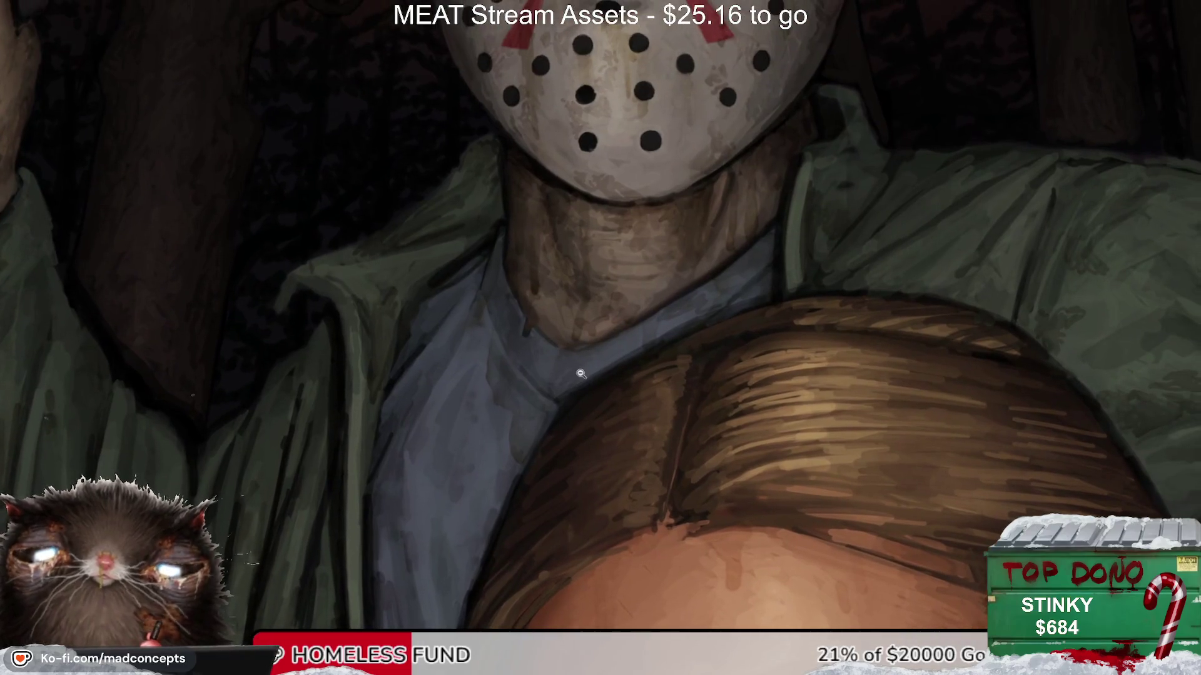
{"action": "scroll", "coordinate": [582, 377], "scroll_direction": "down", "scroll_amount": 1}
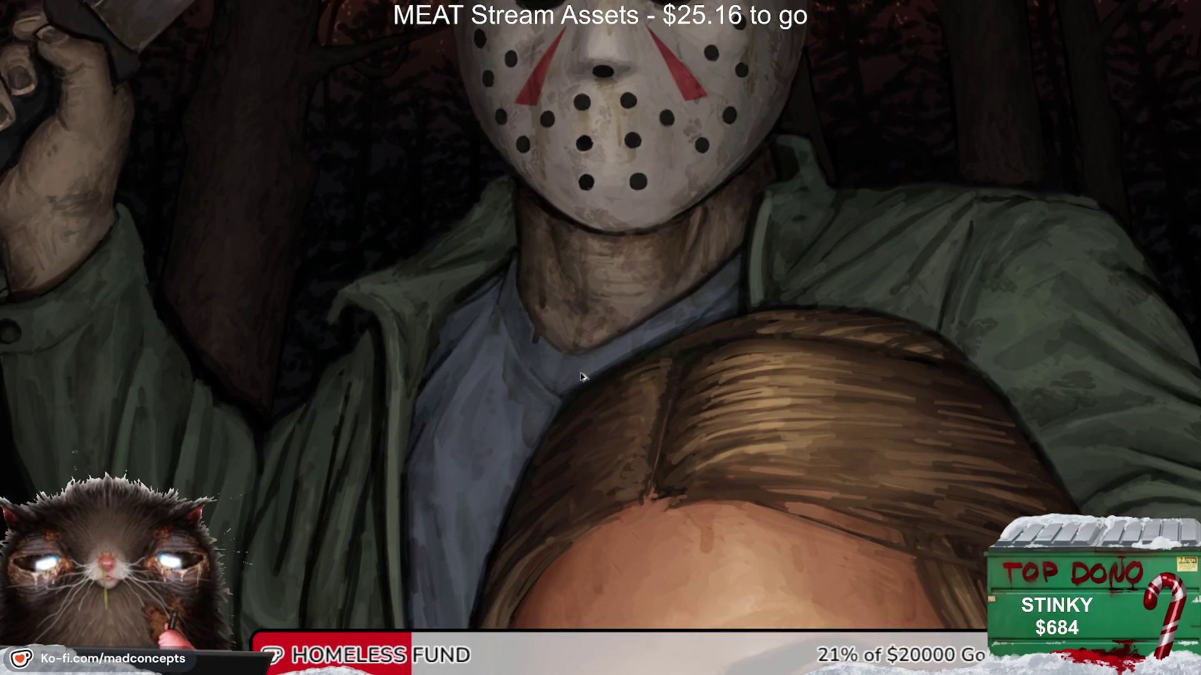
{"action": "scroll", "coordinate": [583, 375], "scroll_direction": "down", "scroll_amount": 2}
{"action": "scroll", "coordinate": [583, 375], "scroll_direction": "down", "scroll_amount": 1}
{"action": "scroll", "coordinate": [582, 375], "scroll_direction": "up", "scroll_amount": 1}
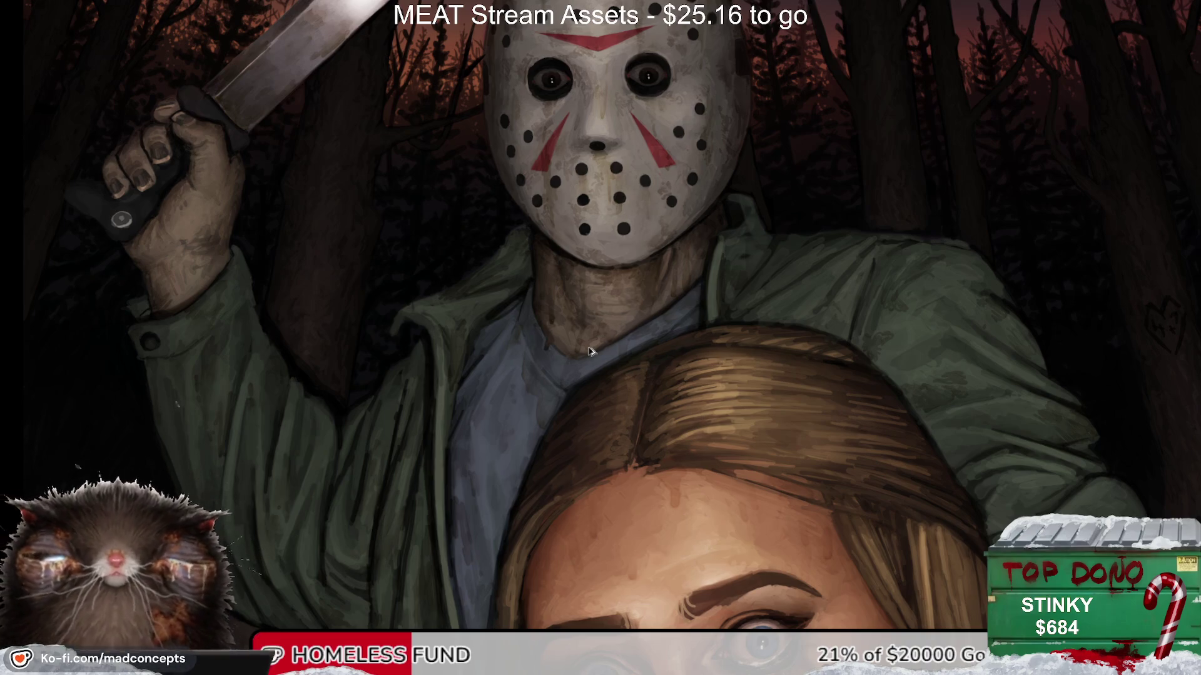
{"action": "scroll", "coordinate": [591, 352], "scroll_direction": "down", "scroll_amount": 1}
{"action": "scroll", "coordinate": [590, 352], "scroll_direction": "up", "scroll_amount": 1}
{"action": "scroll", "coordinate": [590, 351], "scroll_direction": "down", "scroll_amount": 1}
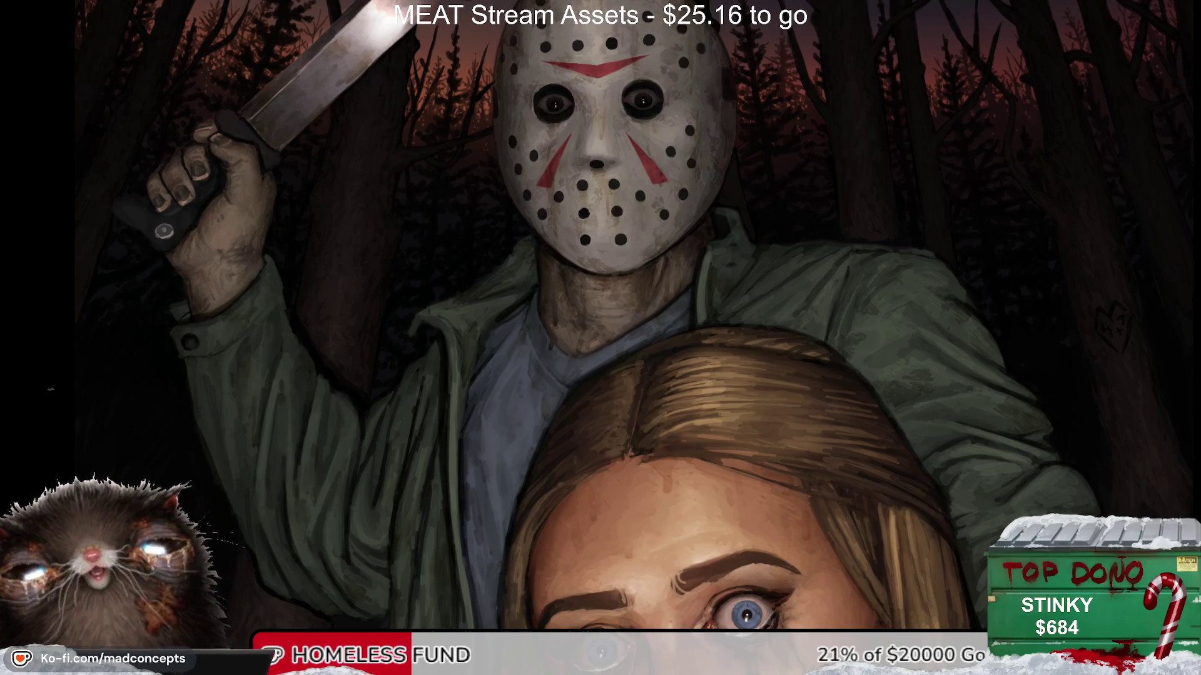
{"action": "scroll", "coordinate": [714, 324], "scroll_direction": "down", "scroll_amount": 1}
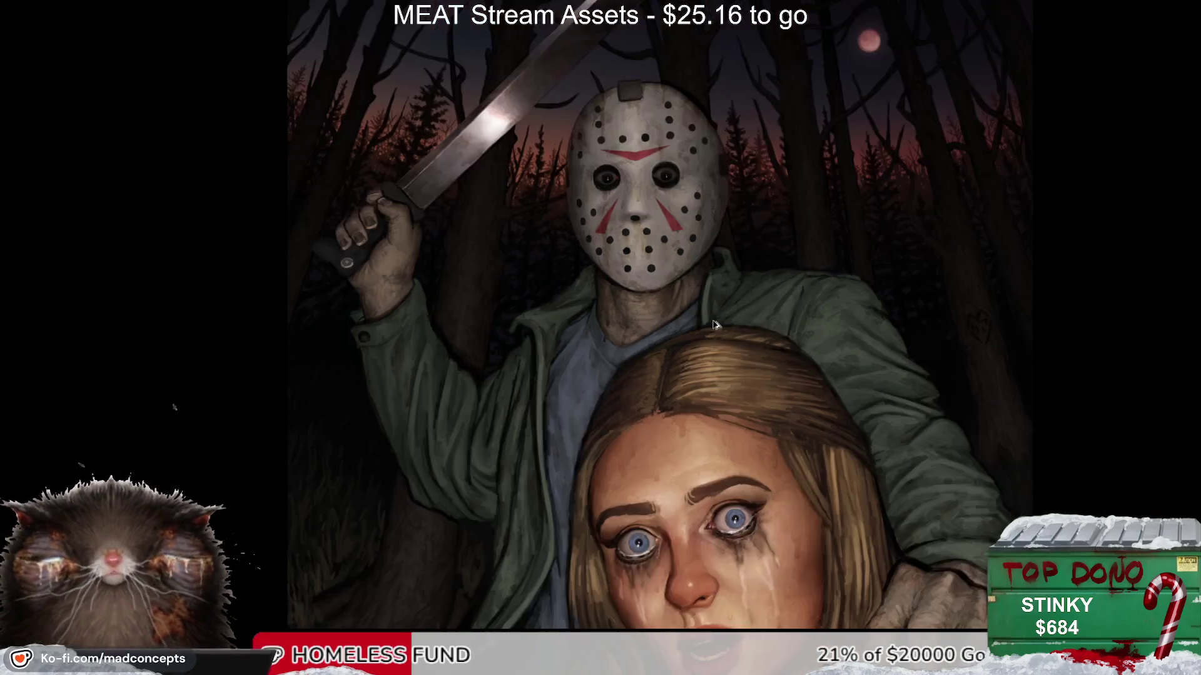
{"action": "scroll", "coordinate": [715, 325], "scroll_direction": "down", "scroll_amount": 1}
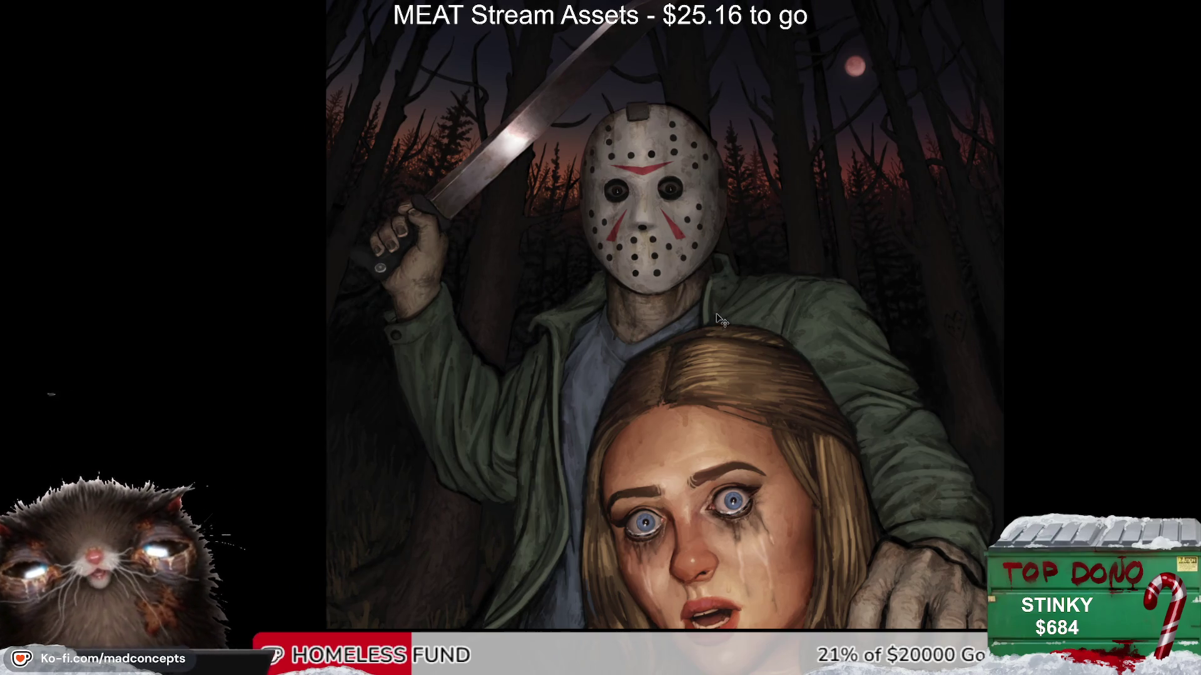
{"action": "scroll", "coordinate": [719, 320], "scroll_direction": "down", "scroll_amount": 1}
{"action": "scroll", "coordinate": [719, 325], "scroll_direction": "down", "scroll_amount": 2}
{"action": "scroll", "coordinate": [722, 344], "scroll_direction": "down", "scroll_amount": 1}
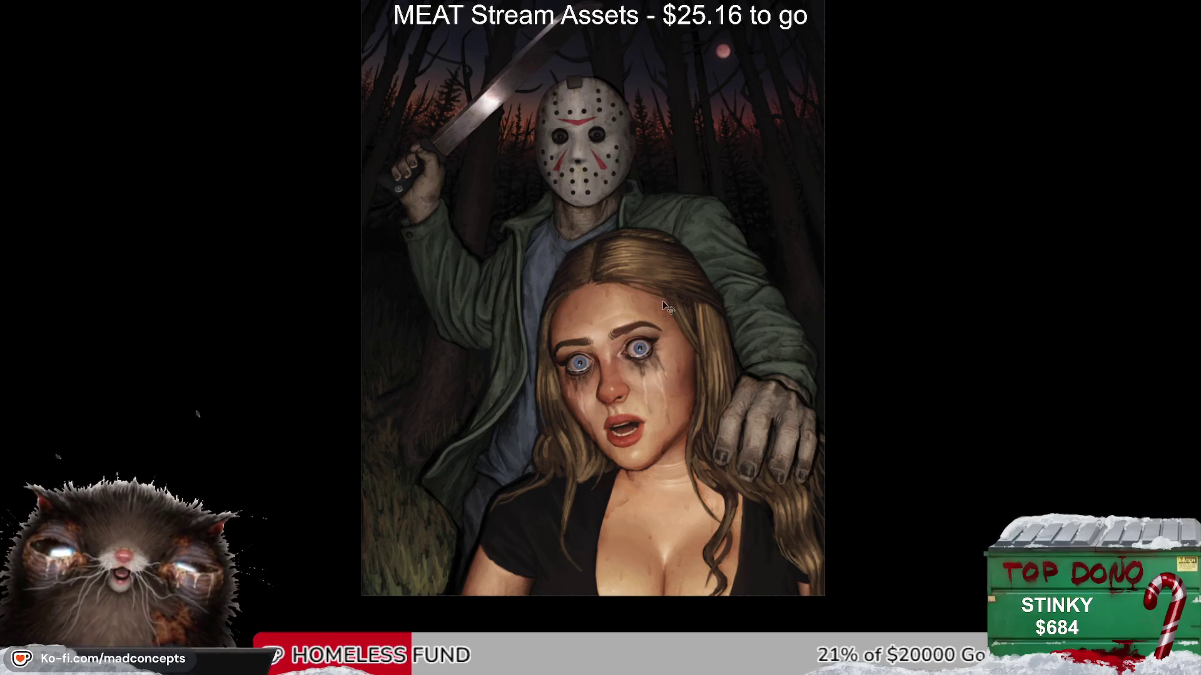
{"action": "scroll", "coordinate": [531, 200], "scroll_direction": "up", "scroll_amount": 1}
{"action": "scroll", "coordinate": [532, 199], "scroll_direction": "up", "scroll_amount": 2}
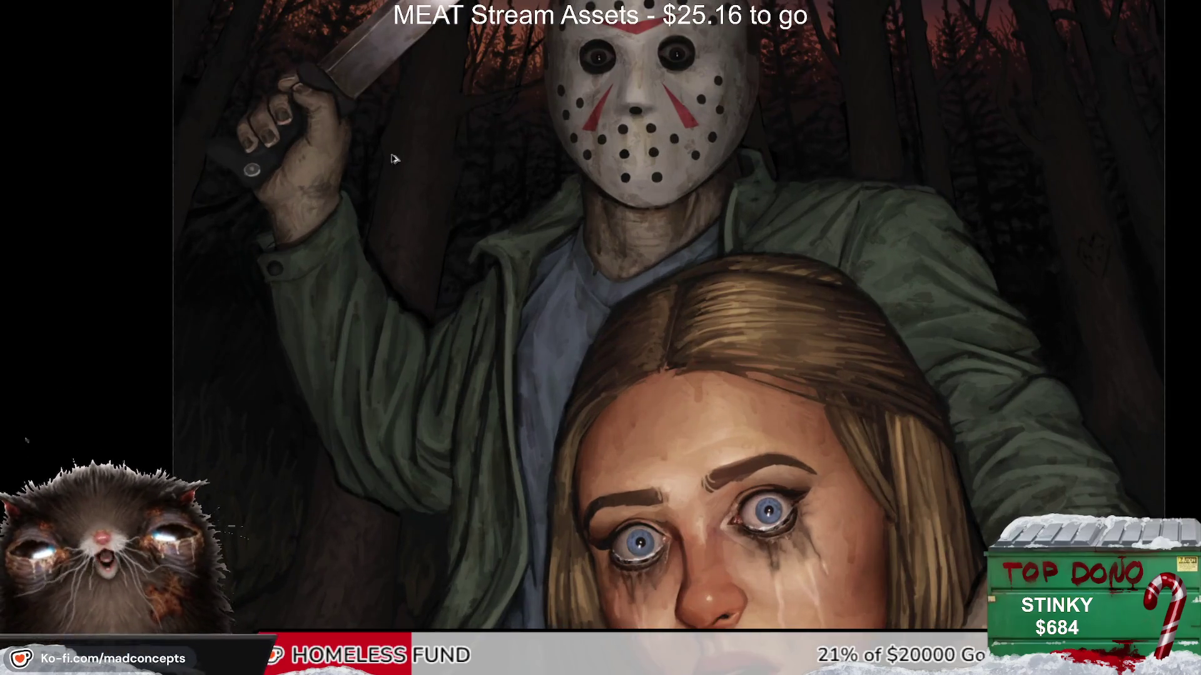
{"action": "scroll", "coordinate": [394, 158], "scroll_direction": "up", "scroll_amount": 2}
{"action": "scroll", "coordinate": [375, 156], "scroll_direction": "down", "scroll_amount": 1}
Step: Pan across the knife hand and the woman's face to frame the mask and machete
{"action": "mouse_move", "coordinate": [375, 155]}
{"action": "left_mouse_down"}
{"action": "mouse_move", "coordinate": [377, 398]}
{"action": "mouse_move", "coordinate": [167, 529]}
{"action": "left_mouse_up"}
{"action": "scroll", "coordinate": [363, 416], "scroll_direction": "down", "scroll_amount": 1}
{"action": "scroll", "coordinate": [354, 429], "scroll_direction": "down", "scroll_amount": 1}
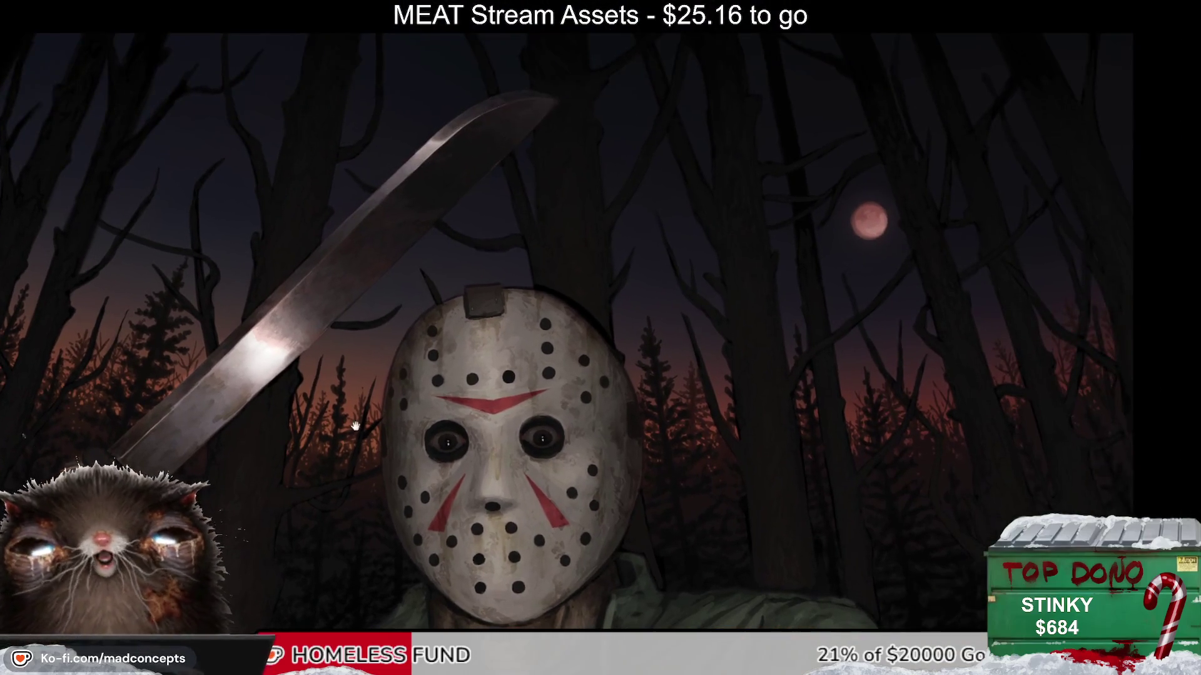
{"action": "left_click_drag", "start_coordinate": [915, 535], "coordinate": [497, 391]}
{"action": "scroll", "coordinate": [574, 402], "scroll_direction": "up", "scroll_amount": 1}
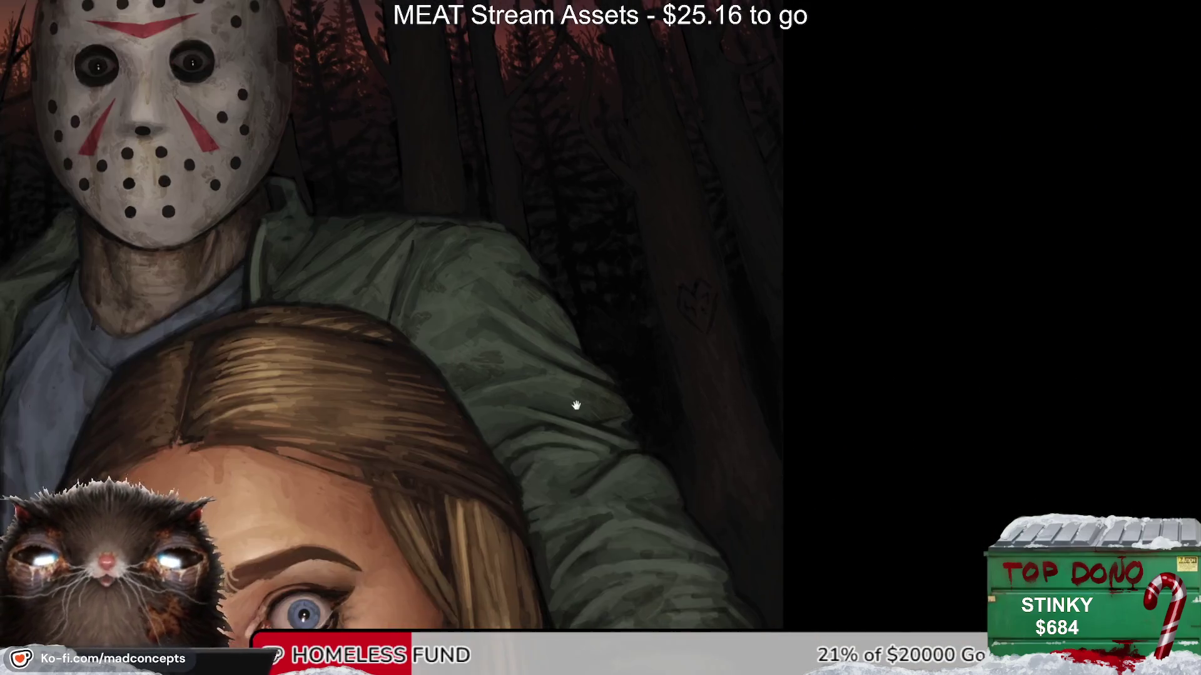
{"action": "scroll", "coordinate": [461, 354], "scroll_direction": "up", "scroll_amount": 1}
{"action": "scroll", "coordinate": [461, 354], "scroll_direction": "down", "scroll_amount": 1}
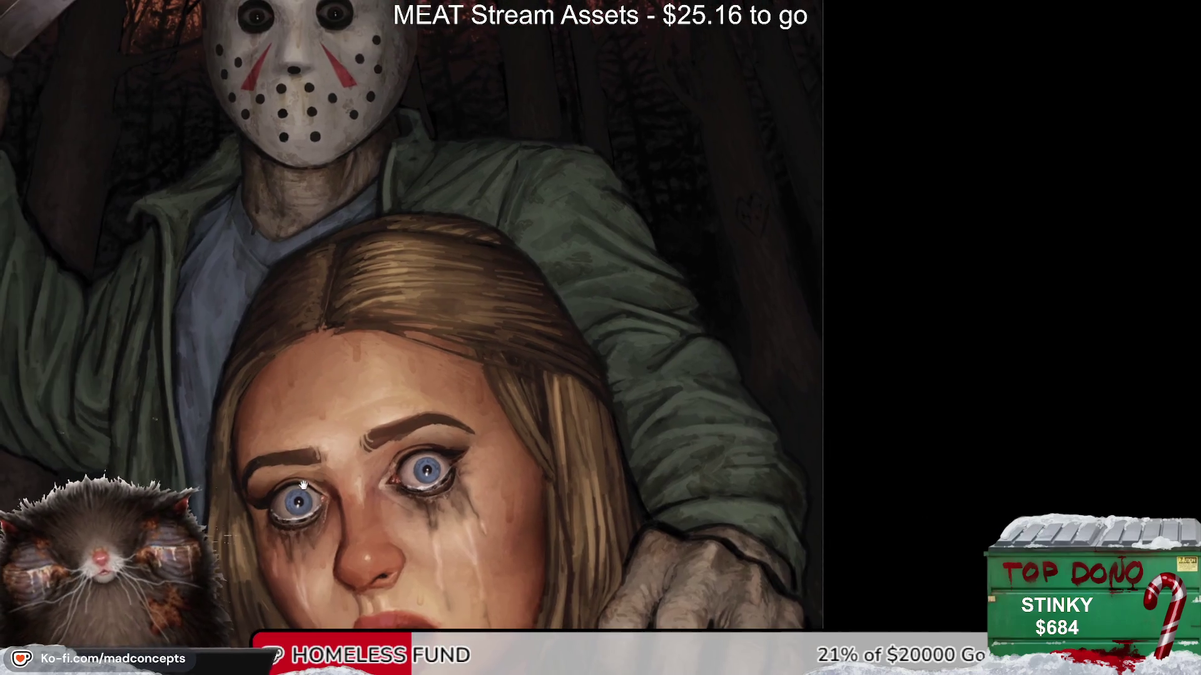
{"action": "left_click_drag", "start_coordinate": [294, 478], "coordinate": [429, 406]}
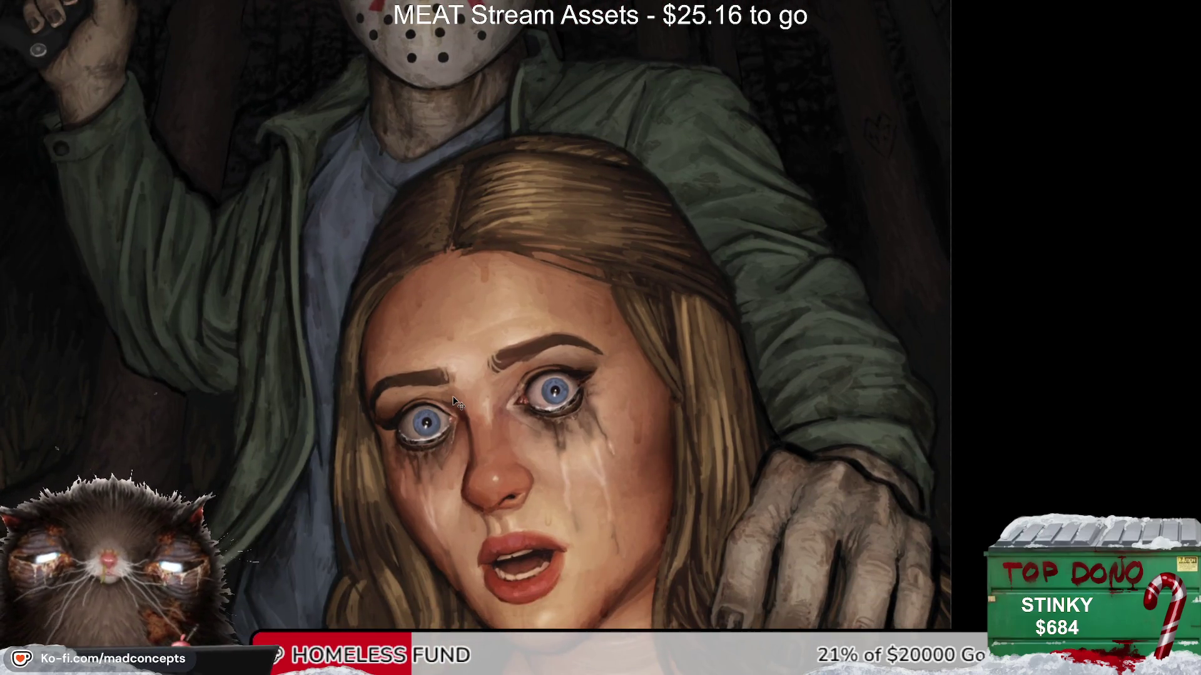
{"action": "scroll", "coordinate": [497, 406], "scroll_direction": "down", "scroll_amount": 1}
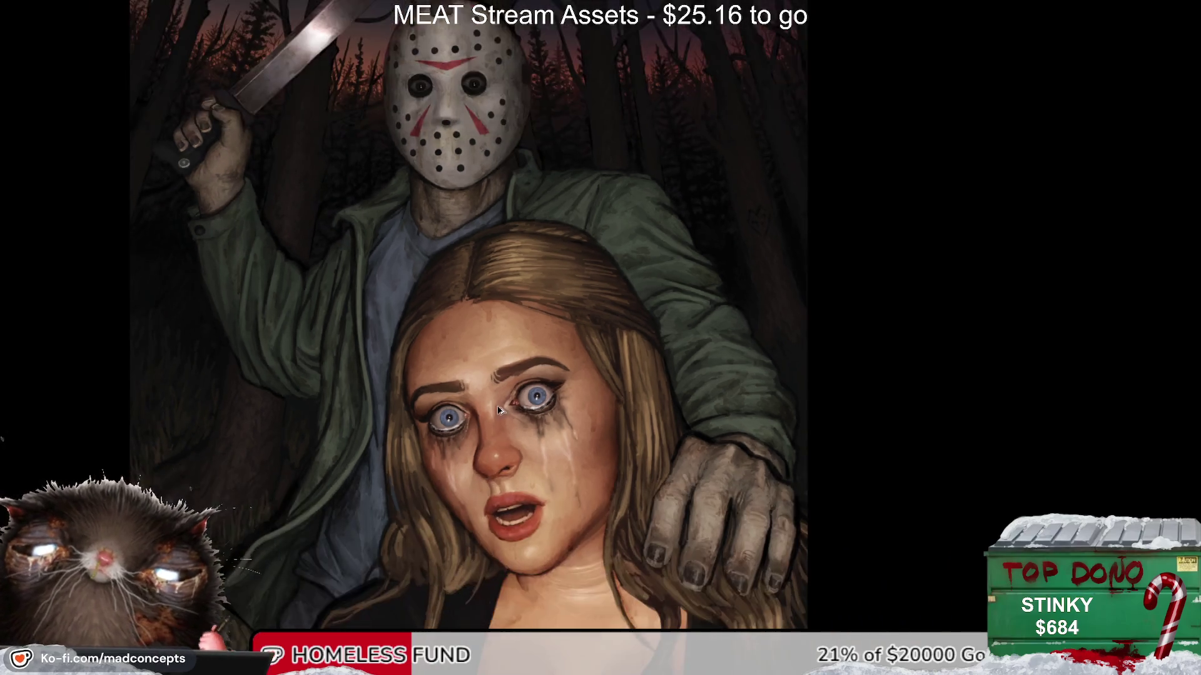
{"action": "left_click_drag", "start_coordinate": [241, 606], "coordinate": [401, 322]}
{"action": "scroll", "coordinate": [401, 322], "scroll_direction": "up", "scroll_amount": 1}
{"action": "left_click_drag", "start_coordinate": [496, 287], "coordinate": [456, 456]}
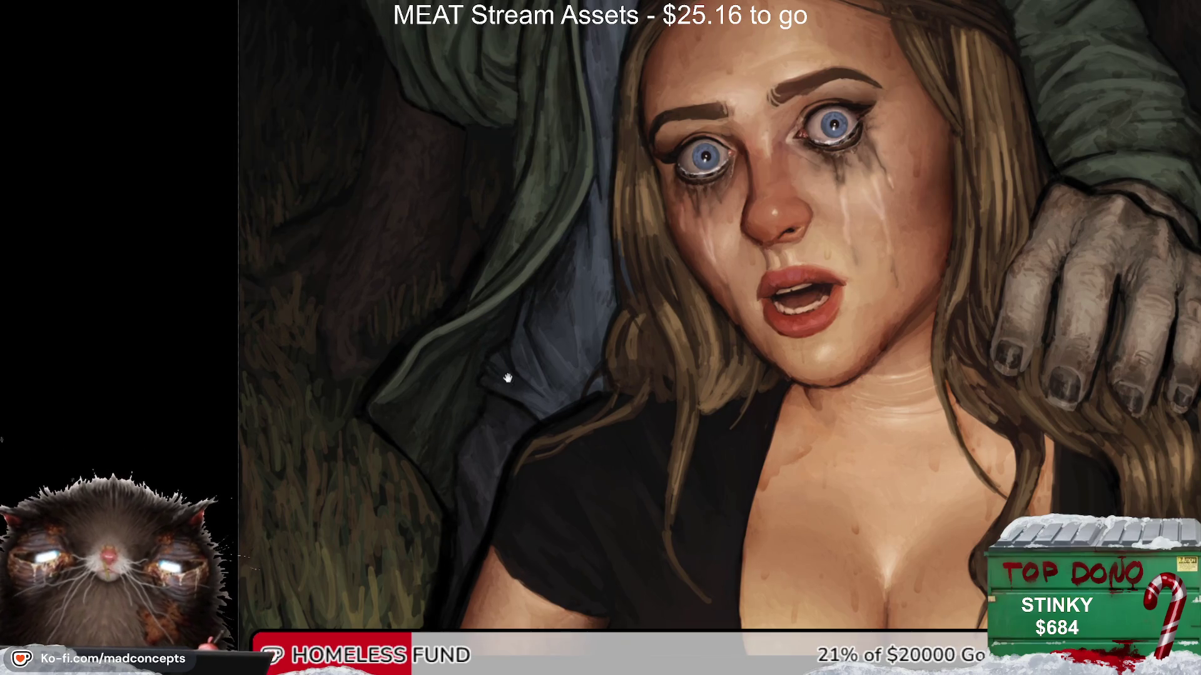
{"action": "left_click_drag", "start_coordinate": [509, 69], "coordinate": [499, 342]}
{"action": "scroll", "coordinate": [498, 342], "scroll_direction": "down", "scroll_amount": 2}
{"action": "scroll", "coordinate": [488, 406], "scroll_direction": "down", "scroll_amount": 1}
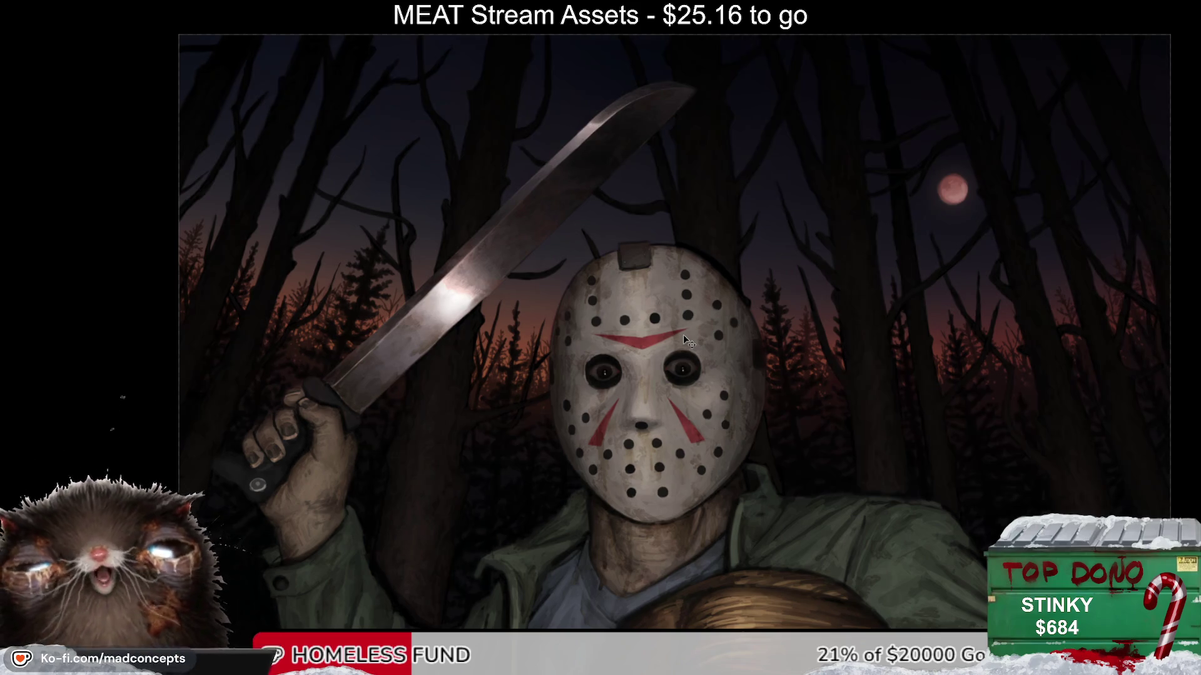
{"action": "left_click_drag", "start_coordinate": [586, 464], "coordinate": [603, 420]}
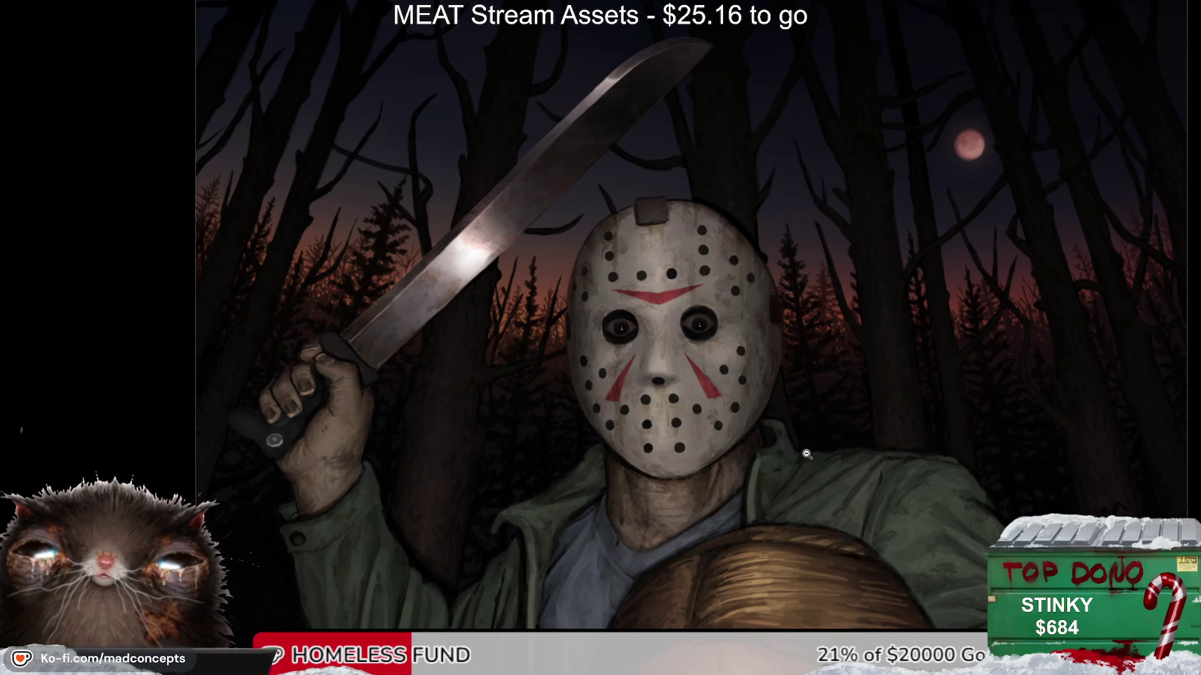
{"action": "scroll", "coordinate": [808, 458], "scroll_direction": "down", "scroll_amount": 1}
{"action": "scroll", "coordinate": [808, 458], "scroll_direction": "down", "scroll_amount": 1}
{"action": "scroll", "coordinate": [808, 457], "scroll_direction": "up", "scroll_amount": 2}
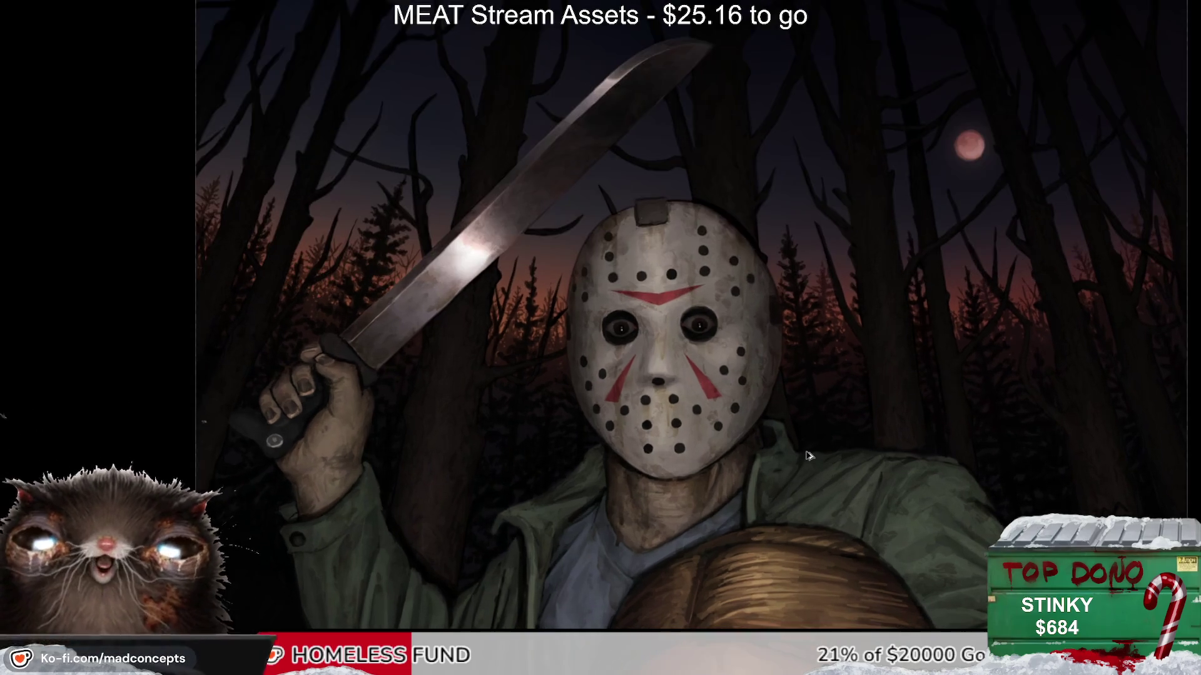
{"action": "scroll", "coordinate": [816, 529], "scroll_direction": "down", "scroll_amount": 2}
{"action": "left_click_drag", "start_coordinate": [817, 529], "coordinate": [814, 521]}
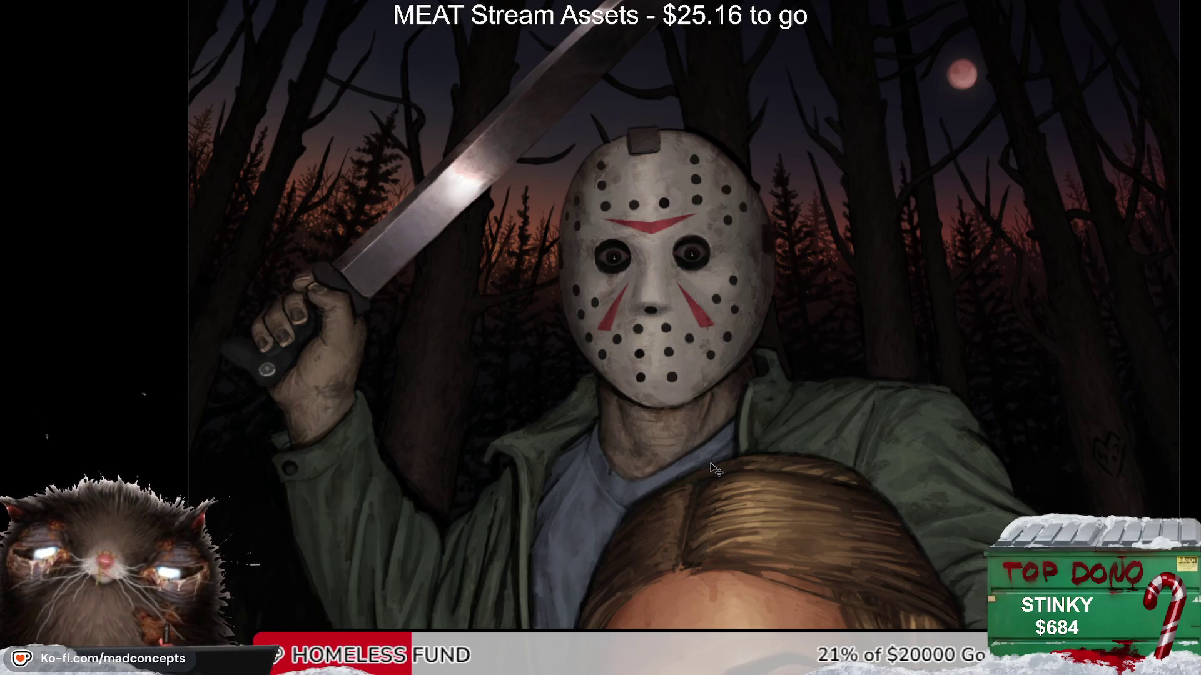
{"action": "scroll", "coordinate": [491, 472], "scroll_direction": "up", "scroll_amount": 3}
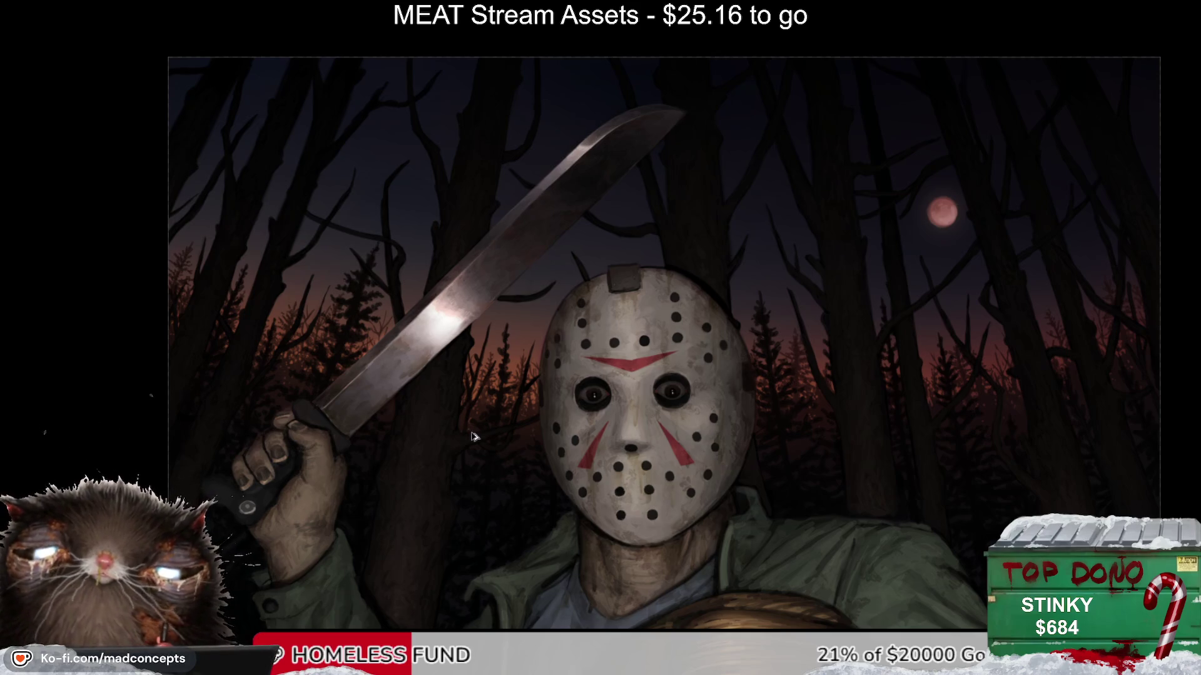
Step: Zoom in on the blade, try a dark brown stain, and erase it again
{"action": "left_click", "coordinate": [473, 436]}
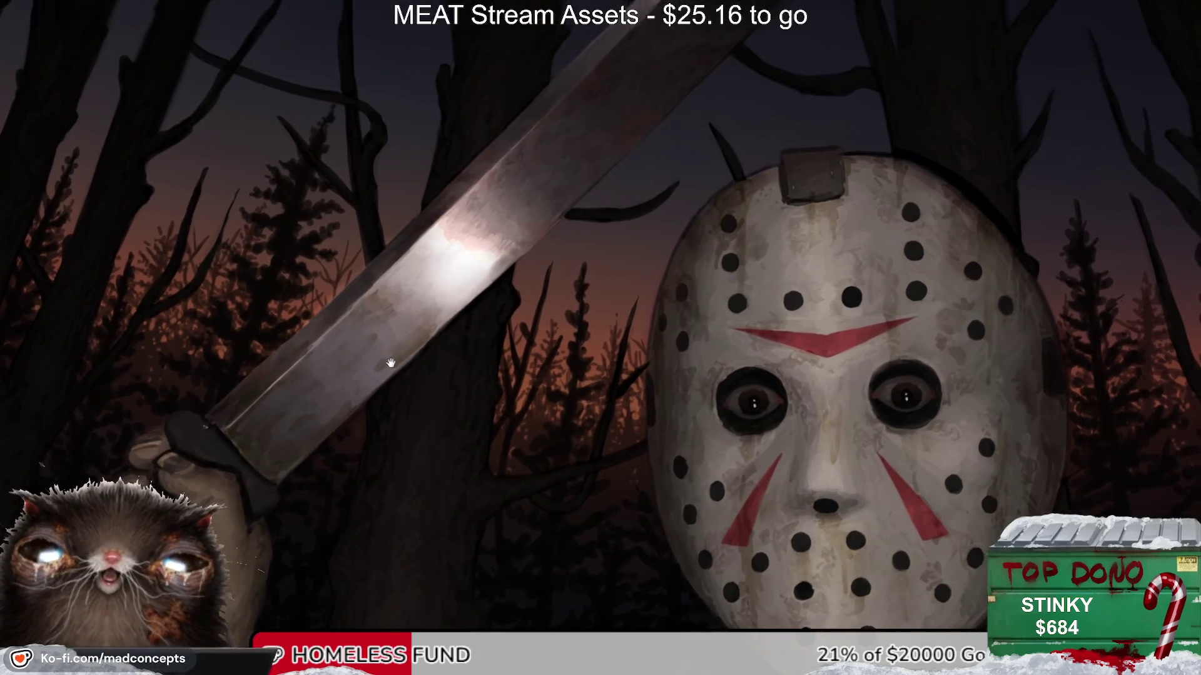
{"action": "left_click_drag", "start_coordinate": [390, 363], "coordinate": [381, 407]}
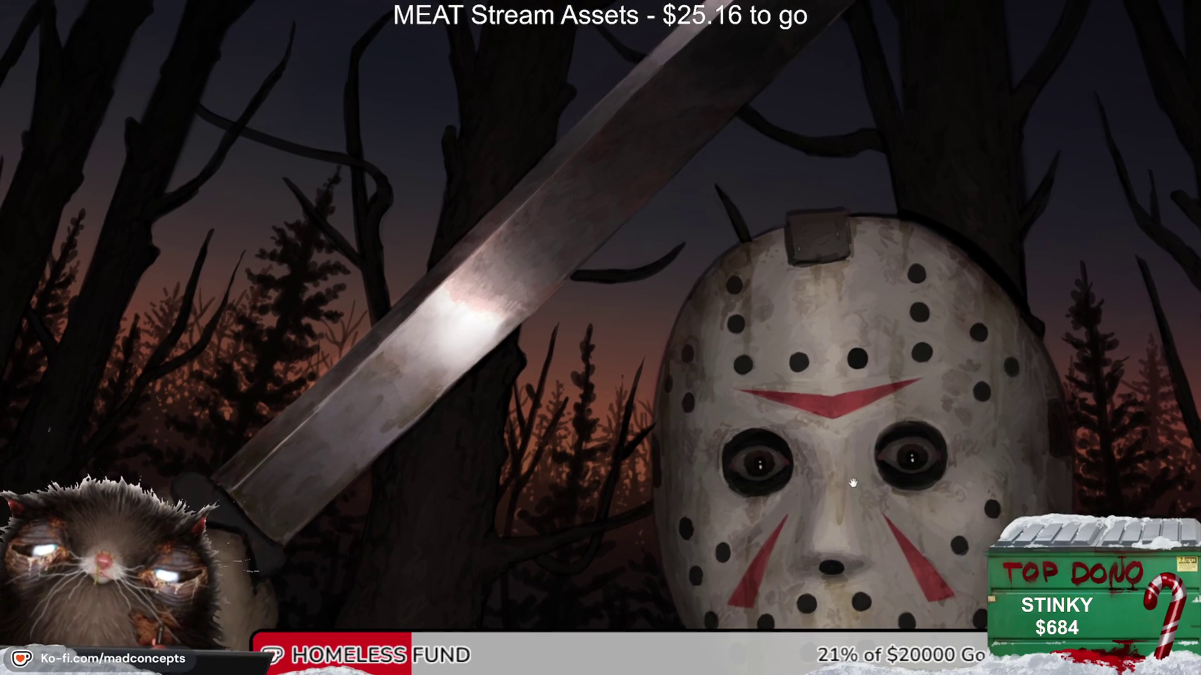
{"action": "scroll", "coordinate": [415, 388], "scroll_direction": "up", "scroll_amount": 1}
{"action": "mouse_move", "coordinate": [416, 375]}
{"action": "left_mouse_down"}
{"action": "mouse_move", "coordinate": [416, 361]}
{"action": "mouse_move", "coordinate": [426, 363]}
{"action": "left_mouse_up"}
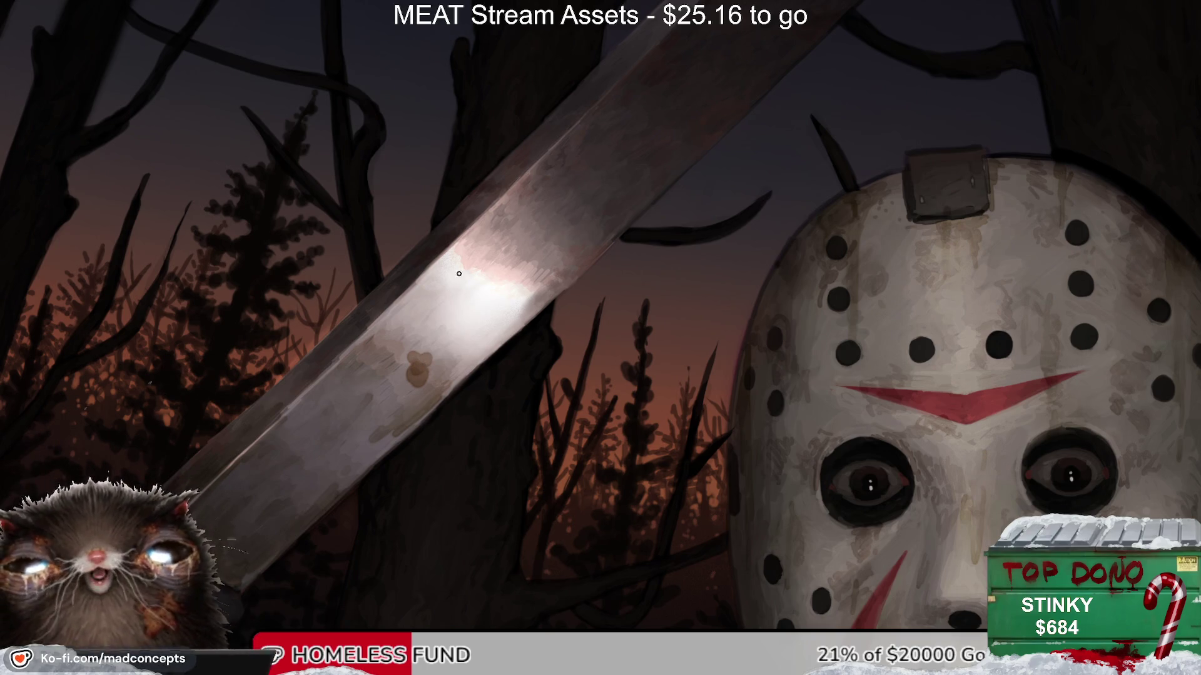
{"action": "key", "text": "e"}
{"action": "left_click_drag", "start_coordinate": [421, 357], "coordinate": [421, 366]}
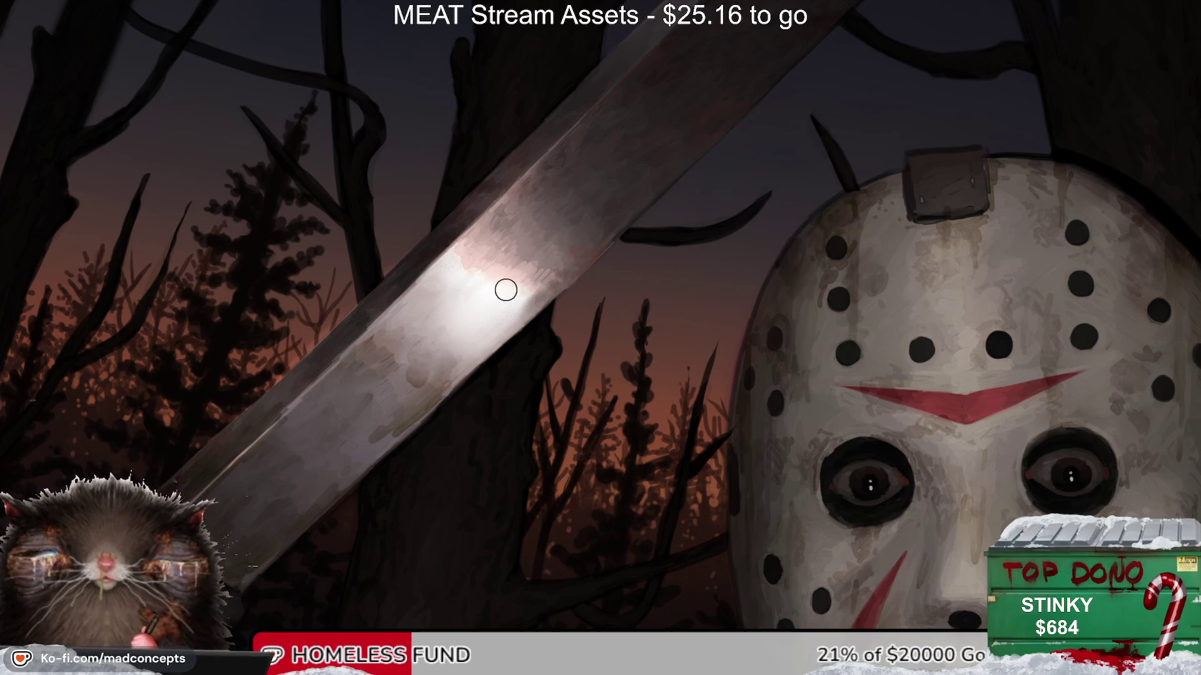
{"action": "key", "text": "b"}
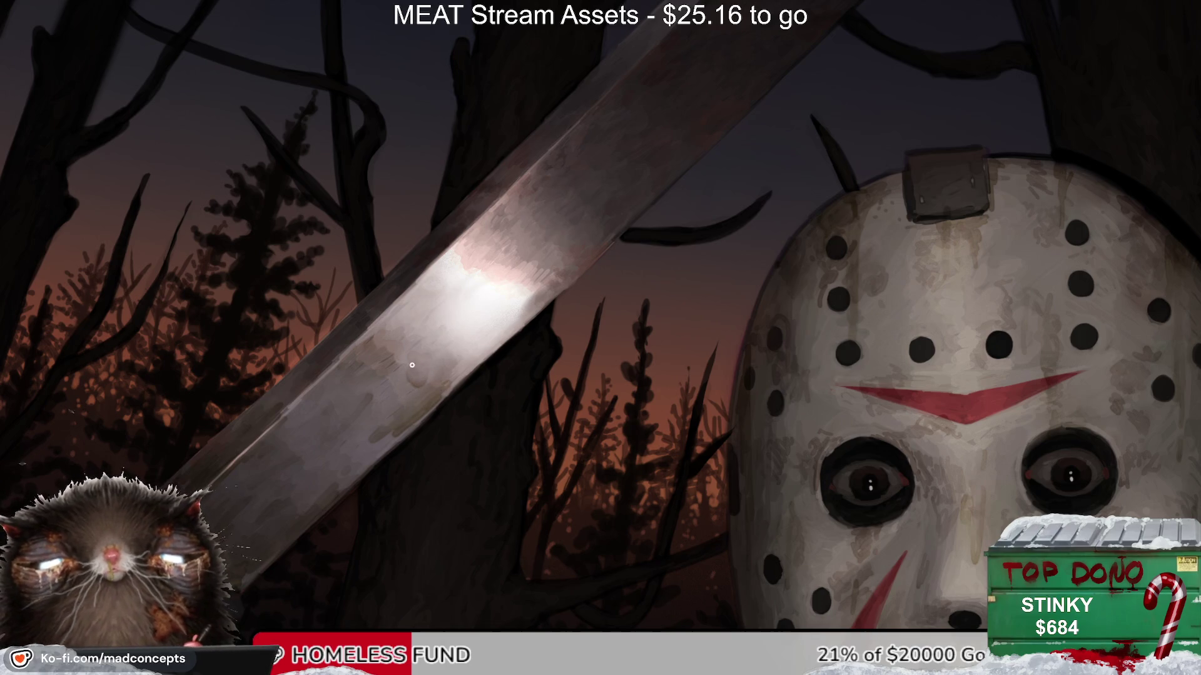
Step: Dab dark grime marks onto the machete blade with a resized brush
{"action": "key", "text": "h"}
{"action": "key", "text": "h"}
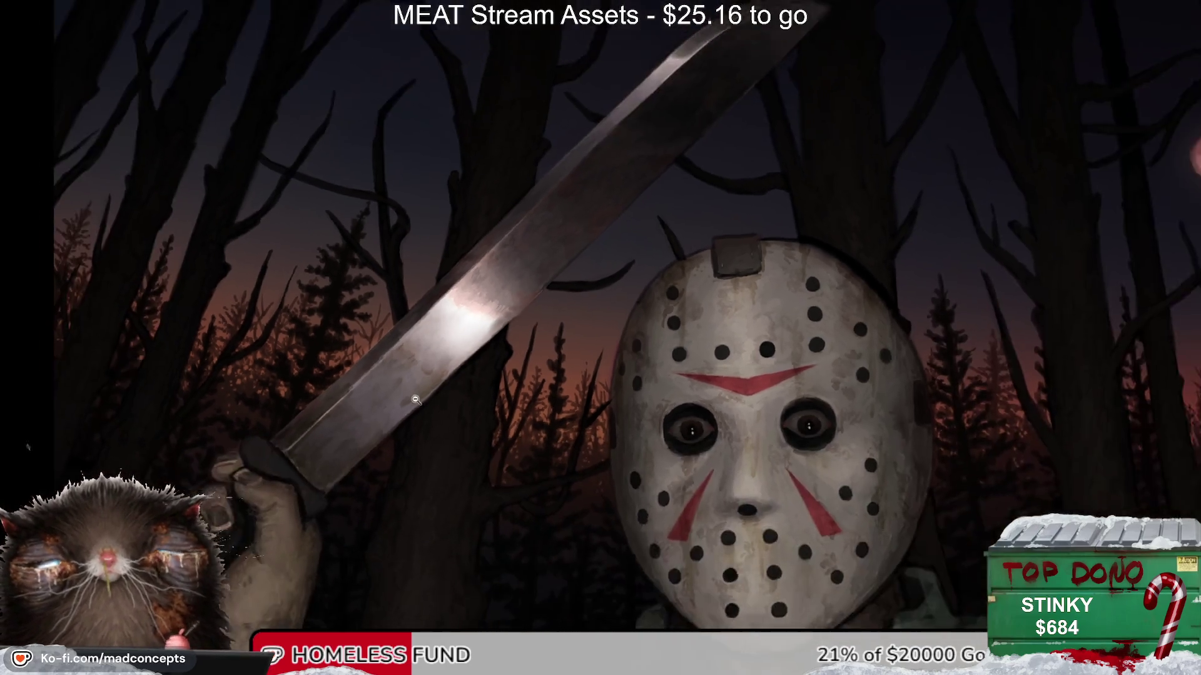
{"action": "scroll", "coordinate": [421, 386], "scroll_direction": "down", "scroll_amount": 3}
{"action": "scroll", "coordinate": [421, 386], "scroll_direction": "up", "scroll_amount": 2}
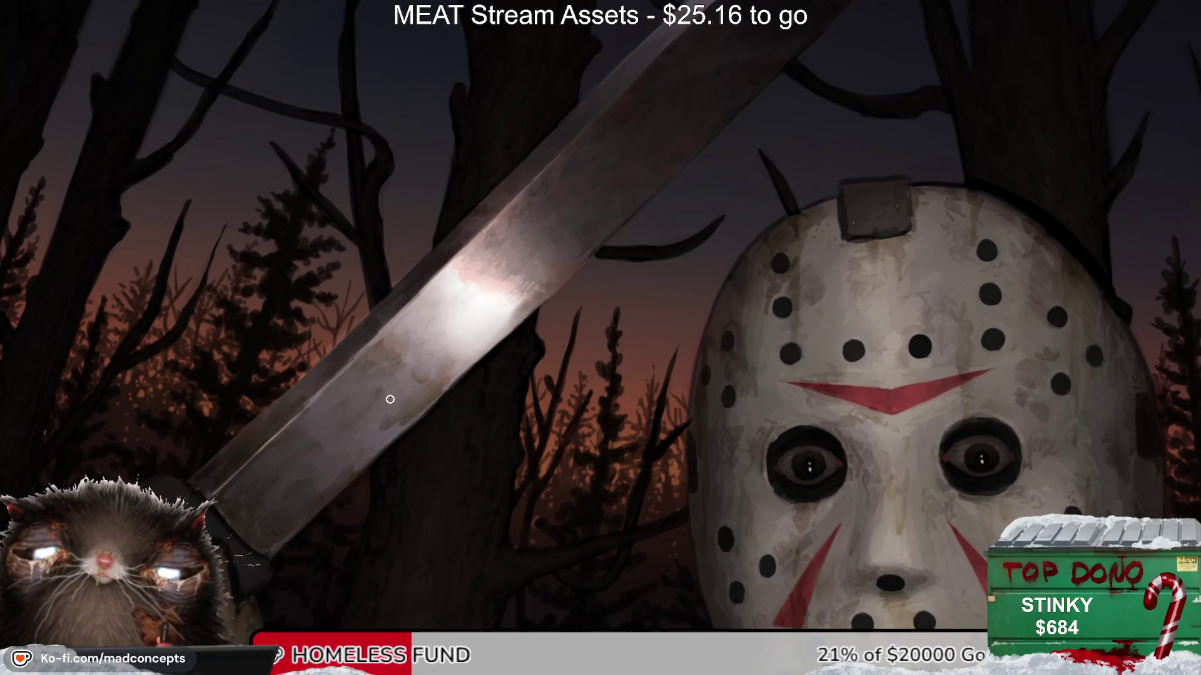
{"action": "key", "text": "bracketright"}
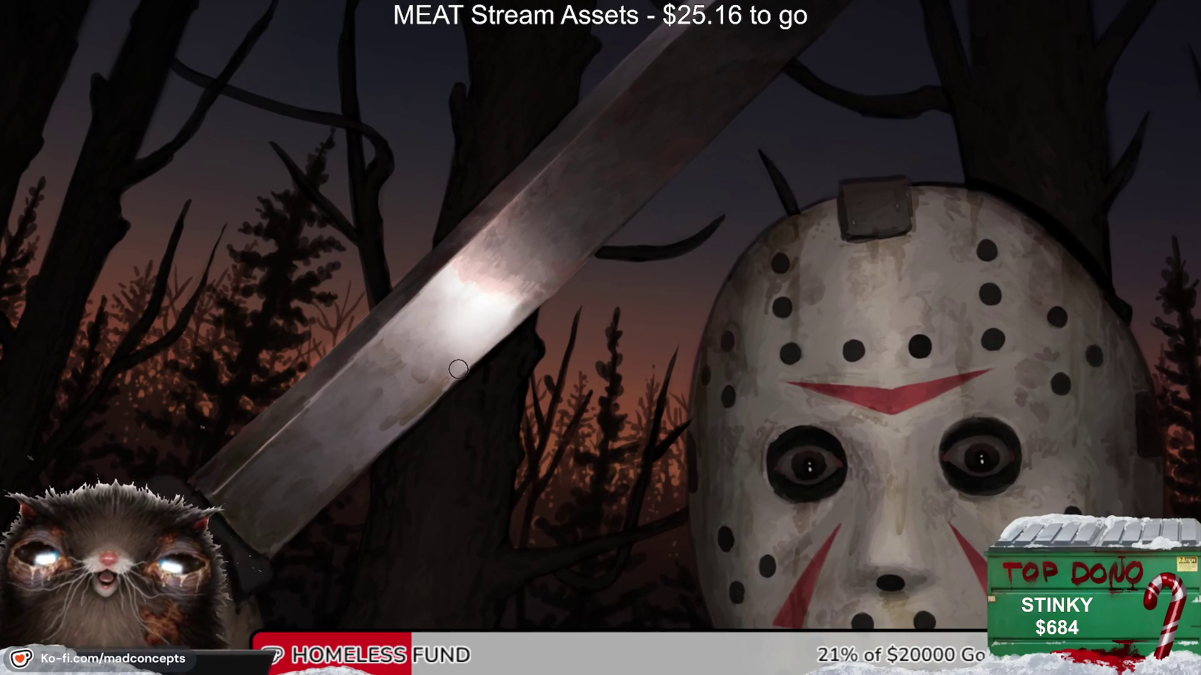
{"action": "key", "text": "bracketleft"}
{"action": "left_click_drag", "start_coordinate": [459, 369], "coordinate": [402, 454]}
{"action": "mouse_move", "coordinate": [407, 359]}
{"action": "left_mouse_down"}
{"action": "mouse_move", "coordinate": [411, 377]}
{"action": "mouse_move", "coordinate": [431, 378]}
{"action": "mouse_move", "coordinate": [446, 314]}
{"action": "mouse_move", "coordinate": [422, 352]}
{"action": "left_mouse_up"}
{"action": "key", "text": "bracketright"}
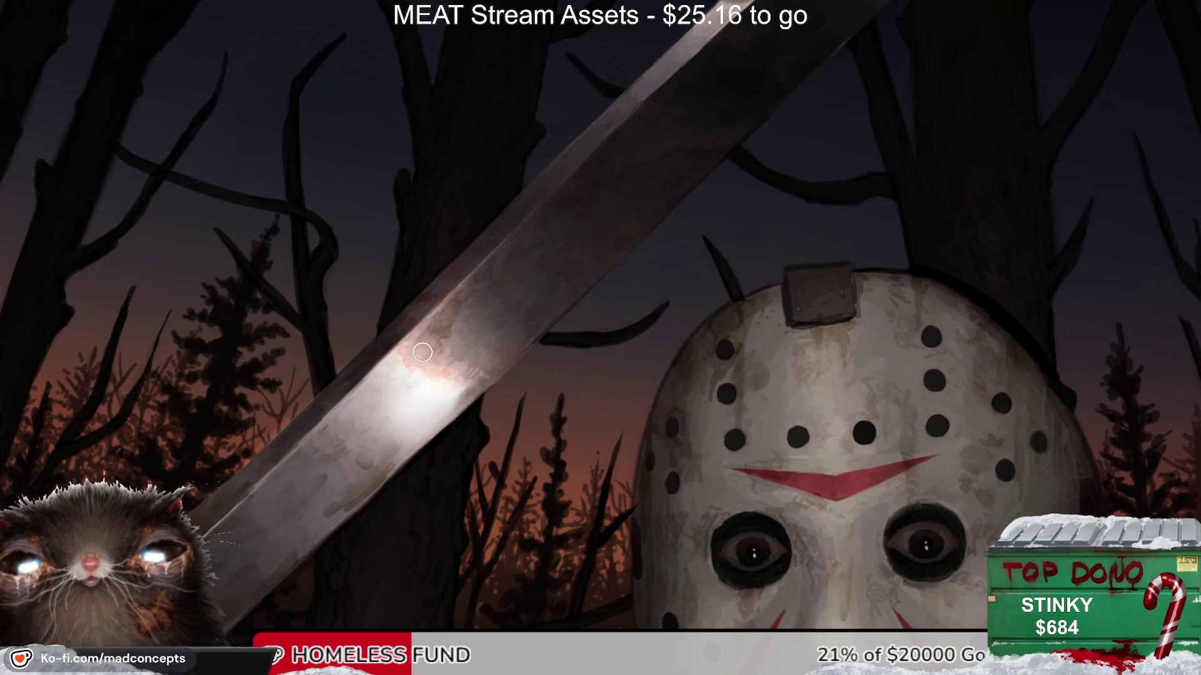
Step: Rotate the view to inspect the grimed blade, then zoom out to the whole painting
{"action": "left_click_drag", "start_coordinate": [581, 452], "coordinate": [377, 398]}
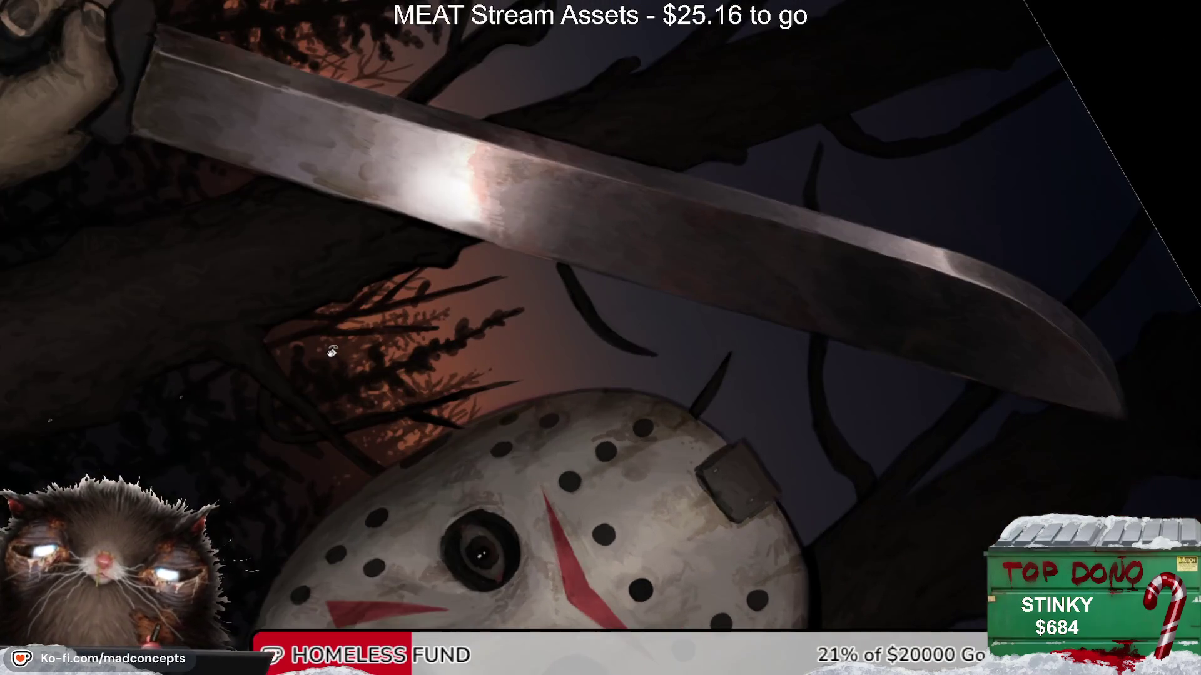
{"action": "left_click_drag", "start_coordinate": [332, 351], "coordinate": [560, 428]}
{"action": "mouse_move", "coordinate": [467, 297]}
{"action": "left_mouse_down"}
{"action": "mouse_move", "coordinate": [477, 396]}
{"action": "mouse_move", "coordinate": [624, 317]}
{"action": "mouse_move", "coordinate": [348, 420]}
{"action": "left_mouse_up"}
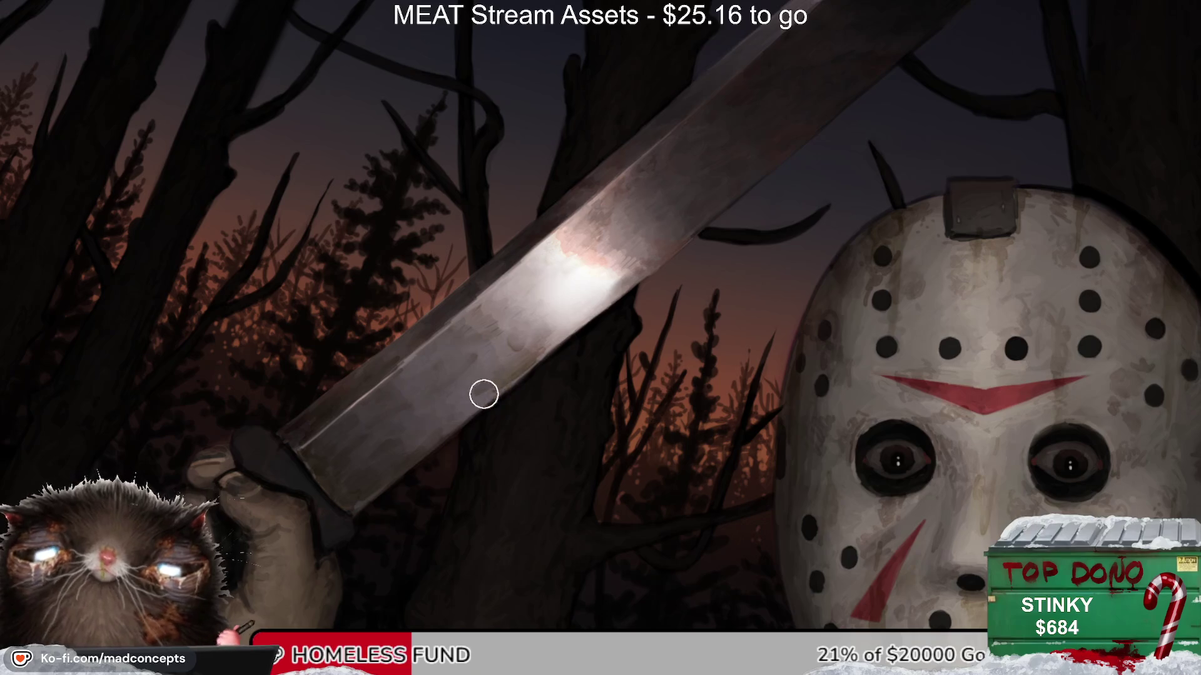
{"action": "key", "text": "bracketleft"}
{"action": "key", "text": "bracketleft"}
{"action": "key", "text": "bracketleft"}
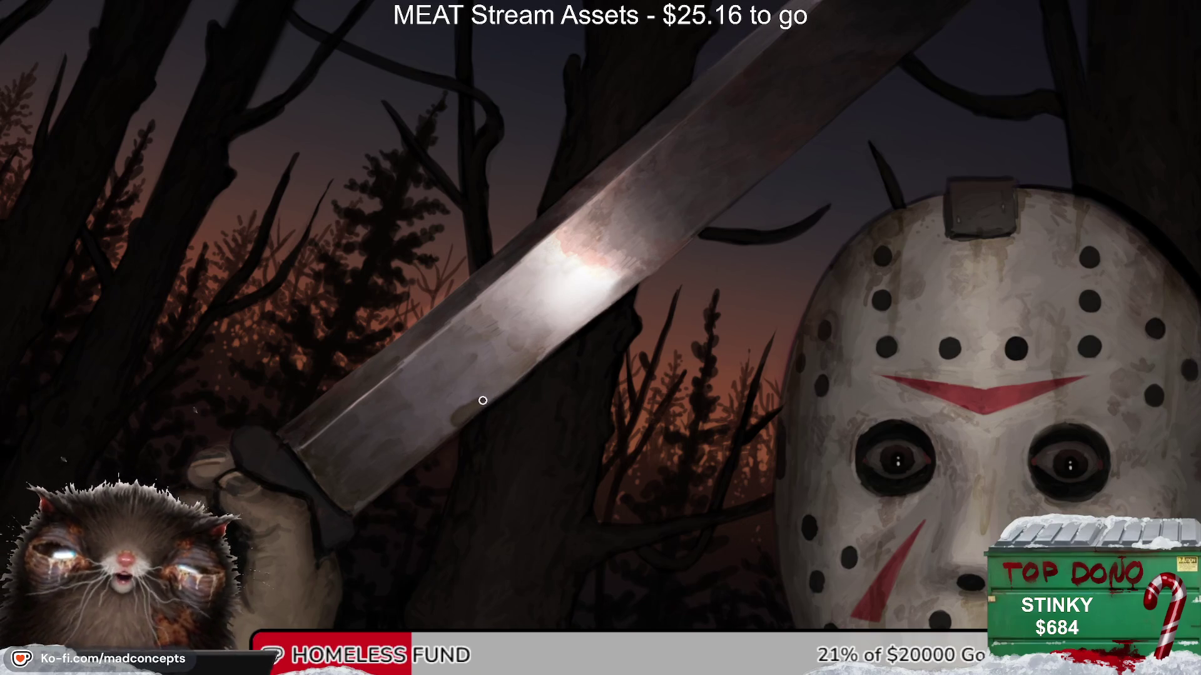
{"action": "key", "text": "bracketright"}
{"action": "key", "text": "bracketright"}
{"action": "key", "text": "bracketright"}
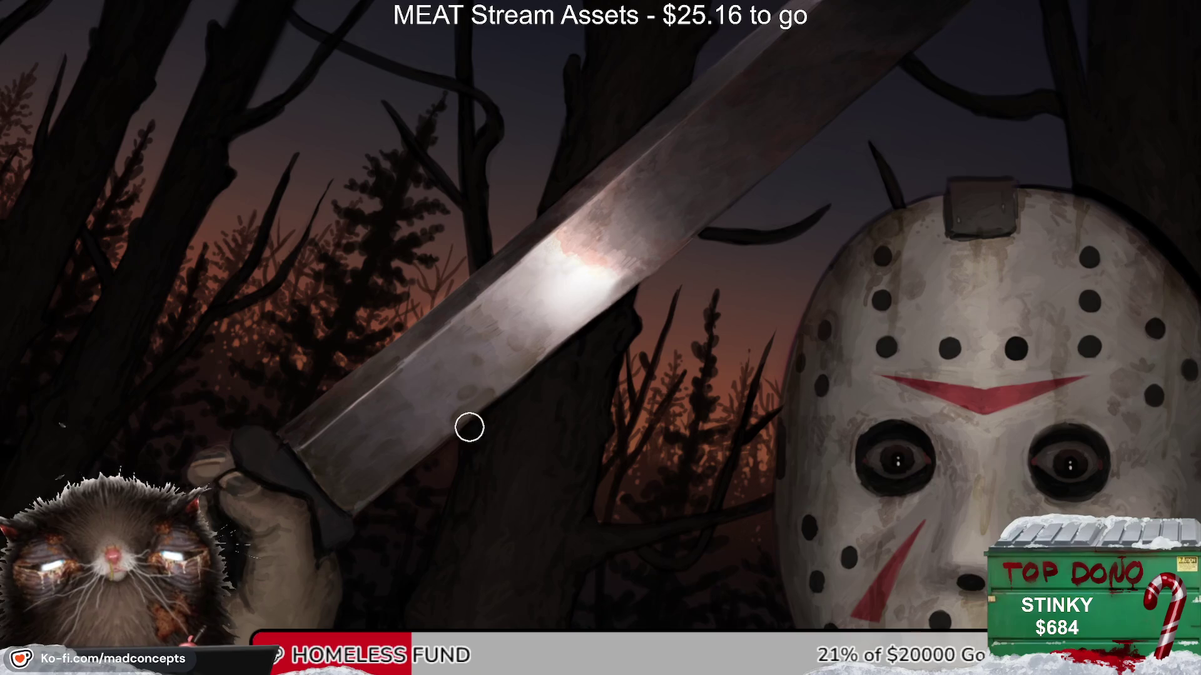
{"action": "key", "text": "bracketleft"}
{"action": "key", "text": "alt+space"}
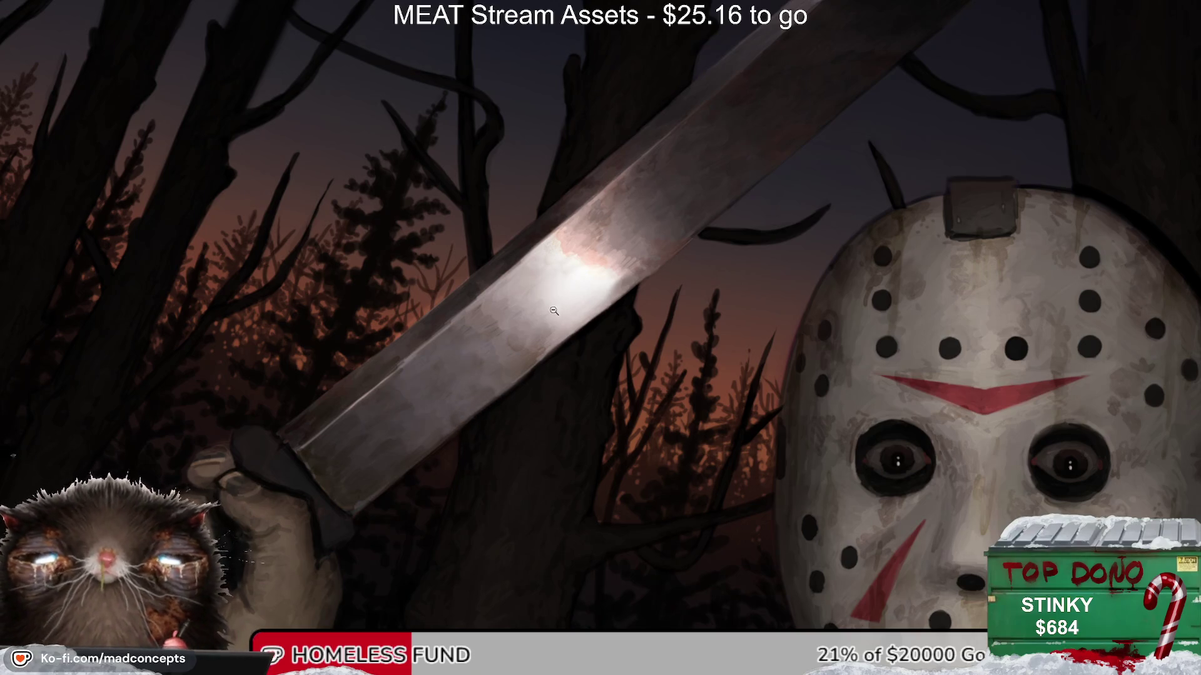
{"action": "left_click", "coordinate": [554, 311], "text": "alt"}
{"action": "key", "text": "h"}
{"action": "key", "text": "h"}
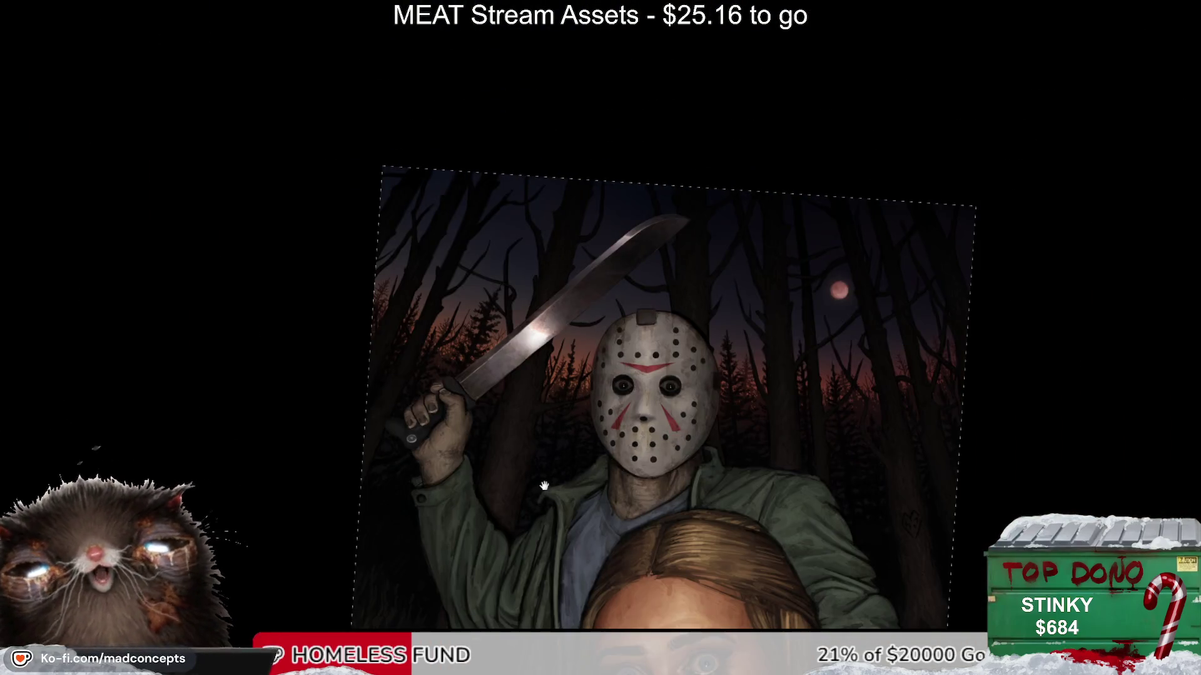
{"action": "scroll", "coordinate": [544, 486], "scroll_direction": "up", "scroll_amount": 5}
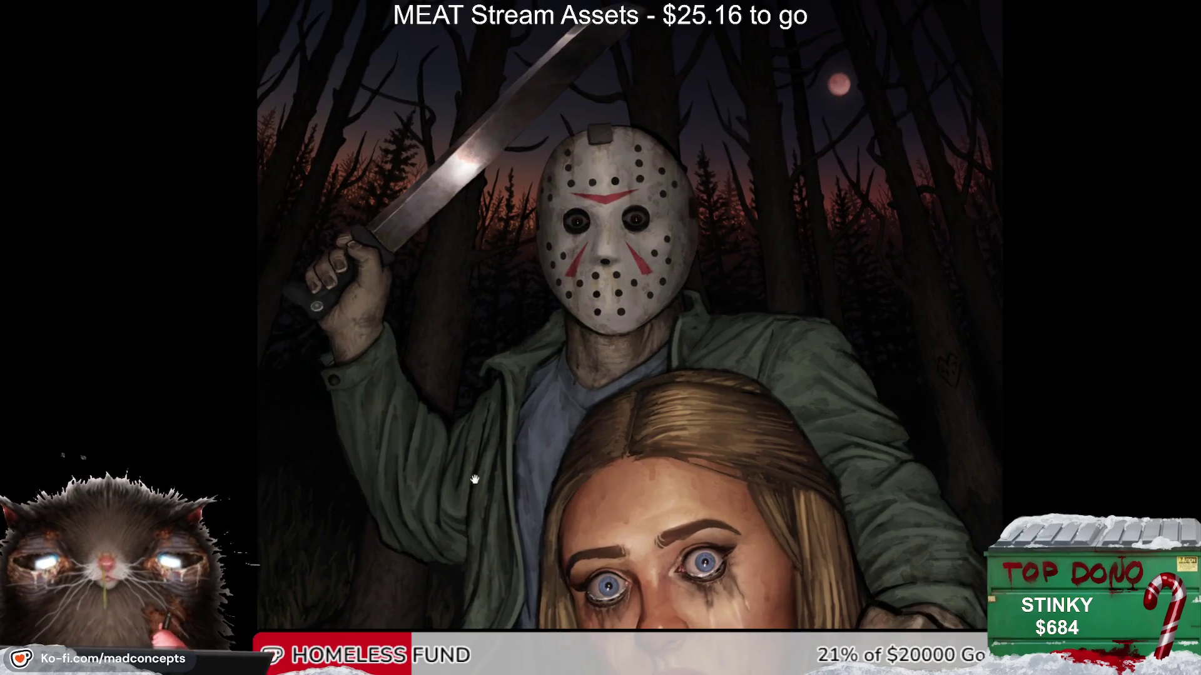
{"action": "left_click_drag", "start_coordinate": [474, 479], "coordinate": [422, 429]}
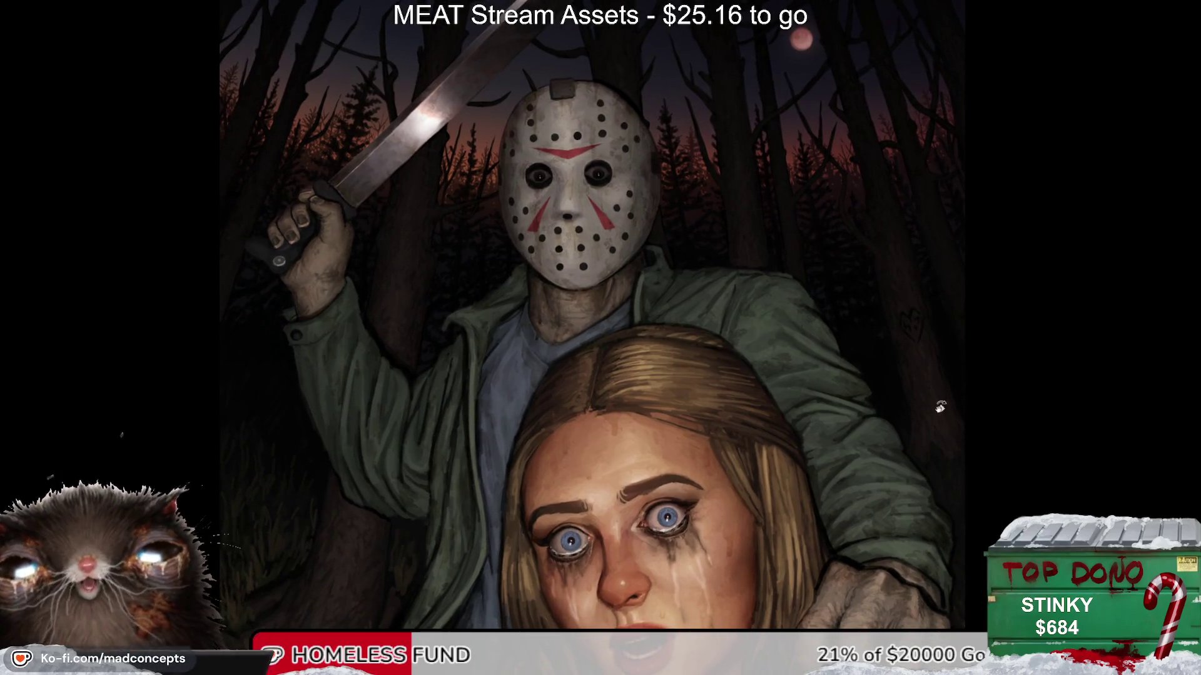
{"action": "scroll", "coordinate": [713, 306], "scroll_direction": "down", "scroll_amount": 3}
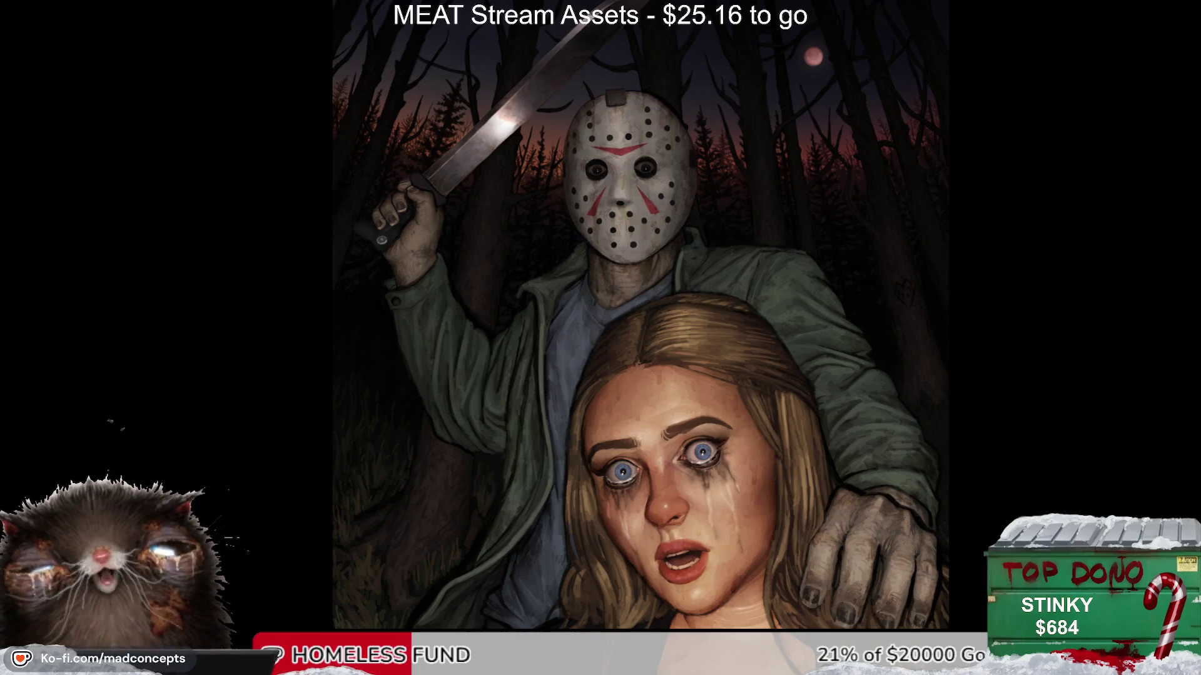
{"action": "left_click_drag", "start_coordinate": [780, 450], "coordinate": [766, 356]}
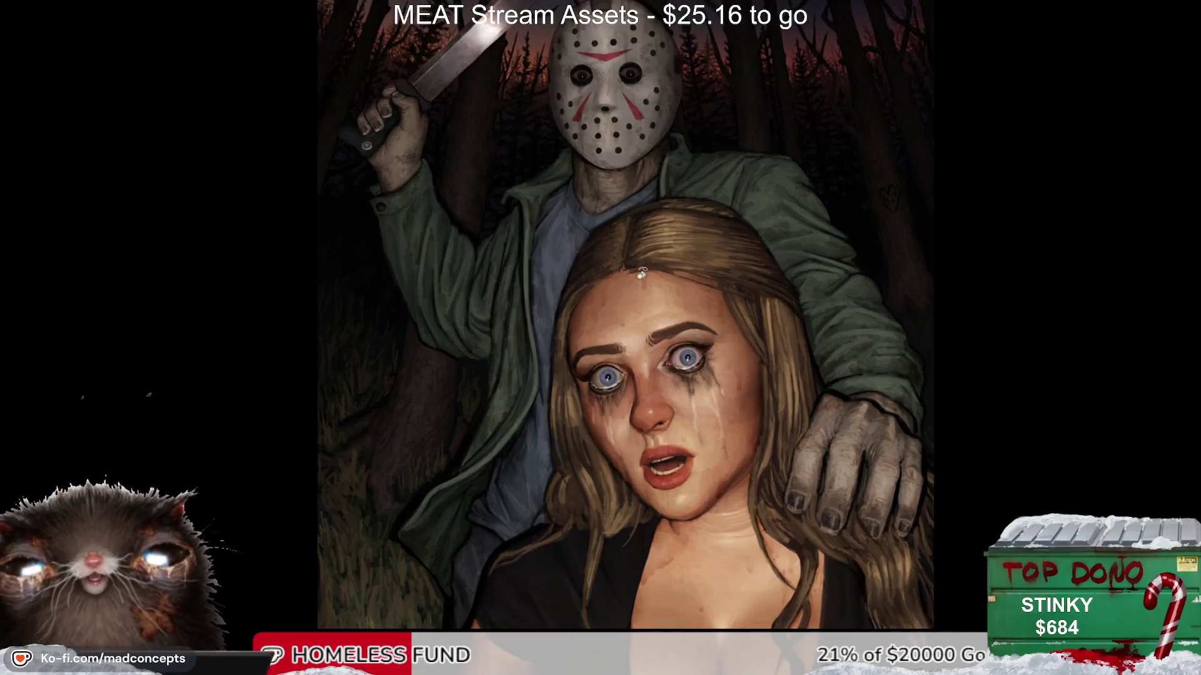
{"action": "left_click_drag", "start_coordinate": [586, 288], "coordinate": [589, 320]}
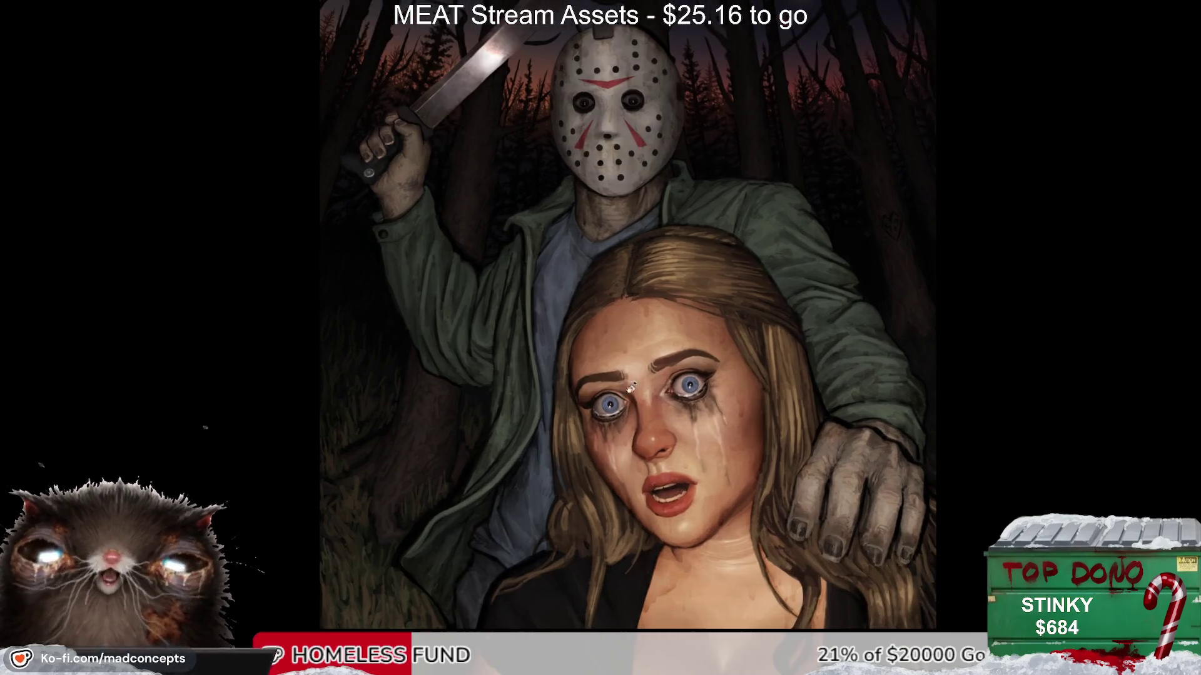
{"action": "scroll", "coordinate": [632, 424], "scroll_direction": "down", "scroll_amount": 1}
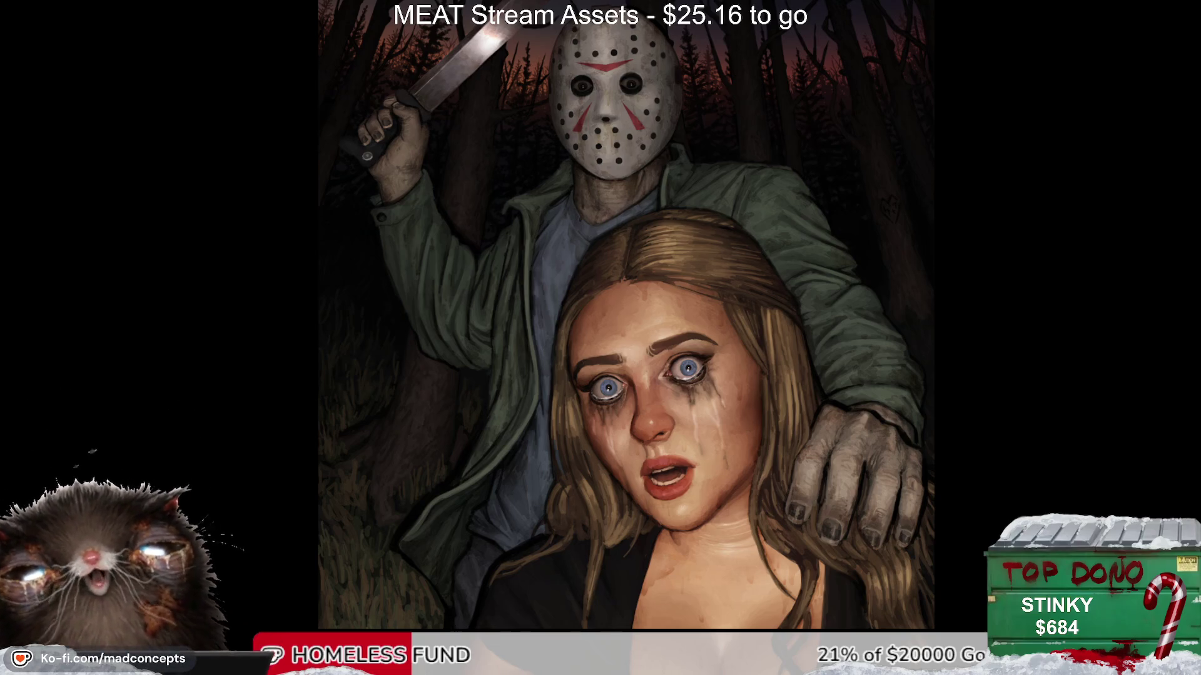
{"action": "scroll", "coordinate": [625, 288], "scroll_direction": "up", "scroll_amount": 1}
{"action": "scroll", "coordinate": [626, 287], "scroll_direction": "up", "scroll_amount": 1}
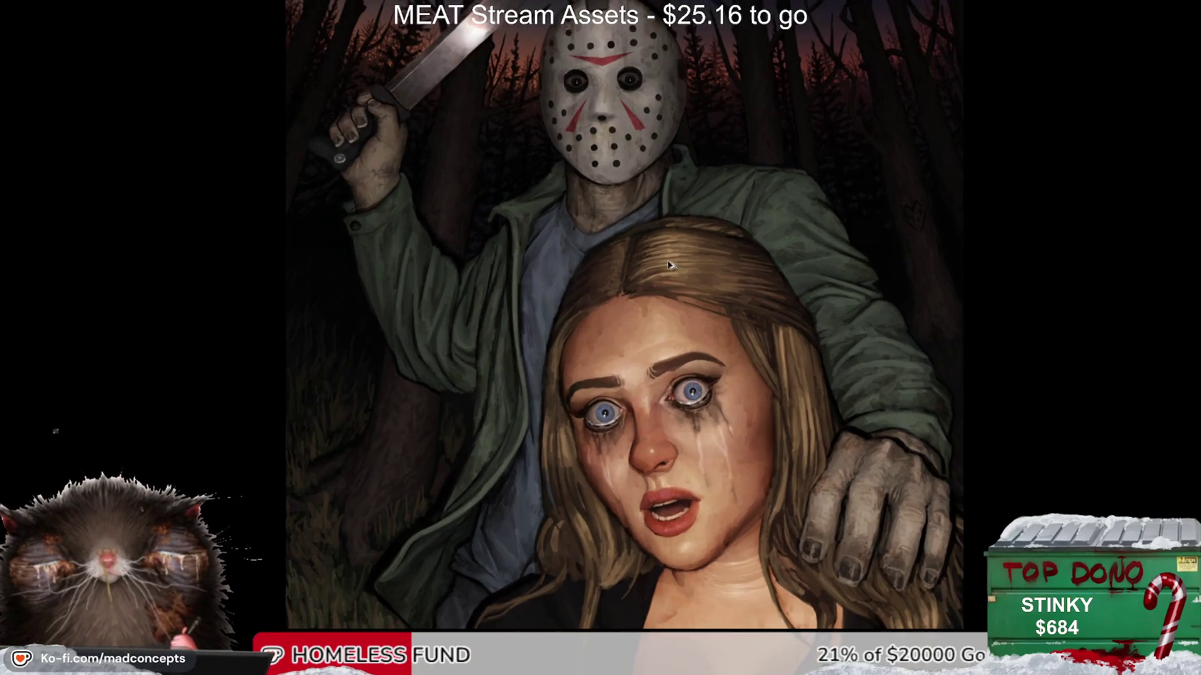
{"action": "left_click_drag", "start_coordinate": [625, 288], "coordinate": [560, 325]}
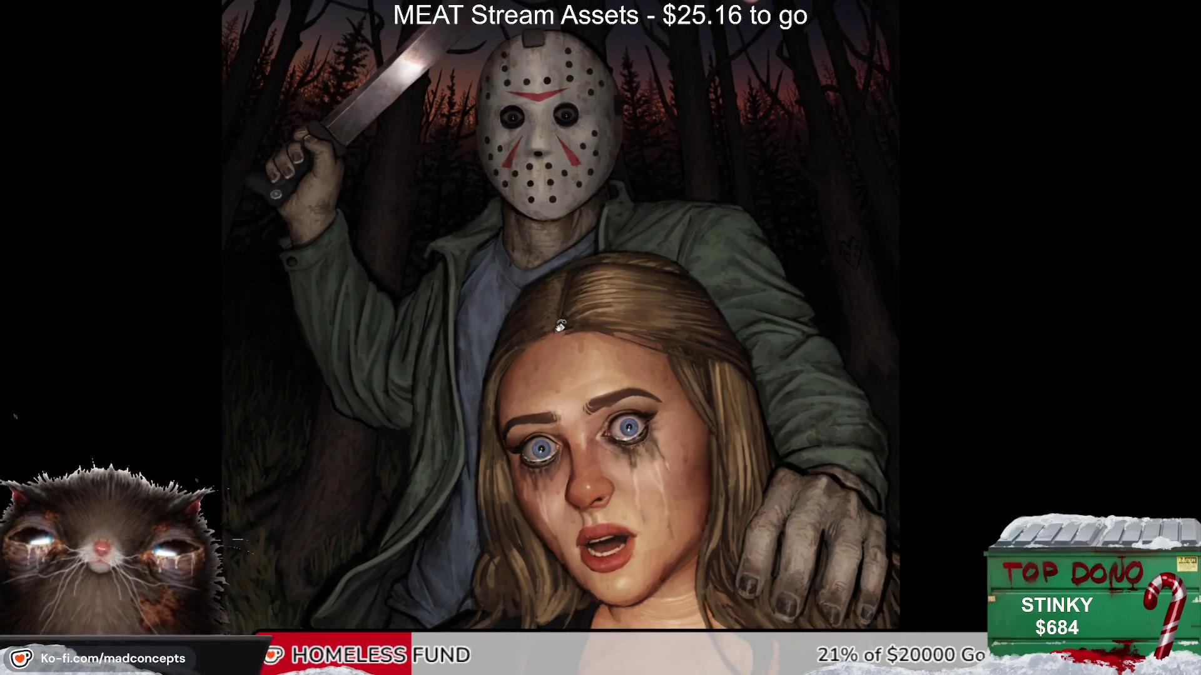
{"action": "scroll", "coordinate": [563, 328], "scroll_direction": "down", "scroll_amount": 1}
{"action": "scroll", "coordinate": [566, 331], "scroll_direction": "up", "scroll_amount": 1}
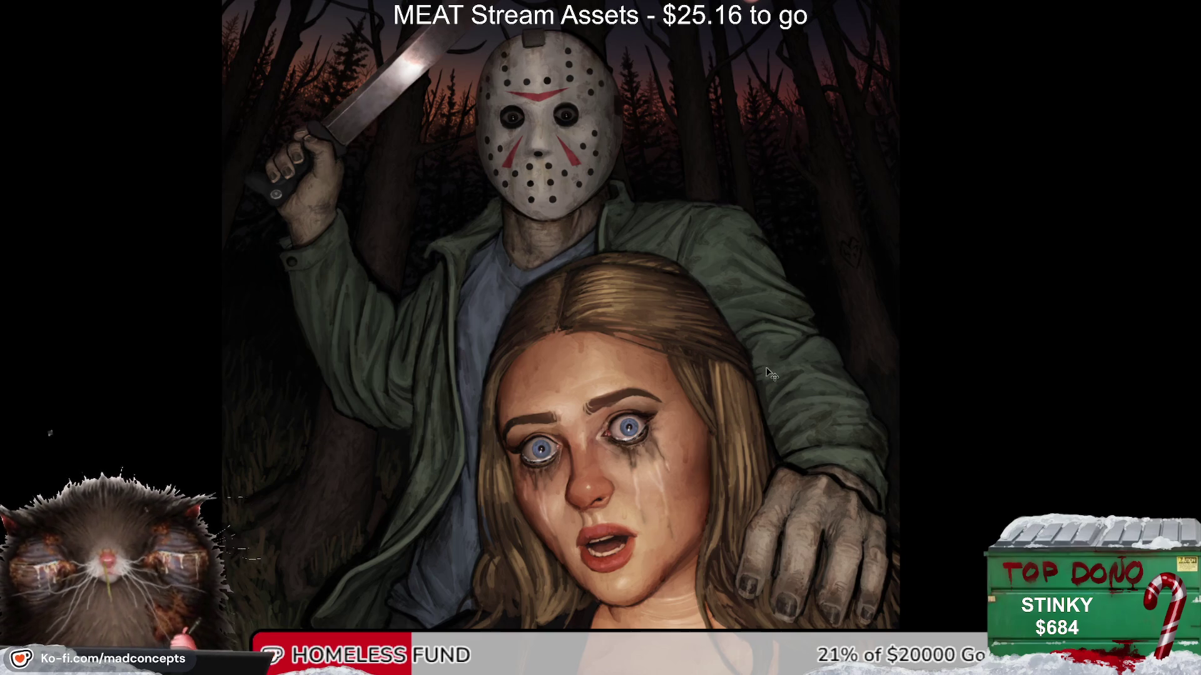
{"action": "scroll", "coordinate": [494, 256], "scroll_direction": "up", "scroll_amount": 2}
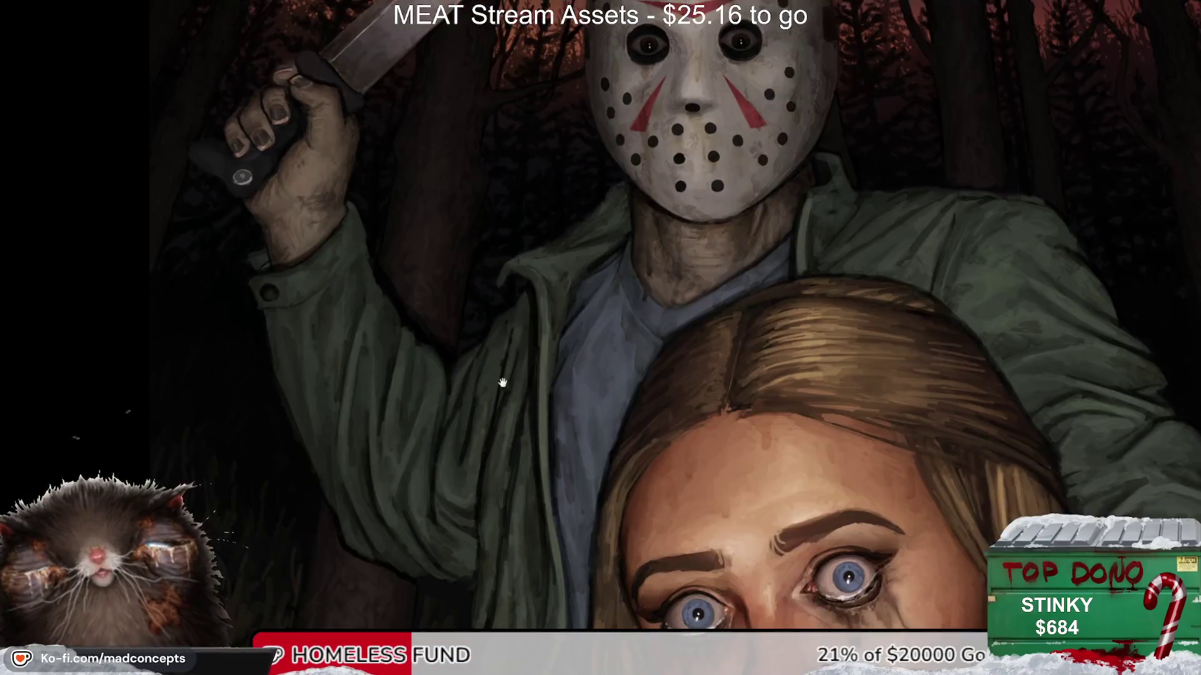
Step: Draw the thin dark fold line down the shirt, redoing it twice until placed
{"action": "left_click_drag", "start_coordinate": [499, 381], "coordinate": [237, 448]}
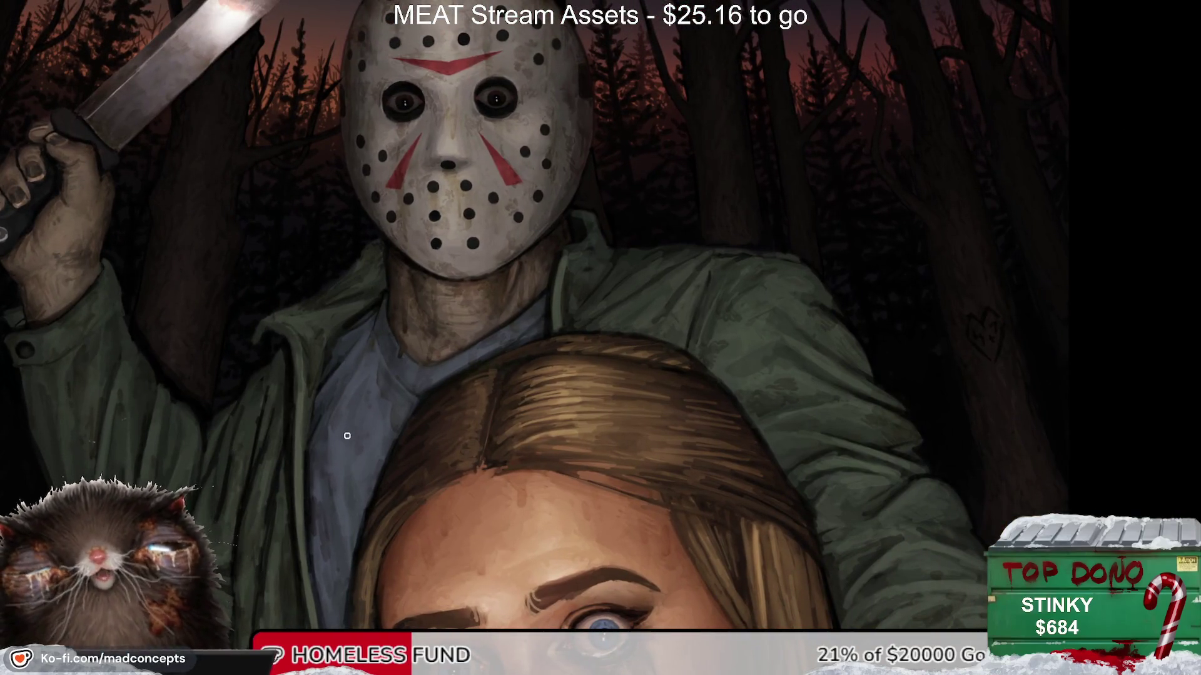
{"action": "scroll", "coordinate": [359, 431], "scroll_direction": "down", "scroll_amount": 1}
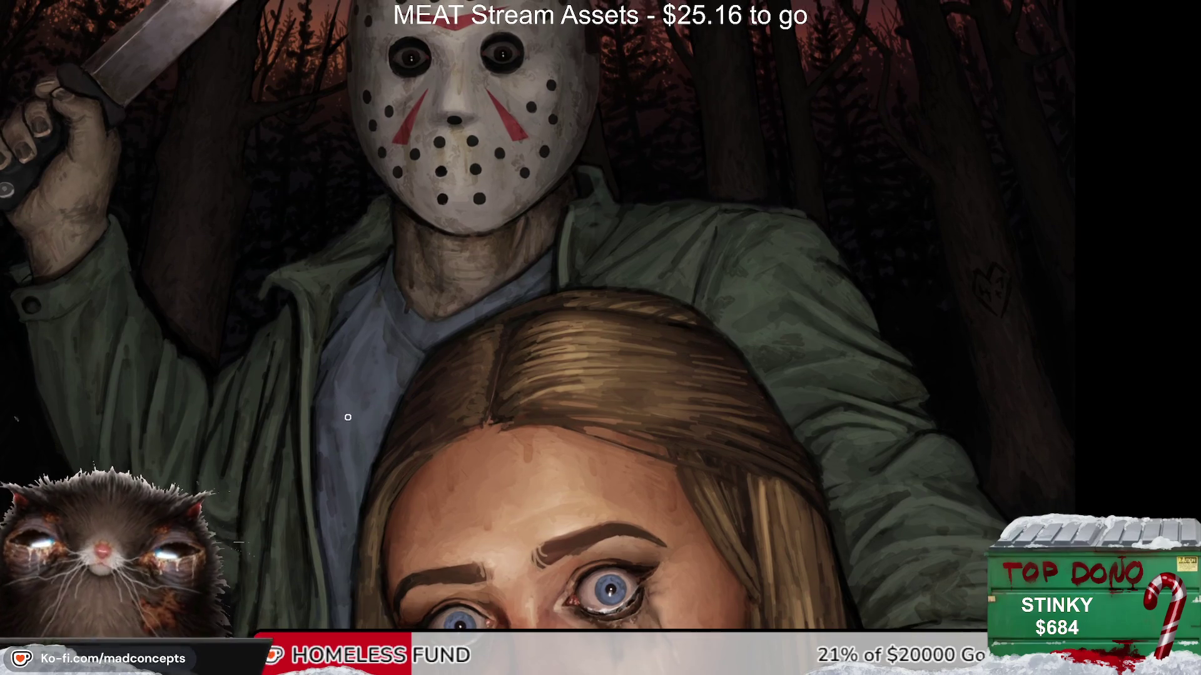
{"action": "scroll", "coordinate": [340, 418], "scroll_direction": "up", "scroll_amount": 1}
{"action": "left_click_drag", "start_coordinate": [353, 316], "coordinate": [355, 391]}
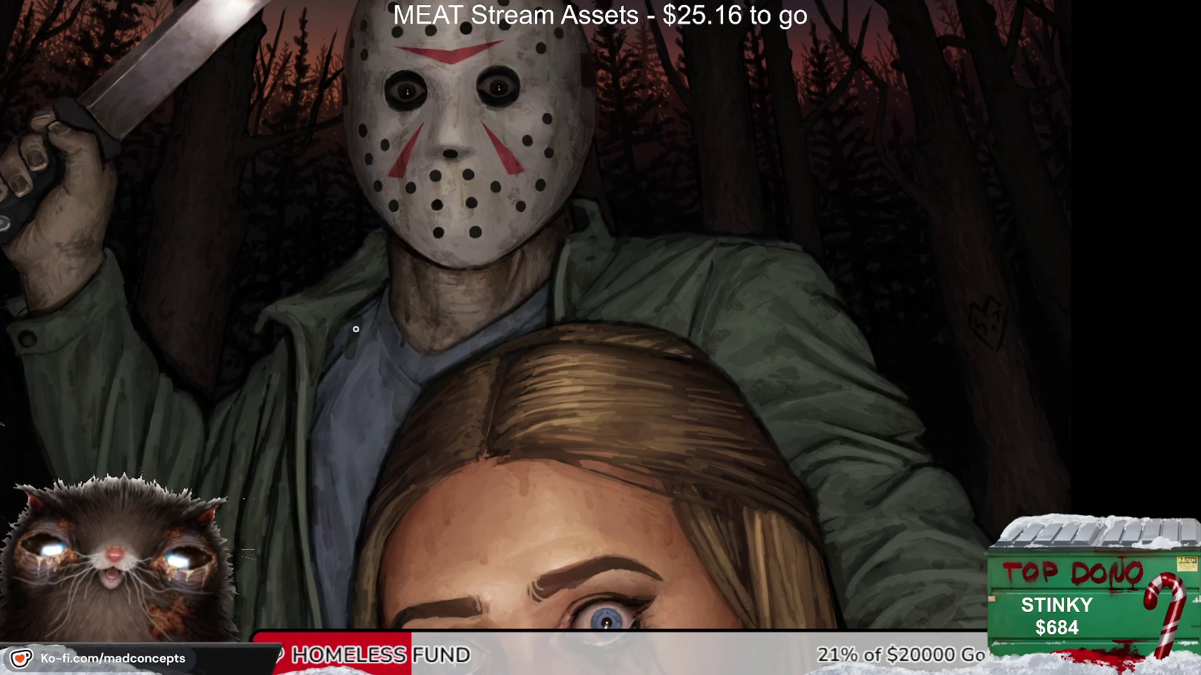
{"action": "key", "text": "ctrl+z"}
{"action": "left_click_drag", "start_coordinate": [358, 311], "coordinate": [349, 408]}
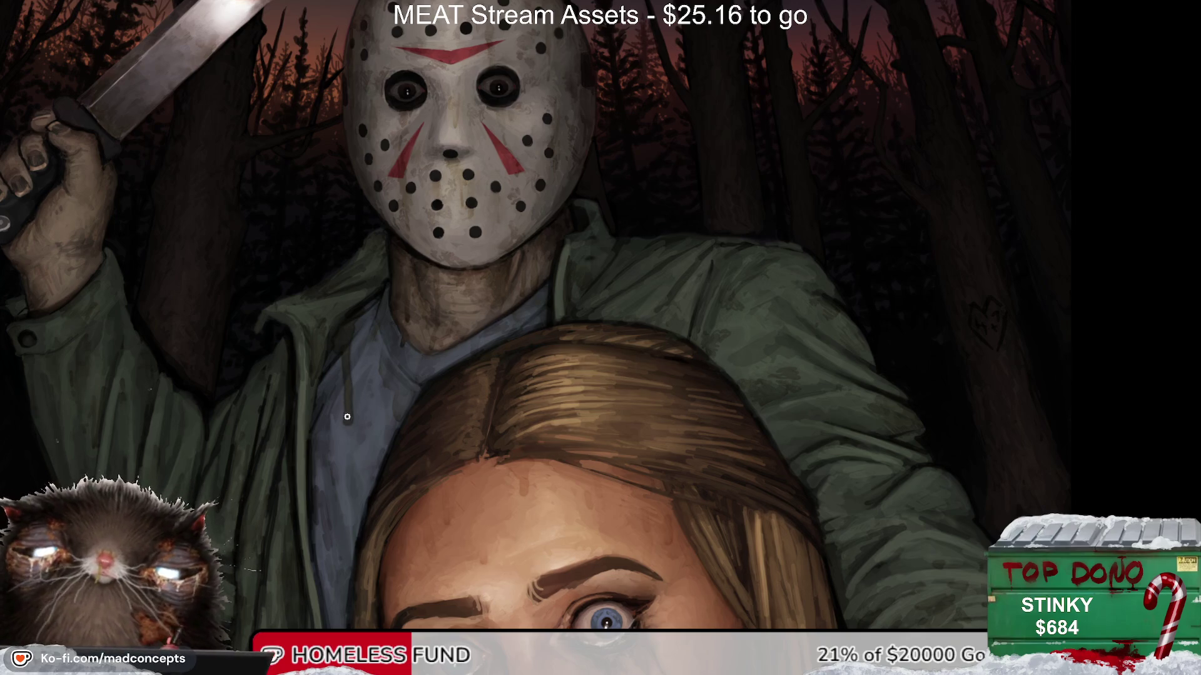
{"action": "key", "text": "ctrl+z"}
{"action": "left_click_drag", "start_coordinate": [357, 309], "coordinate": [347, 405]}
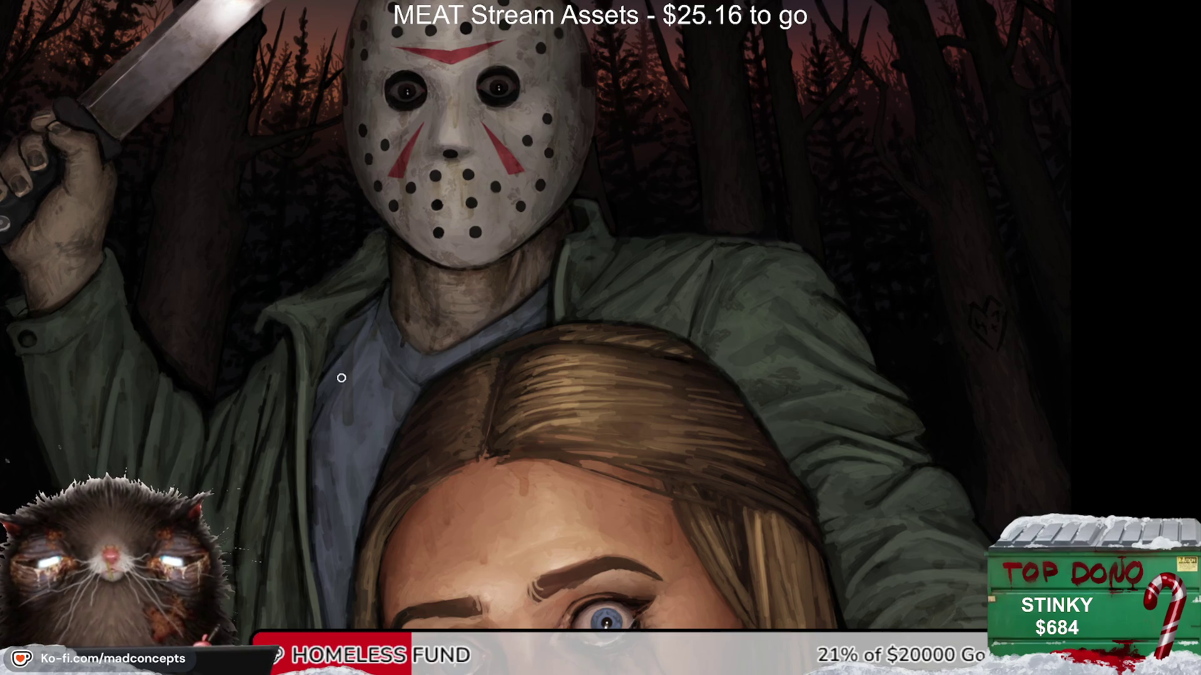
Step: Enlarge the brush and mirror the view to check the shirt line
{"action": "key", "text": "bracketright"}
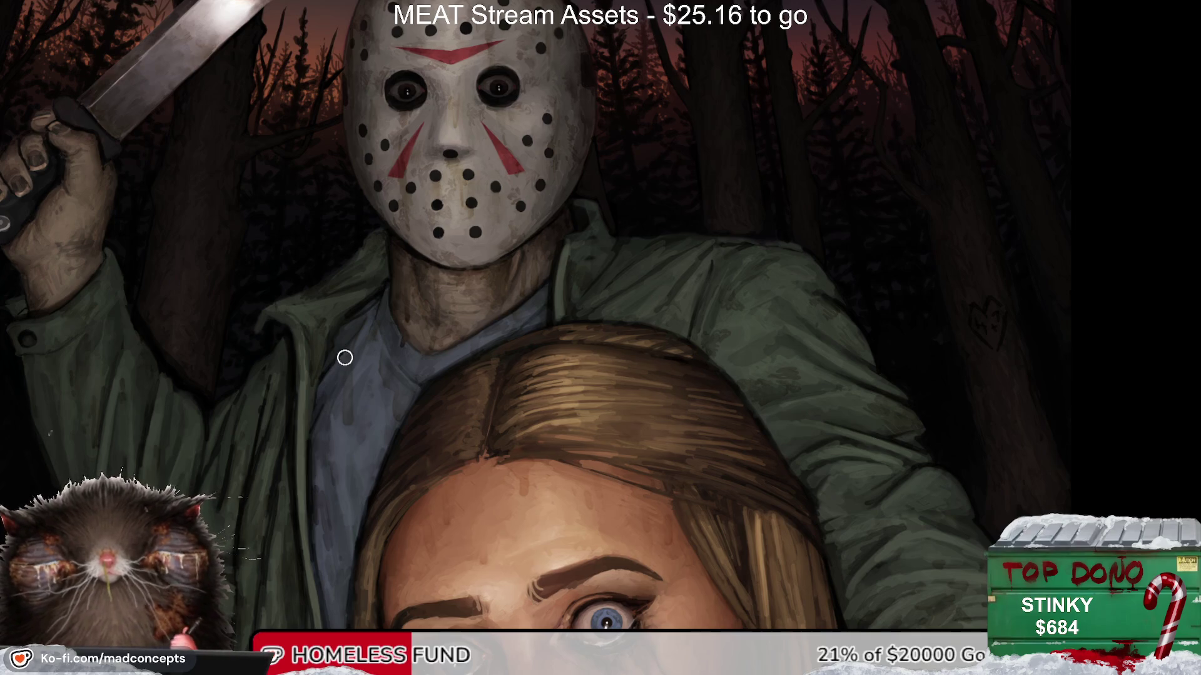
{"action": "key", "text": "m"}
{"action": "key", "text": "m"}
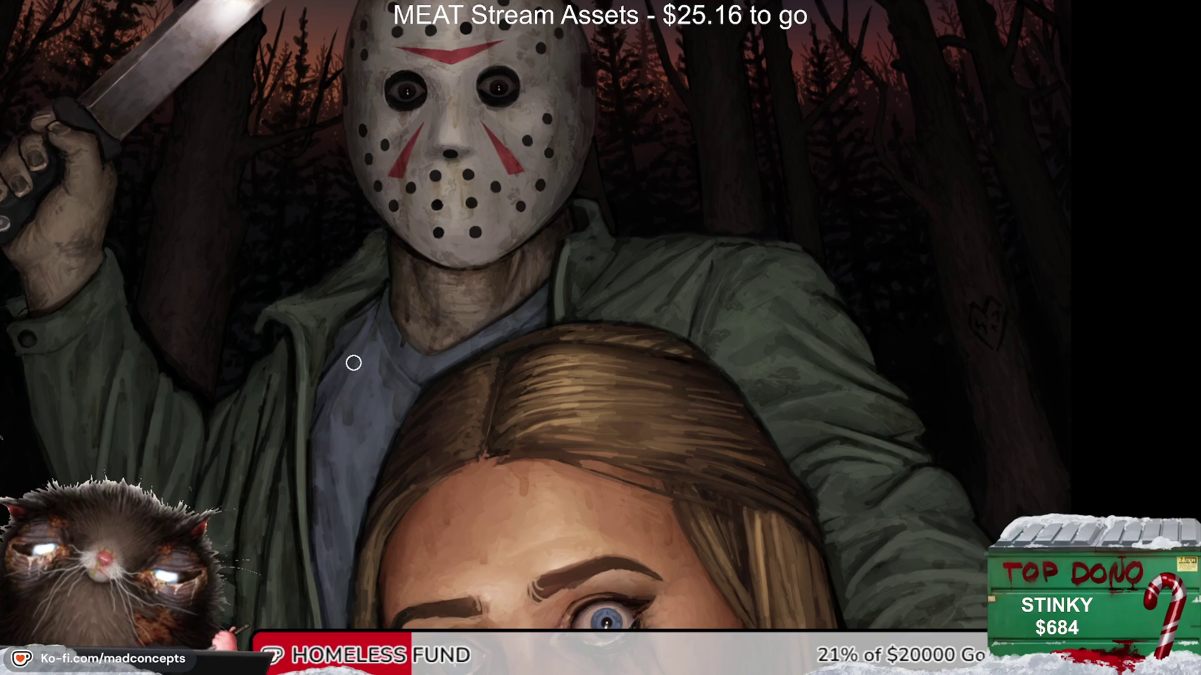
{"action": "scroll", "coordinate": [362, 345], "scroll_direction": "down", "scroll_amount": 3}
{"action": "scroll", "coordinate": [371, 312], "scroll_direction": "down", "scroll_amount": 3}
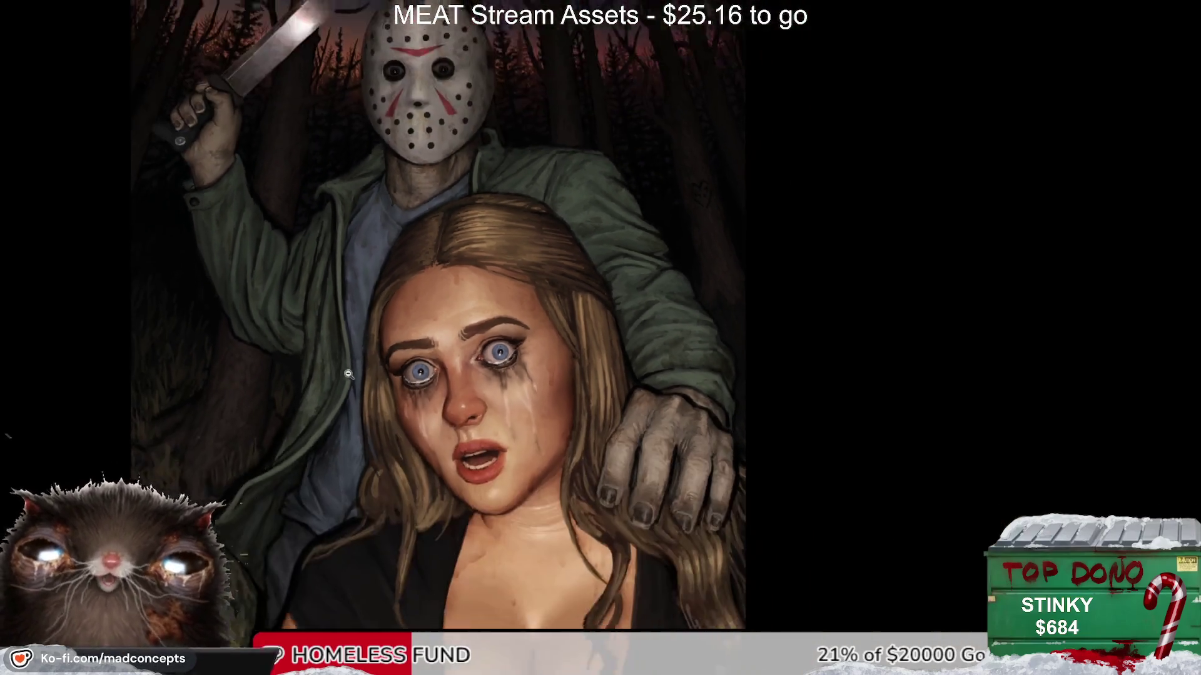
{"action": "scroll", "coordinate": [411, 325], "scroll_direction": "up", "scroll_amount": 3}
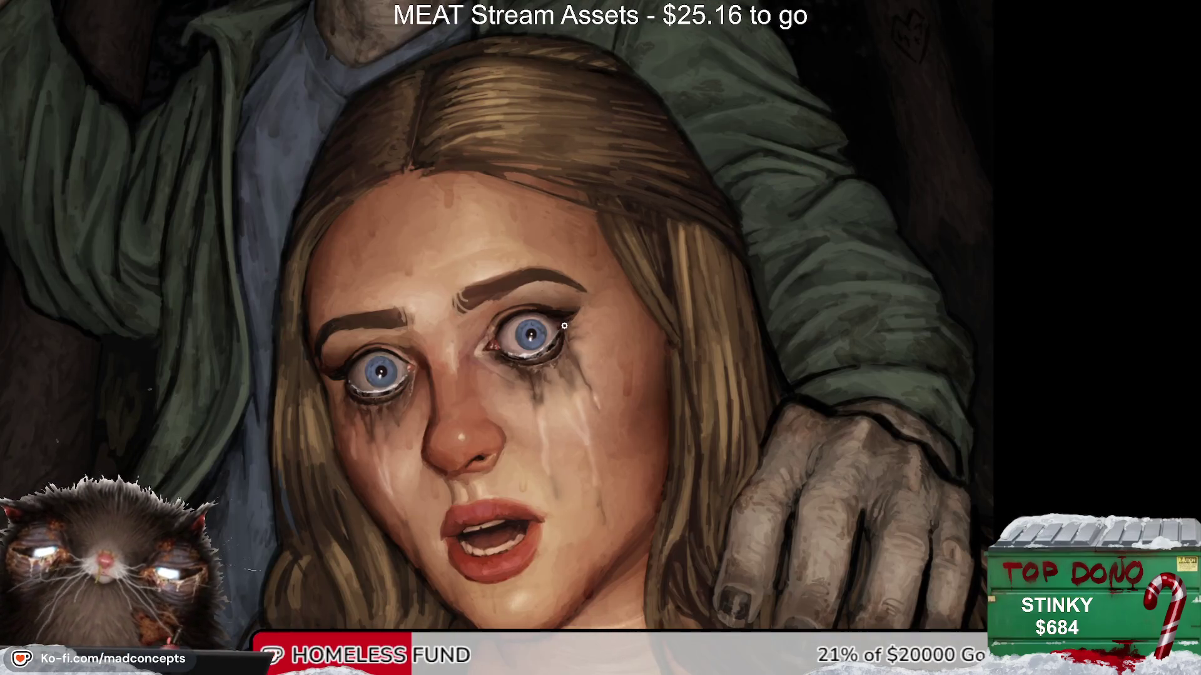
{"action": "mouse_move", "coordinate": [529, 325]}
{"action": "left_mouse_down"}
{"action": "mouse_move", "coordinate": [509, 350]}
{"action": "mouse_move", "coordinate": [544, 322]}
{"action": "left_mouse_up"}
{"action": "key", "text": "ctrl+z"}
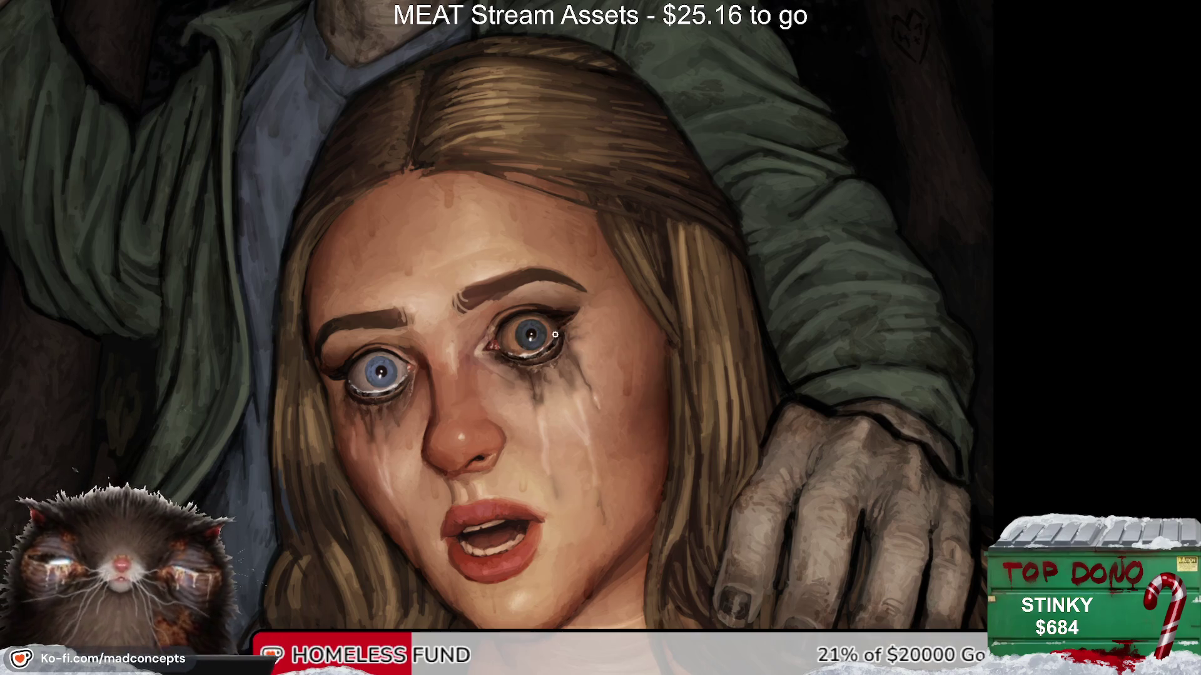
{"action": "scroll", "coordinate": [527, 361], "scroll_direction": "up", "scroll_amount": 2}
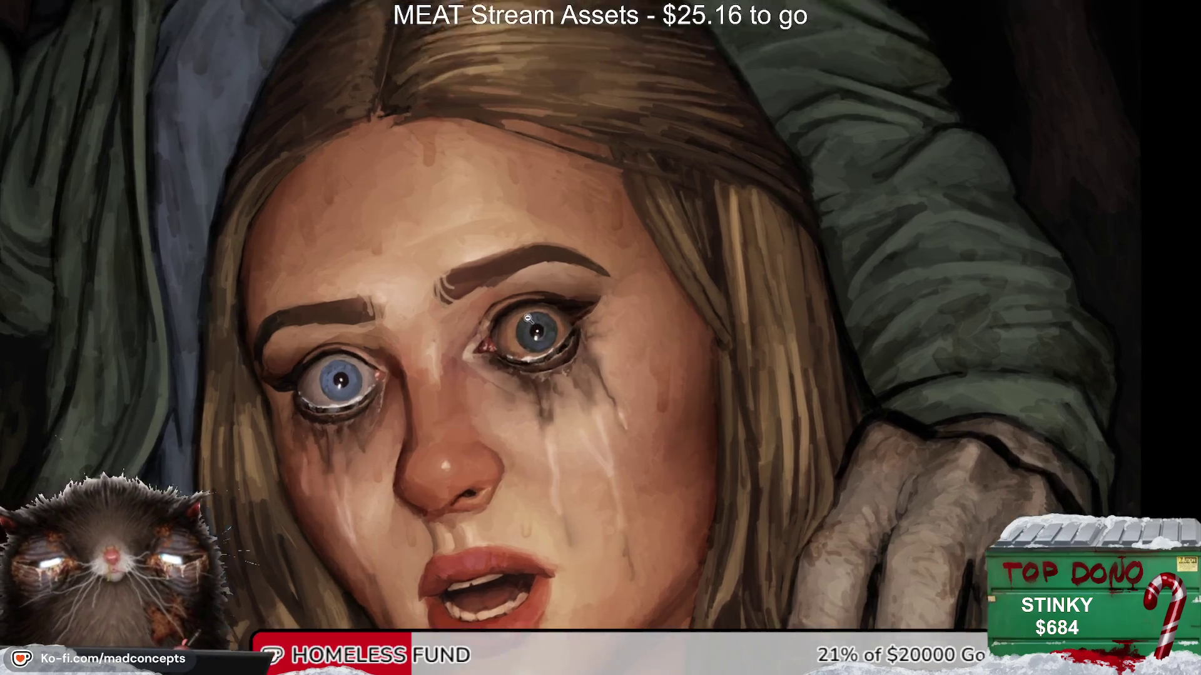
{"action": "scroll", "coordinate": [527, 361], "scroll_direction": "up", "scroll_amount": 2}
{"action": "mouse_move", "coordinate": [250, 382]}
{"action": "left_mouse_down"}
{"action": "mouse_move", "coordinate": [287, 400]}
{"action": "mouse_move", "coordinate": [268, 407]}
{"action": "left_mouse_up"}
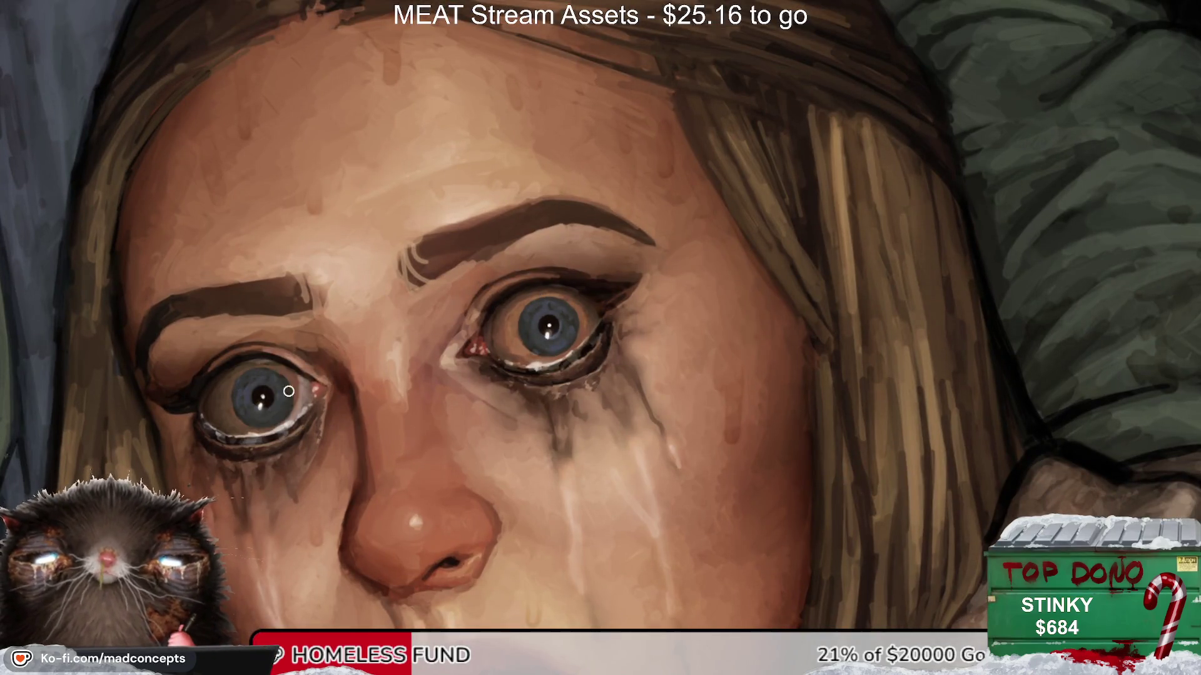
{"action": "key", "text": "ctrl+z"}
{"action": "key", "text": "ctrl+z"}
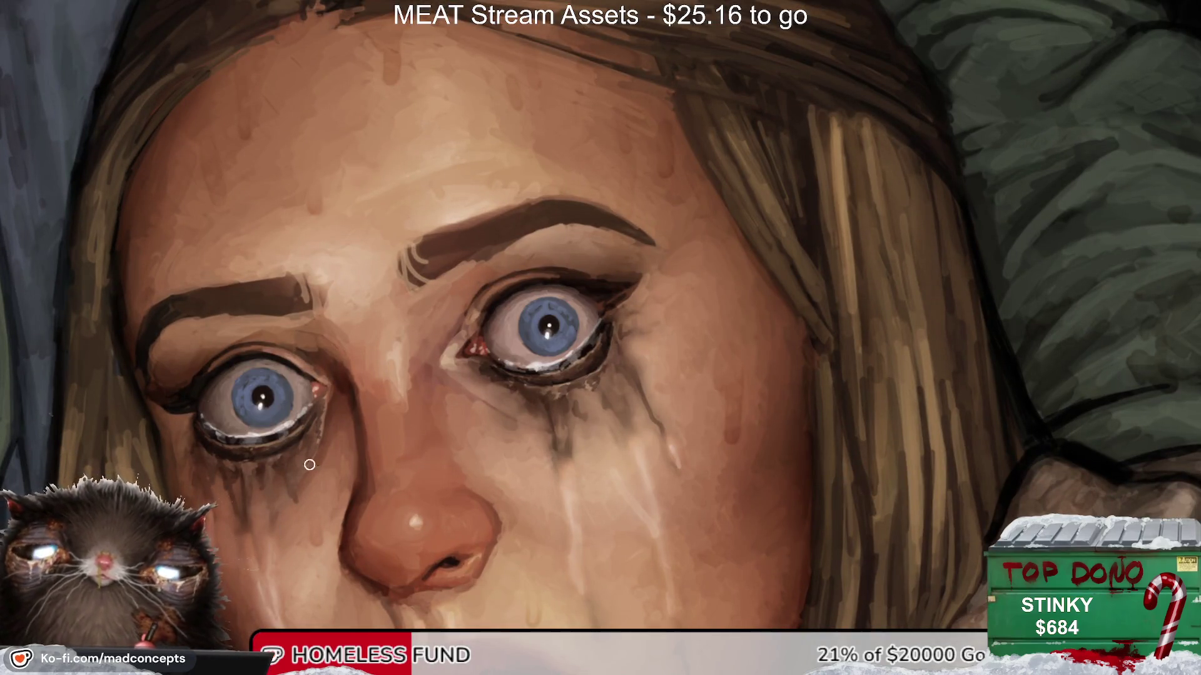
{"action": "scroll", "coordinate": [532, 328], "scroll_direction": "down", "scroll_amount": 1}
{"action": "scroll", "coordinate": [533, 328], "scroll_direction": "up", "scroll_amount": 1}
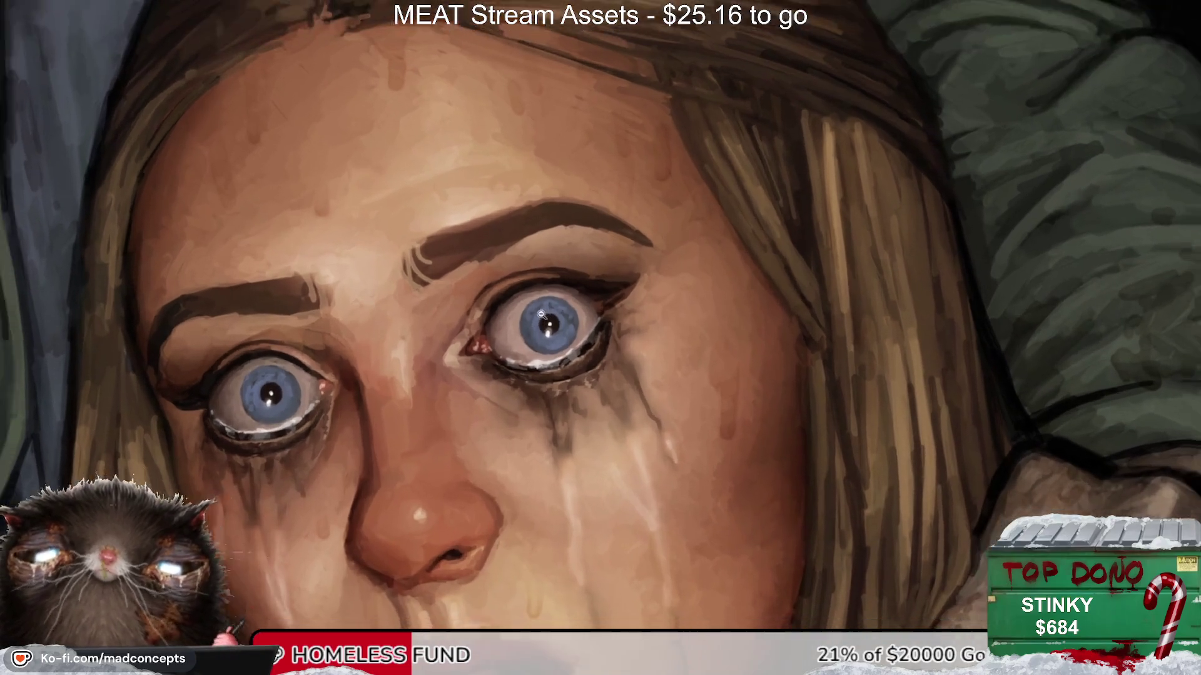
{"action": "left_click_drag", "start_coordinate": [516, 293], "coordinate": [495, 364]}
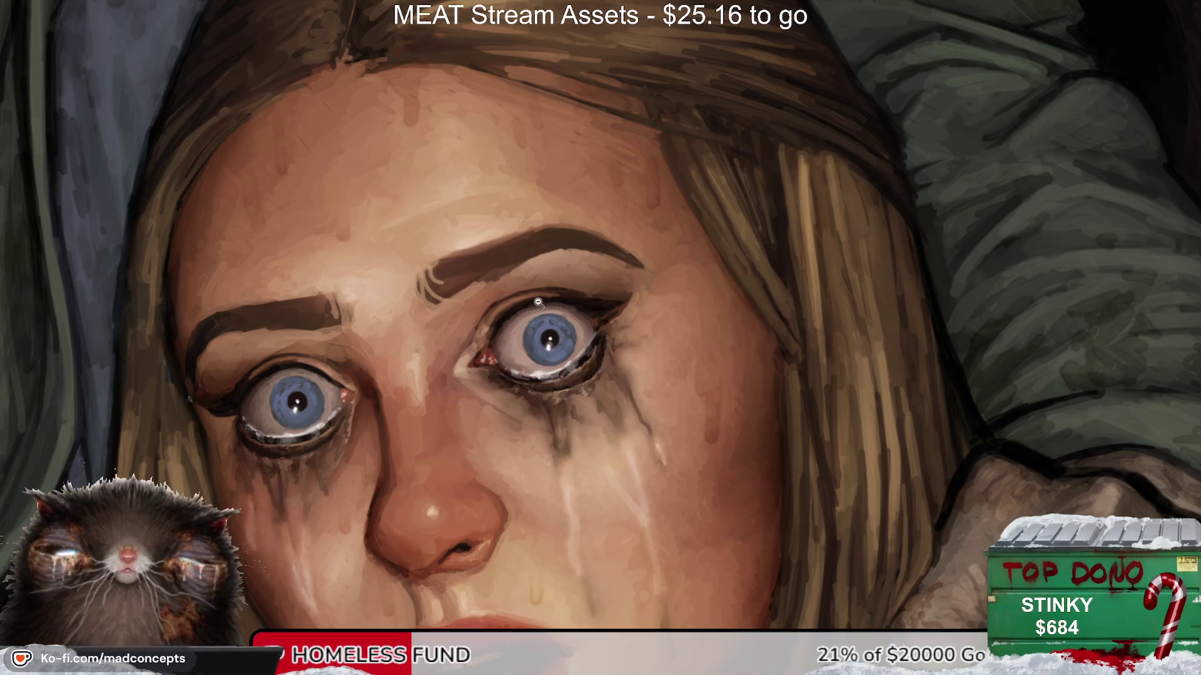
{"action": "left_click", "coordinate": [511, 325], "text": "alt"}
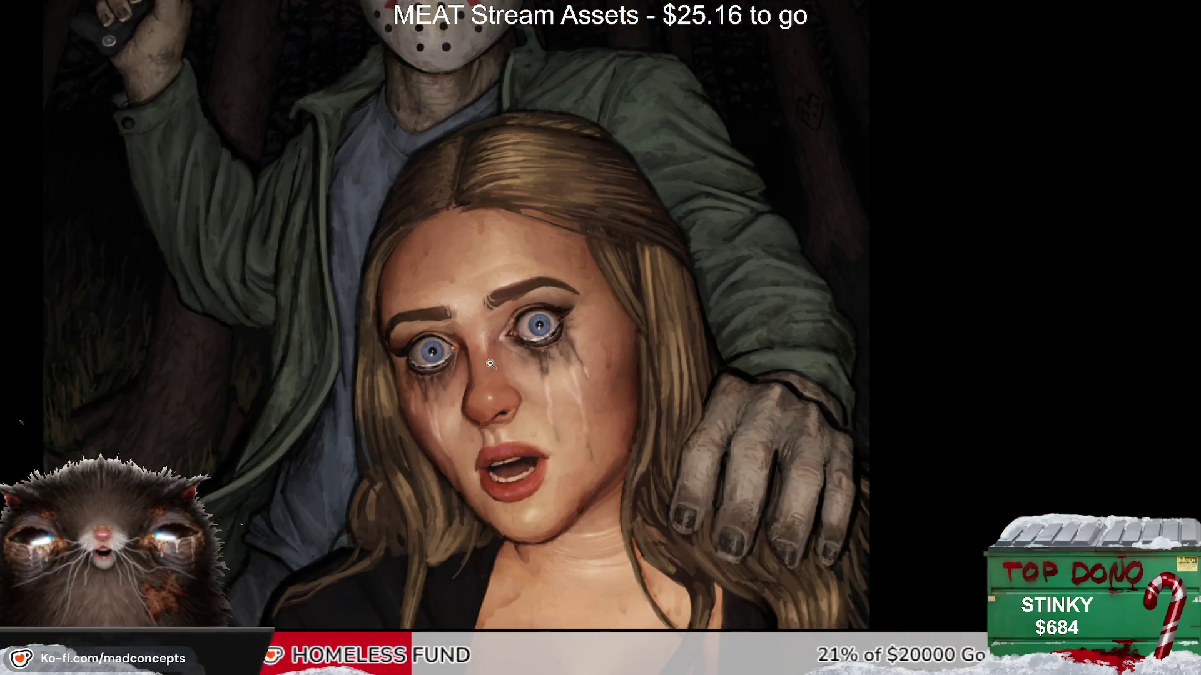
Step: Repaint the right iris, trying brown-grey before settling on a muted blue-grey
{"action": "left_click", "coordinate": [478, 348], "text": "alt"}
{"action": "scroll", "coordinate": [456, 359], "scroll_direction": "up", "scroll_amount": 1}
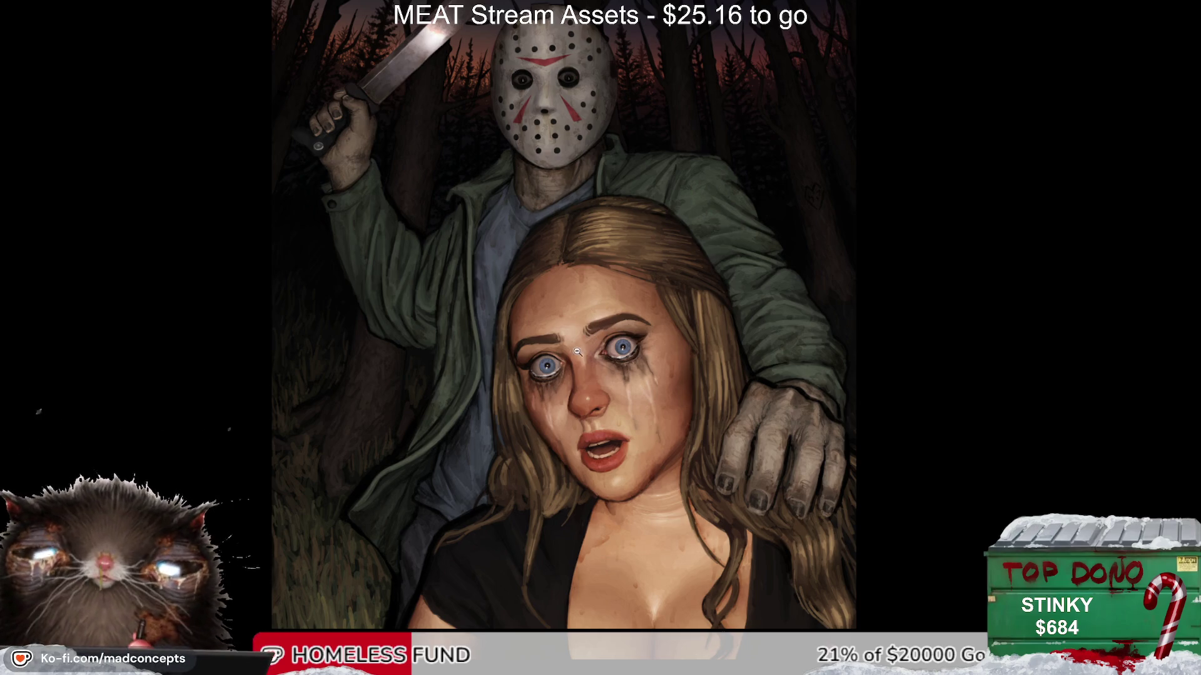
{"action": "scroll", "coordinate": [634, 340], "scroll_direction": "up", "scroll_amount": 4}
{"action": "left_click_drag", "start_coordinate": [641, 323], "coordinate": [683, 318]}
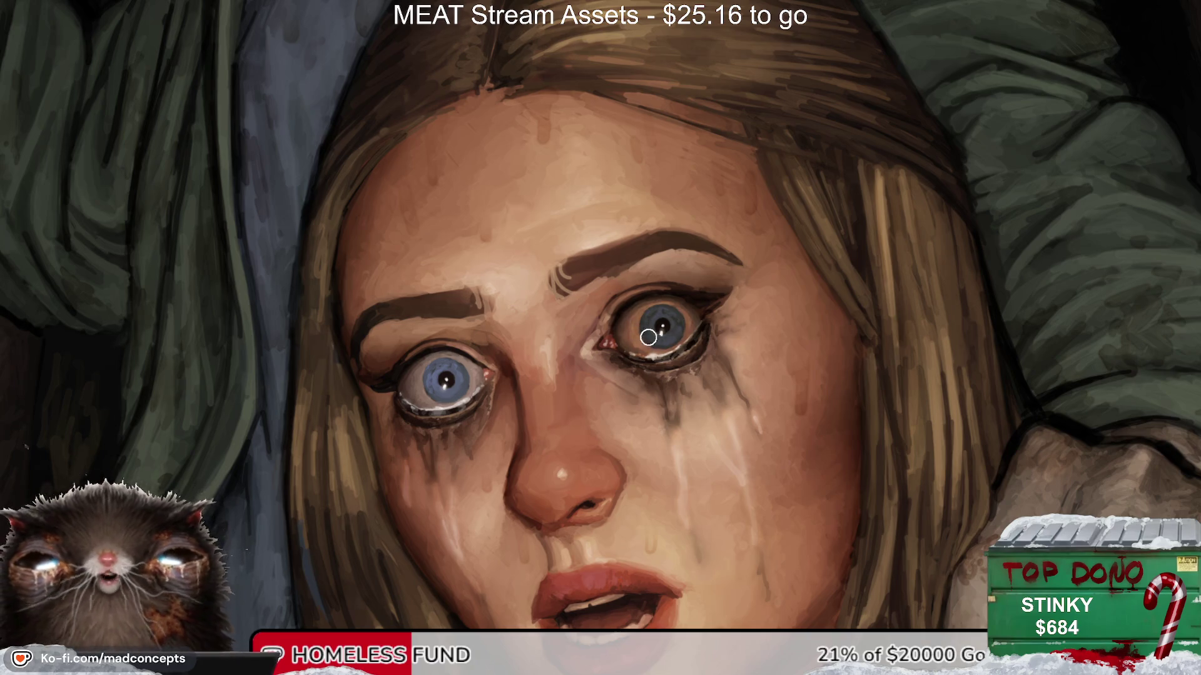
{"action": "scroll", "coordinate": [648, 338], "scroll_direction": "up", "scroll_amount": 1}
{"action": "left_click_drag", "start_coordinate": [655, 328], "coordinate": [683, 339]}
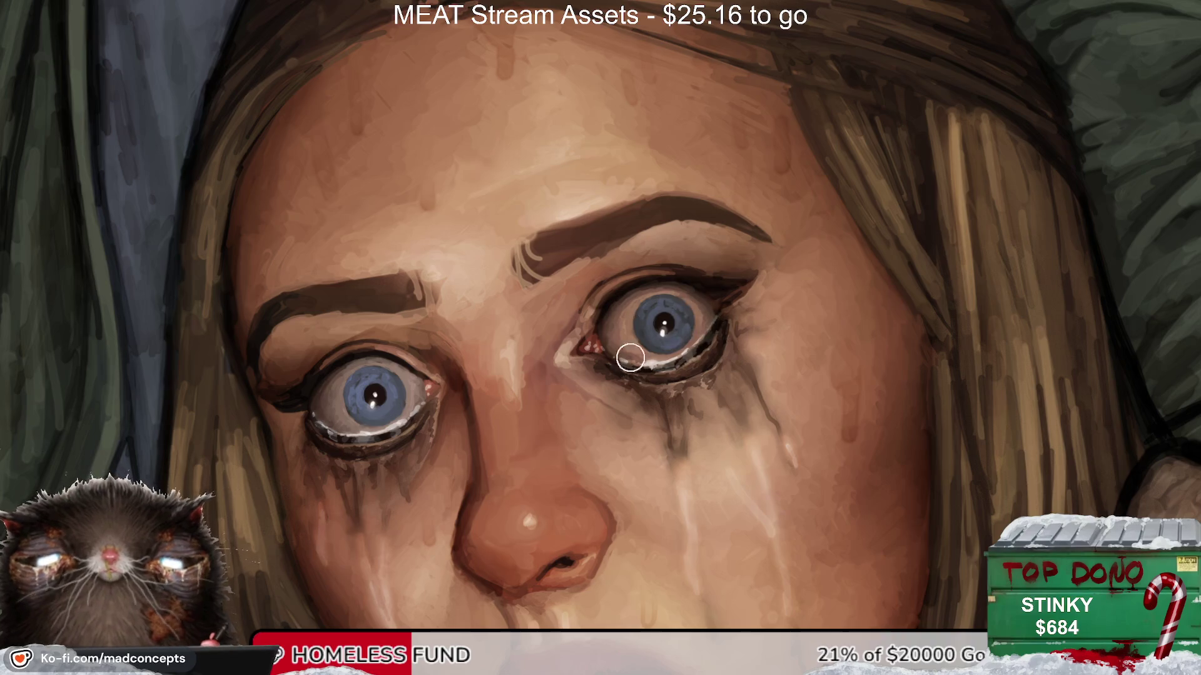
{"action": "mouse_move", "coordinate": [622, 329]}
{"action": "left_mouse_down"}
{"action": "mouse_move", "coordinate": [659, 330]}
{"action": "mouse_move", "coordinate": [633, 363]}
{"action": "left_mouse_up"}
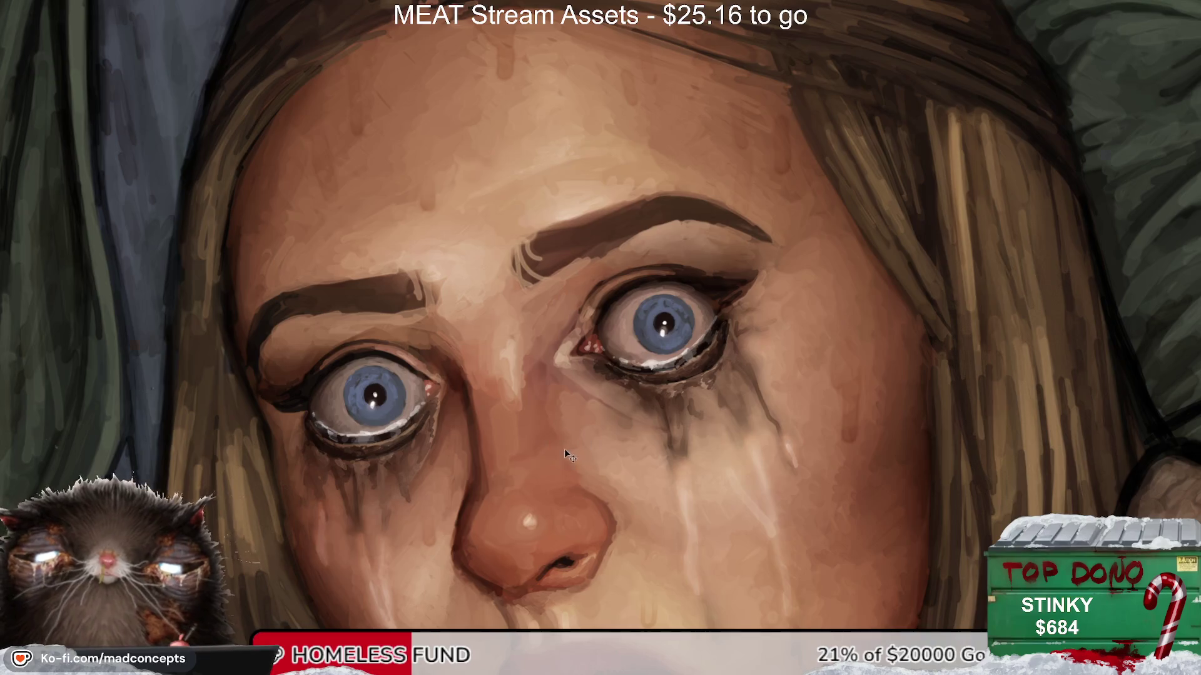
Step: Mirror the view to check the eyes, resize the brush, and zoom out to the whole painting
{"action": "key", "text": "m"}
{"action": "key", "text": "m"}
{"action": "left_click_drag", "start_coordinate": [535, 449], "coordinate": [586, 417]}
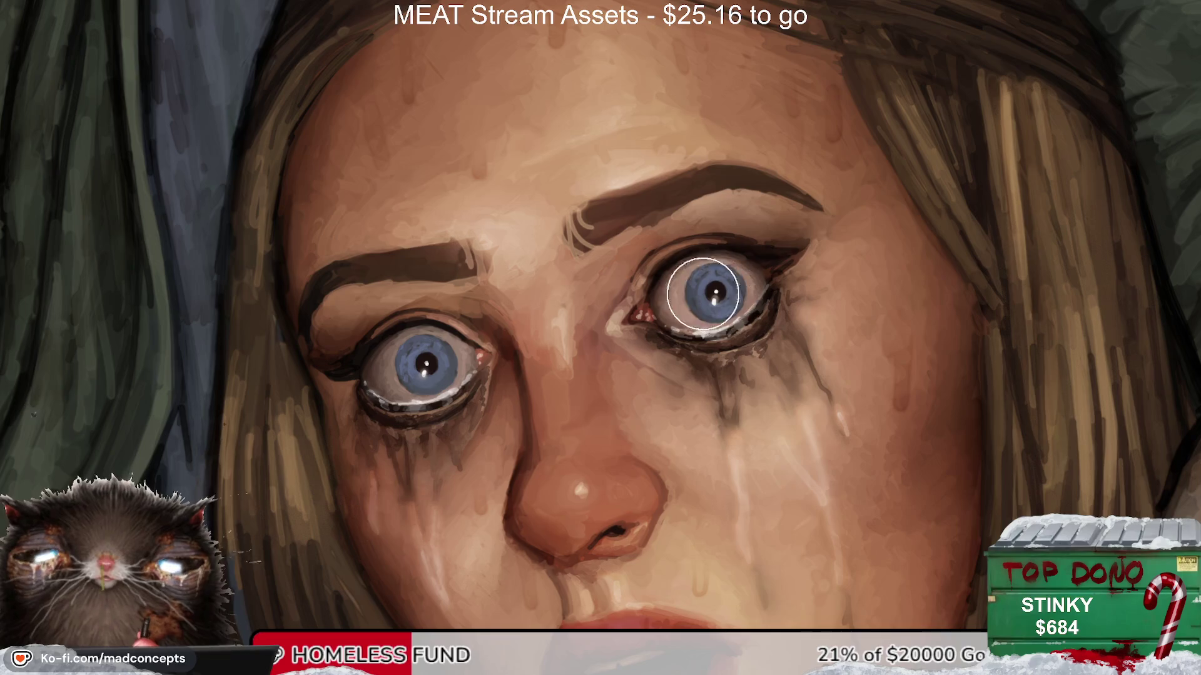
{"action": "key", "text": "bracketleft"}
{"action": "key", "text": "bracketleft"}
{"action": "key", "text": "bracketleft"}
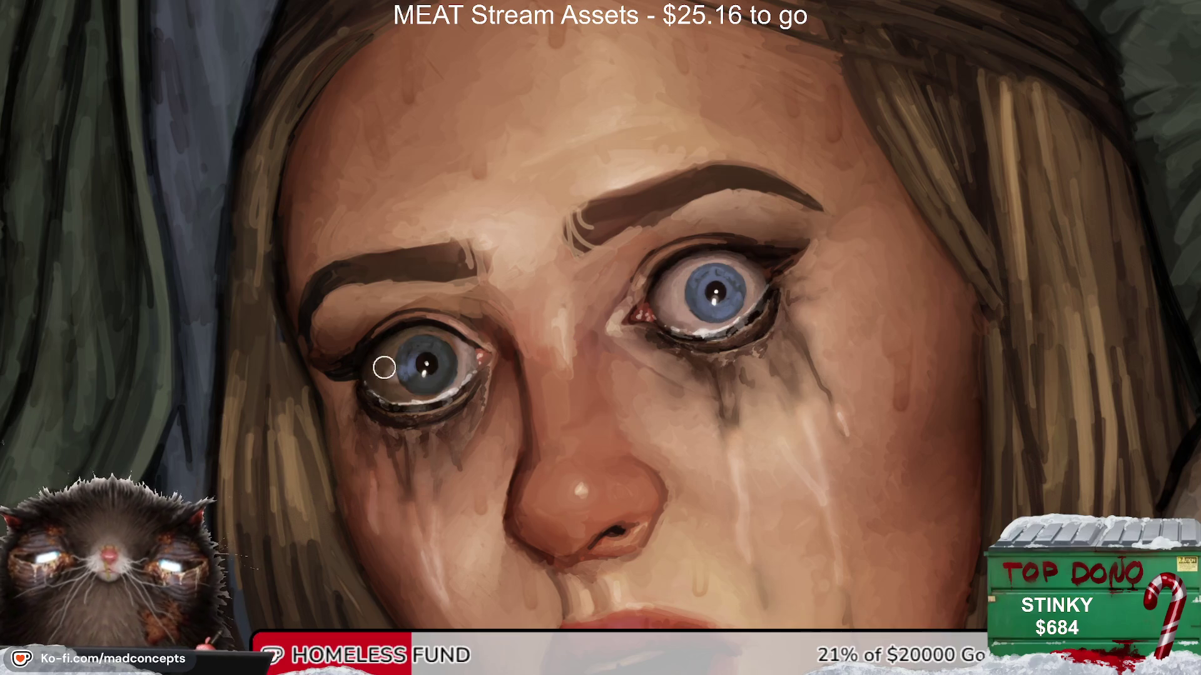
{"action": "key", "text": "bracketright"}
{"action": "key", "text": "bracketright"}
{"action": "key", "text": "bracketright"}
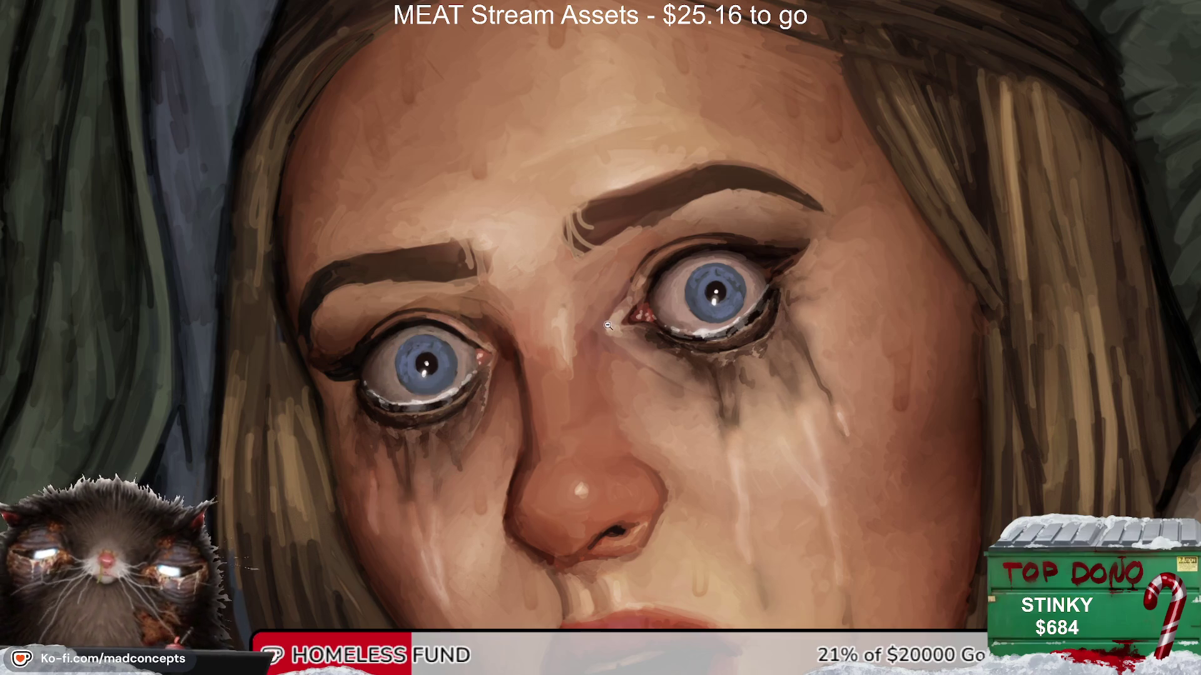
{"action": "key", "text": "ctrl+0"}
{"action": "left_click", "coordinate": [547, 344]}
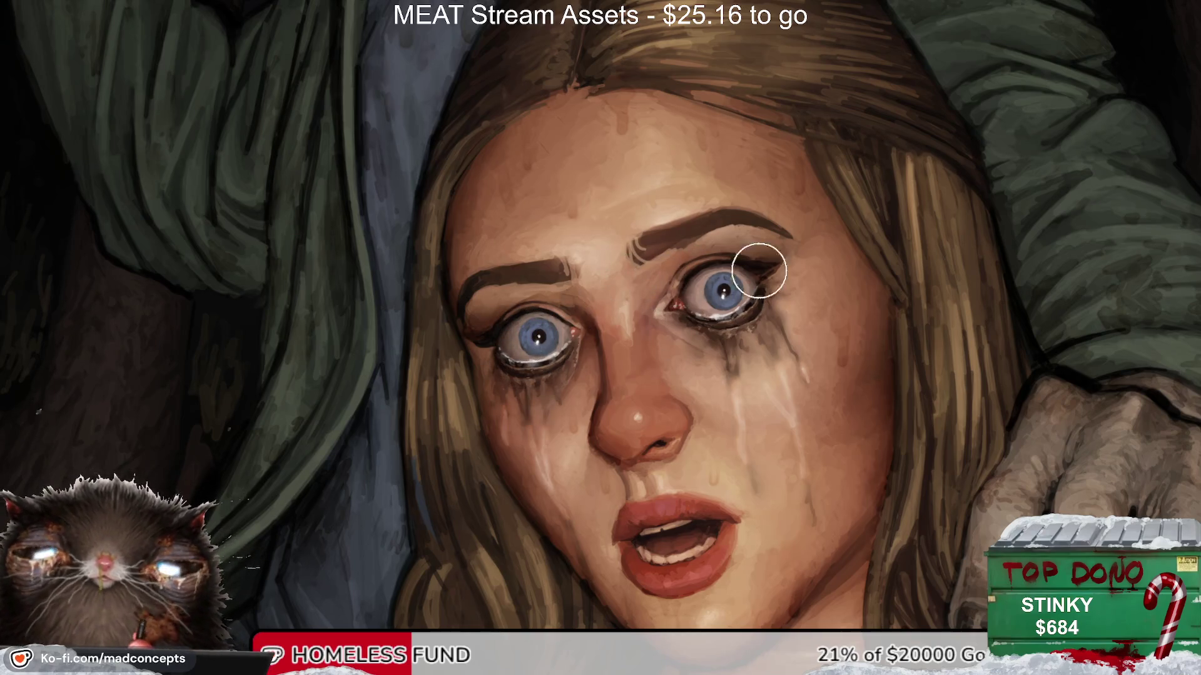
{"action": "left_click", "coordinate": [714, 300], "text": "alt"}
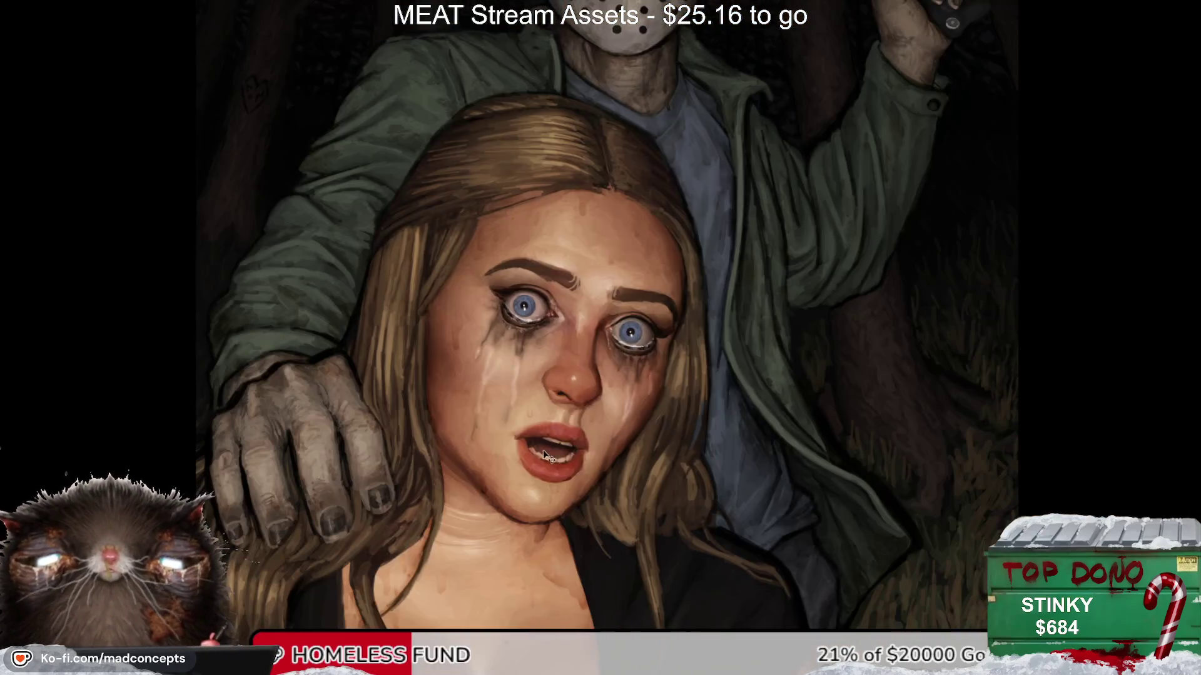
Step: Mirror the painting, compare a close-up of the woman's face, then fit it to screen
{"action": "key", "text": "m"}
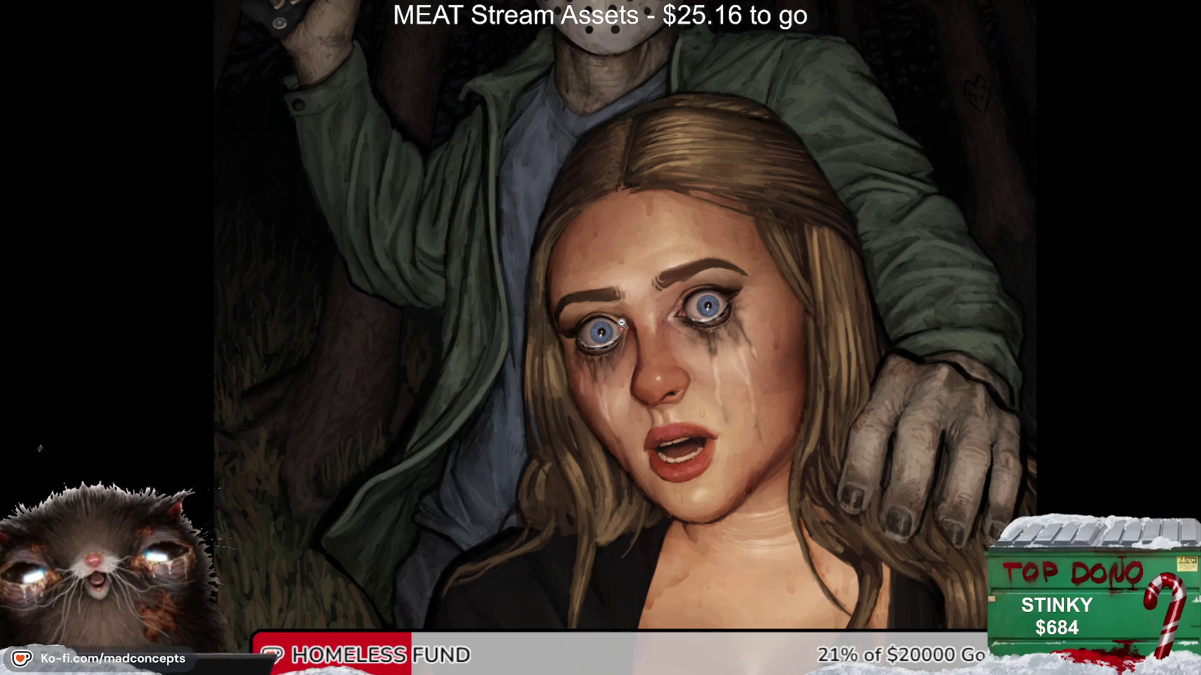
{"action": "left_click", "coordinate": [441, 399]}
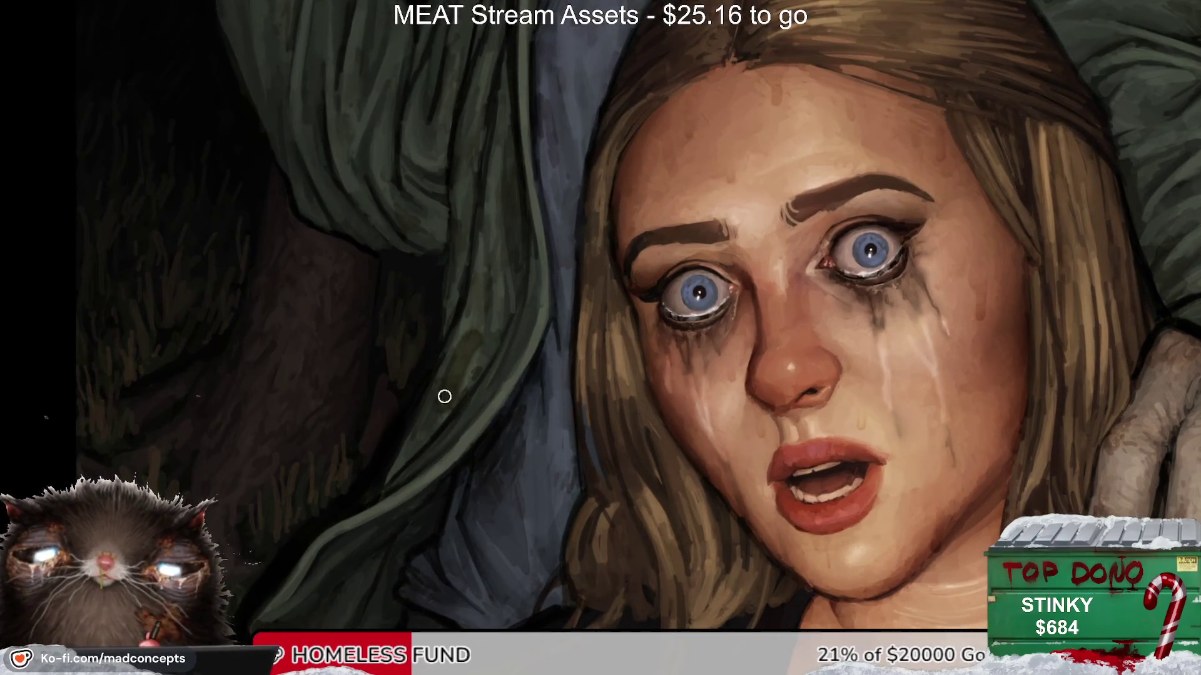
{"action": "left_click", "coordinate": [387, 504]}
{"action": "left_click", "coordinate": [385, 502]}
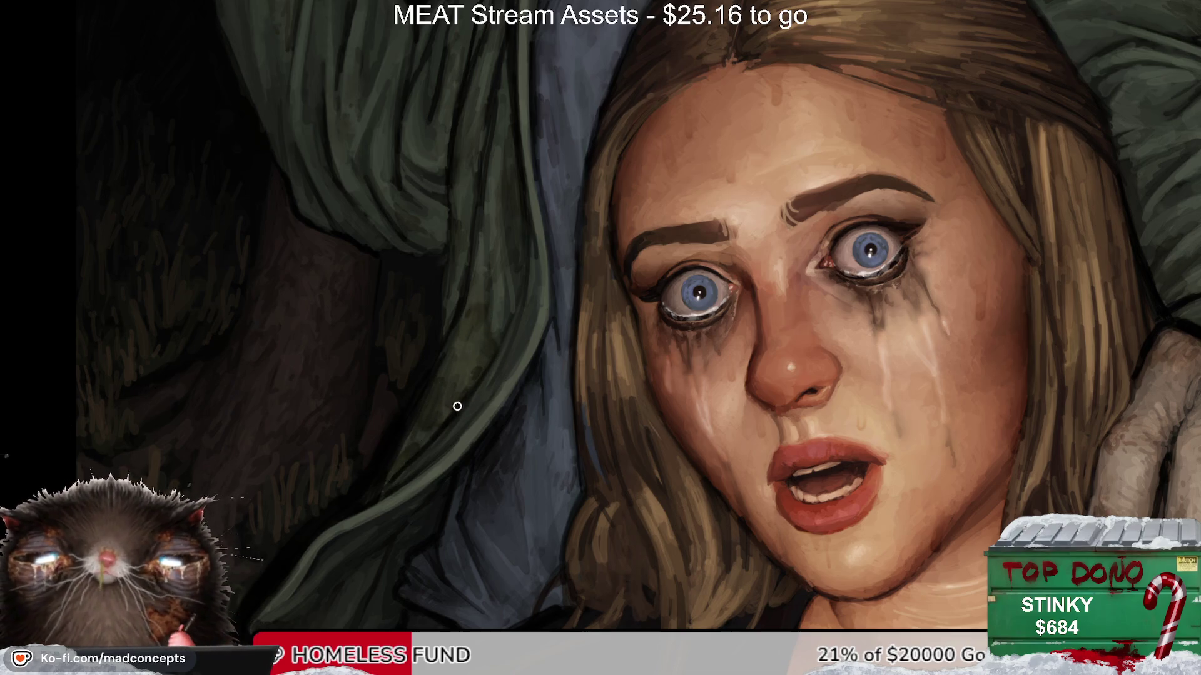
{"action": "key", "text": "ctrl+0"}
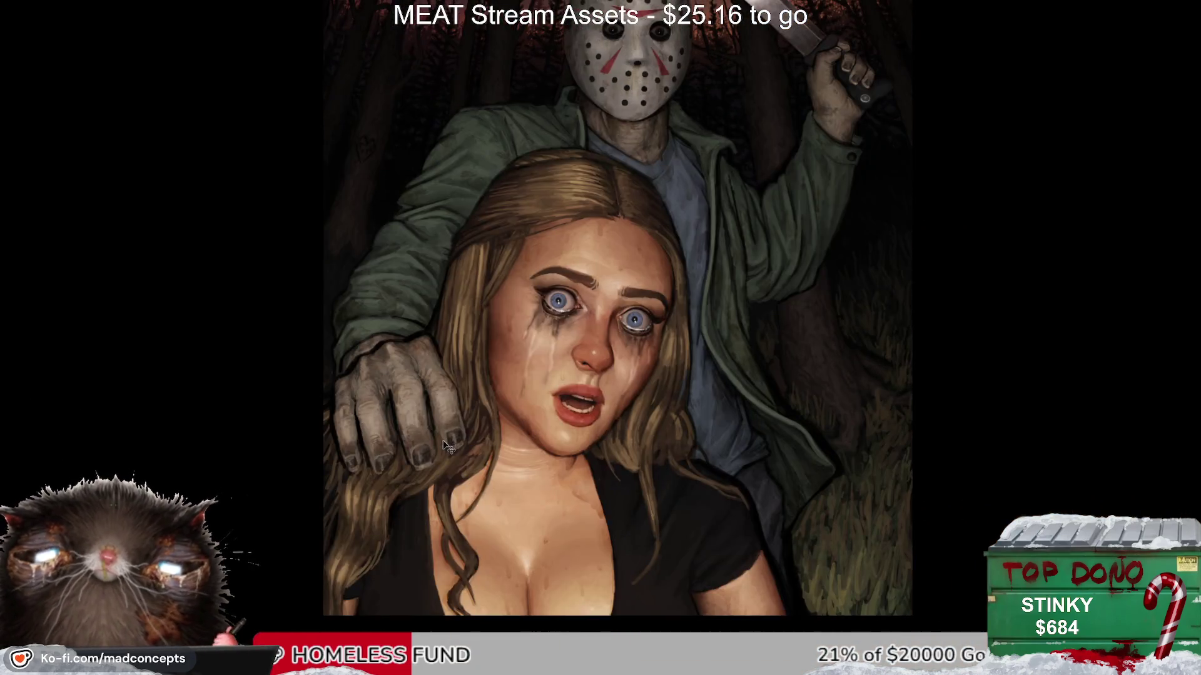
Step: Restore the unmirrored view and reset the tilted, zoomed view to frame the shirt
{"action": "key", "text": "m"}
{"action": "left_click_drag", "start_coordinate": [445, 447], "coordinate": [413, 405]}
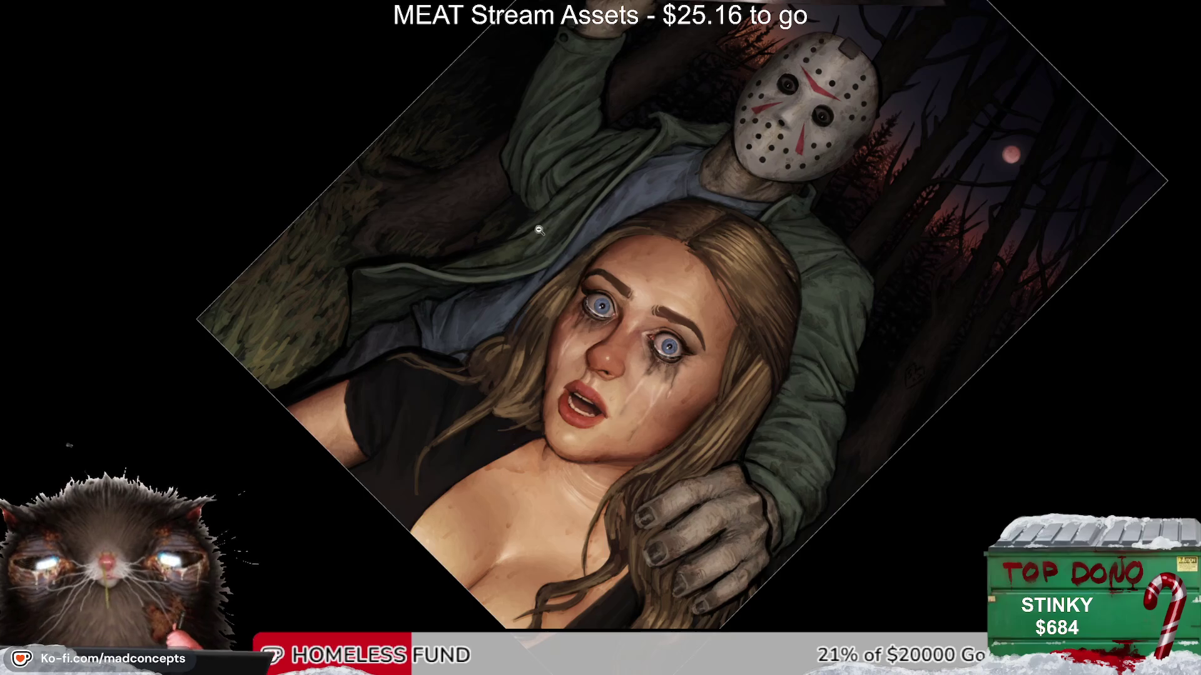
{"action": "left_click", "coordinate": [539, 231]}
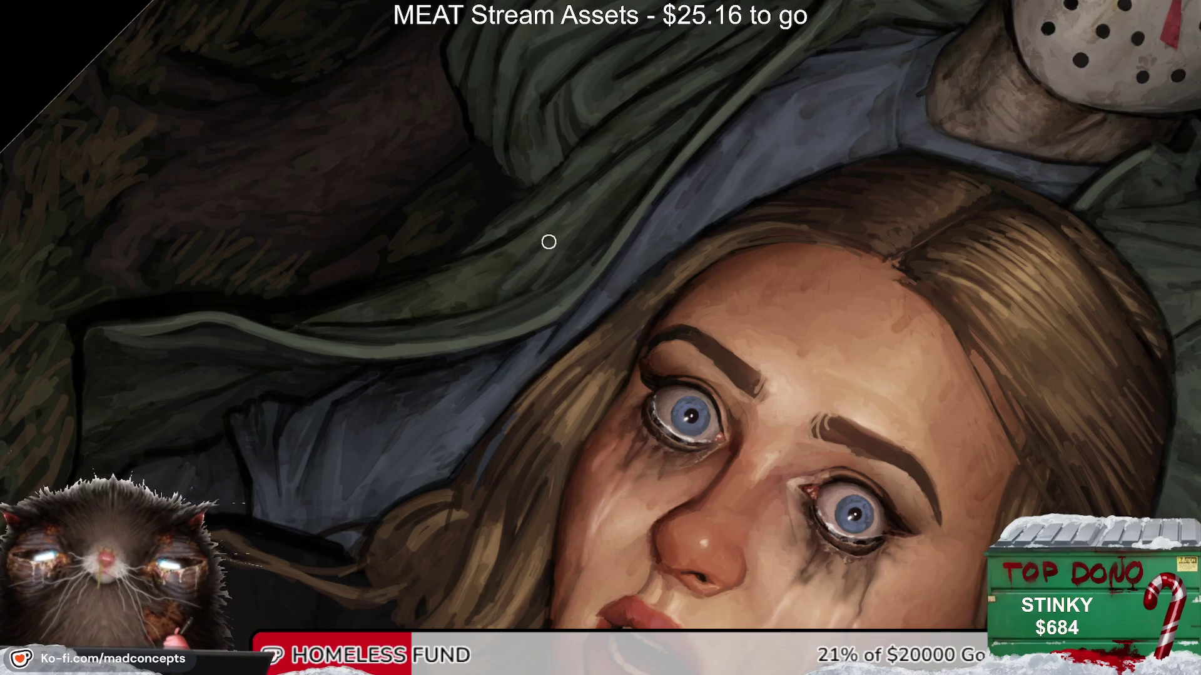
{"action": "key", "text": "ctrl+0"}
{"action": "key", "text": "Escape"}
{"action": "scroll", "coordinate": [408, 490], "scroll_direction": "up", "scroll_amount": 1}
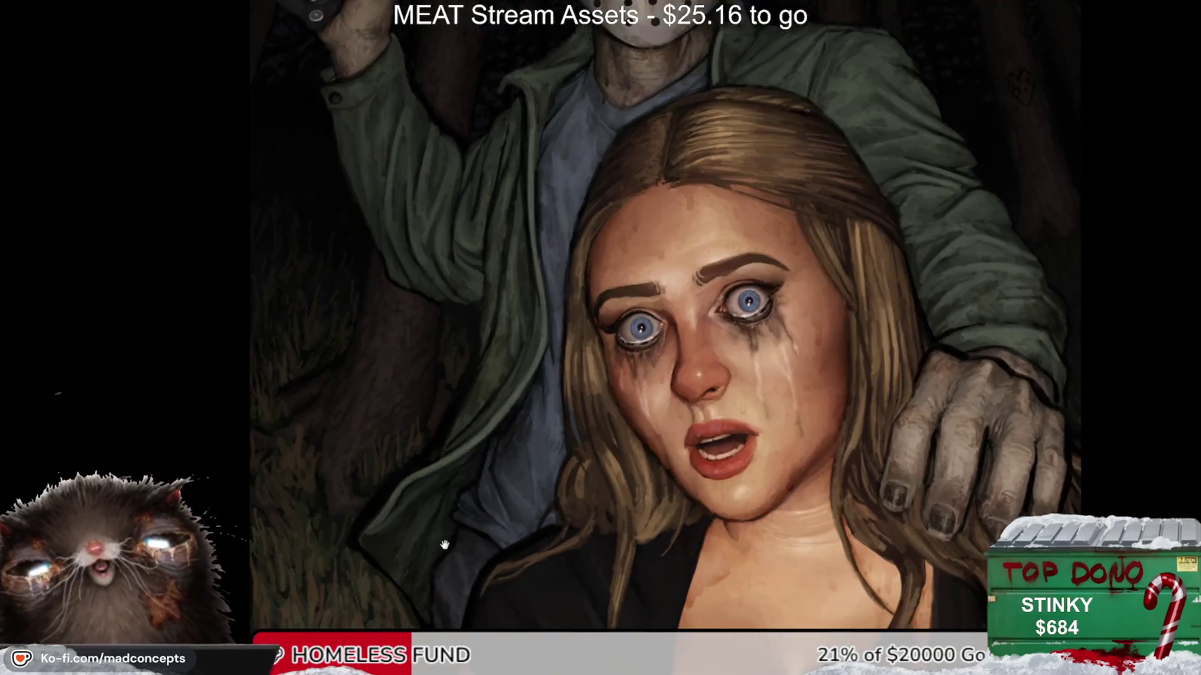
{"action": "scroll", "coordinate": [375, 494], "scroll_direction": "up", "scroll_amount": 2}
{"action": "scroll", "coordinate": [297, 489], "scroll_direction": "up", "scroll_amount": 2}
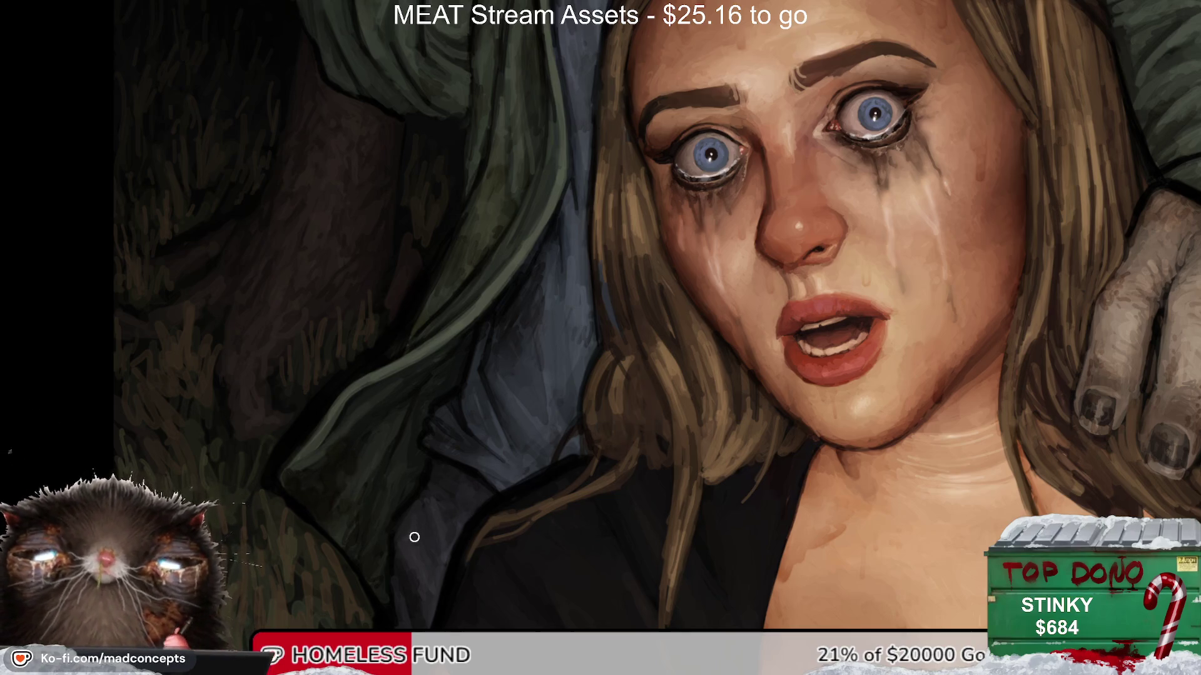
Step: Darken the shirt fabric beside the woman's face and check it mirrored and zoomed out
{"action": "mouse_move", "coordinate": [507, 430]}
{"action": "left_mouse_down"}
{"action": "mouse_move", "coordinate": [503, 477]}
{"action": "mouse_move", "coordinate": [471, 376]}
{"action": "mouse_move", "coordinate": [528, 458]}
{"action": "mouse_move", "coordinate": [547, 396]}
{"action": "mouse_move", "coordinate": [482, 413]}
{"action": "mouse_move", "coordinate": [456, 442]}
{"action": "mouse_move", "coordinate": [477, 456]}
{"action": "mouse_move", "coordinate": [508, 406]}
{"action": "mouse_move", "coordinate": [518, 456]}
{"action": "mouse_move", "coordinate": [496, 469]}
{"action": "mouse_move", "coordinate": [561, 450]}
{"action": "mouse_move", "coordinate": [560, 375]}
{"action": "mouse_move", "coordinate": [560, 392]}
{"action": "left_mouse_up"}
{"action": "key", "text": "m"}
{"action": "key", "text": "m"}
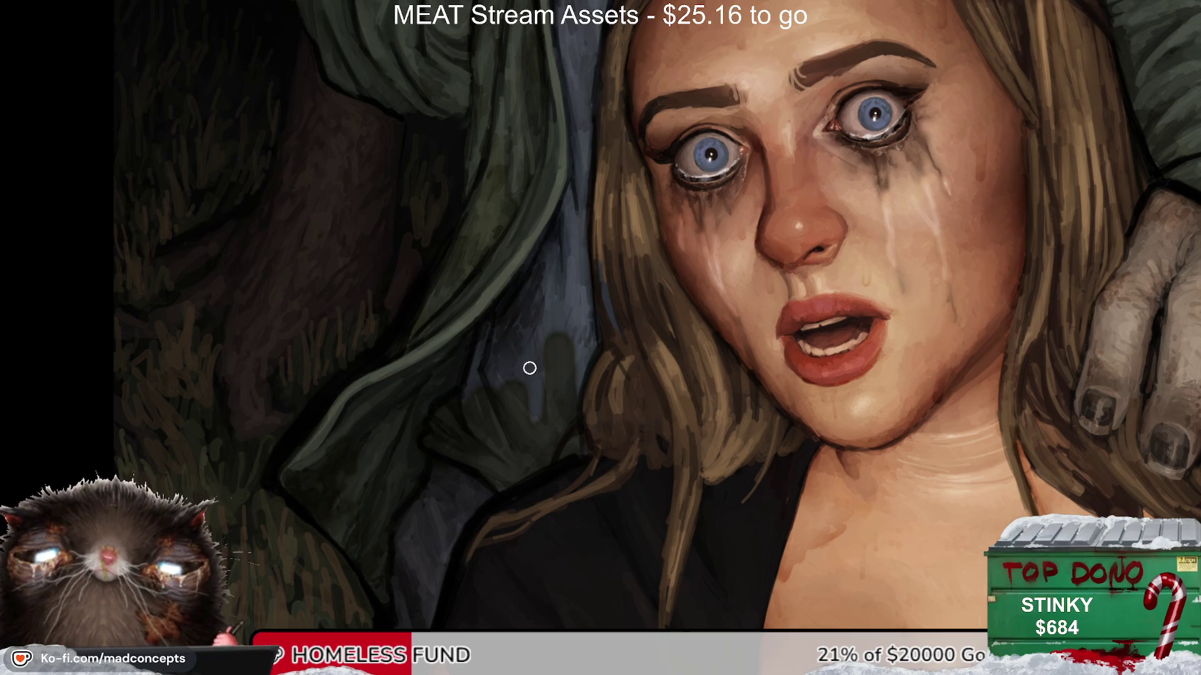
{"action": "left_click_drag", "start_coordinate": [531, 319], "coordinate": [415, 379]}
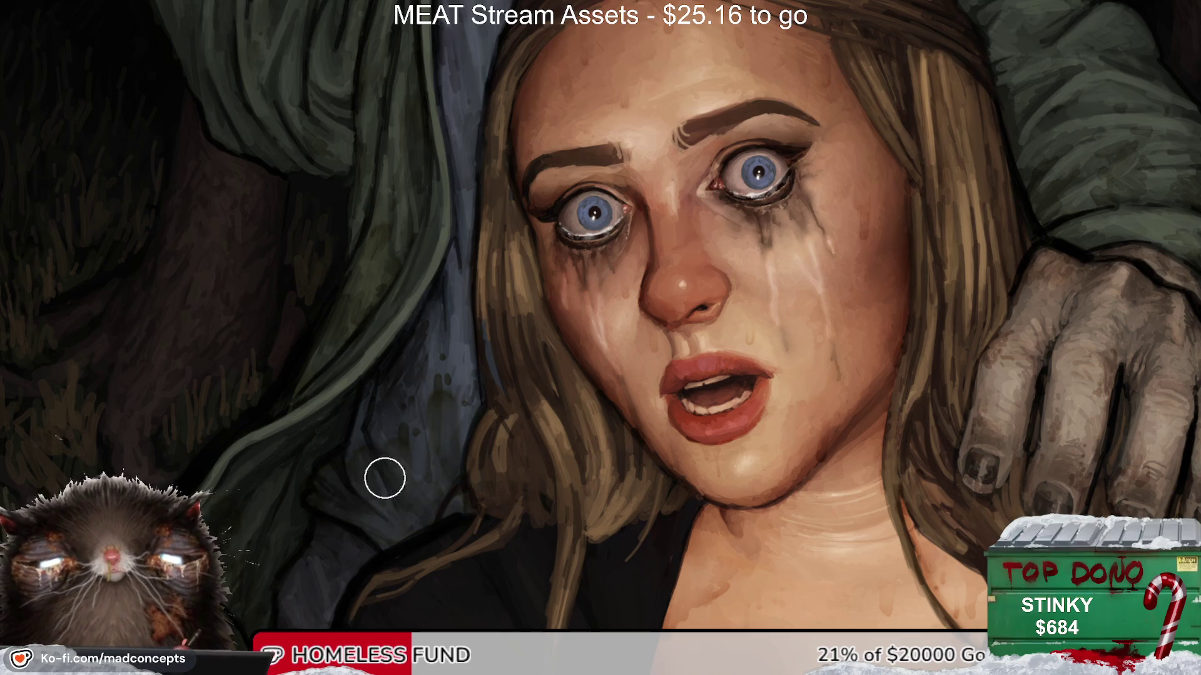
{"action": "key", "text": "h"}
{"action": "key", "text": "h"}
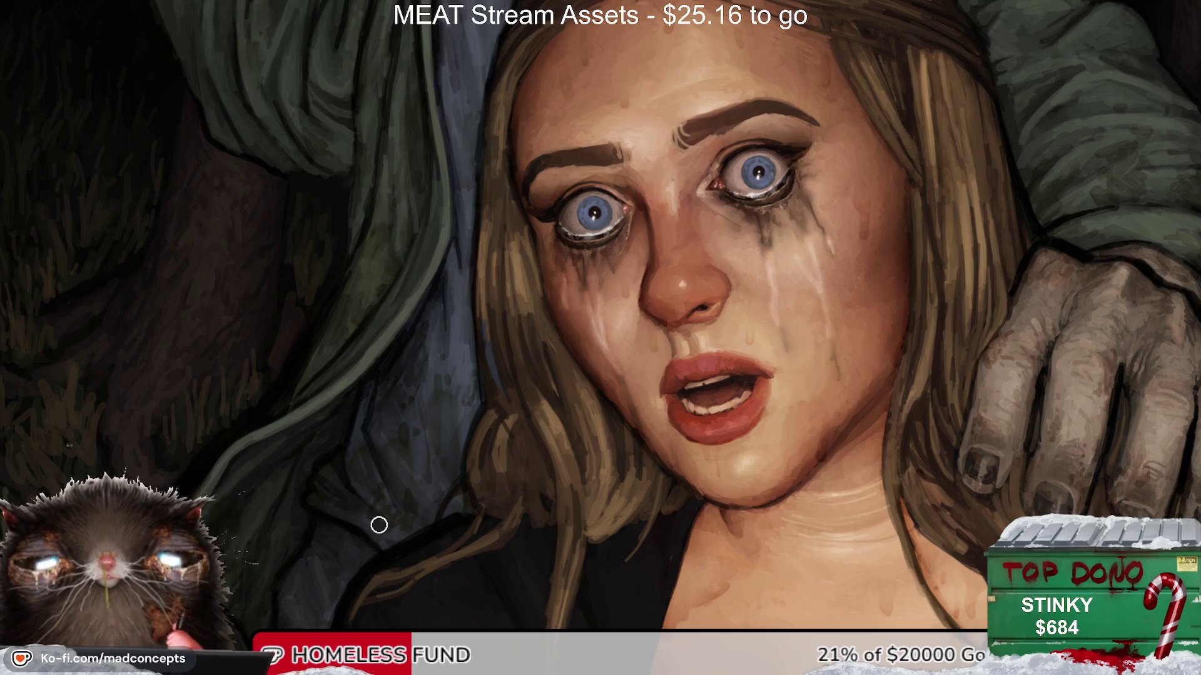
{"action": "key", "text": "h"}
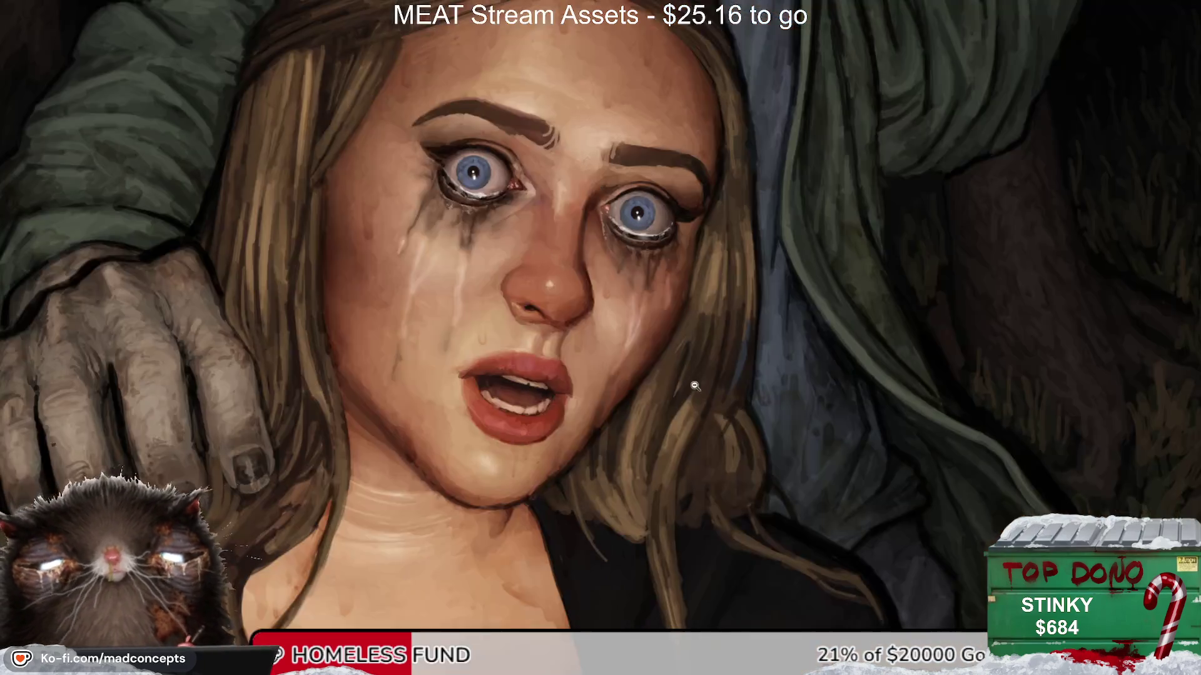
{"action": "scroll", "coordinate": [596, 520], "scroll_direction": "down", "scroll_amount": 3}
{"action": "key", "text": "h"}
{"action": "scroll", "coordinate": [596, 520], "scroll_direction": "down", "scroll_amount": 2}
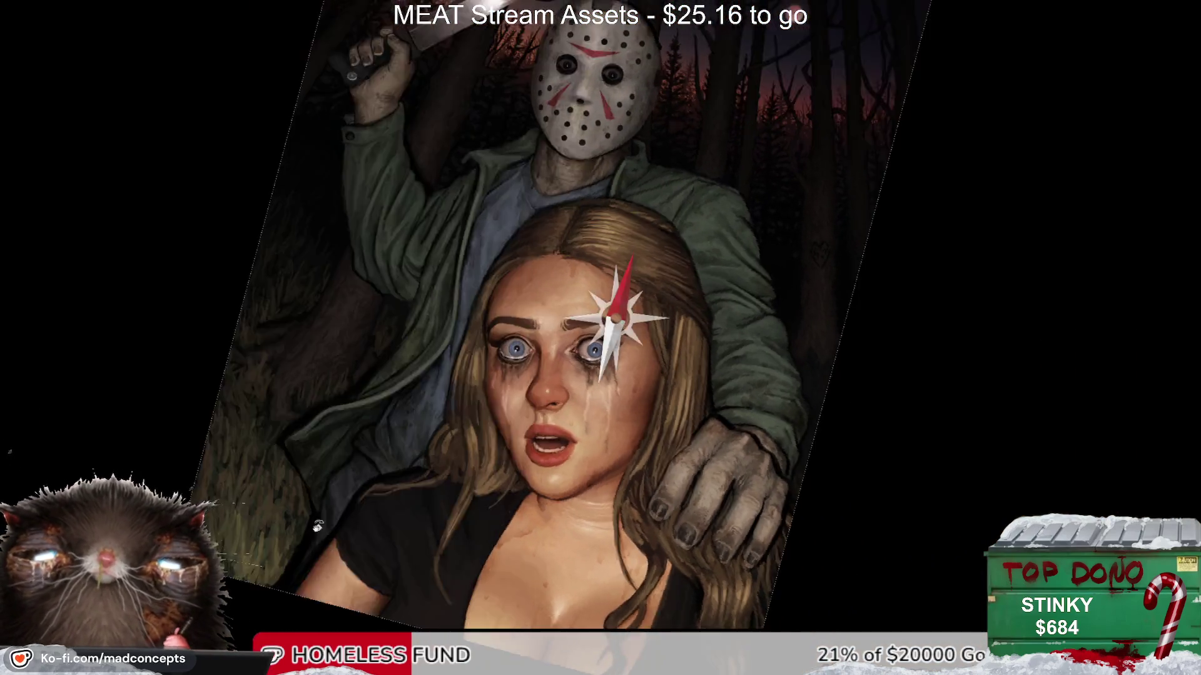
{"action": "scroll", "coordinate": [488, 389], "scroll_direction": "up", "scroll_amount": 2}
{"action": "scroll", "coordinate": [488, 389], "scroll_direction": "up", "scroll_amount": 1}
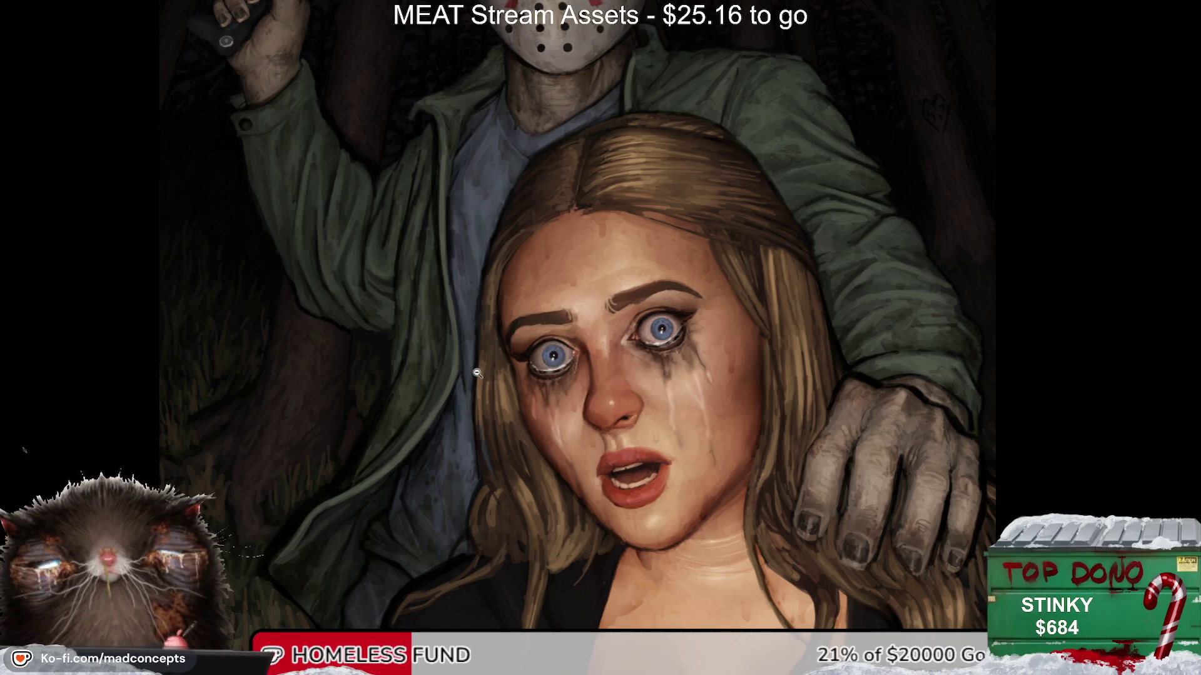
{"action": "left_click", "coordinate": [389, 508]}
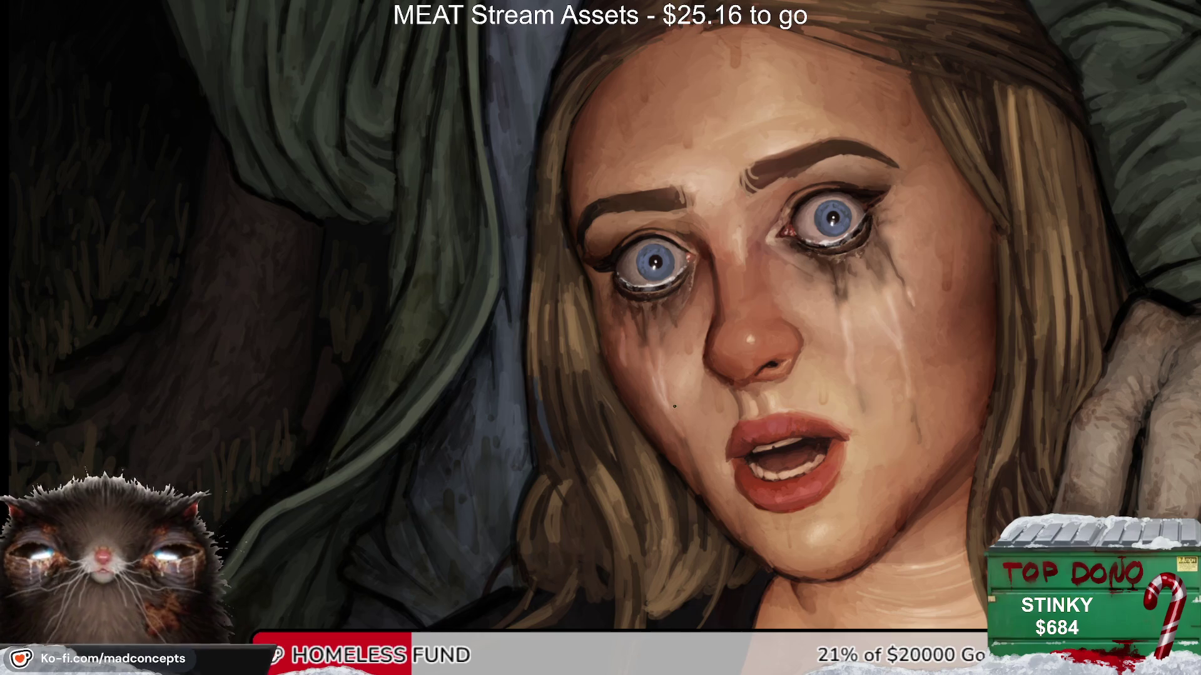
{"action": "left_click_drag", "start_coordinate": [377, 558], "coordinate": [434, 470]}
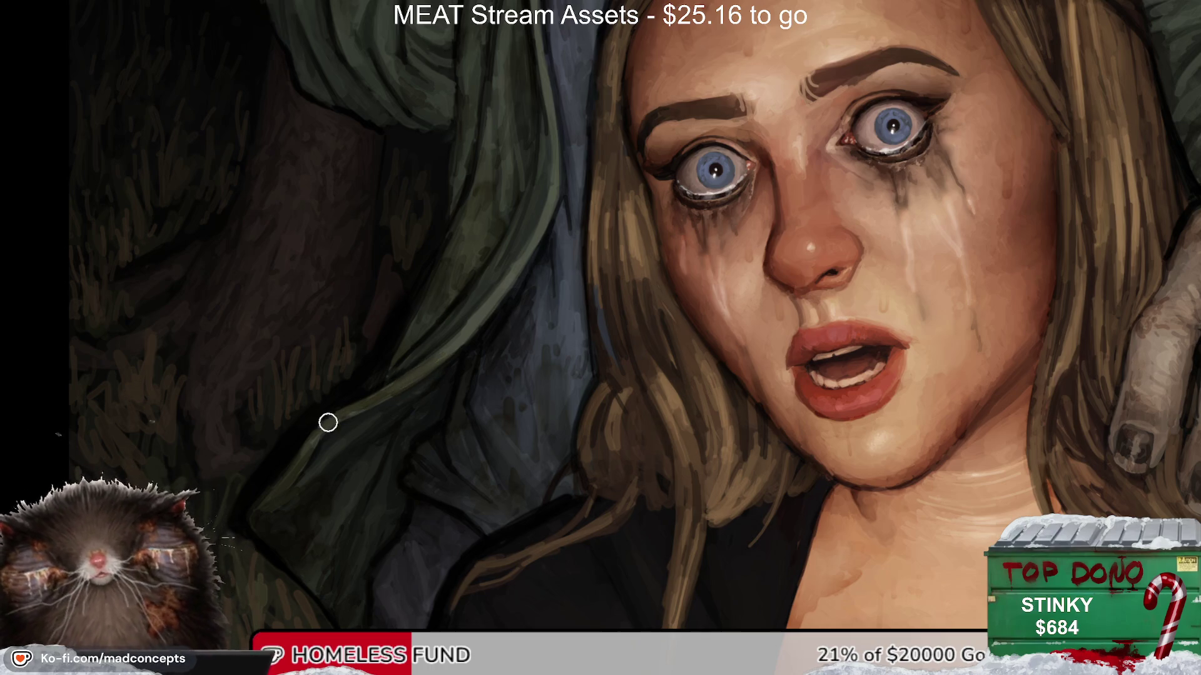
{"action": "left_click_drag", "start_coordinate": [522, 345], "coordinate": [344, 472]}
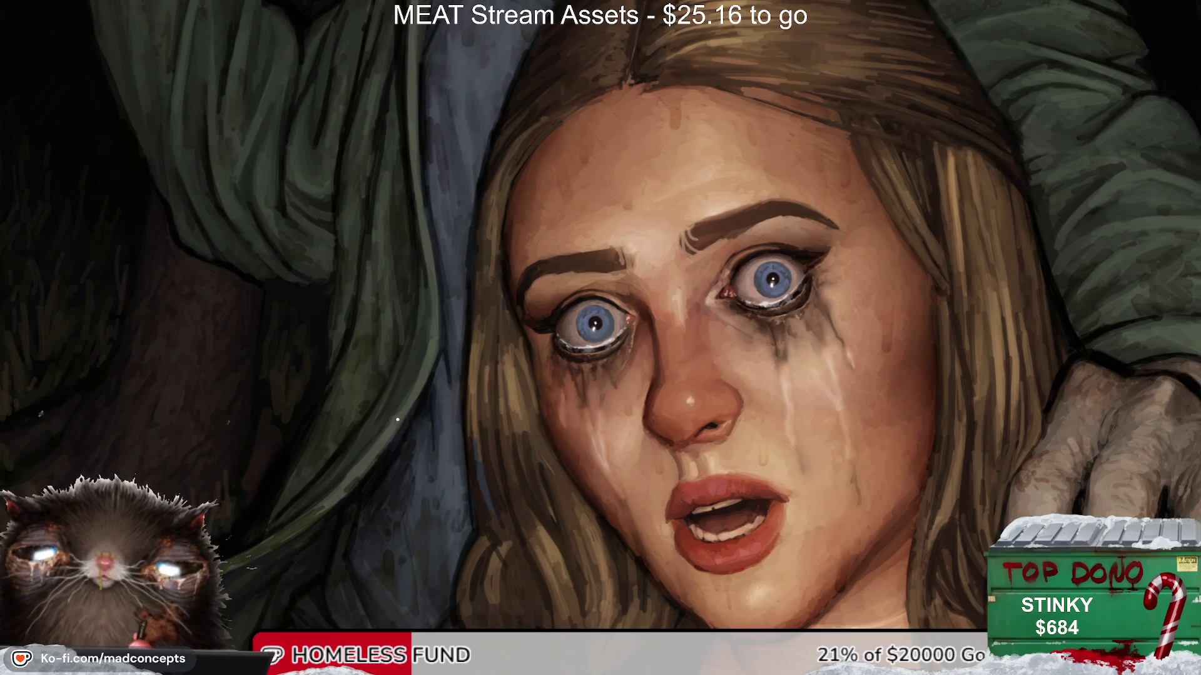
{"action": "scroll", "coordinate": [618, 334], "scroll_direction": "down", "scroll_amount": 4}
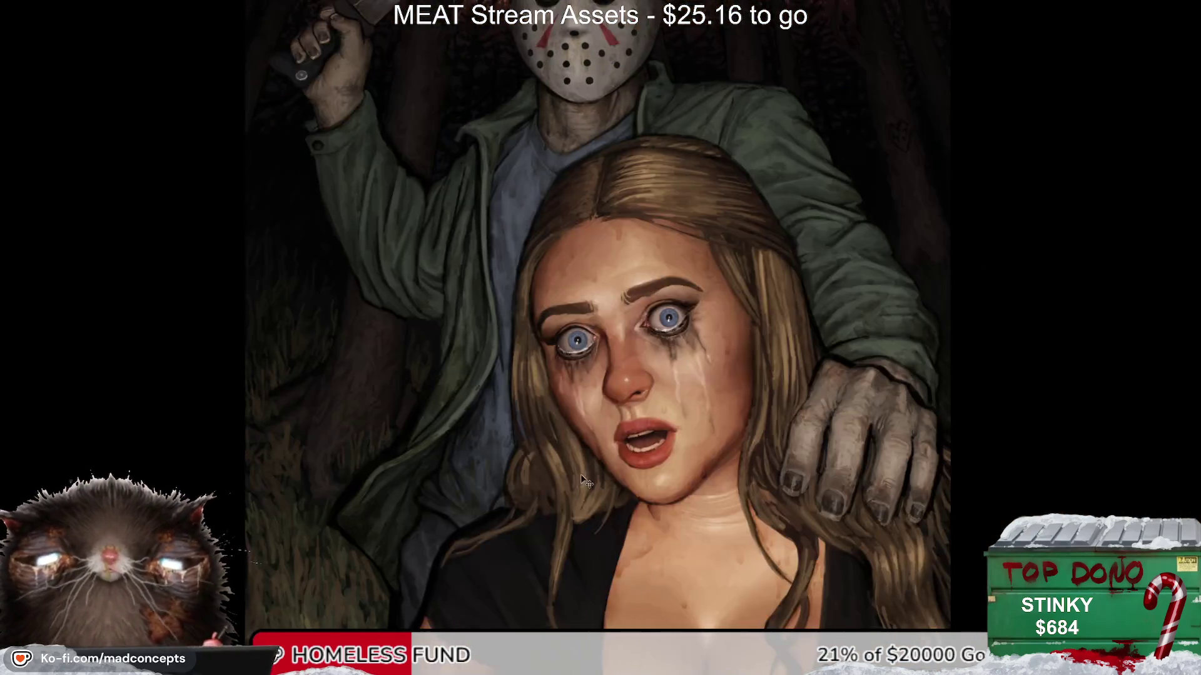
Step: Mirror the canvas, enlarge the brush, and zoom in on the jacket above the woman's head
{"action": "key", "text": "m"}
{"action": "key", "text": "m"}
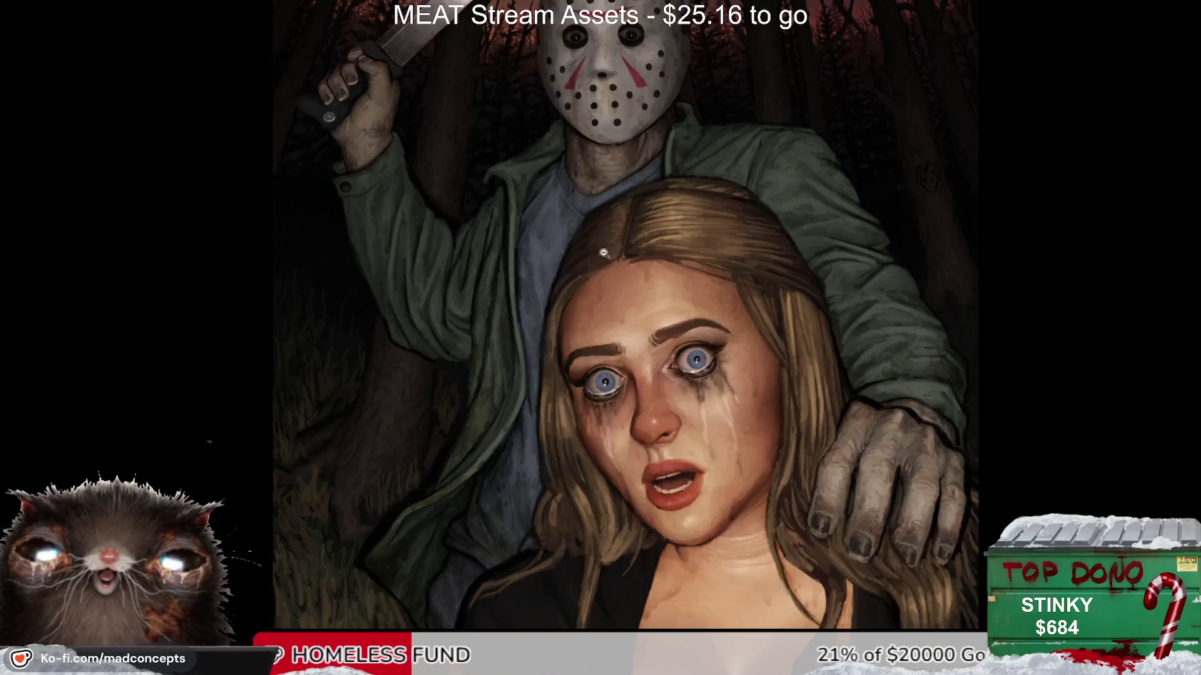
{"action": "scroll", "coordinate": [408, 286], "scroll_direction": "up", "scroll_amount": 2}
{"action": "scroll", "coordinate": [408, 286], "scroll_direction": "up", "scroll_amount": 2}
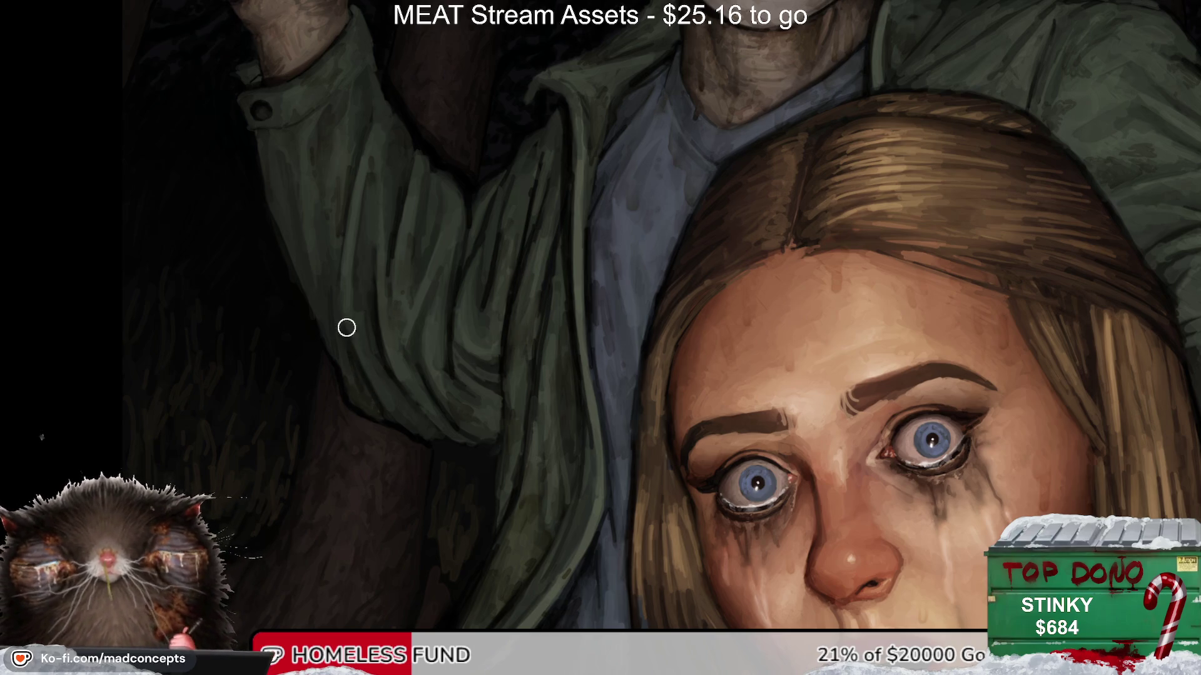
{"action": "left_click_drag", "start_coordinate": [469, 293], "coordinate": [484, 389]}
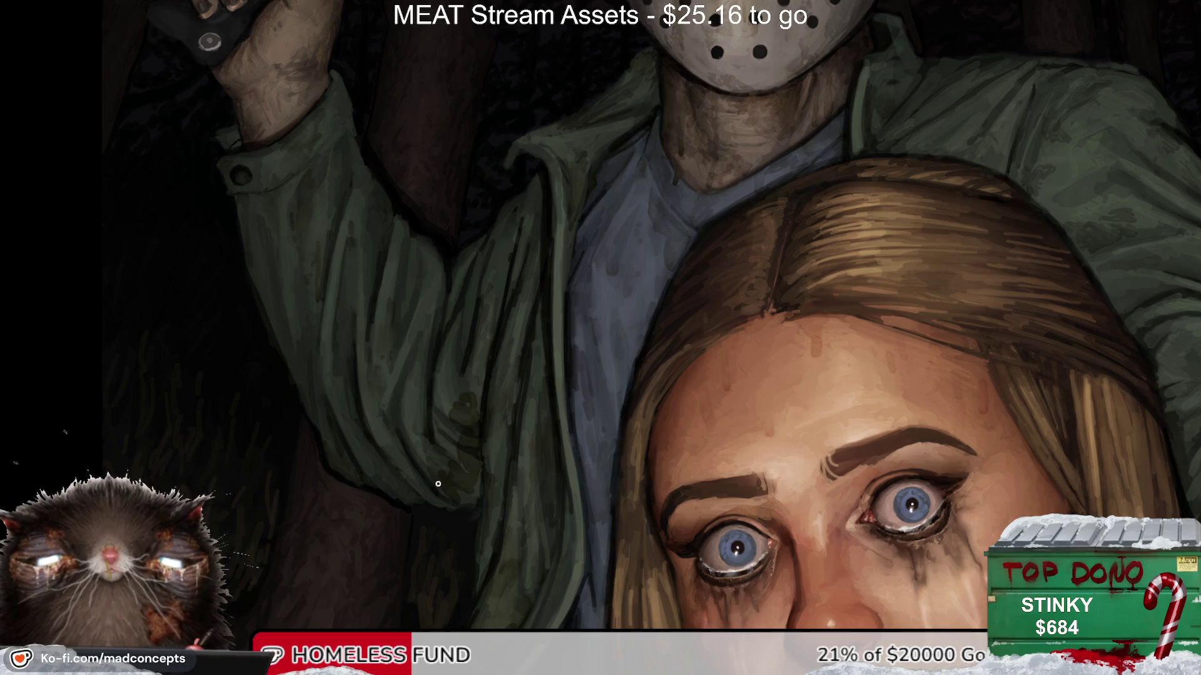
{"action": "key", "text": "bracketright"}
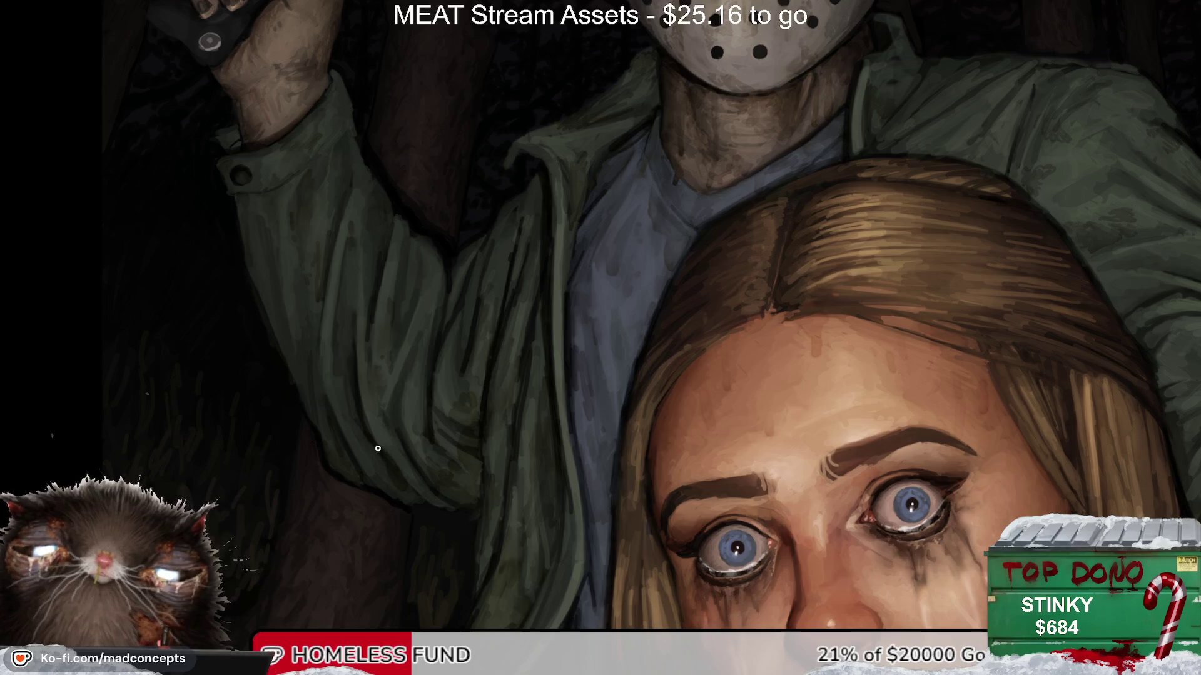
{"action": "key", "text": "ctrl+0"}
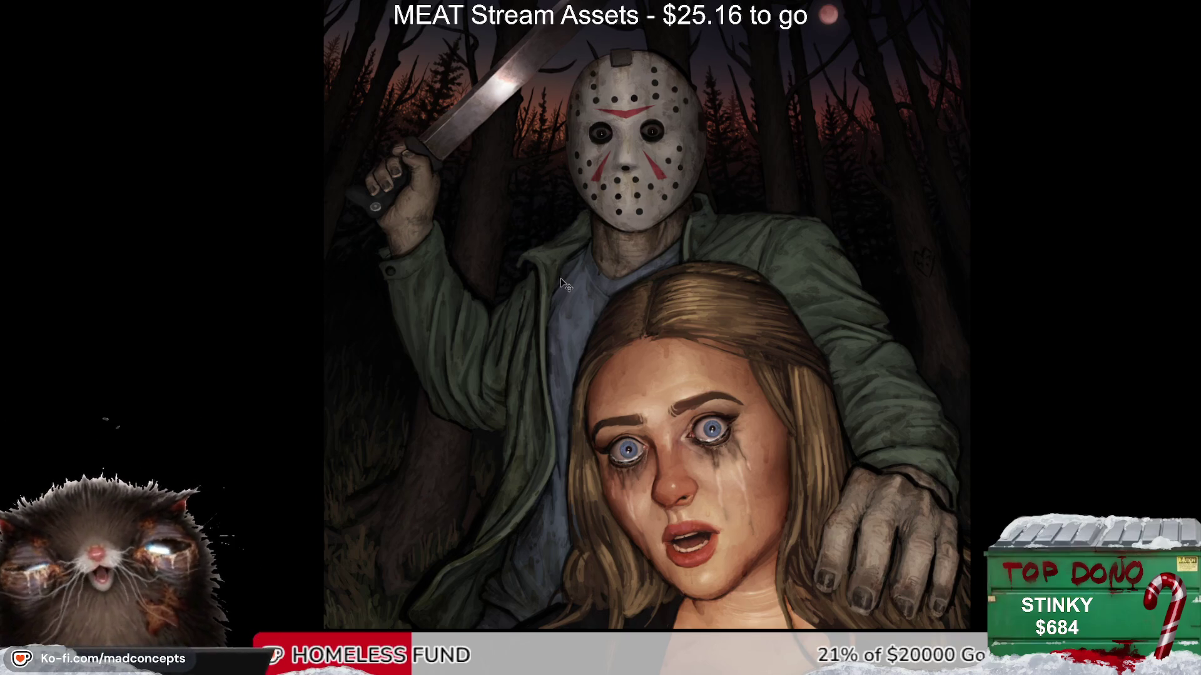
{"action": "left_click_drag", "start_coordinate": [539, 374], "coordinate": [549, 356]}
{"action": "left_click", "coordinate": [550, 356]}
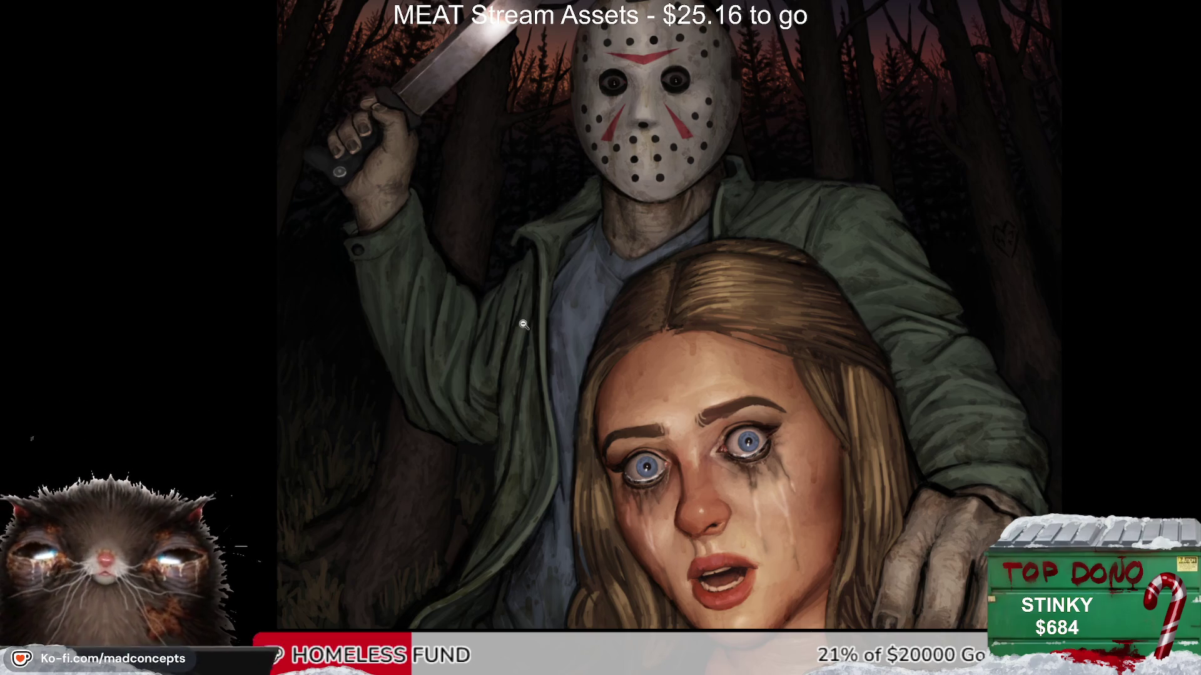
{"action": "left_click", "coordinate": [475, 369]}
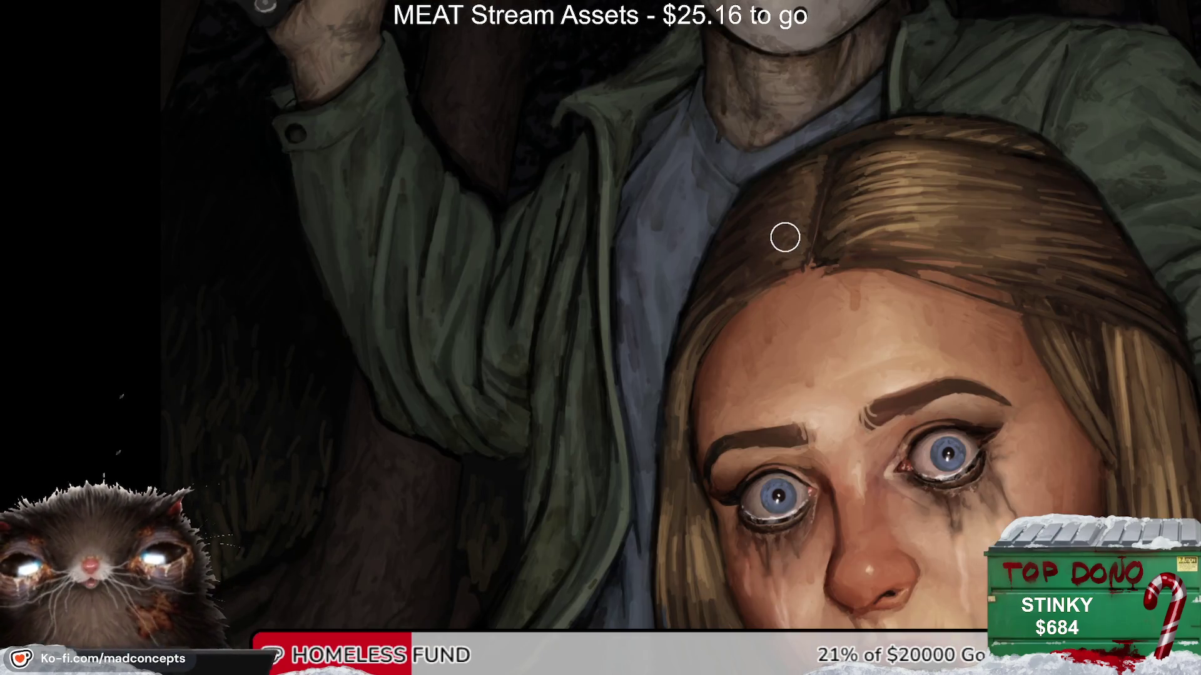
Step: Pan up to the slasher's mask, mirror and tilt the view, then straighten it
{"action": "left_click_drag", "start_coordinate": [425, 420], "coordinate": [407, 494]}
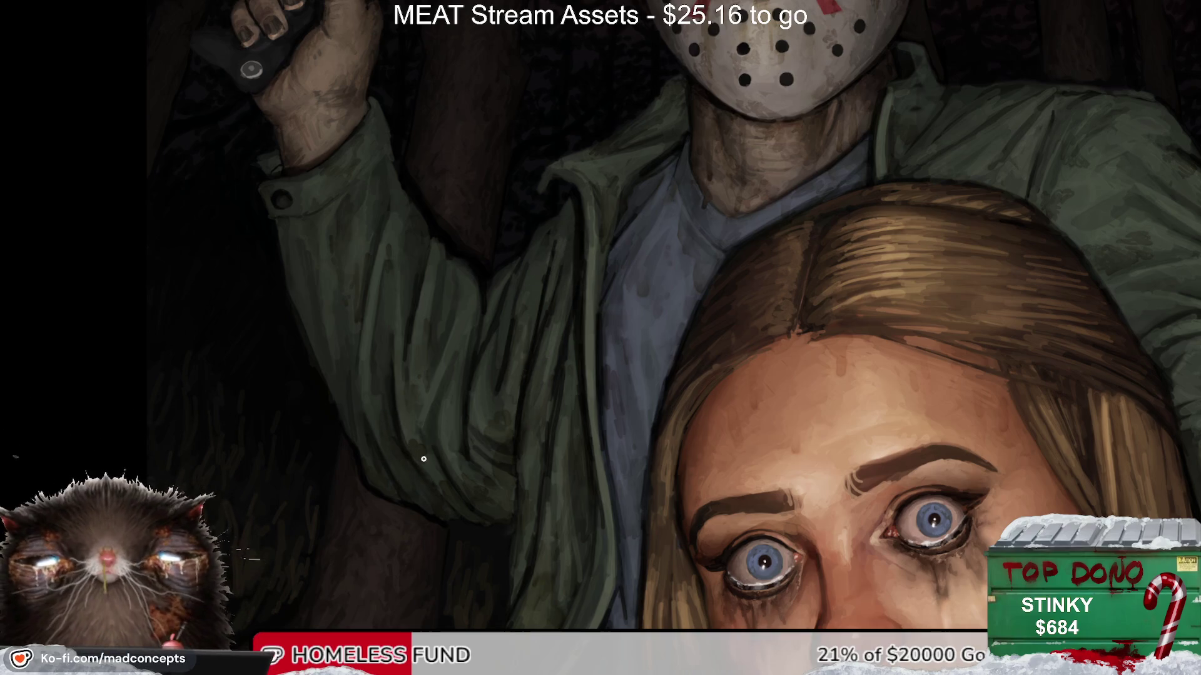
{"action": "key", "text": "m"}
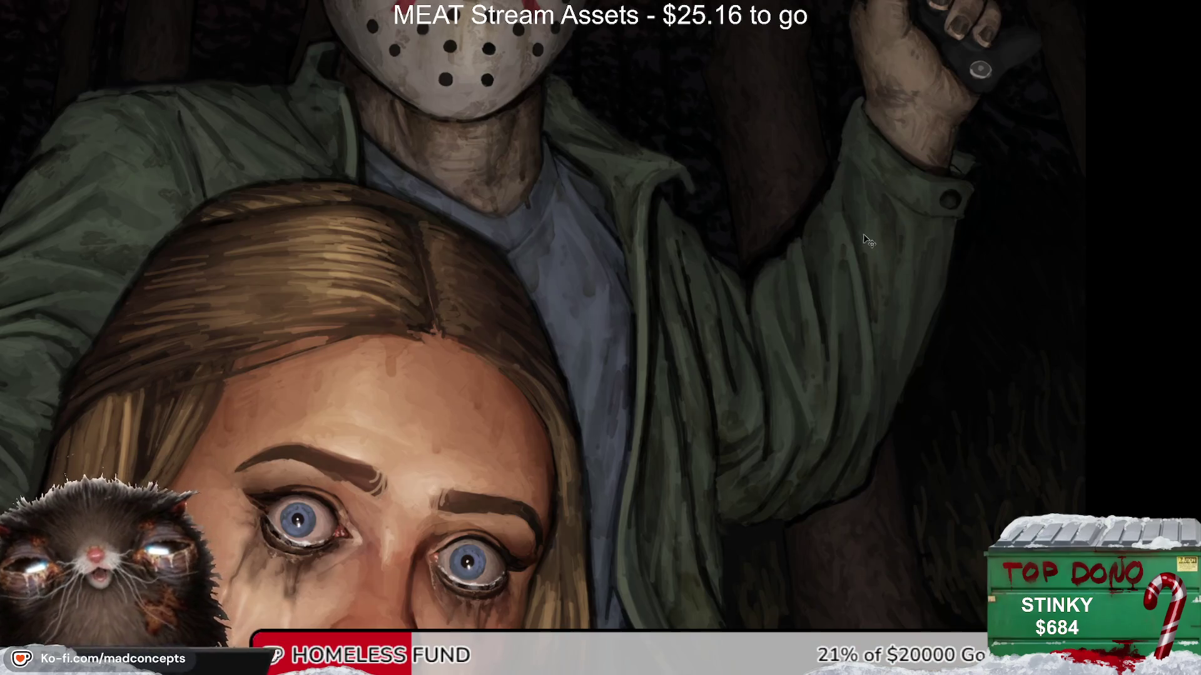
{"action": "key", "text": "m"}
{"action": "mouse_move", "coordinate": [504, 467]}
{"action": "left_mouse_down"}
{"action": "mouse_move", "coordinate": [231, 425]}
{"action": "mouse_move", "coordinate": [192, 435]}
{"action": "left_mouse_up"}
{"action": "key", "text": "5"}
Step: Scroll around the jacket, flip the canvas, and fit the whole illustration on screen
{"action": "scroll", "coordinate": [257, 200], "scroll_direction": "up", "scroll_amount": 3}
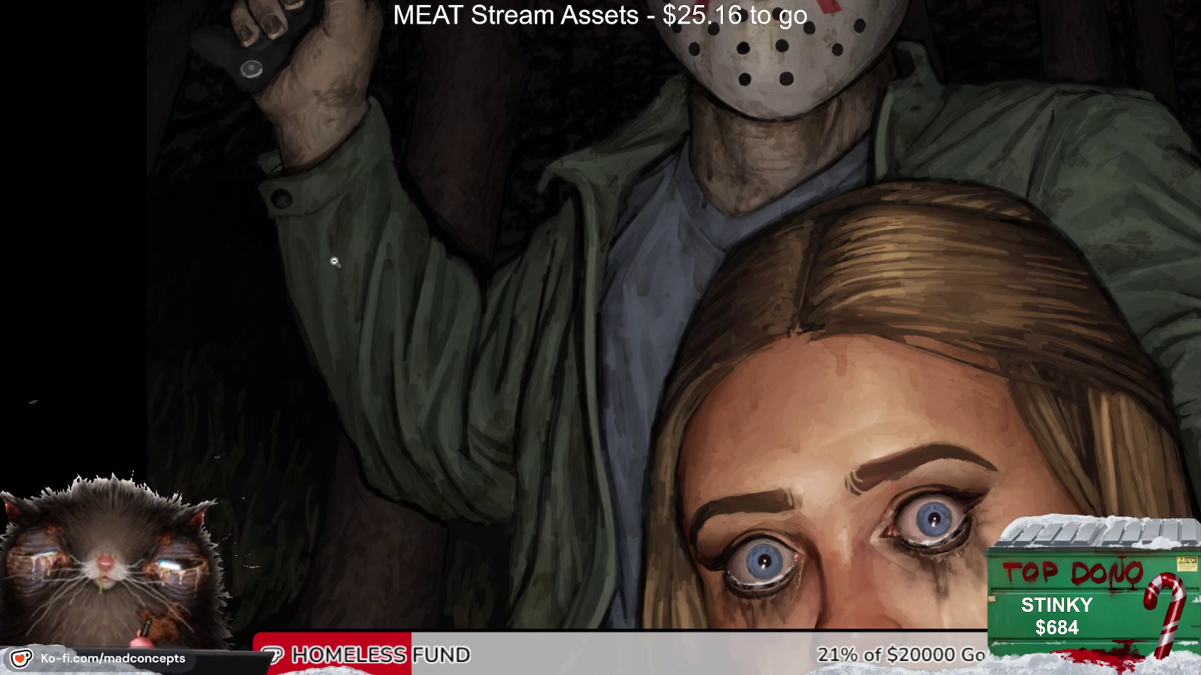
{"action": "scroll", "coordinate": [328, 268], "scroll_direction": "down", "scroll_amount": 1}
{"action": "scroll", "coordinate": [322, 284], "scroll_direction": "up", "scroll_amount": 2}
{"action": "scroll", "coordinate": [322, 284], "scroll_direction": "left", "scroll_amount": 2}
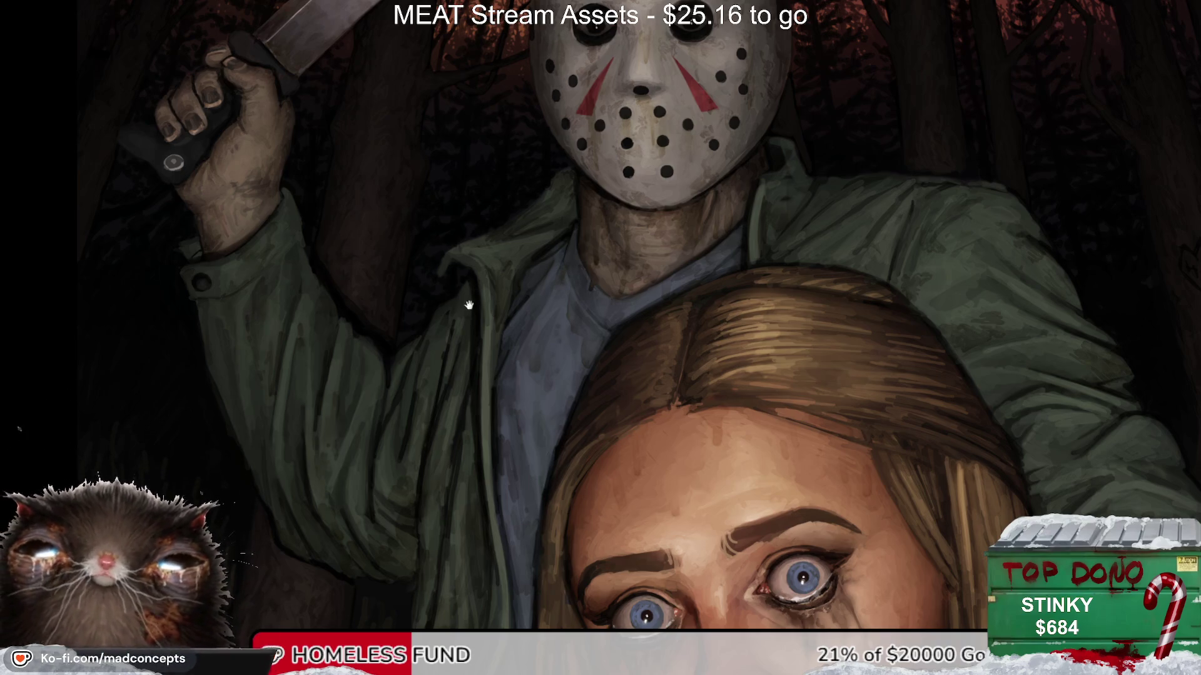
{"action": "scroll", "coordinate": [321, 415], "scroll_direction": "right", "scroll_amount": 4}
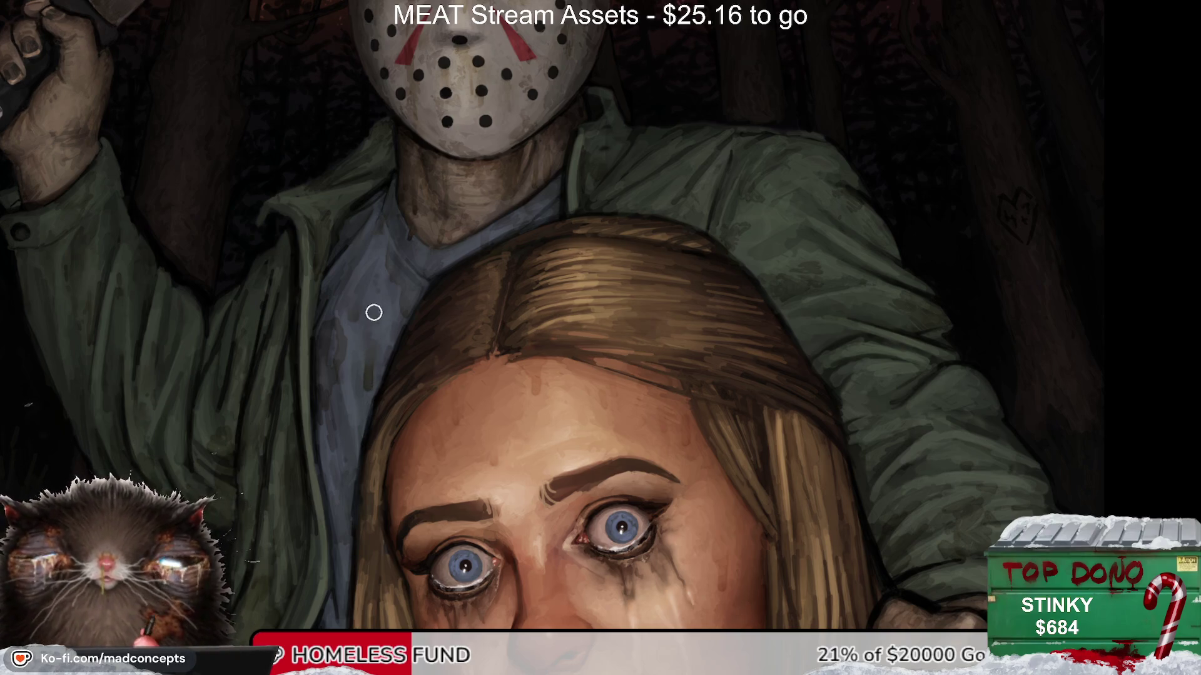
{"action": "key", "text": "m"}
{"action": "key", "text": "m"}
{"action": "key", "text": "ctrl+0"}
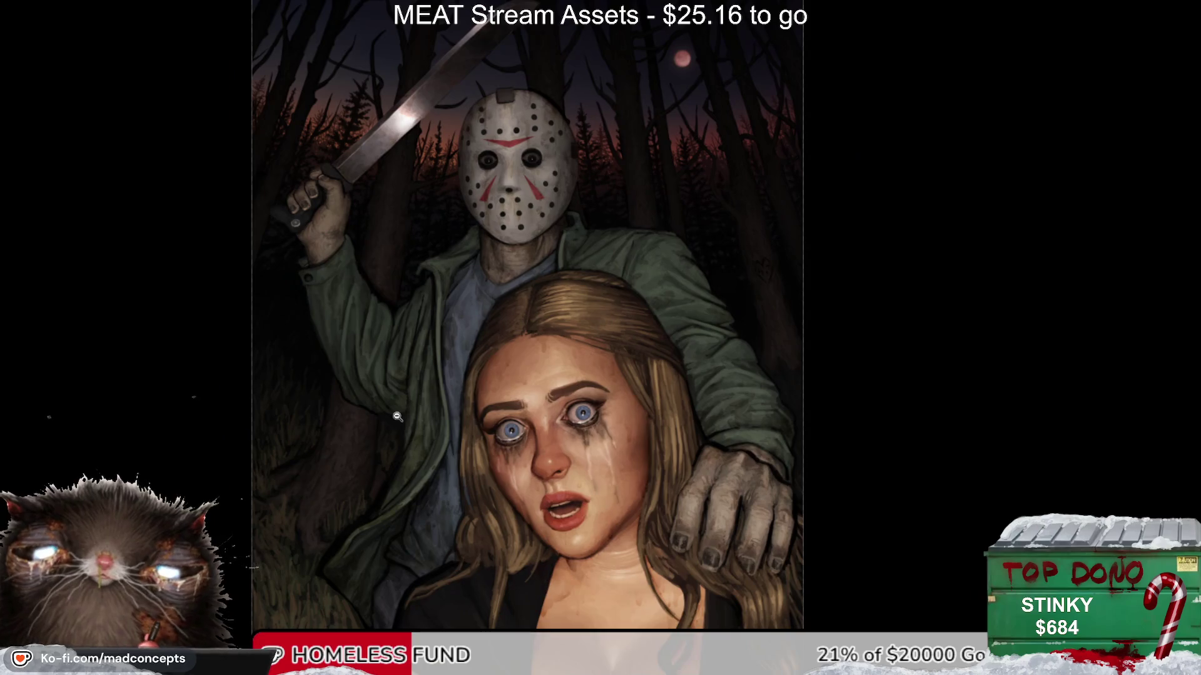
{"action": "left_click", "coordinate": [395, 418]}
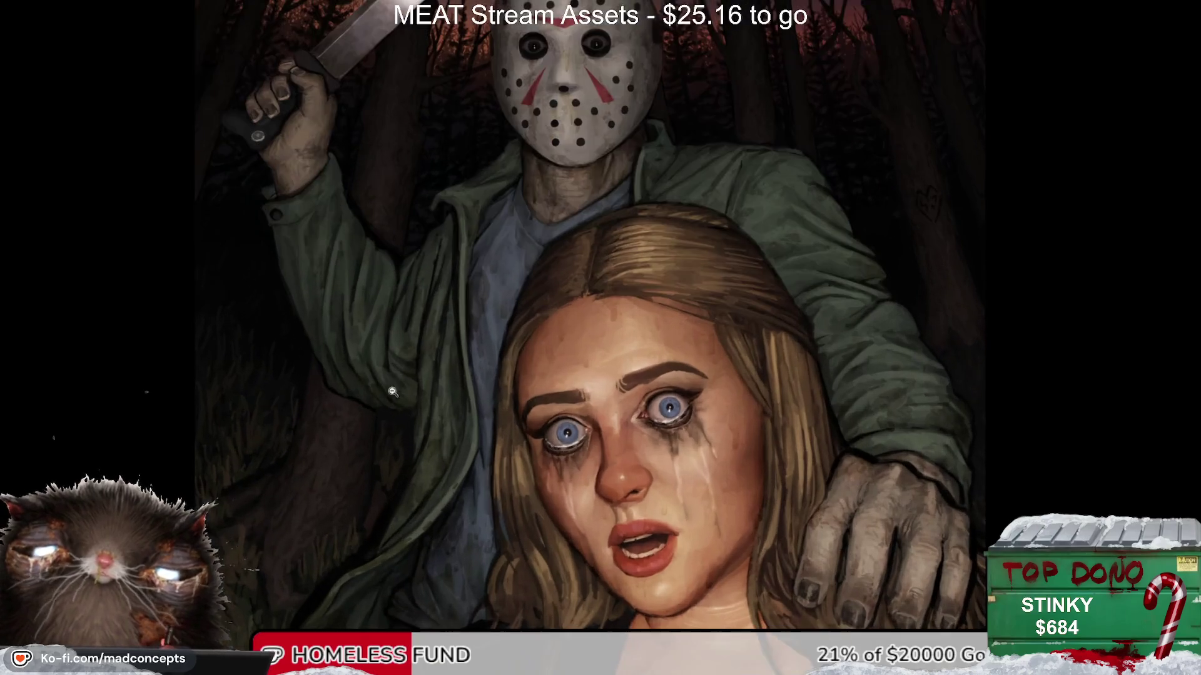
{"action": "key", "text": "m"}
{"action": "key", "text": "m"}
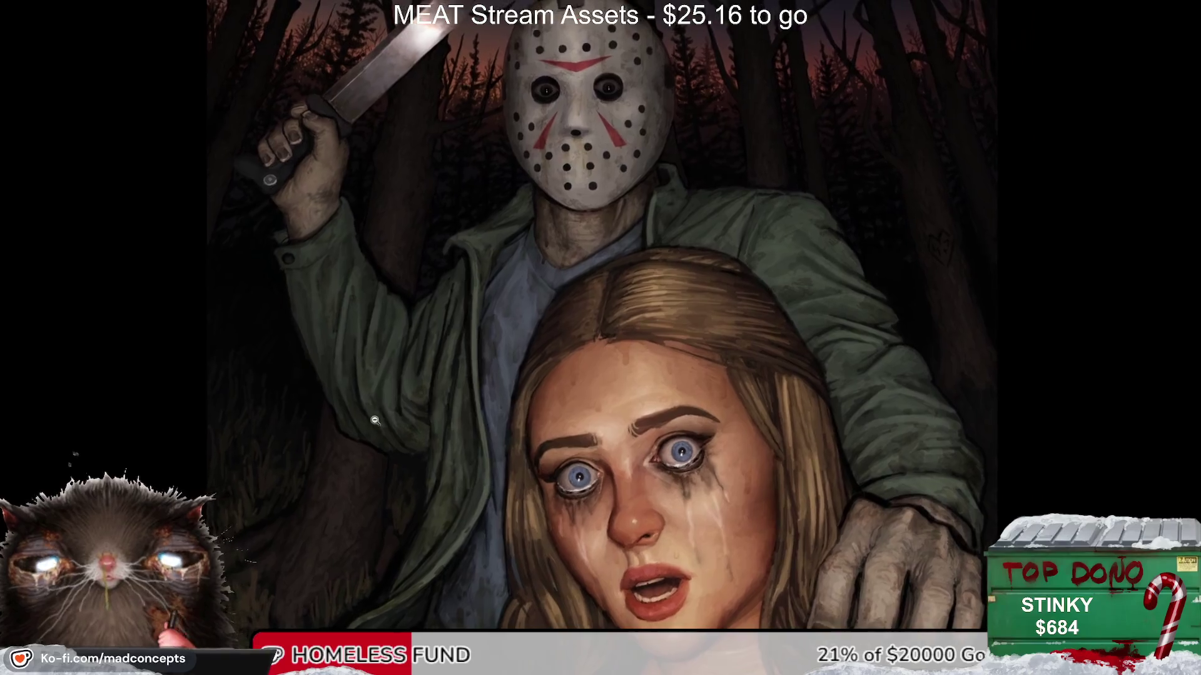
{"action": "left_click", "coordinate": [375, 420]}
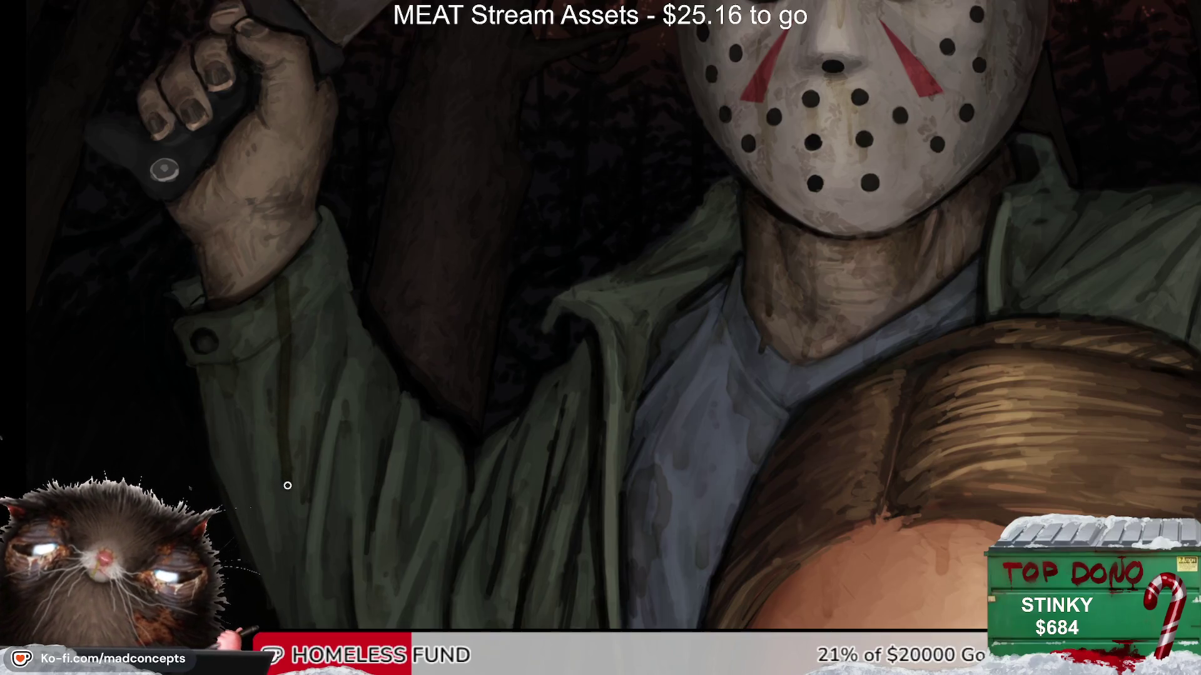
{"action": "key", "text": "bracketright"}
{"action": "key", "text": "bracketright"}
{"action": "key", "text": "bracketright"}
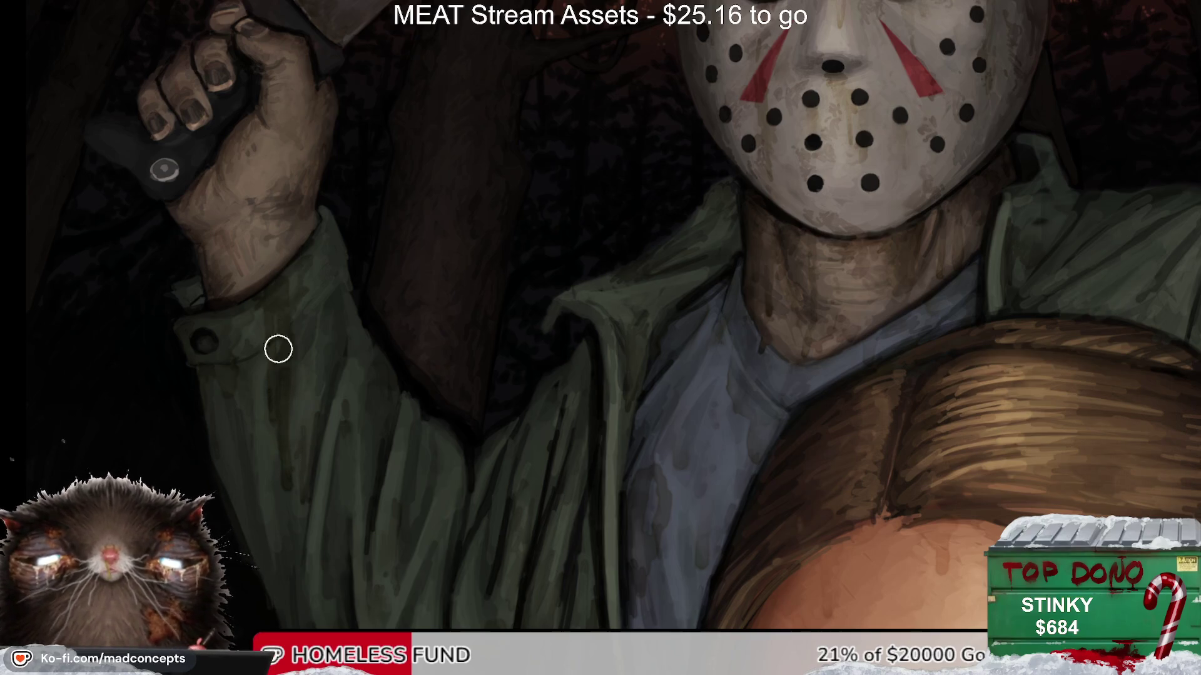
{"action": "key", "text": "m"}
{"action": "key", "text": "m"}
{"action": "key", "text": "bracketleft"}
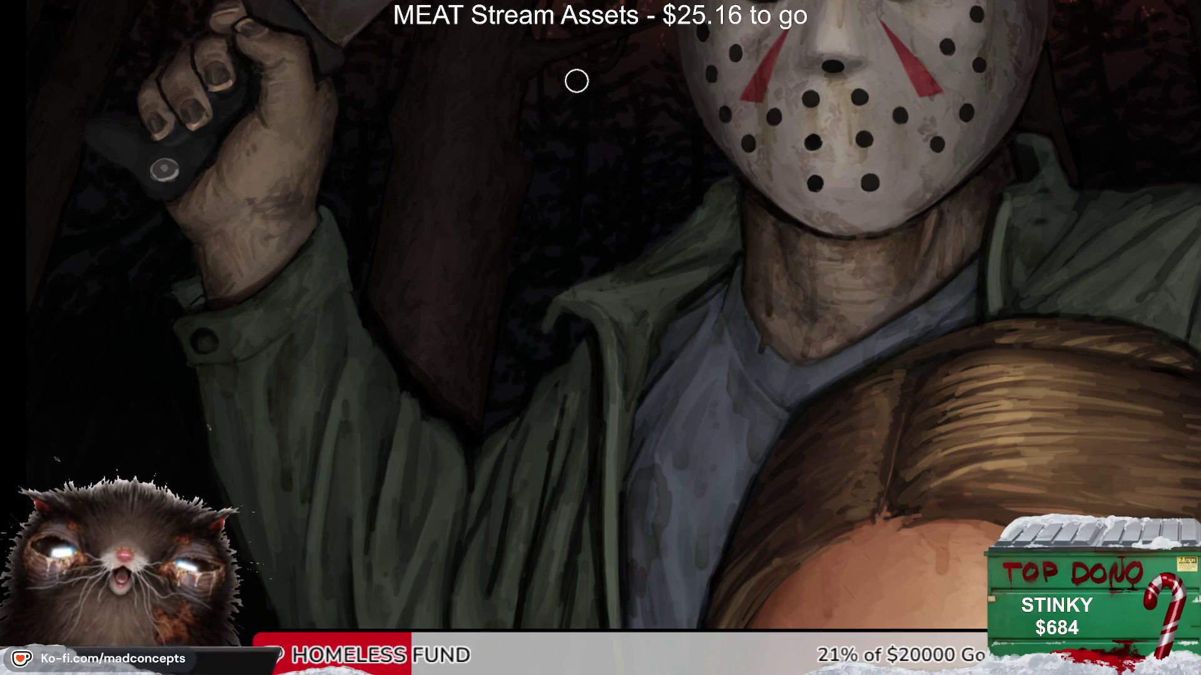
{"action": "left_click", "coordinate": [675, 273]}
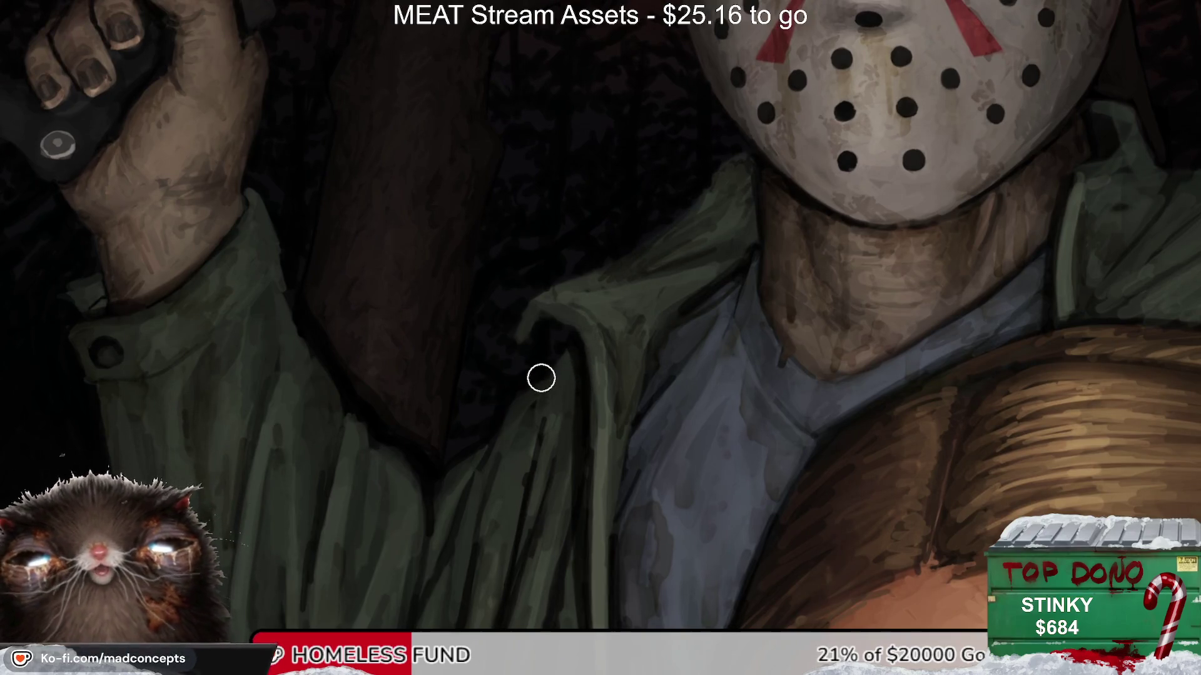
{"action": "key", "text": "bracketleft"}
{"action": "key", "text": "bracketleft"}
{"action": "key", "text": "bracketleft"}
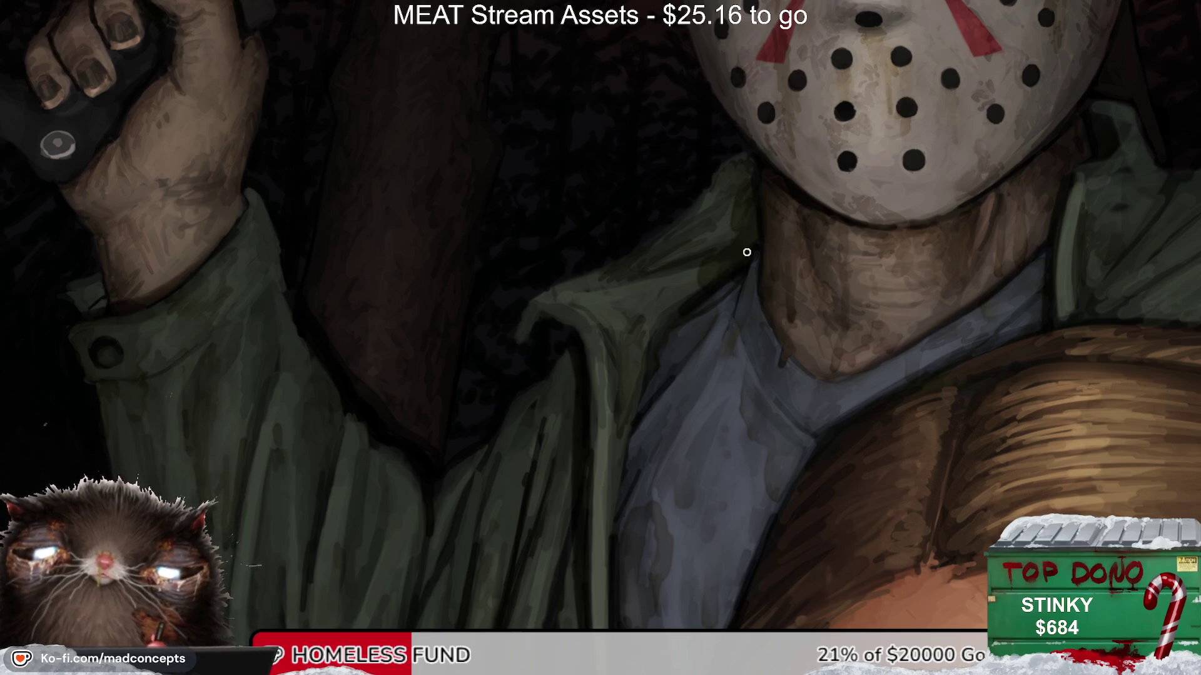
{"action": "key", "text": "bracketright"}
{"action": "key", "text": "bracketright"}
{"action": "key", "text": "bracketright"}
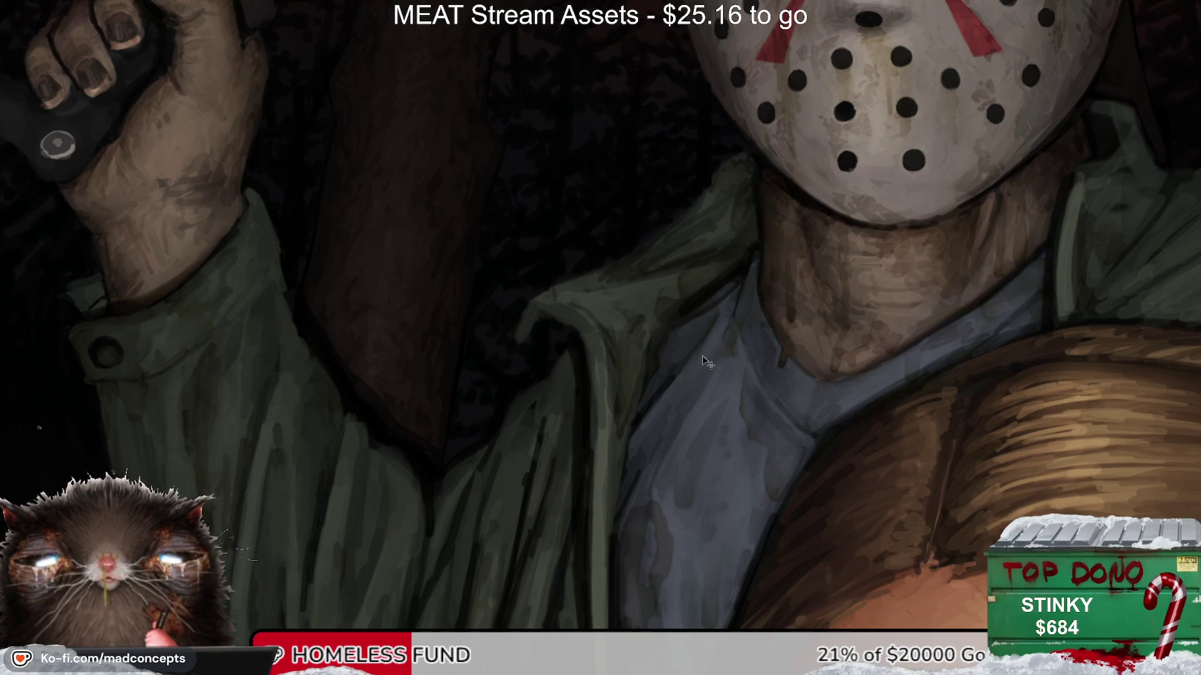
{"action": "key", "text": "m"}
{"action": "key", "text": "m"}
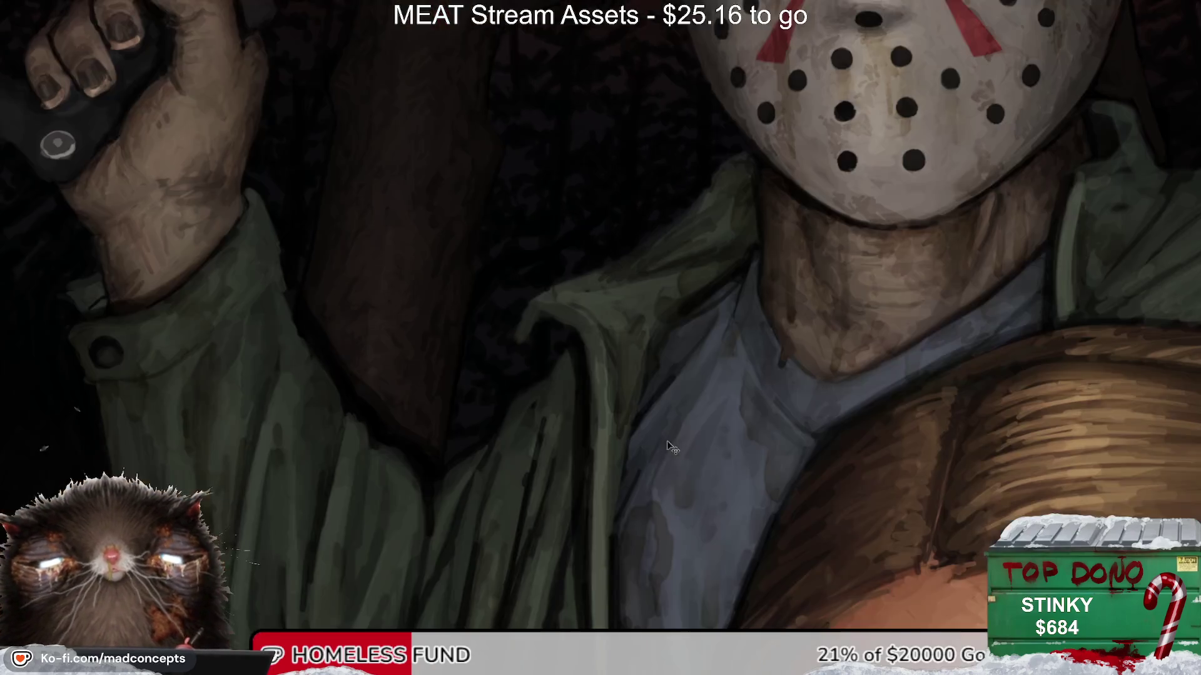
{"action": "left_click_drag", "start_coordinate": [670, 448], "coordinate": [666, 305]}
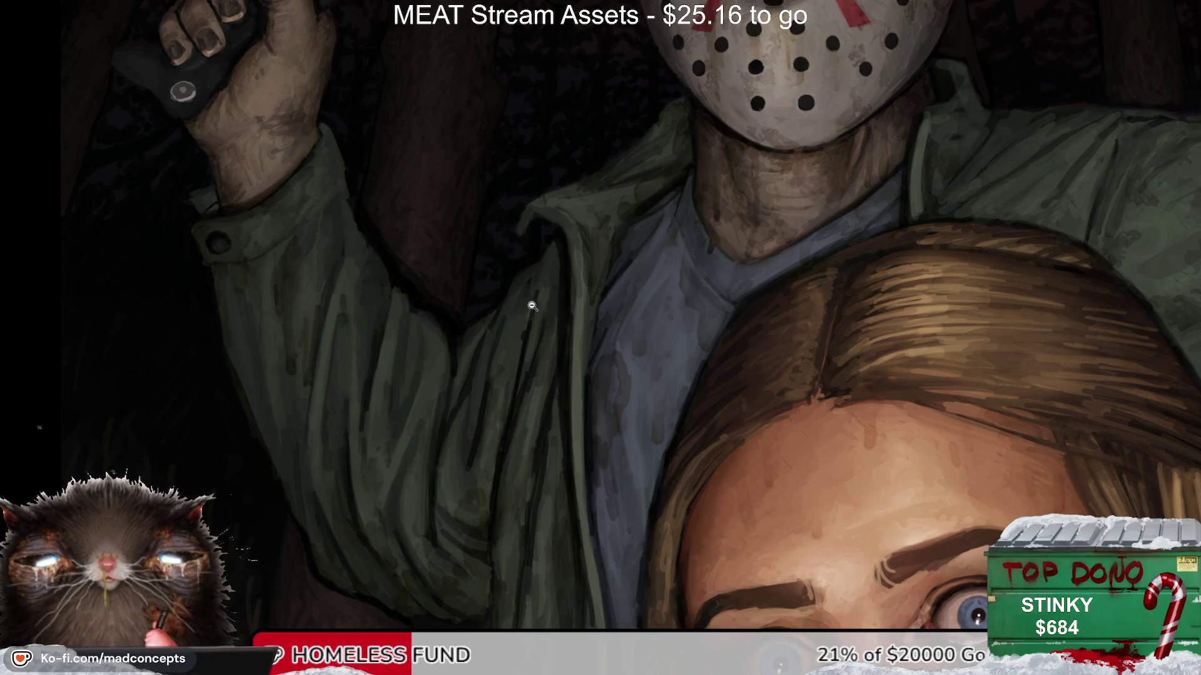
{"action": "left_click_drag", "start_coordinate": [530, 303], "coordinate": [509, 330]}
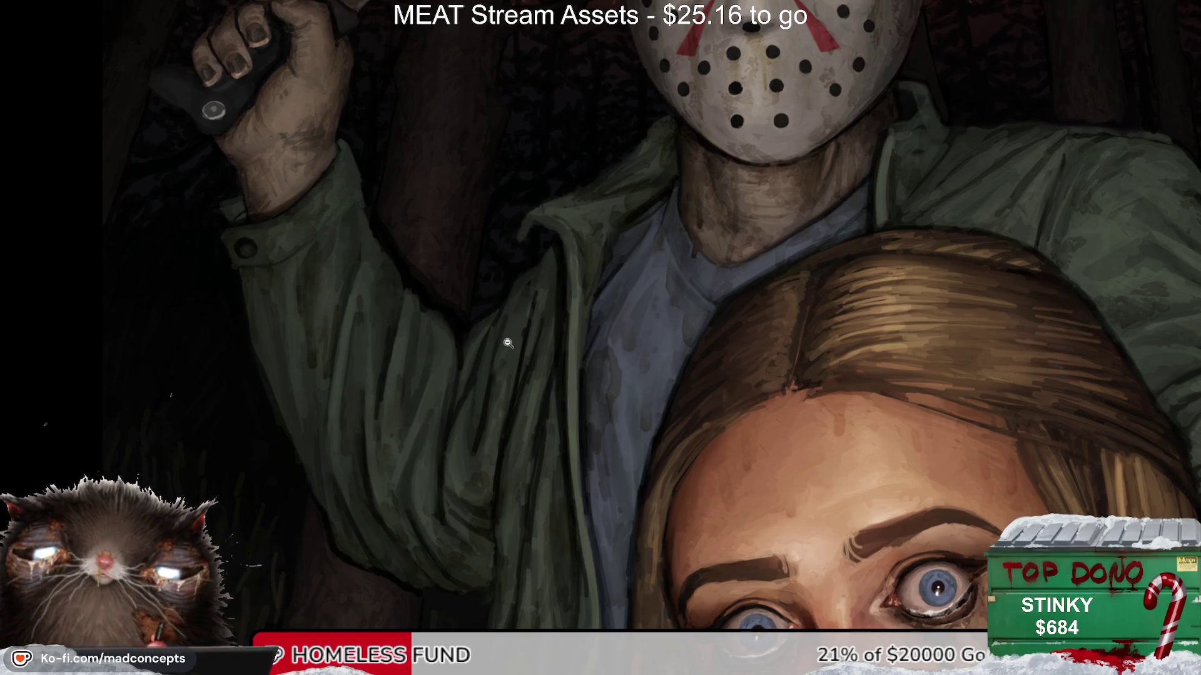
{"action": "left_click_drag", "start_coordinate": [336, 296], "coordinate": [483, 295]}
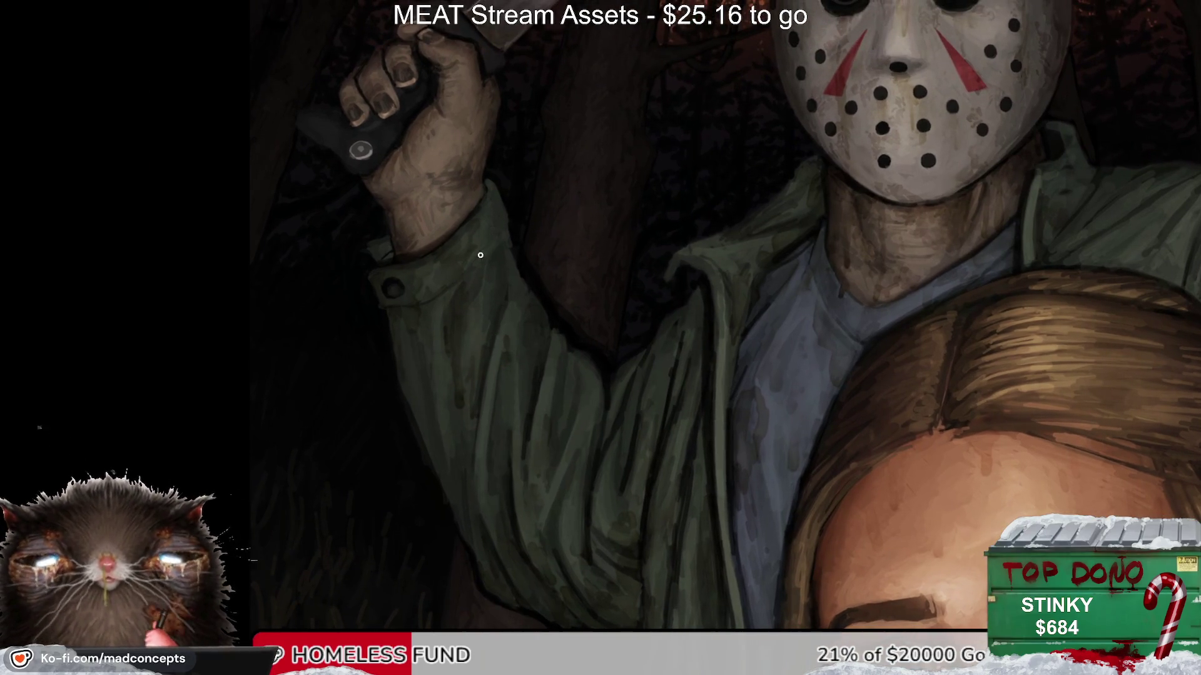
{"action": "key", "text": "bracketright"}
{"action": "key", "text": "bracketleft"}
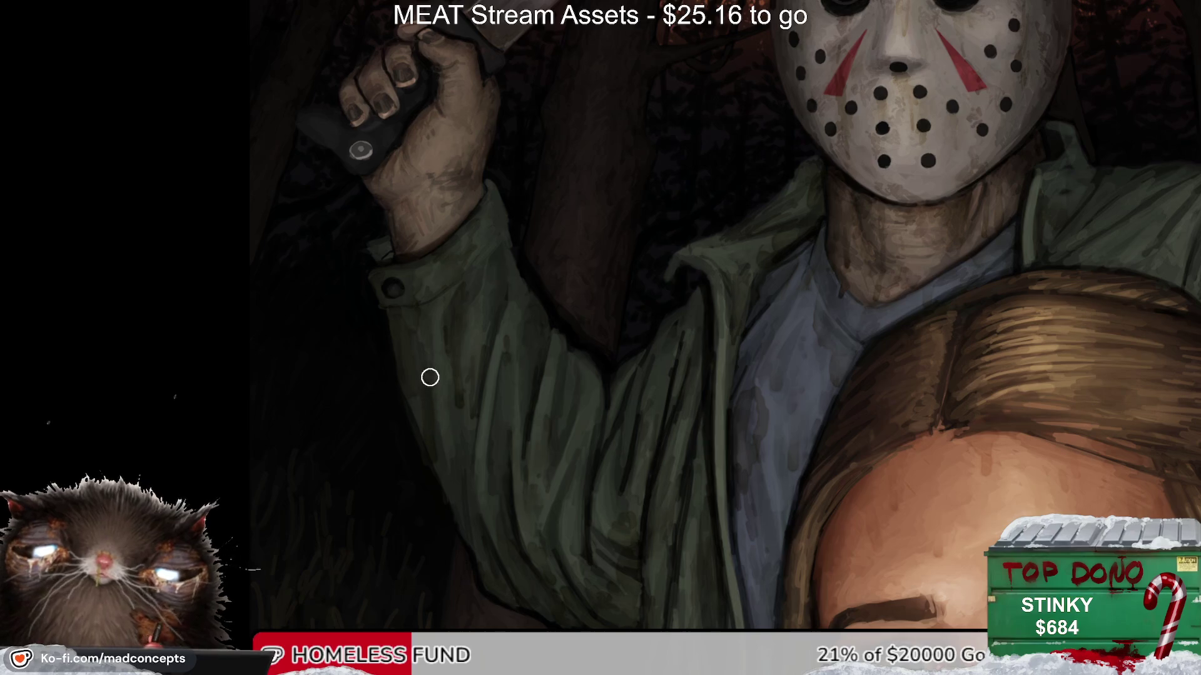
{"action": "key", "text": "m"}
{"action": "scroll", "coordinate": [646, 106], "scroll_direction": "down", "scroll_amount": 5}
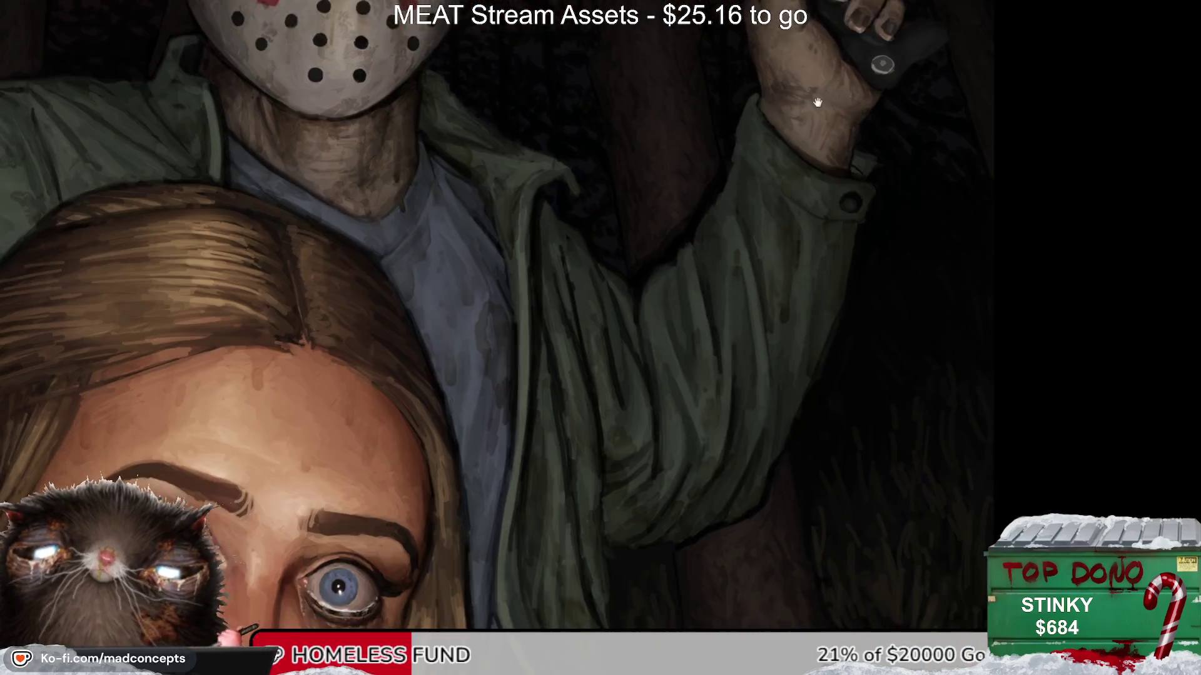
{"action": "key", "text": "m"}
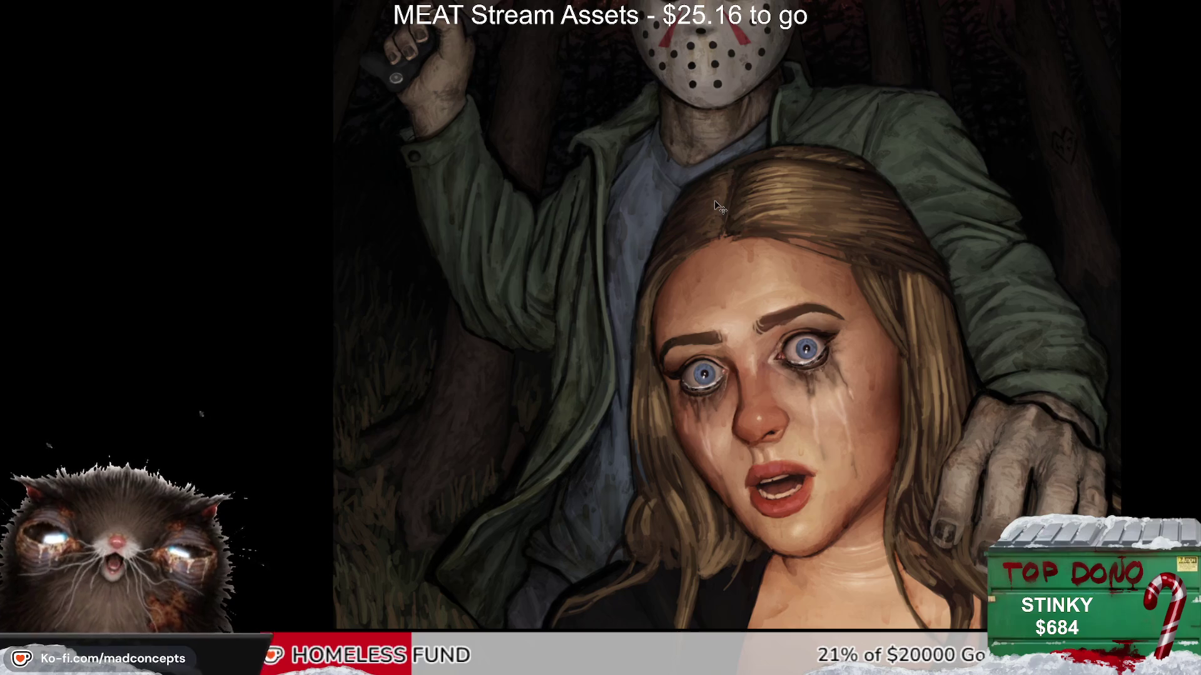
{"action": "key", "text": "m"}
{"action": "key", "text": "m"}
{"action": "scroll", "coordinate": [454, 299], "scroll_direction": "up", "scroll_amount": 2}
{"action": "scroll", "coordinate": [669, 384], "scroll_direction": "right", "scroll_amount": 5}
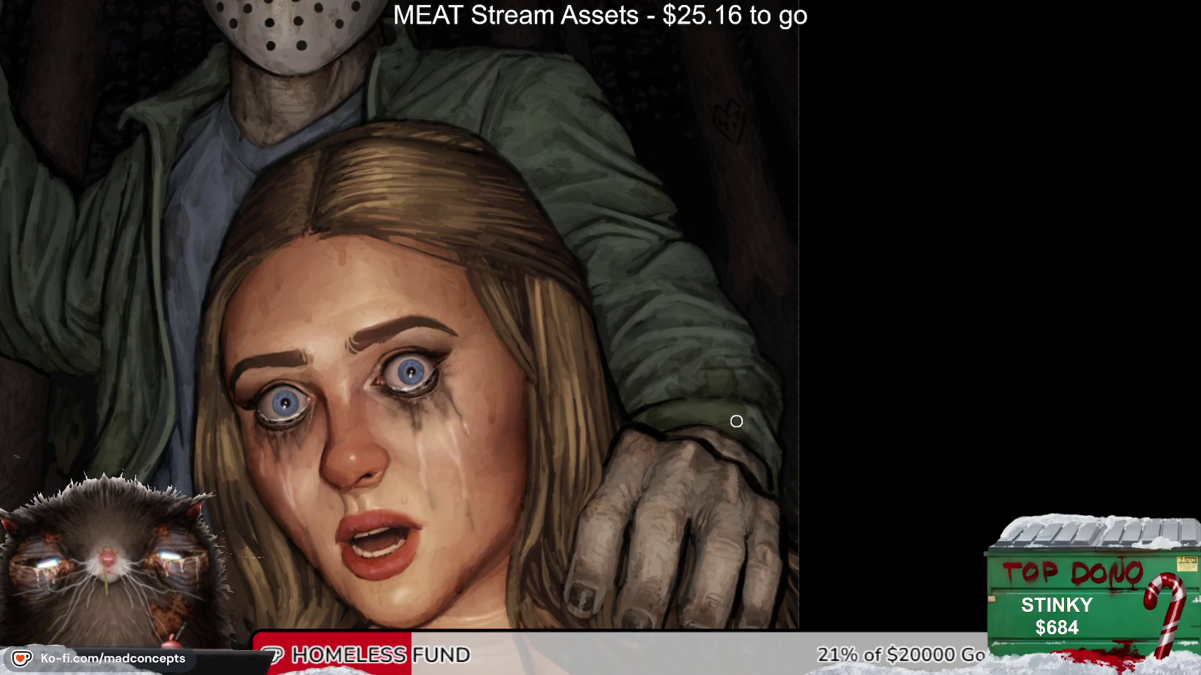
{"action": "key", "text": "m"}
{"action": "key", "text": "m"}
{"action": "mouse_move", "coordinate": [630, 474]}
{"action": "left_mouse_down"}
{"action": "mouse_move", "coordinate": [694, 474]}
{"action": "mouse_move", "coordinate": [740, 490]}
{"action": "left_mouse_up"}
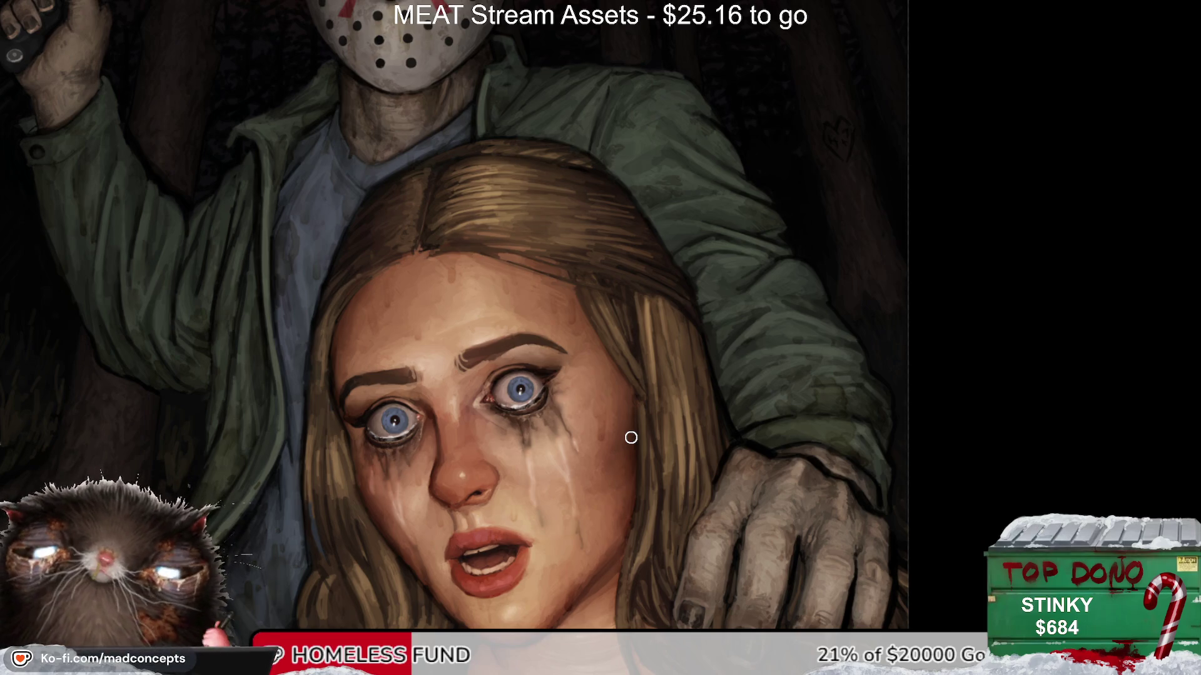
{"action": "scroll", "coordinate": [751, 311], "scroll_direction": "right", "scroll_amount": 2}
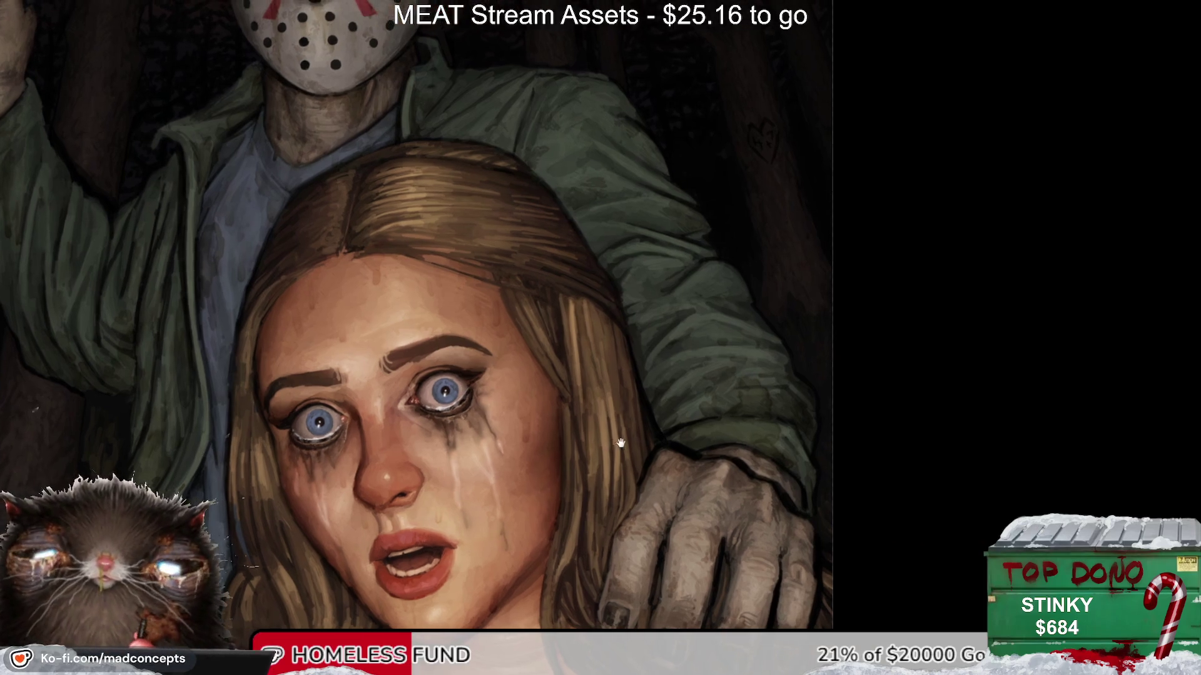
{"action": "key", "text": "m"}
{"action": "scroll", "coordinate": [556, 325], "scroll_direction": "up", "scroll_amount": 1}
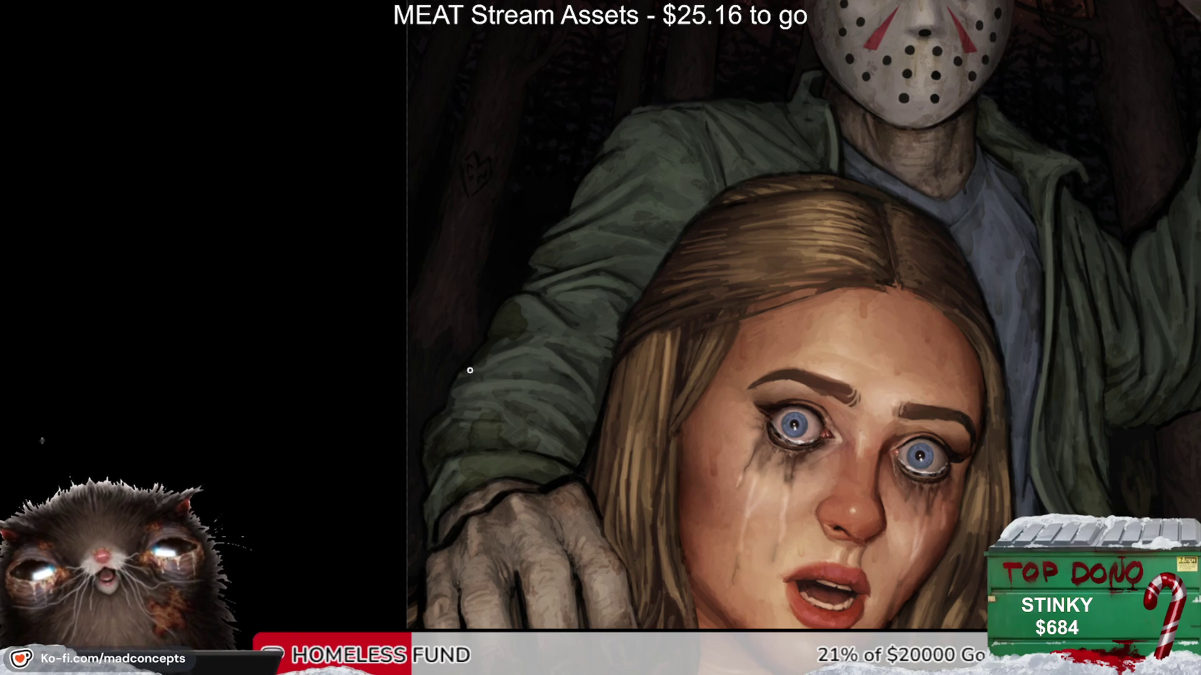
{"action": "key", "text": "bracketright"}
{"action": "key", "text": "bracketright"}
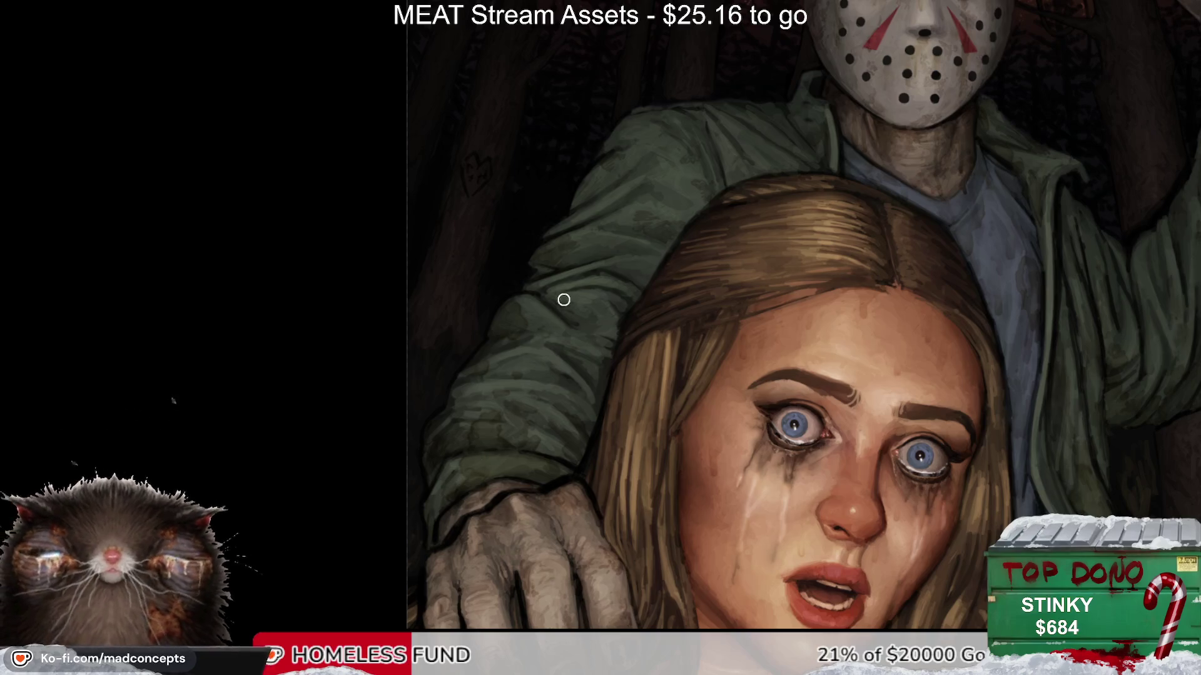
{"action": "left_click_drag", "start_coordinate": [464, 356], "coordinate": [464, 383]}
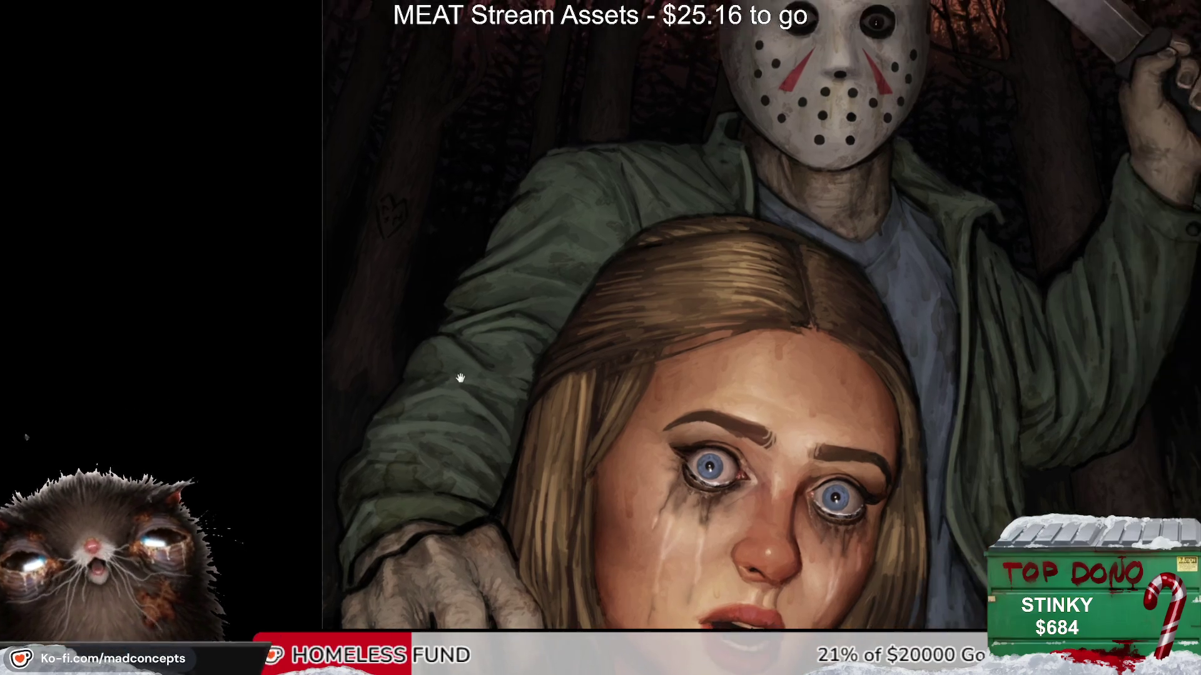
{"action": "left_click_drag", "start_coordinate": [477, 446], "coordinate": [471, 433]}
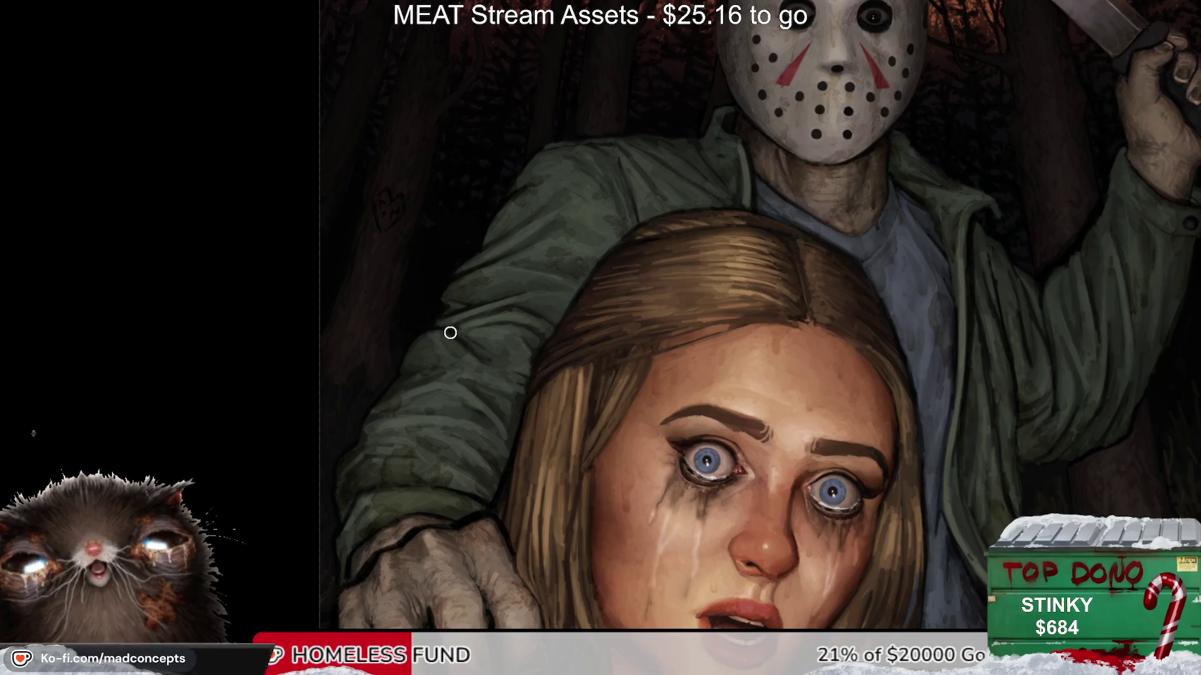
{"action": "key", "text": "m"}
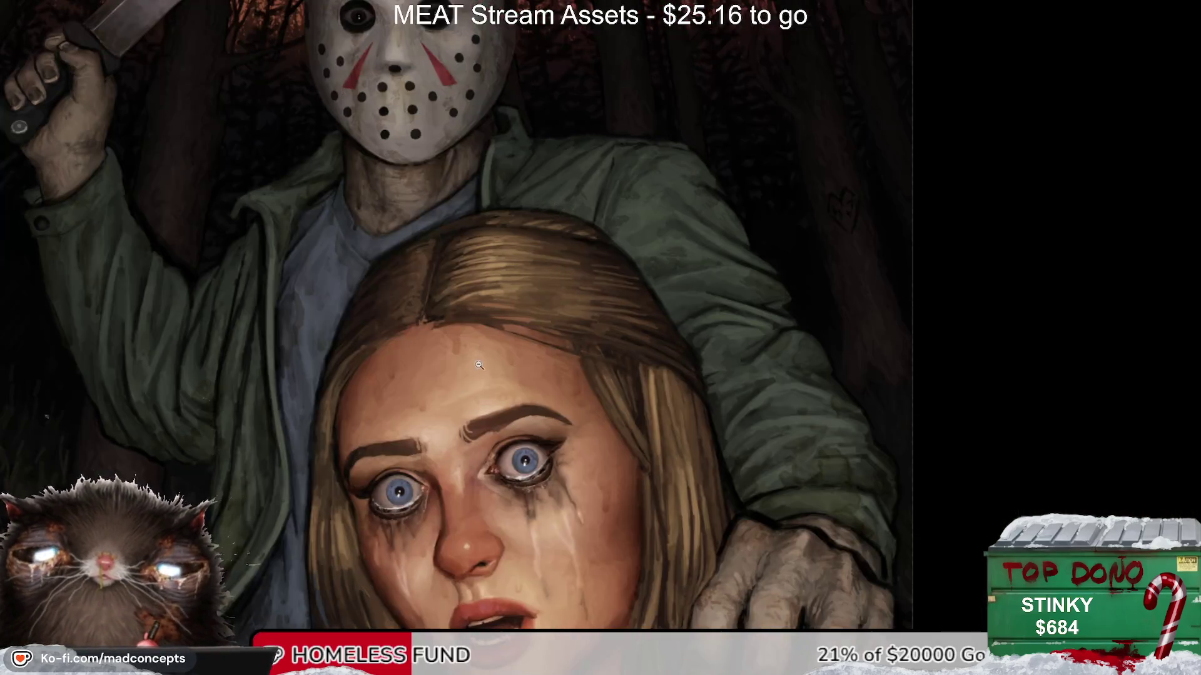
{"action": "mouse_move", "coordinate": [530, 271]}
{"action": "left_mouse_down"}
{"action": "mouse_move", "coordinate": [499, 352]}
{"action": "mouse_move", "coordinate": [524, 331]}
{"action": "left_mouse_up"}
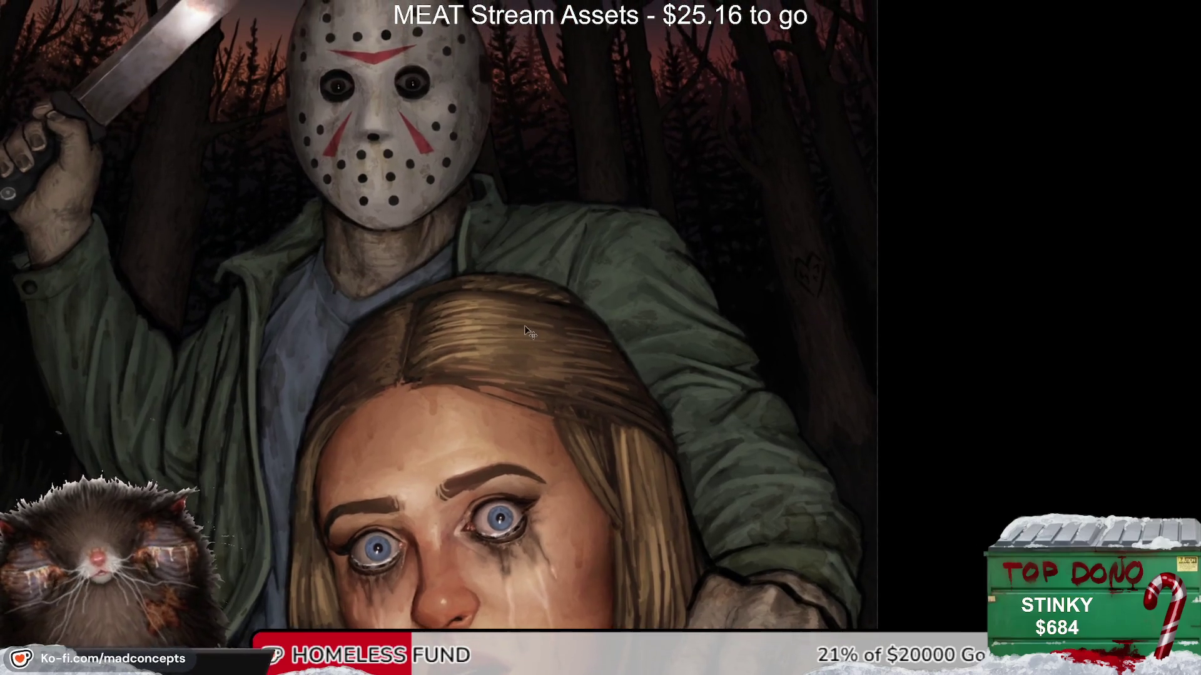
{"action": "scroll", "coordinate": [524, 332], "scroll_direction": "down", "scroll_amount": 3}
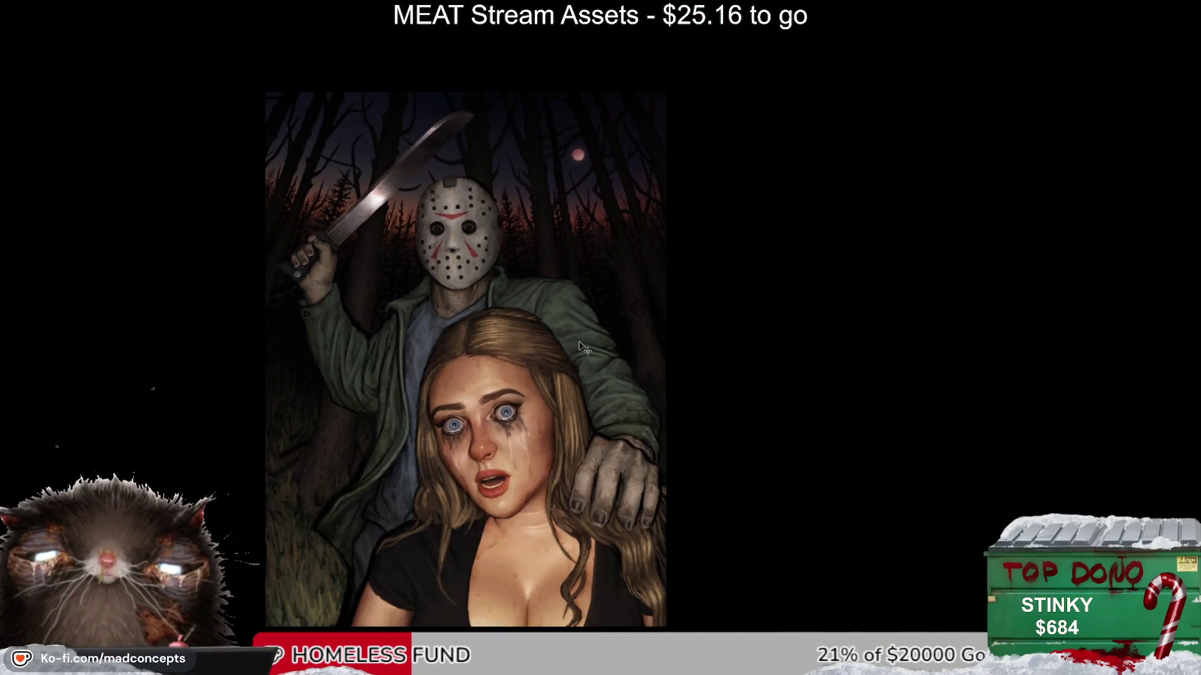
{"action": "key", "text": "m"}
{"action": "scroll", "coordinate": [810, 379], "scroll_direction": "up", "scroll_amount": 2}
{"action": "scroll", "coordinate": [810, 379], "scroll_direction": "up", "scroll_amount": 1}
{"action": "left_click_drag", "start_coordinate": [763, 357], "coordinate": [766, 368]}
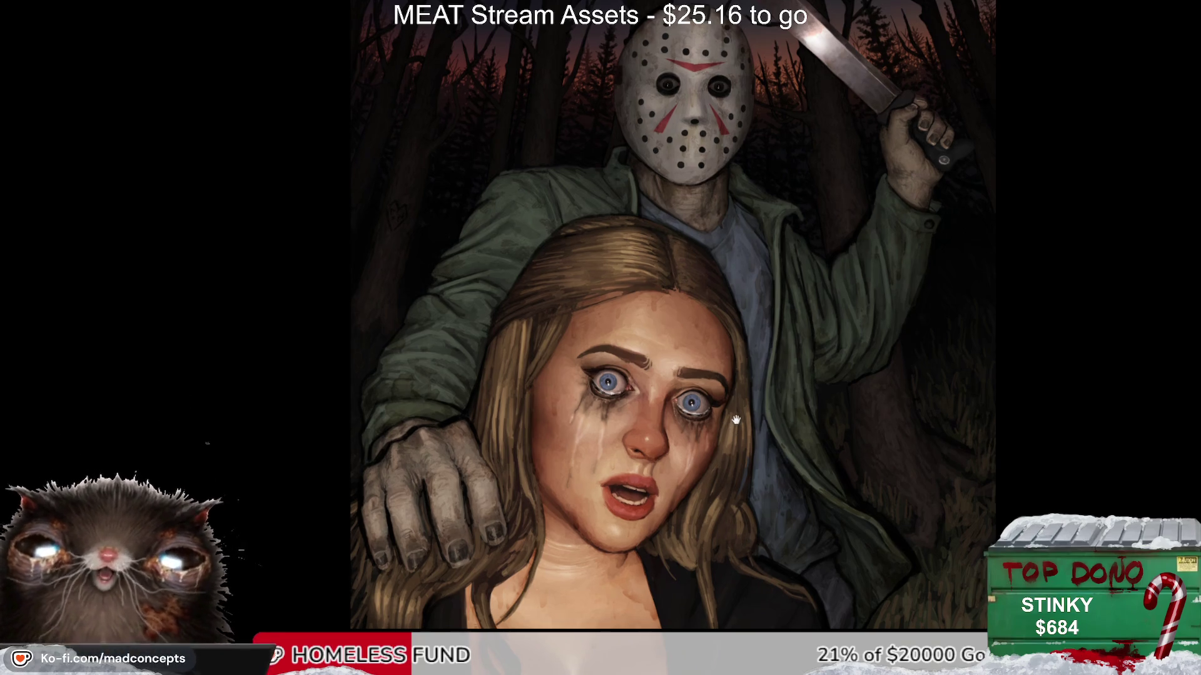
{"action": "left_click_drag", "start_coordinate": [728, 429], "coordinate": [744, 405]}
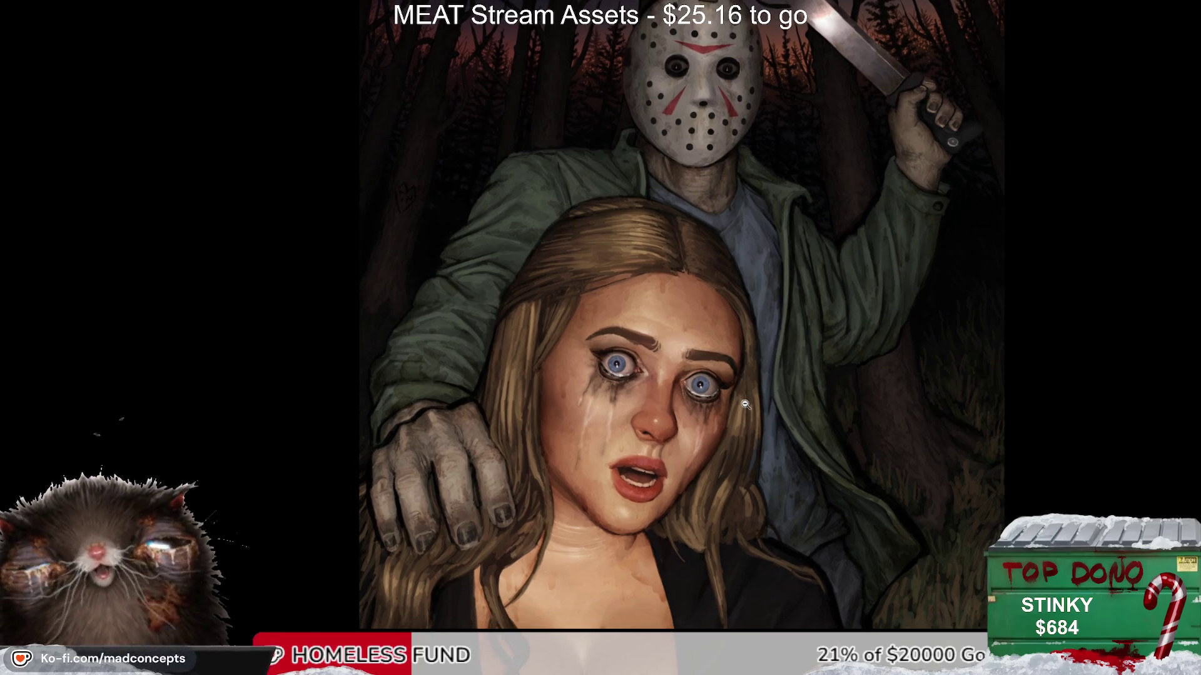
{"action": "scroll", "coordinate": [695, 383], "scroll_direction": "up", "scroll_amount": 1}
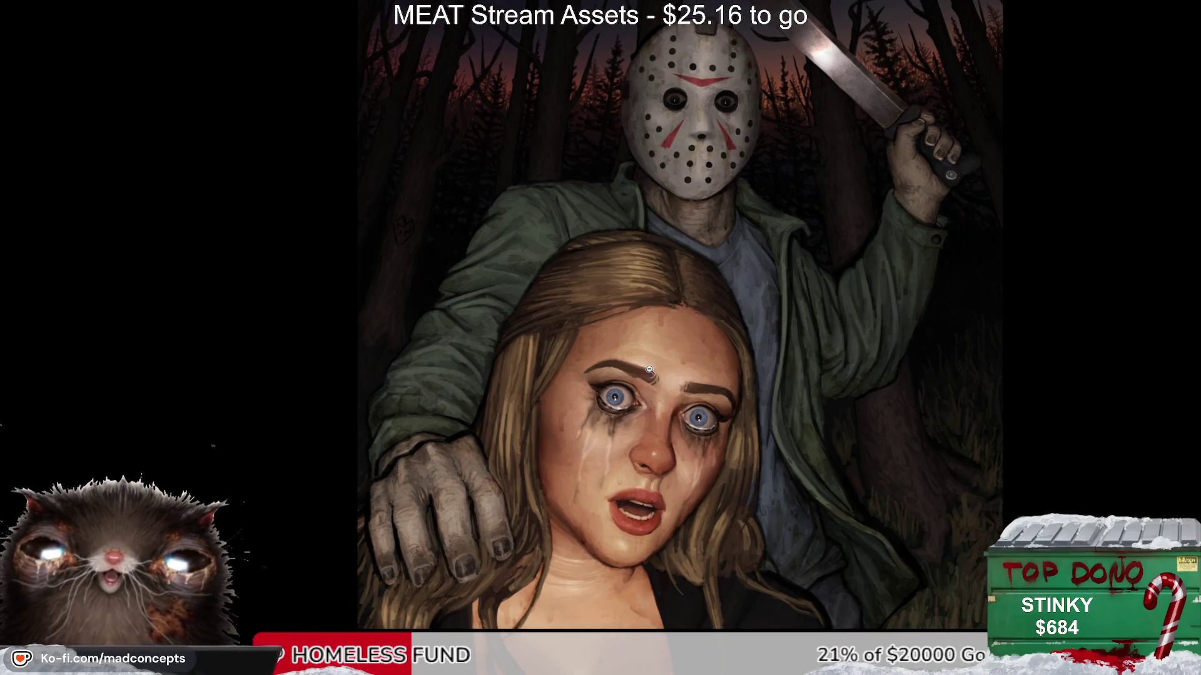
{"action": "scroll", "coordinate": [554, 402], "scroll_direction": "up", "scroll_amount": 1}
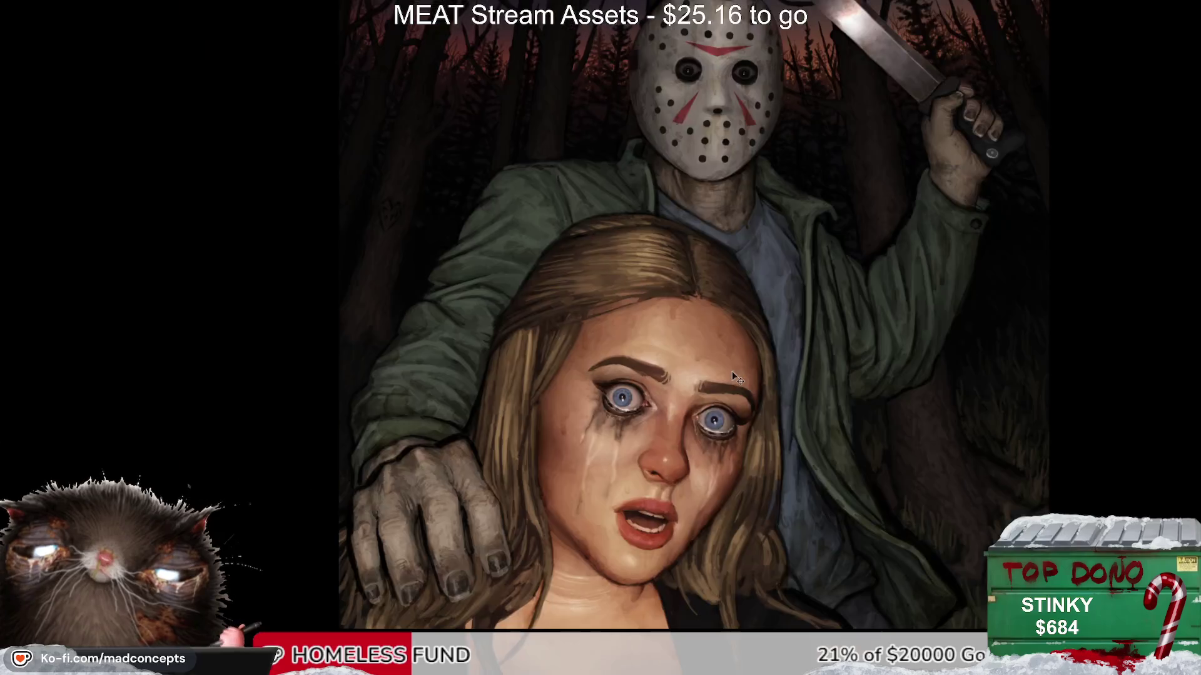
{"action": "scroll", "coordinate": [484, 178], "scroll_direction": "up", "scroll_amount": 2}
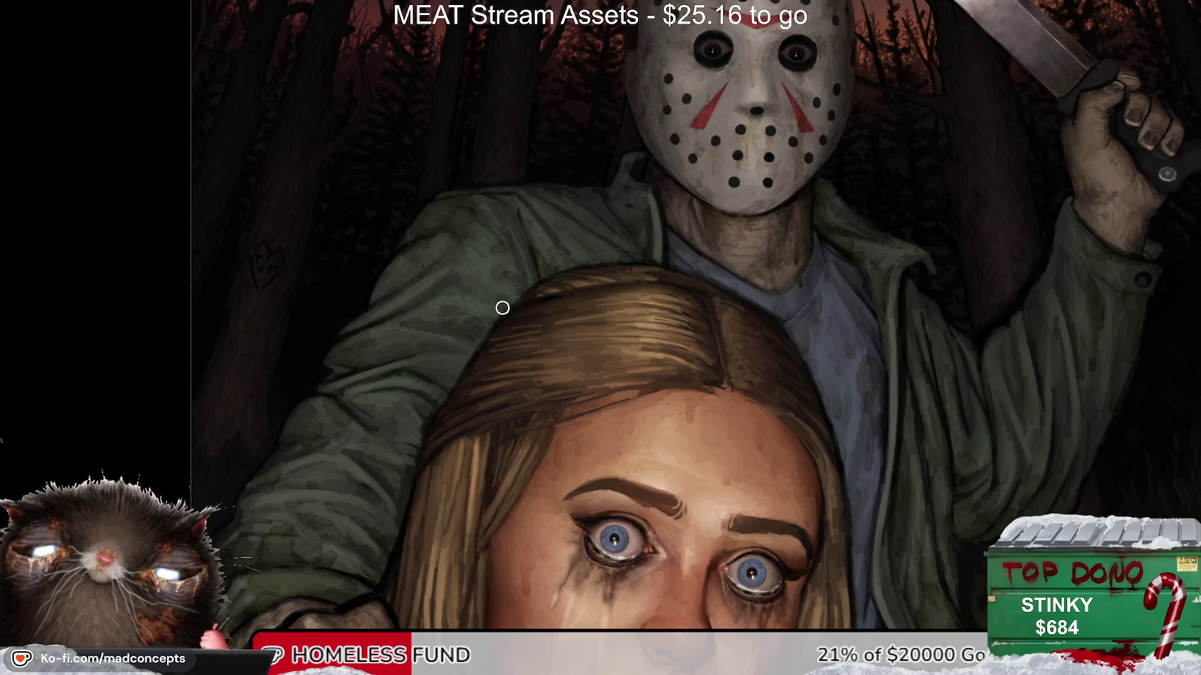
{"action": "left_click", "coordinate": [601, 210], "text": "alt"}
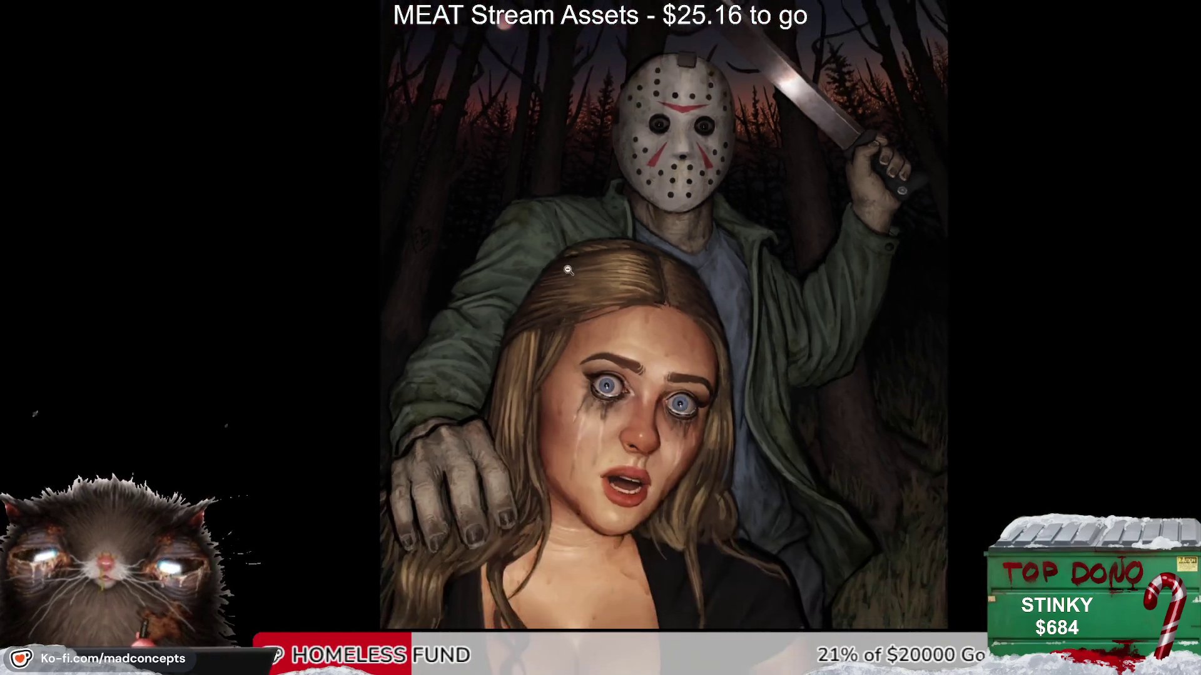
{"action": "scroll", "coordinate": [675, 182], "scroll_direction": "up", "scroll_amount": 2}
{"action": "key", "text": "h"}
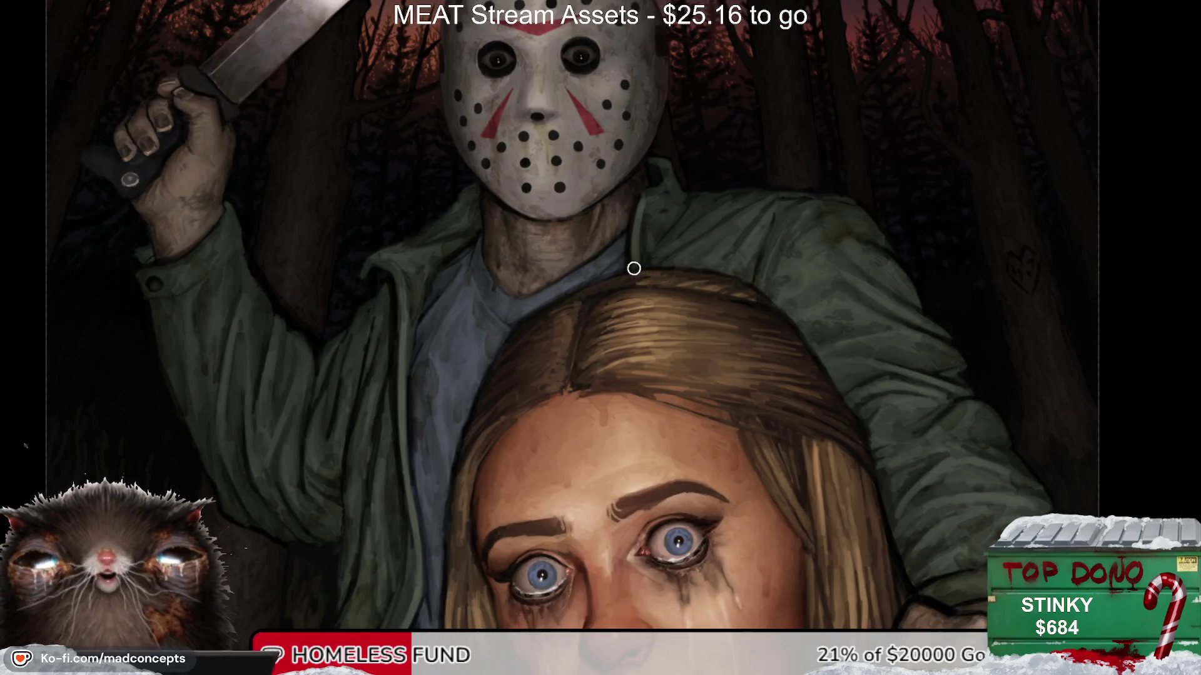
{"action": "left_click_drag", "start_coordinate": [462, 367], "coordinate": [505, 253]}
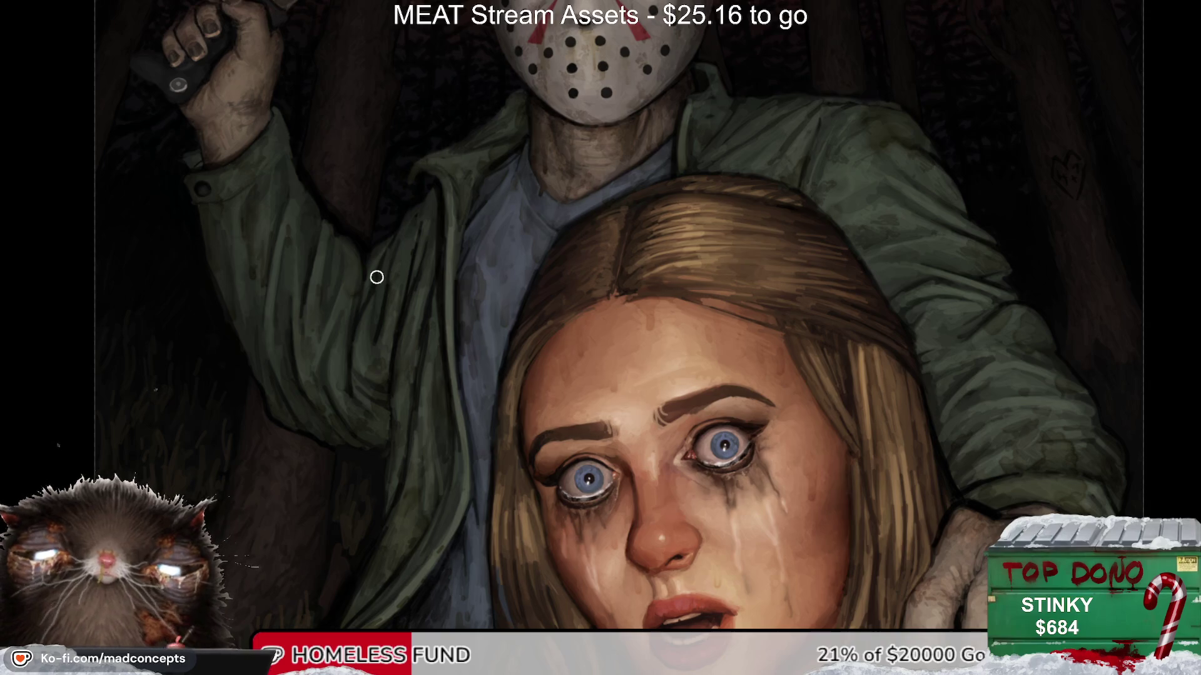
{"action": "left_click_drag", "start_coordinate": [322, 274], "coordinate": [421, 222]}
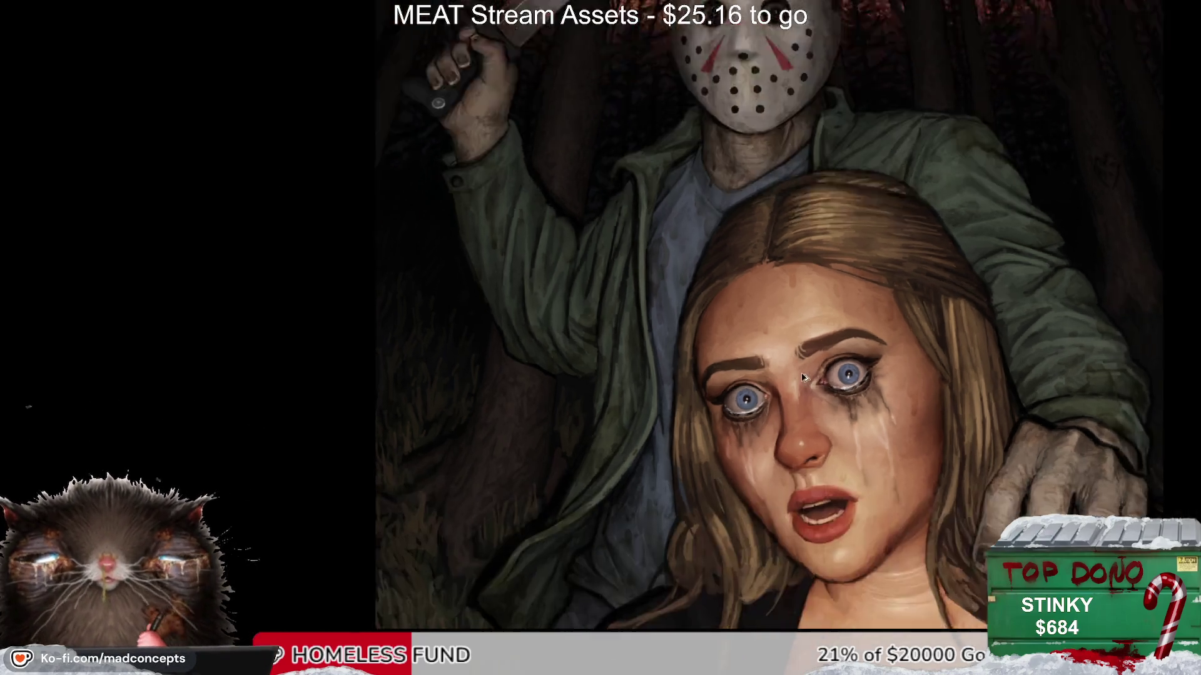
{"action": "mouse_move", "coordinate": [742, 259]}
{"action": "left_mouse_down"}
{"action": "mouse_move", "coordinate": [744, 279]}
{"action": "mouse_move", "coordinate": [653, 404]}
{"action": "left_mouse_up"}
{"action": "left_click", "coordinate": [656, 401]}
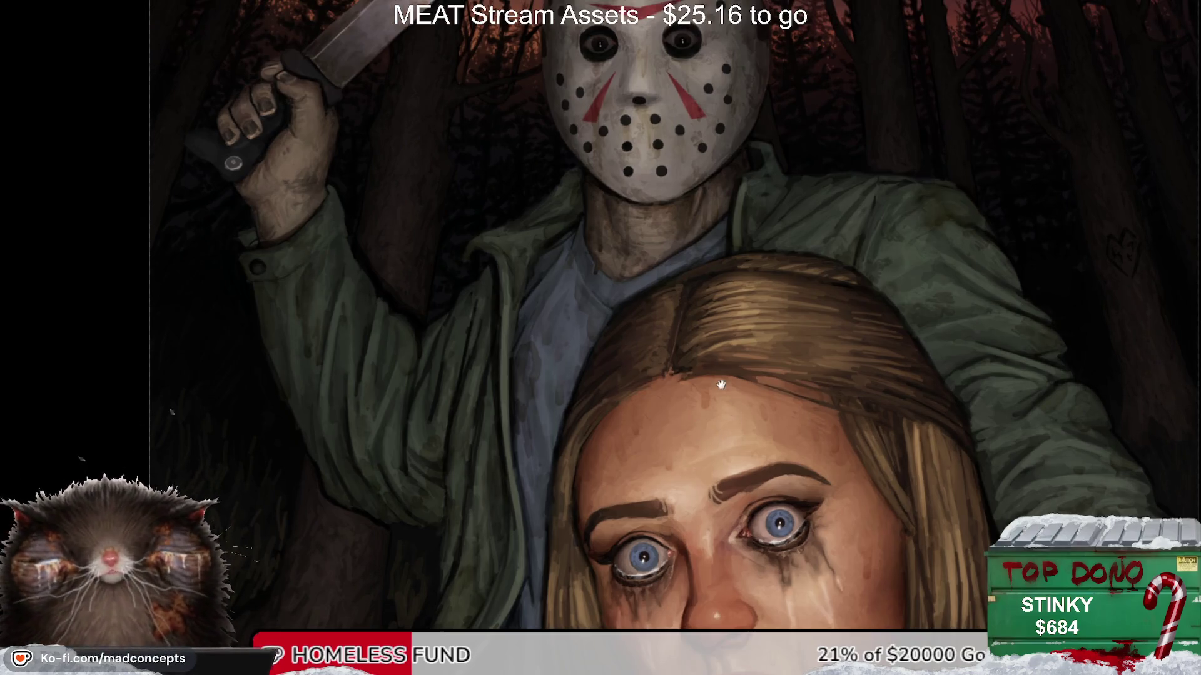
{"action": "scroll", "coordinate": [725, 413], "scroll_direction": "up", "scroll_amount": 2}
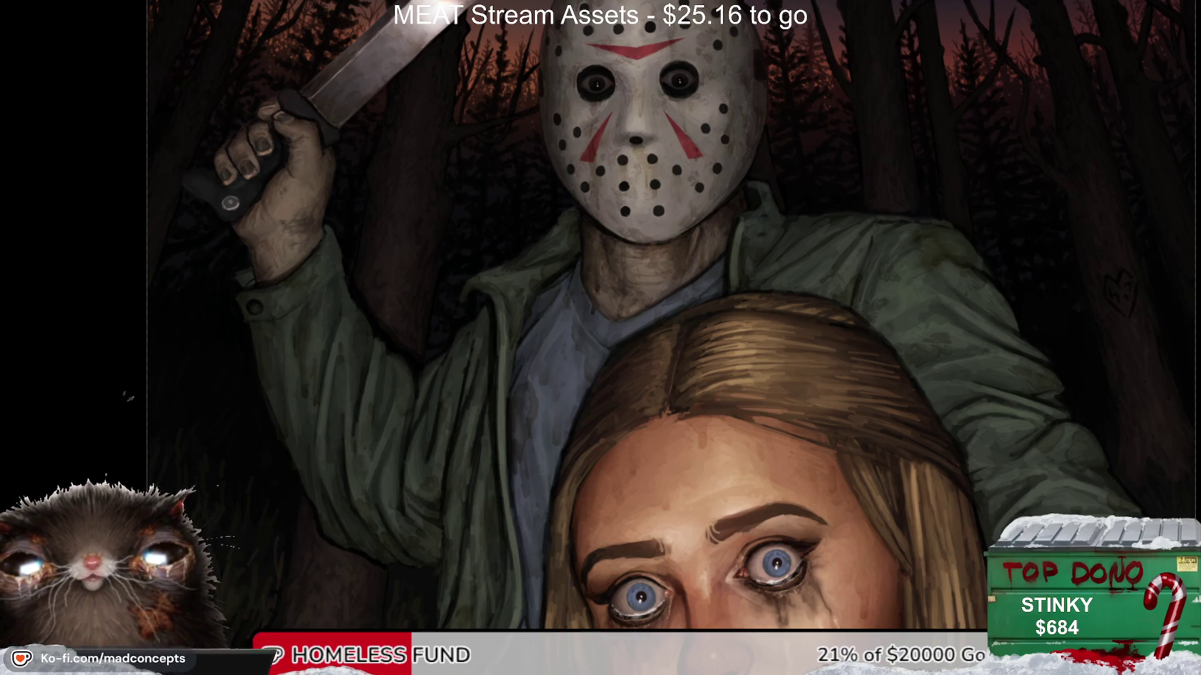
{"action": "scroll", "coordinate": [729, 292], "scroll_direction": "down", "scroll_amount": 2}
{"action": "scroll", "coordinate": [668, 272], "scroll_direction": "down", "scroll_amount": 2}
{"action": "scroll", "coordinate": [563, 381], "scroll_direction": "down", "scroll_amount": 1}
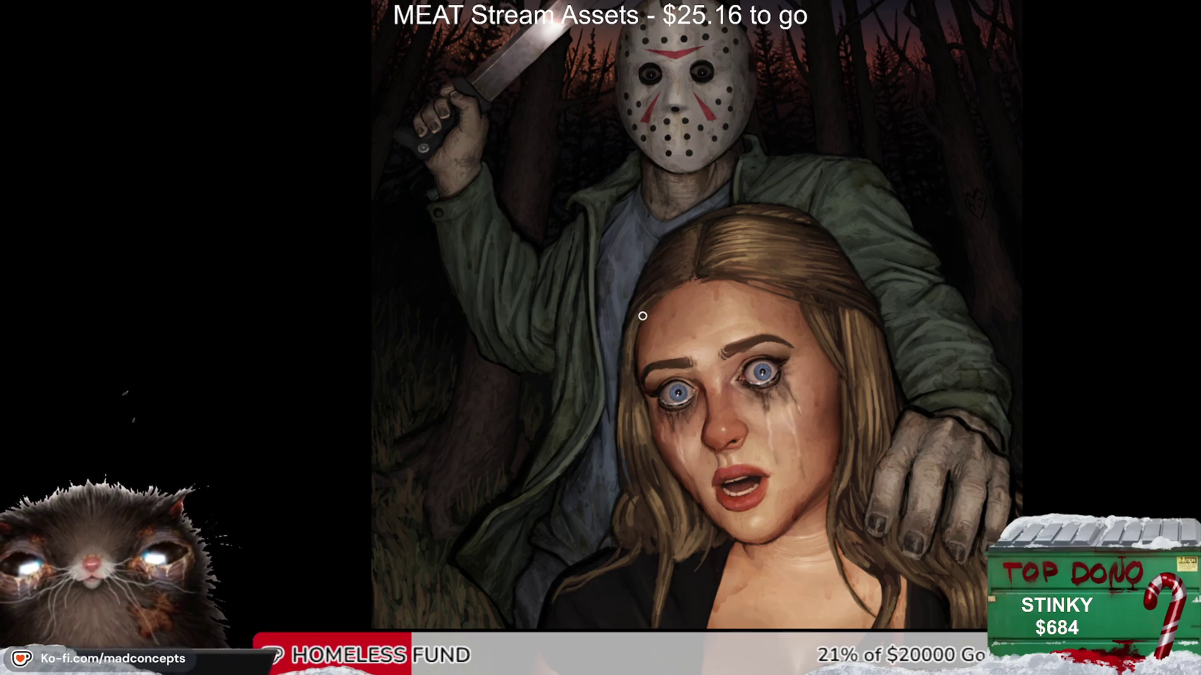
{"action": "scroll", "coordinate": [598, 320], "scroll_direction": "up", "scroll_amount": 1}
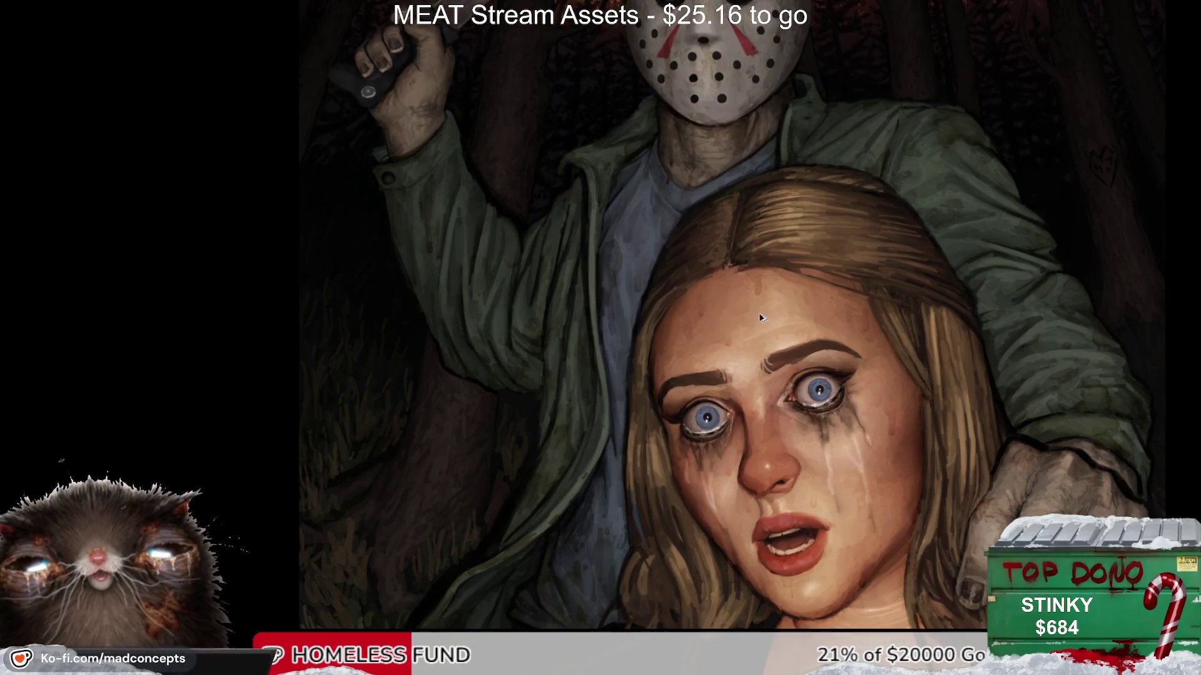
{"action": "scroll", "coordinate": [759, 312], "scroll_direction": "down", "scroll_amount": 2}
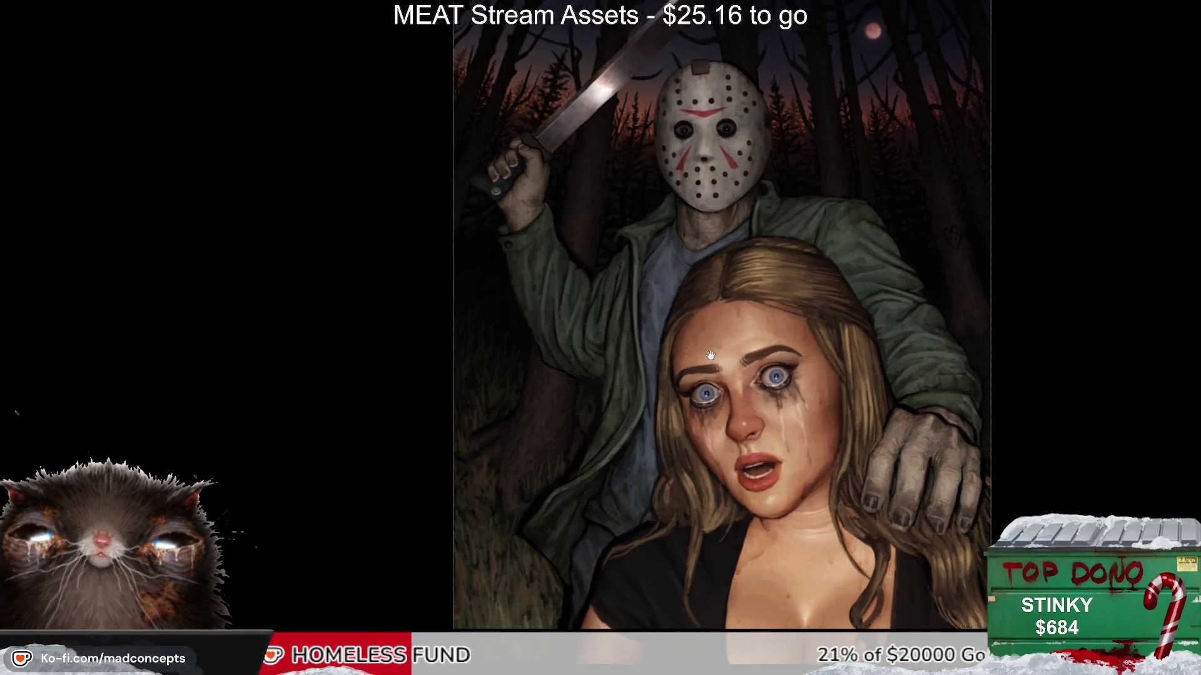
{"action": "left_click_drag", "start_coordinate": [759, 315], "coordinate": [719, 340]}
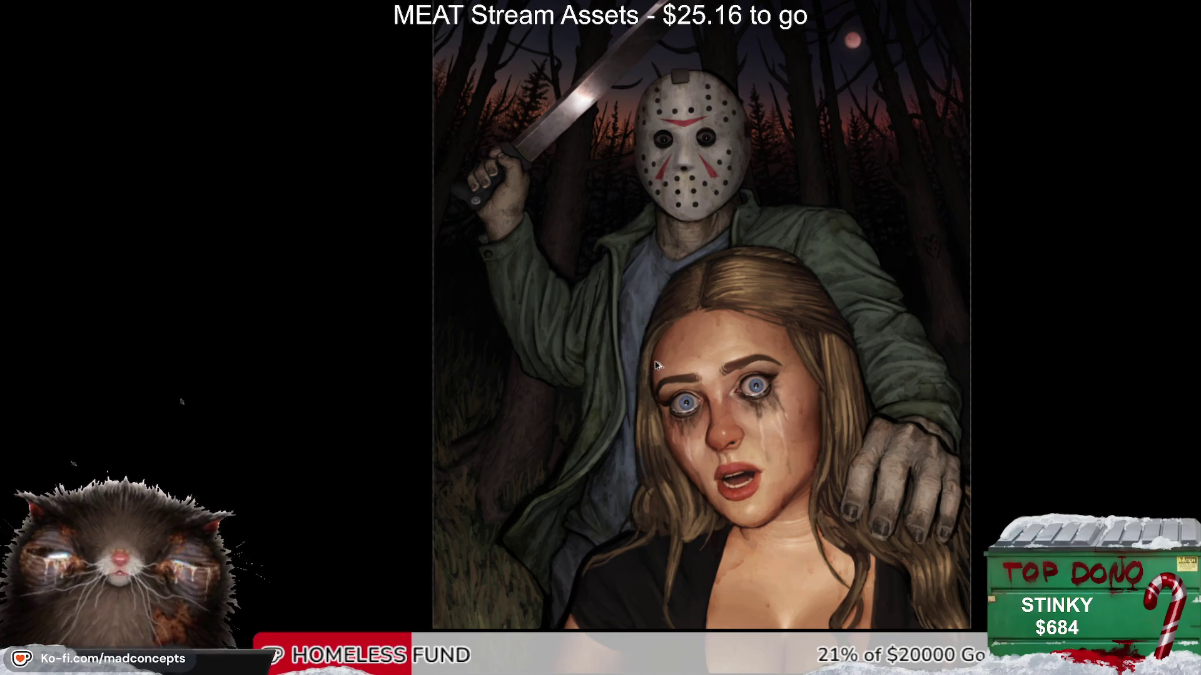
{"action": "scroll", "coordinate": [623, 346], "scroll_direction": "up", "scroll_amount": 5}
{"action": "scroll", "coordinate": [660, 254], "scroll_direction": "down", "scroll_amount": 2}
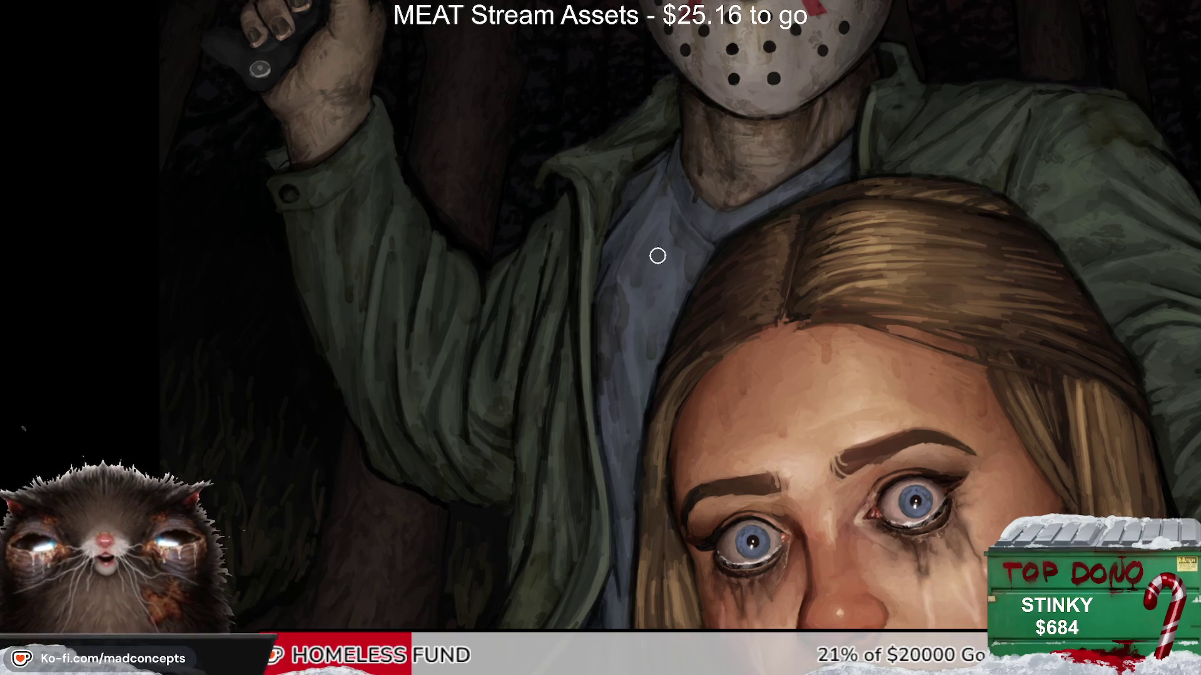
{"action": "scroll", "coordinate": [657, 256], "scroll_direction": "down", "scroll_amount": 3}
{"action": "scroll", "coordinate": [656, 262], "scroll_direction": "down", "scroll_amount": 1}
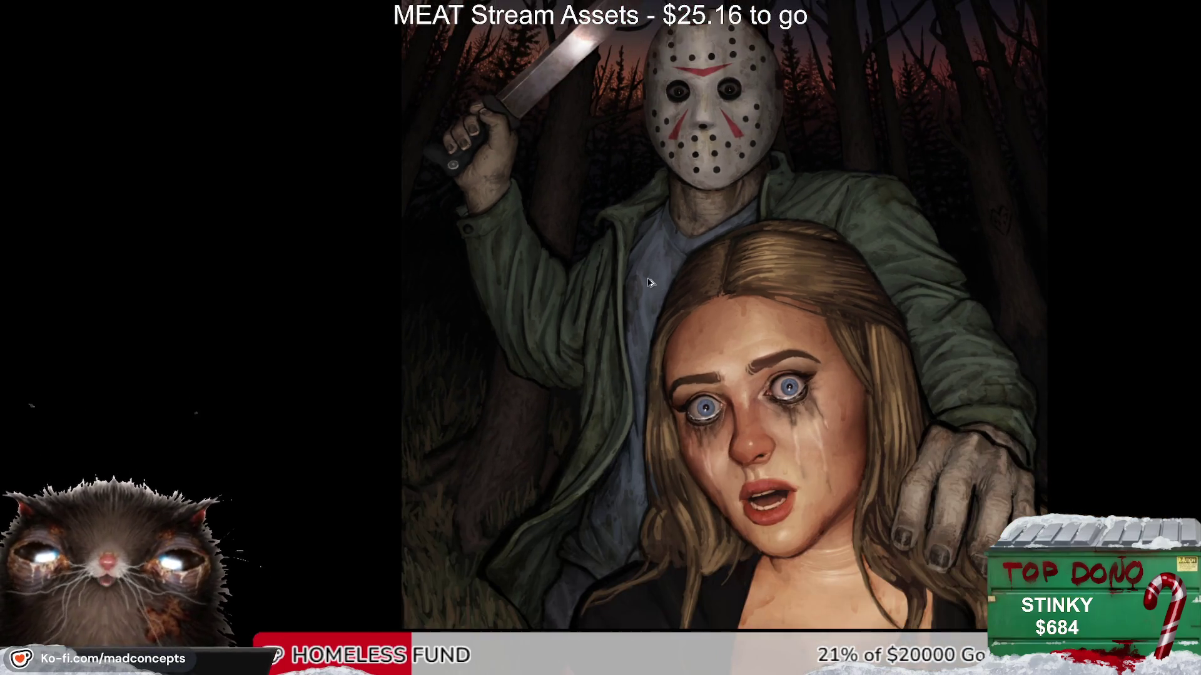
{"action": "scroll", "coordinate": [651, 284], "scroll_direction": "down", "scroll_amount": 1}
{"action": "scroll", "coordinate": [650, 285], "scroll_direction": "up", "scroll_amount": 1}
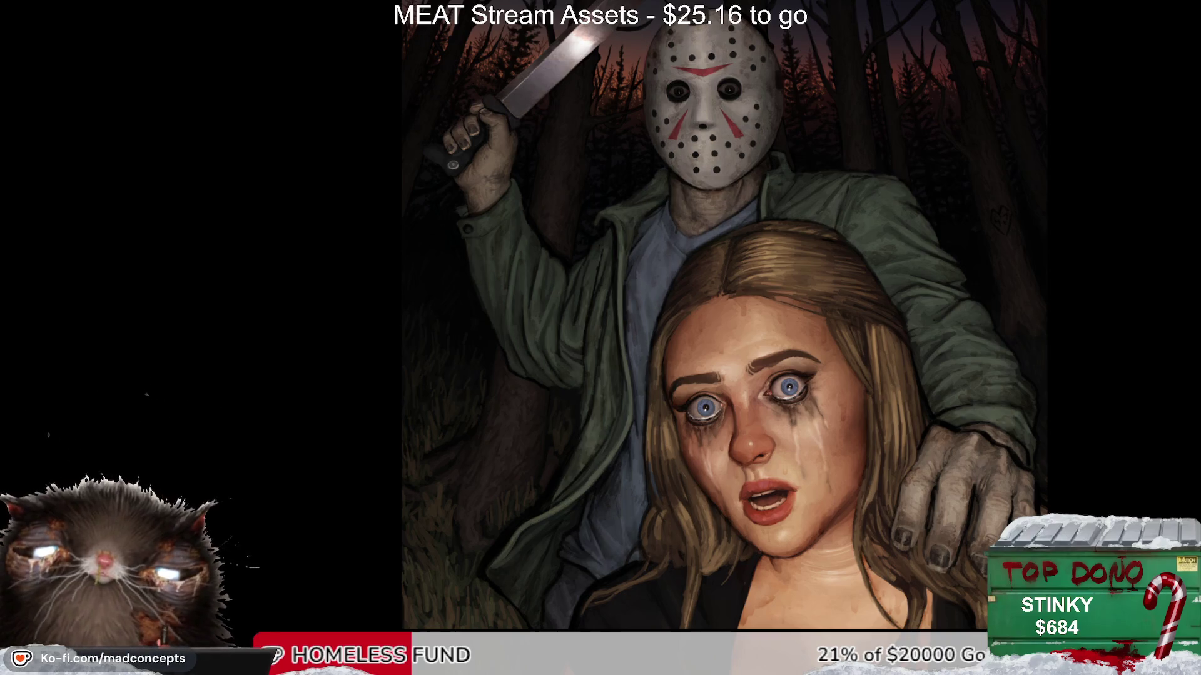
{"action": "left_click_drag", "start_coordinate": [806, 280], "coordinate": [789, 470]}
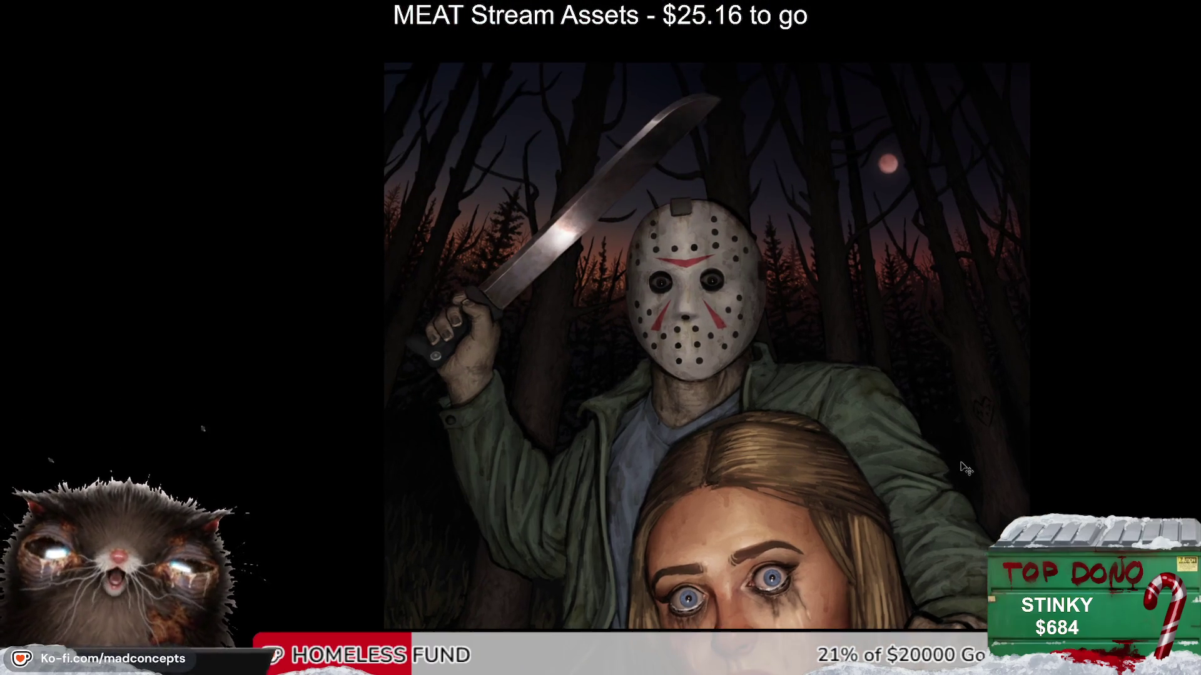
{"action": "key", "text": "m"}
{"action": "key", "text": "m"}
{"action": "left_click_drag", "start_coordinate": [969, 473], "coordinate": [943, 452]}
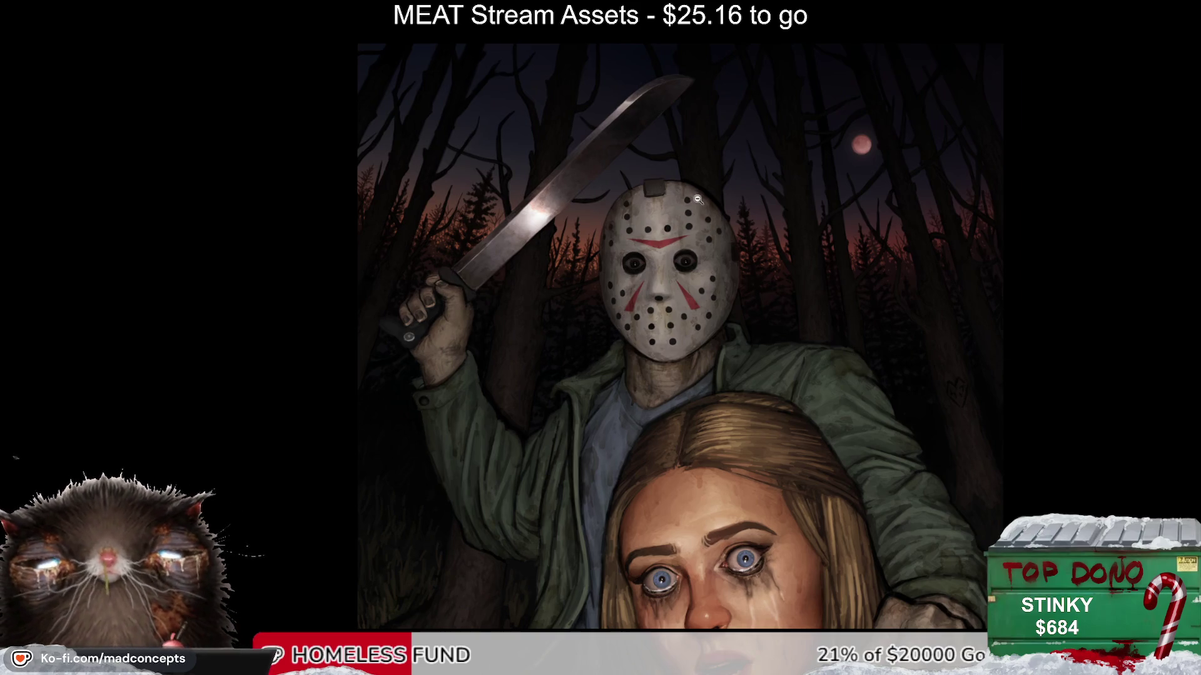
{"action": "left_click", "coordinate": [635, 285]}
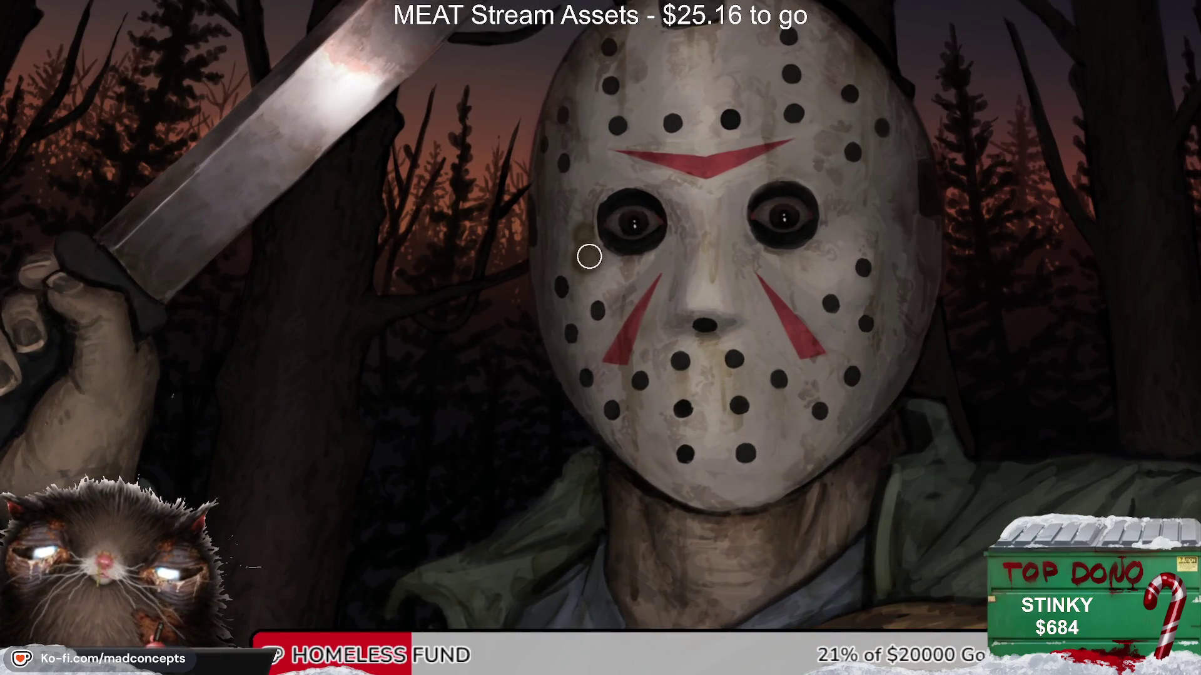
Step: Paint a thin brown stain dripping below the hockey mask's left eye with a small brush
{"action": "key", "text": "bracketleft"}
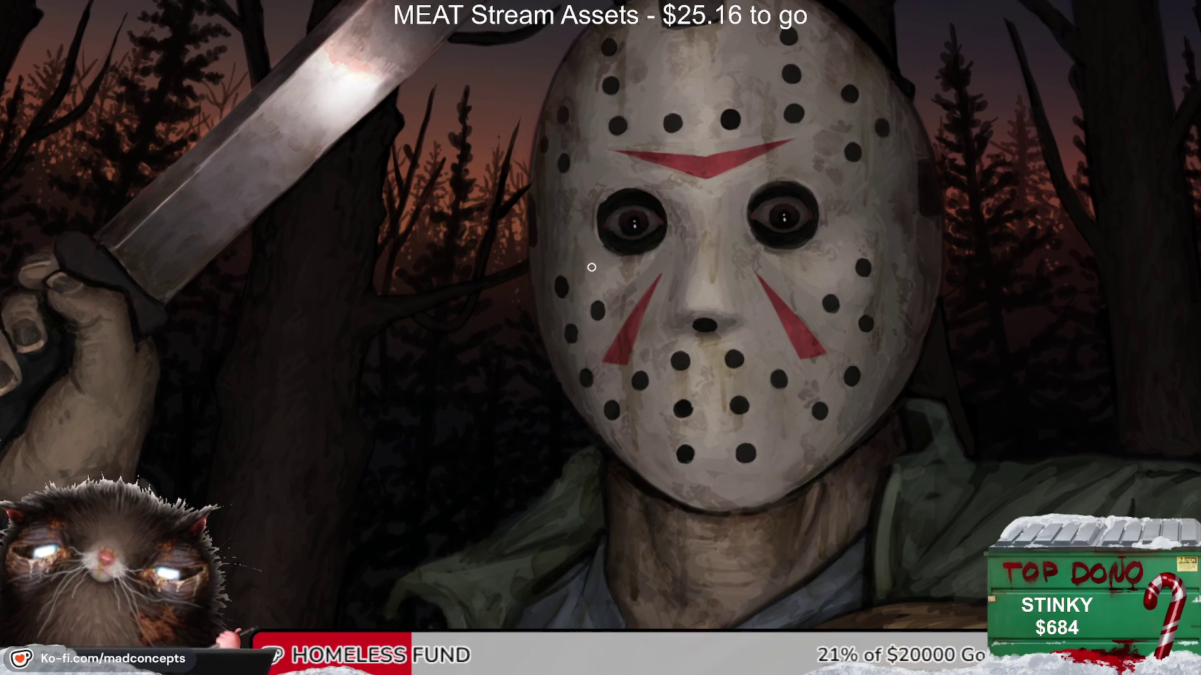
{"action": "left_click_drag", "start_coordinate": [590, 274], "coordinate": [600, 244]}
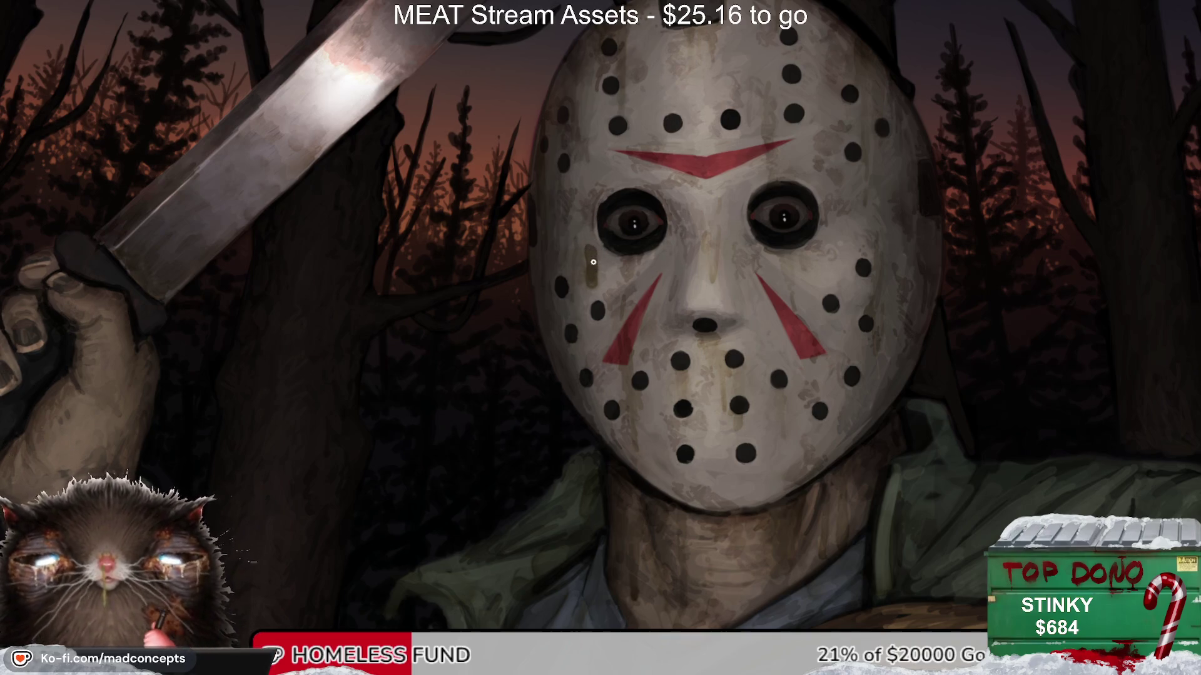
{"action": "key", "text": "bracketright"}
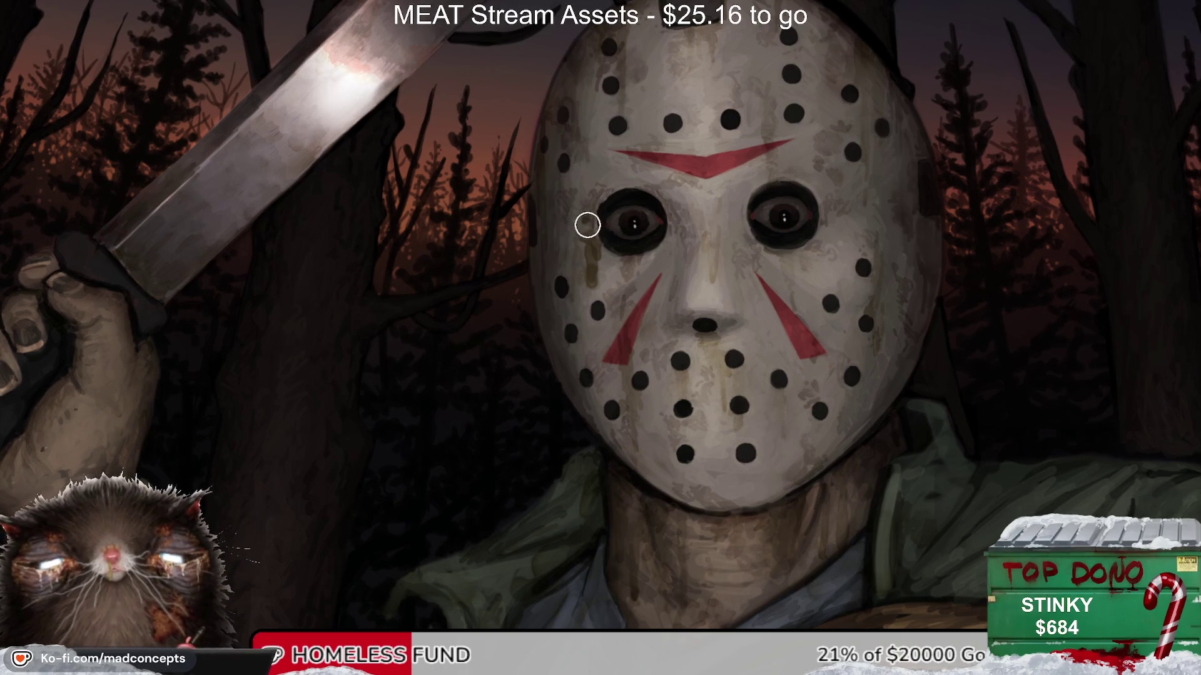
{"action": "key", "text": "bracketleft"}
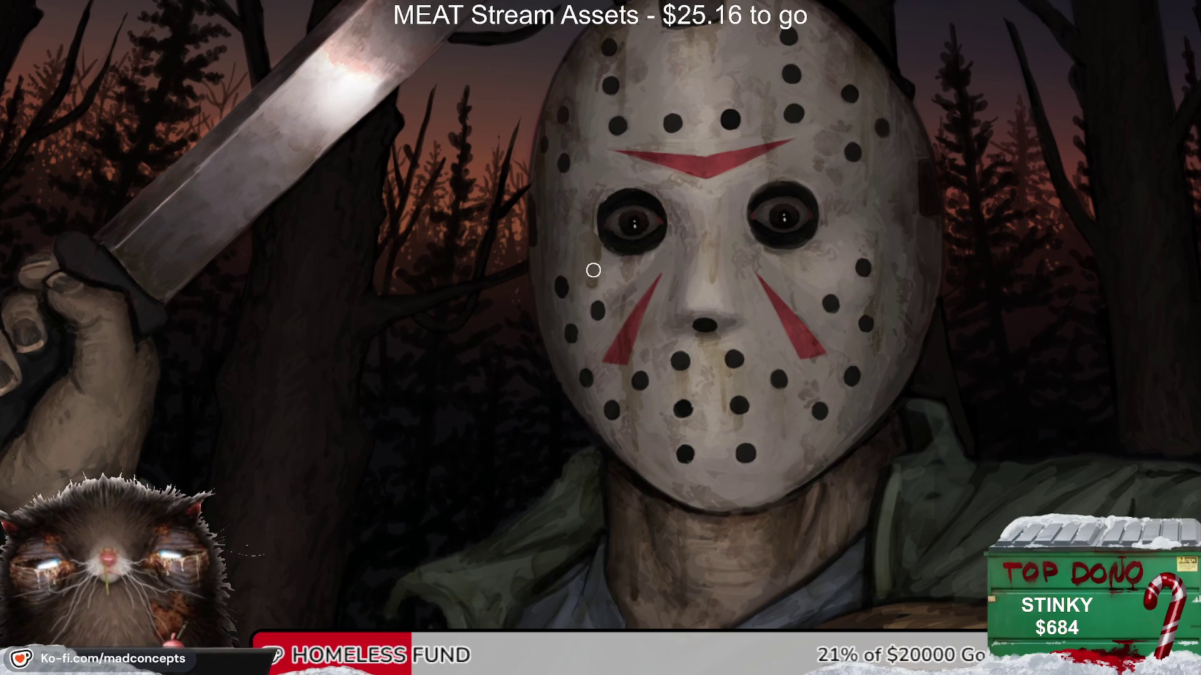
{"action": "key", "text": "bracketleft"}
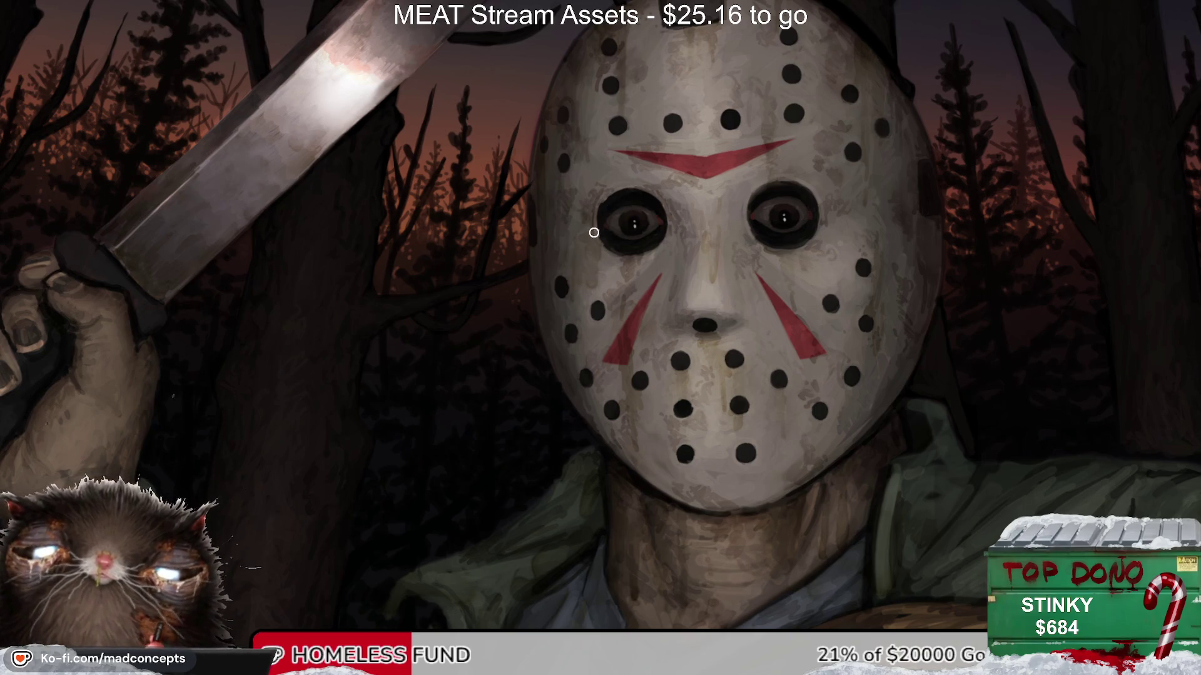
Step: Zoom out, then zoom in on the killer's raised hand and jacket
{"action": "scroll", "coordinate": [559, 327], "scroll_direction": "down", "scroll_amount": 5}
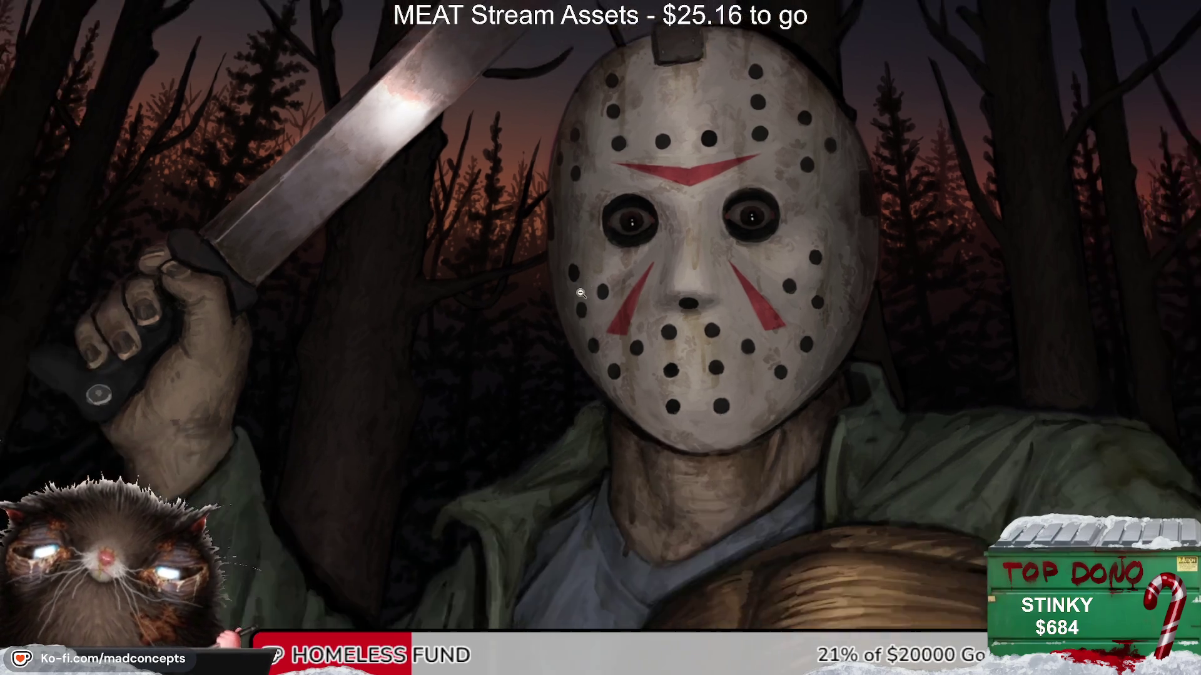
{"action": "scroll", "coordinate": [558, 327], "scroll_direction": "down", "scroll_amount": 2}
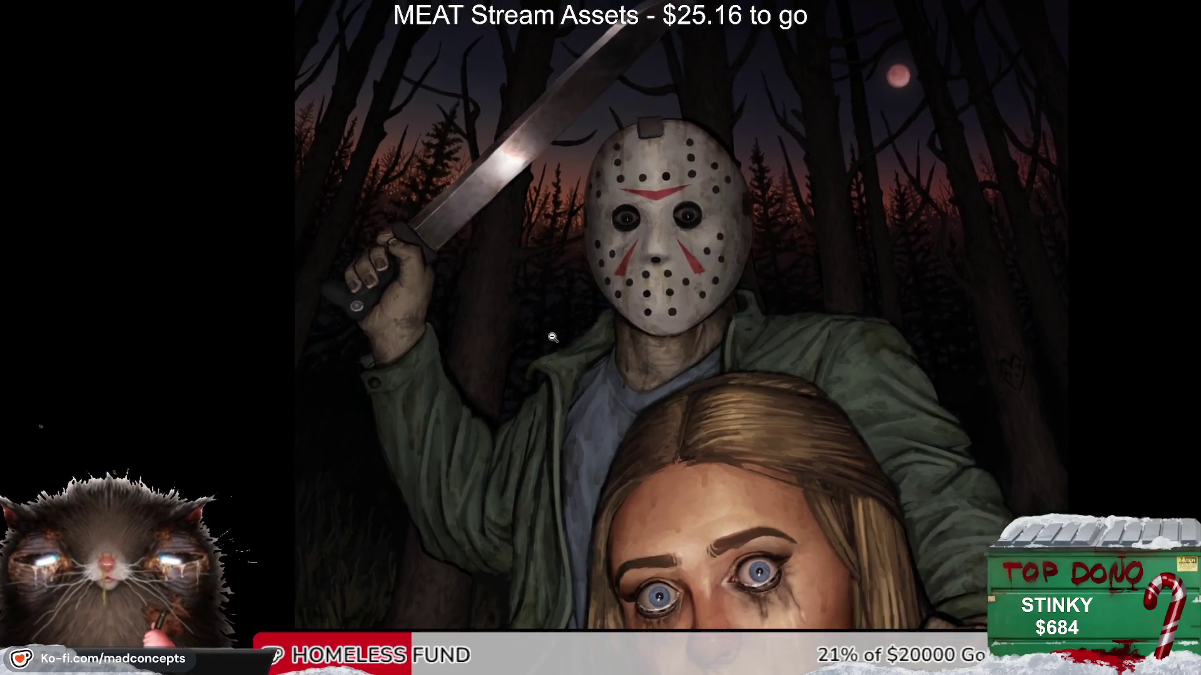
{"action": "scroll", "coordinate": [555, 294], "scroll_direction": "up", "scroll_amount": 2}
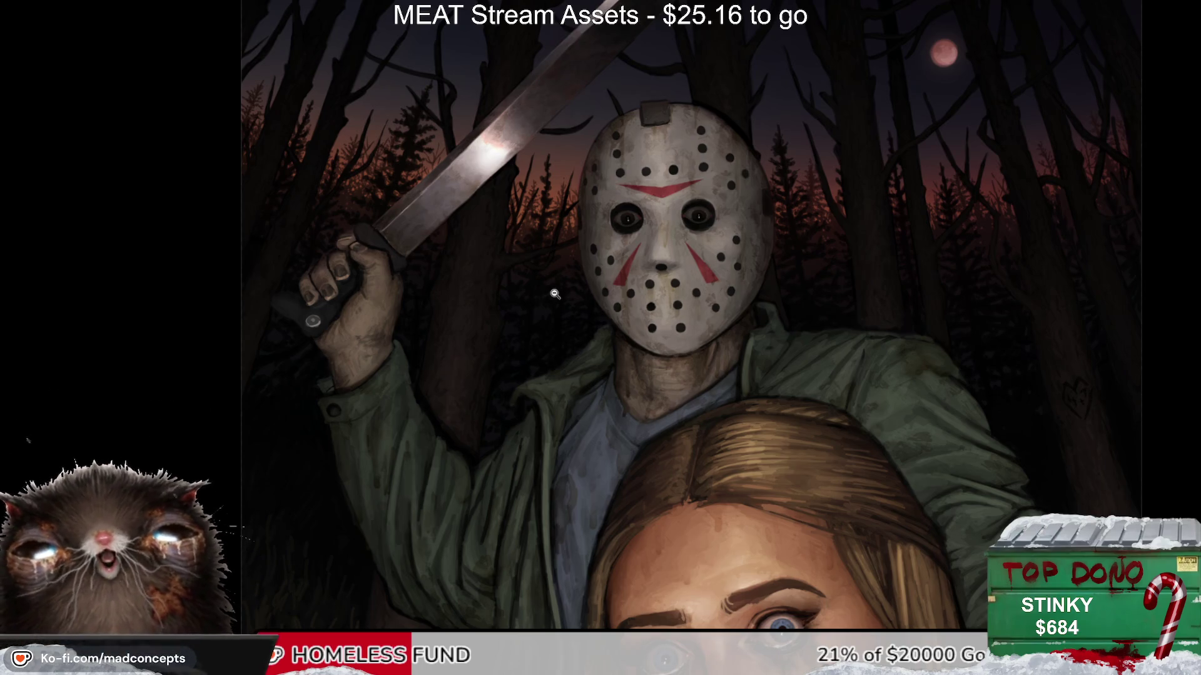
{"action": "left_click", "coordinate": [404, 430]}
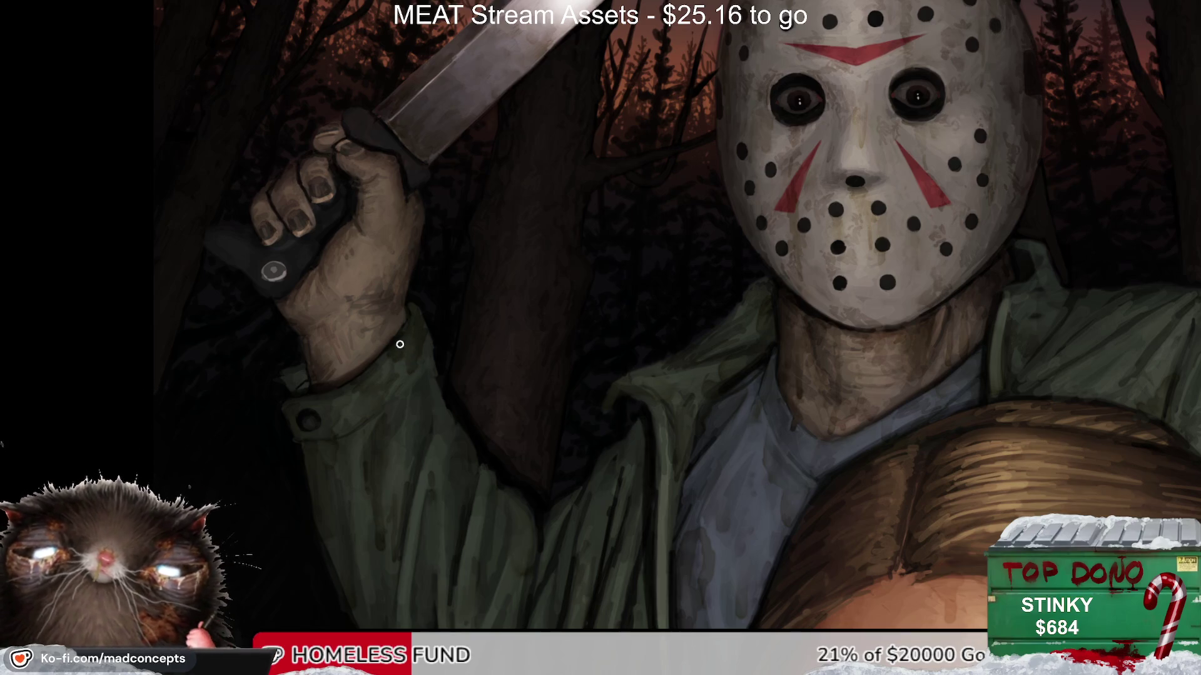
{"action": "key", "text": "m"}
{"action": "key", "text": "m"}
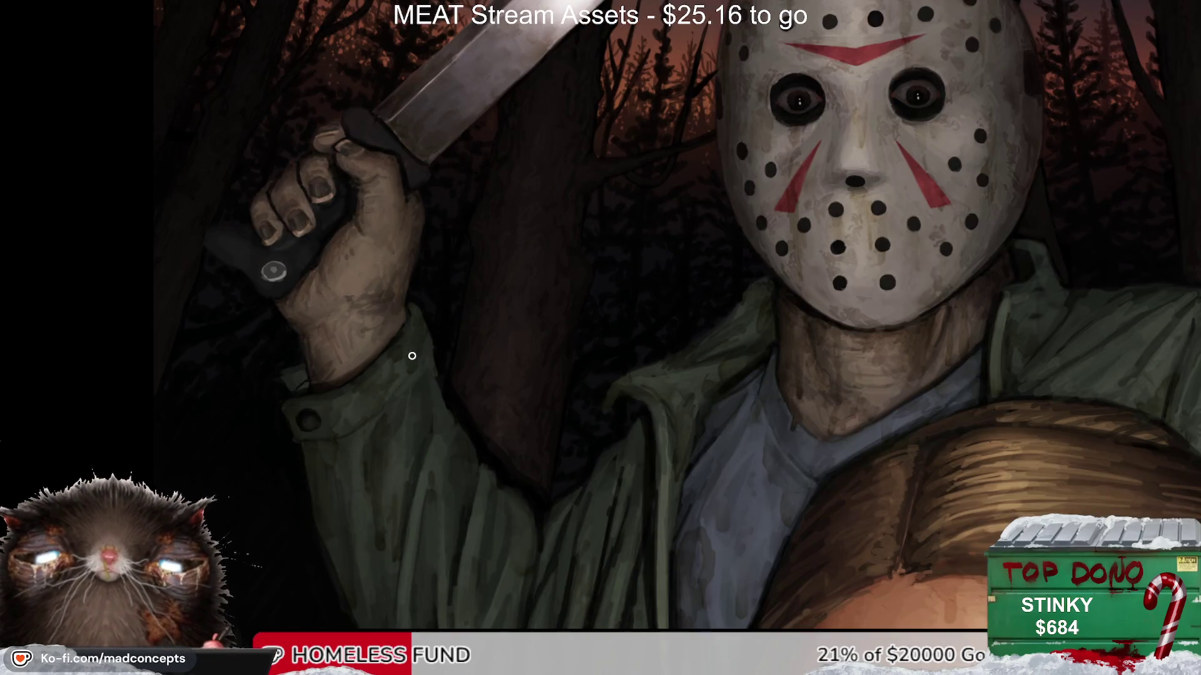
{"action": "mouse_move", "coordinate": [388, 349]}
{"action": "left_mouse_down"}
{"action": "mouse_move", "coordinate": [461, 406]}
{"action": "mouse_move", "coordinate": [460, 429]}
{"action": "left_mouse_up"}
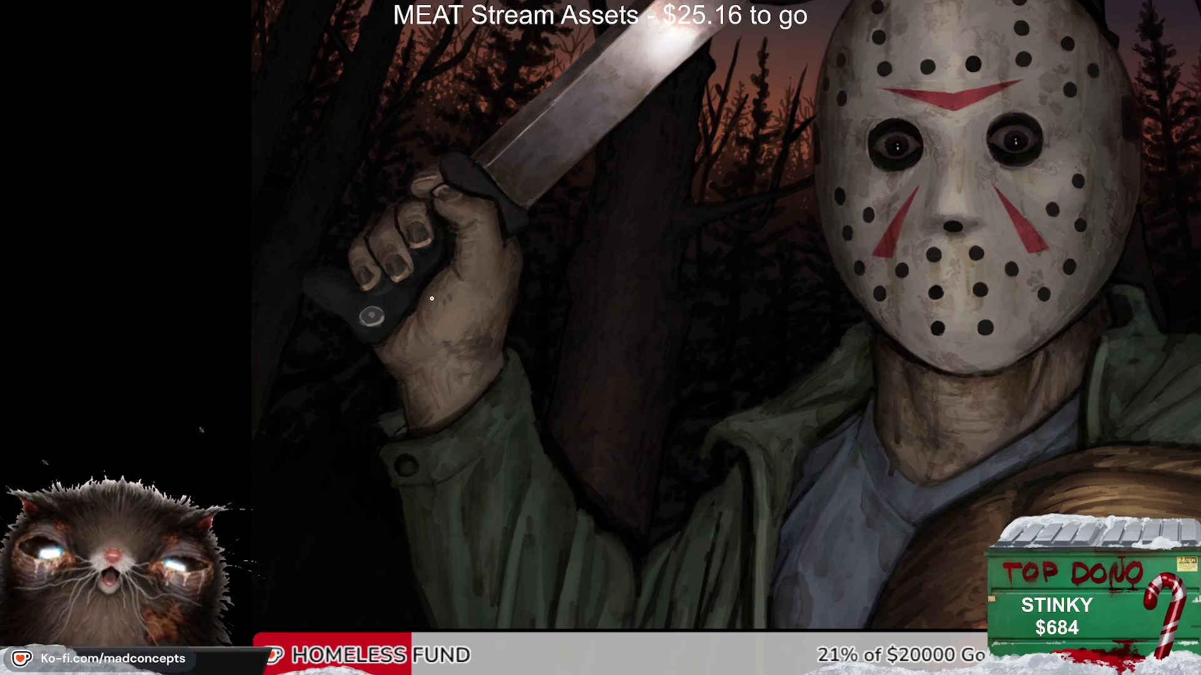
{"action": "scroll", "coordinate": [503, 206], "scroll_direction": "down", "scroll_amount": 2}
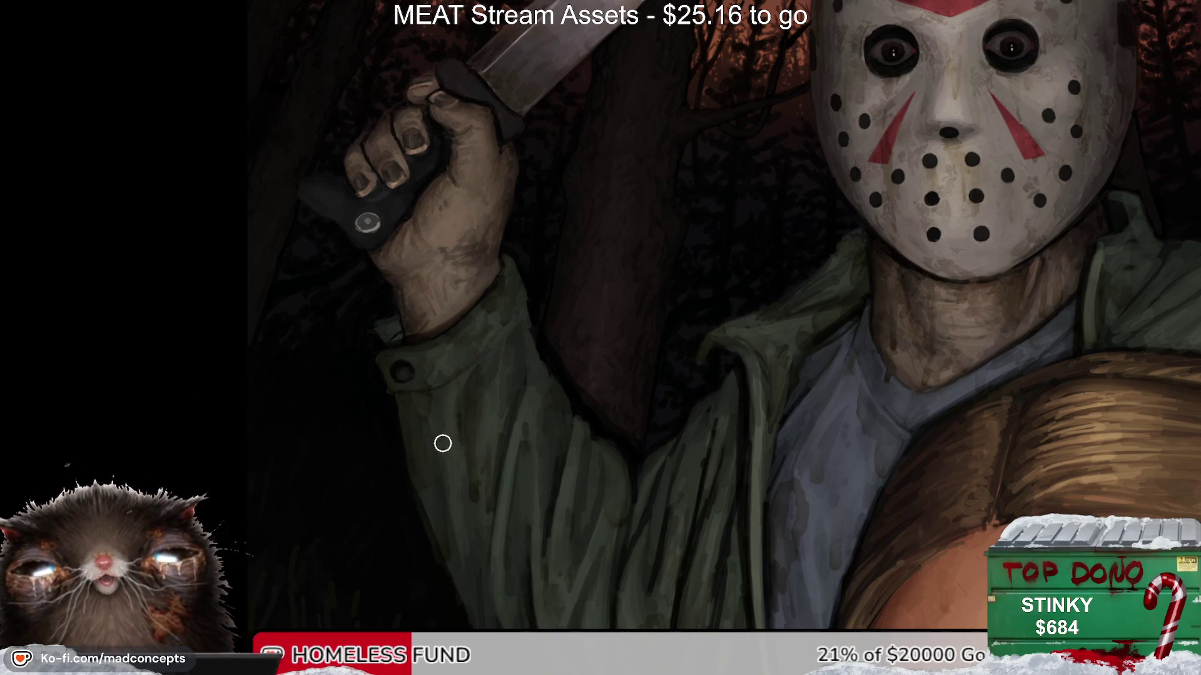
{"action": "left_click", "coordinate": [463, 279], "text": "alt"}
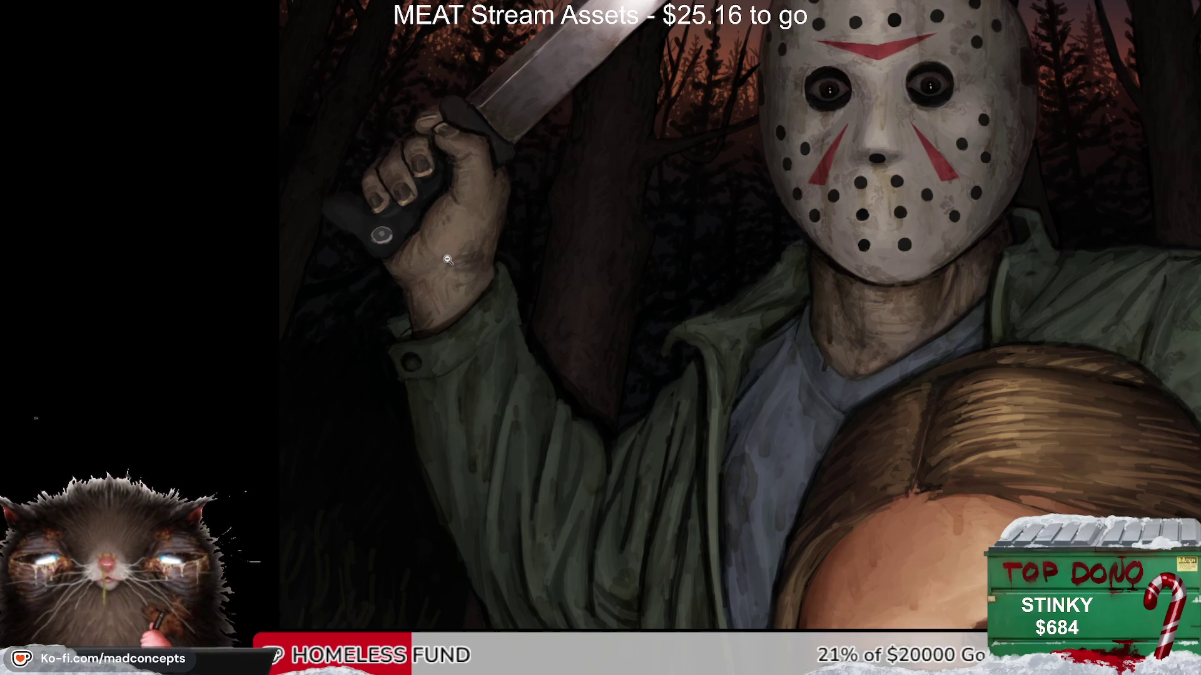
Step: Paint brown and darker drips running down the killer's hand and wrist
{"action": "scroll", "coordinate": [432, 388], "scroll_direction": "up", "scroll_amount": 1}
{"action": "scroll", "coordinate": [433, 388], "scroll_direction": "down", "scroll_amount": 1}
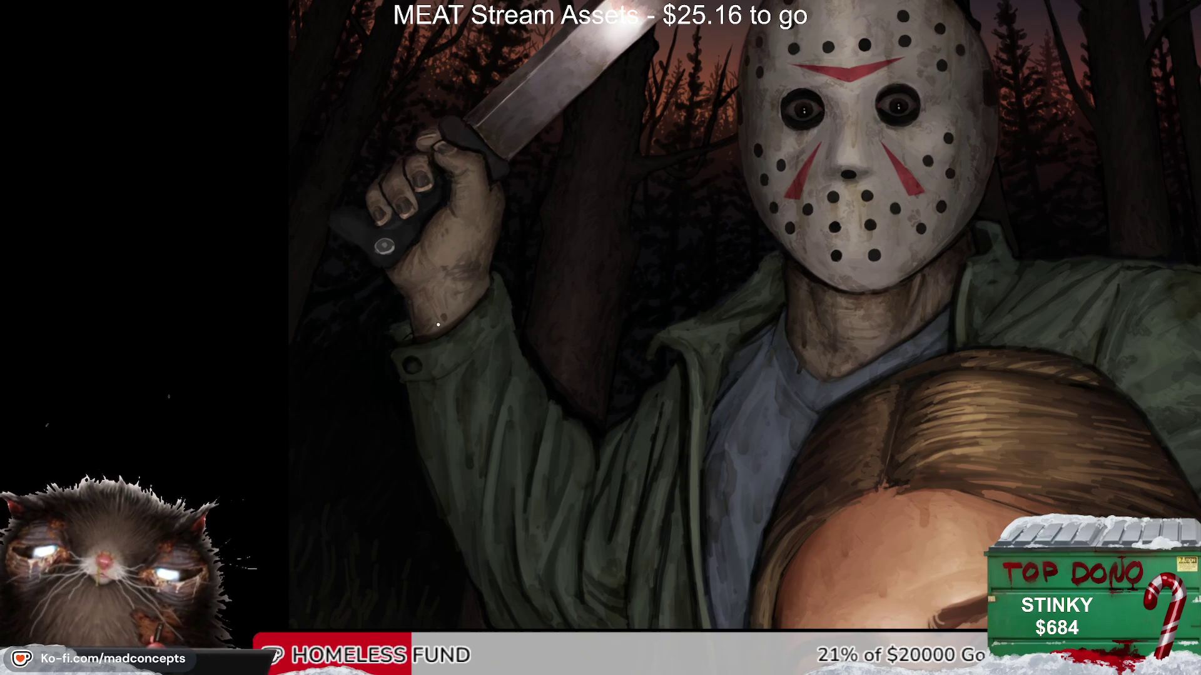
{"action": "scroll", "coordinate": [444, 246], "scroll_direction": "up", "scroll_amount": 1}
{"action": "scroll", "coordinate": [444, 246], "scroll_direction": "up", "scroll_amount": 1}
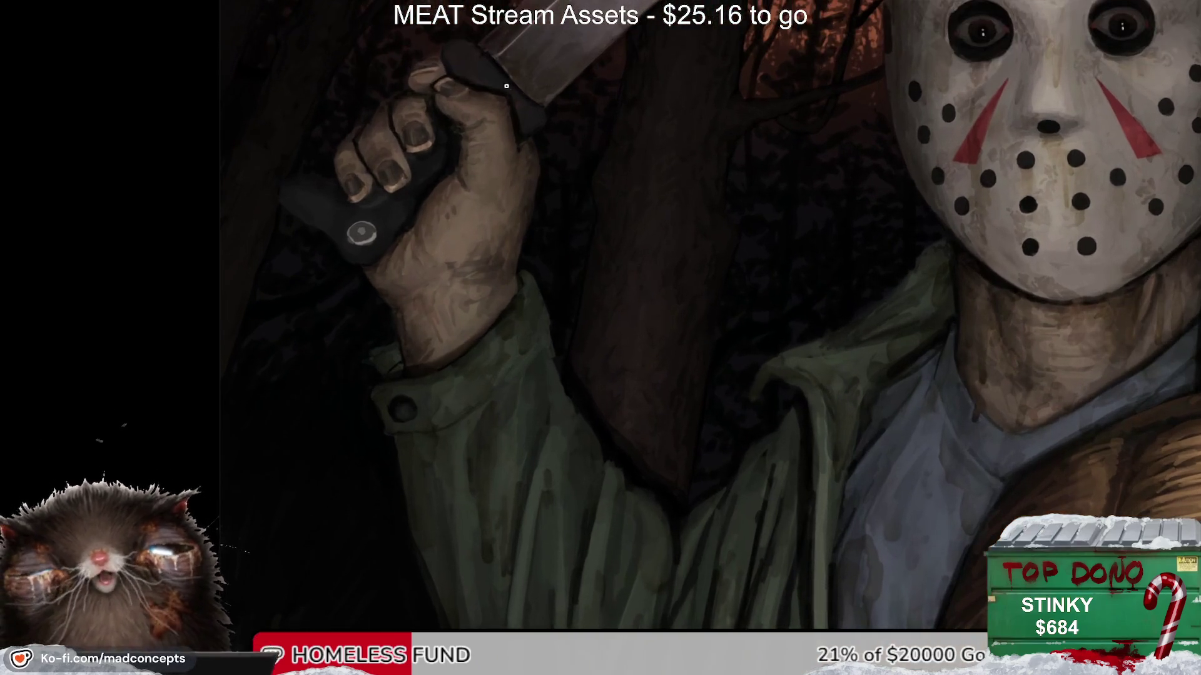
{"action": "left_click_drag", "start_coordinate": [433, 206], "coordinate": [448, 305]}
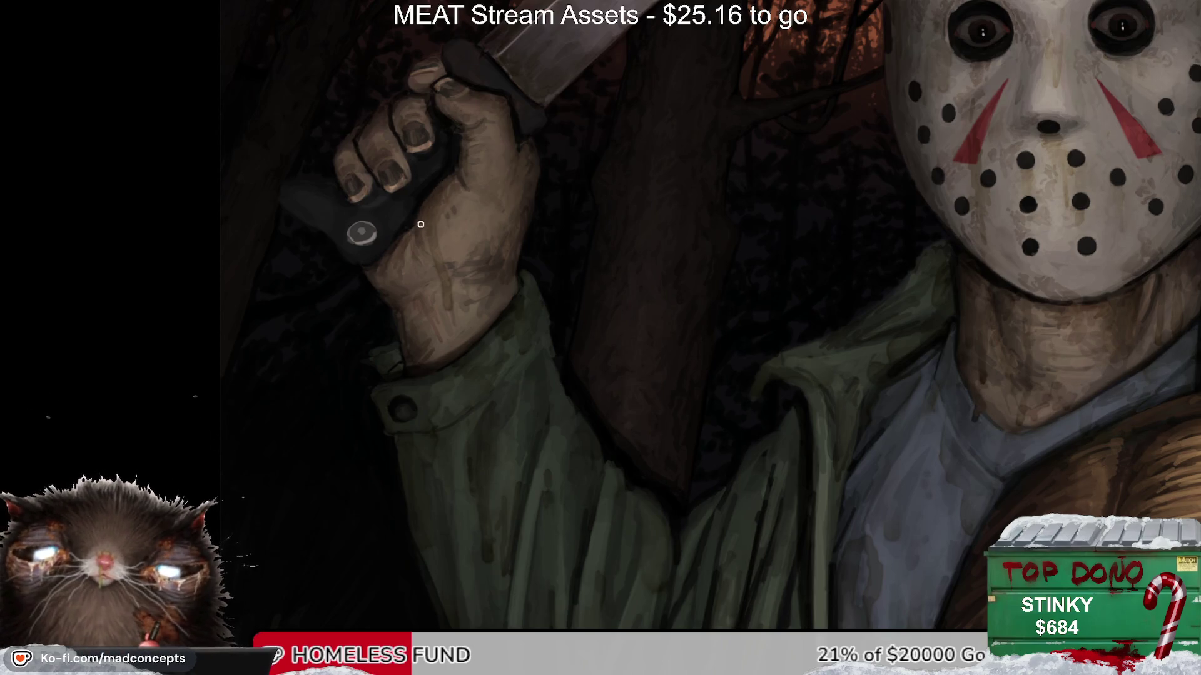
{"action": "left_click_drag", "start_coordinate": [408, 266], "coordinate": [434, 360]}
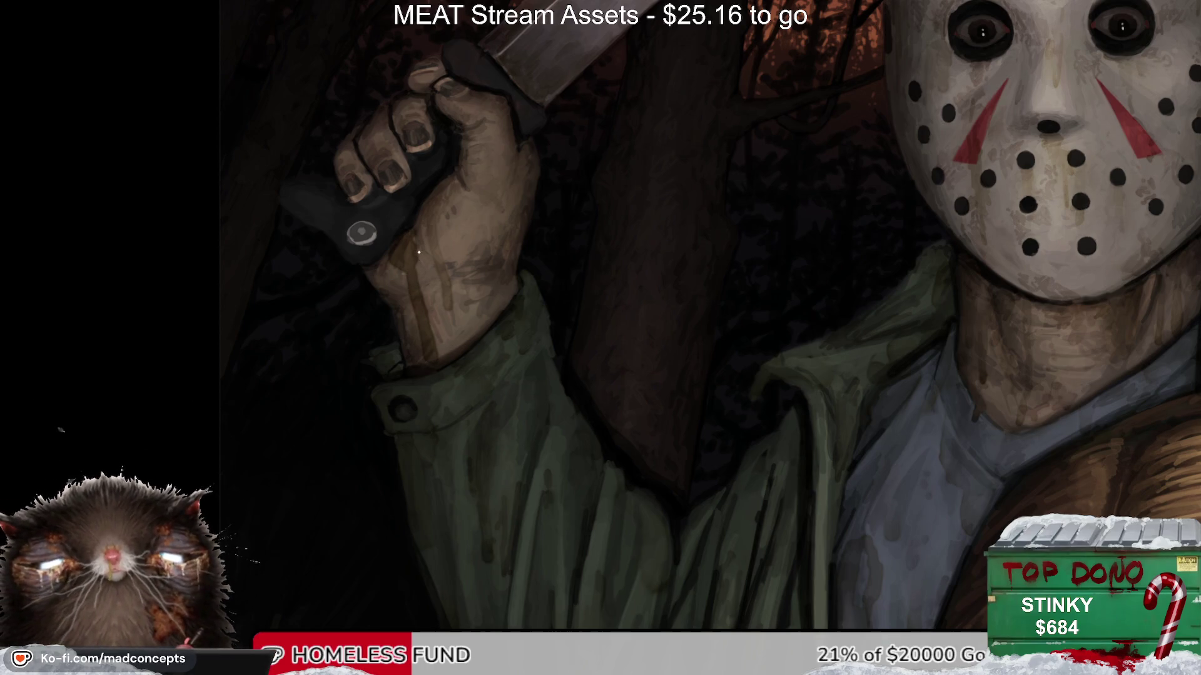
{"action": "mouse_move", "coordinate": [422, 250]}
{"action": "left_mouse_down"}
{"action": "mouse_move", "coordinate": [428, 311]}
{"action": "mouse_move", "coordinate": [407, 242]}
{"action": "left_mouse_up"}
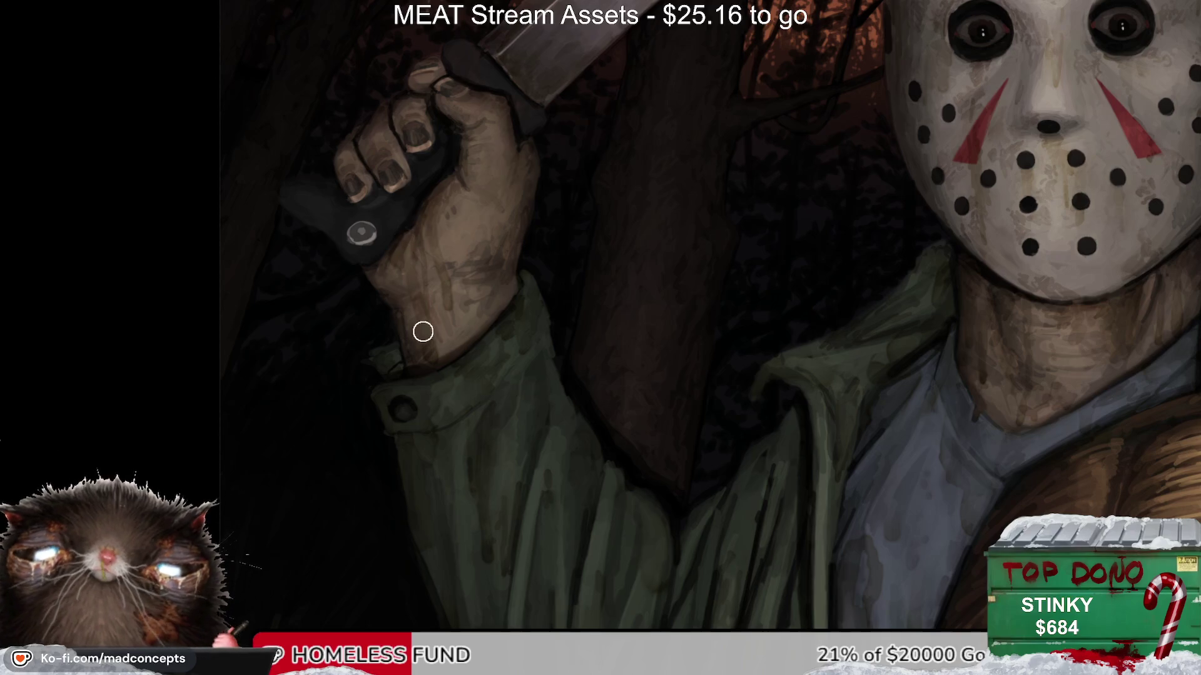
Step: Mirror the view to check the wrist drips and bring the machete grip into view
{"action": "key", "text": "m"}
{"action": "key", "text": "m"}
{"action": "left_click_drag", "start_coordinate": [531, 202], "coordinate": [542, 274]}
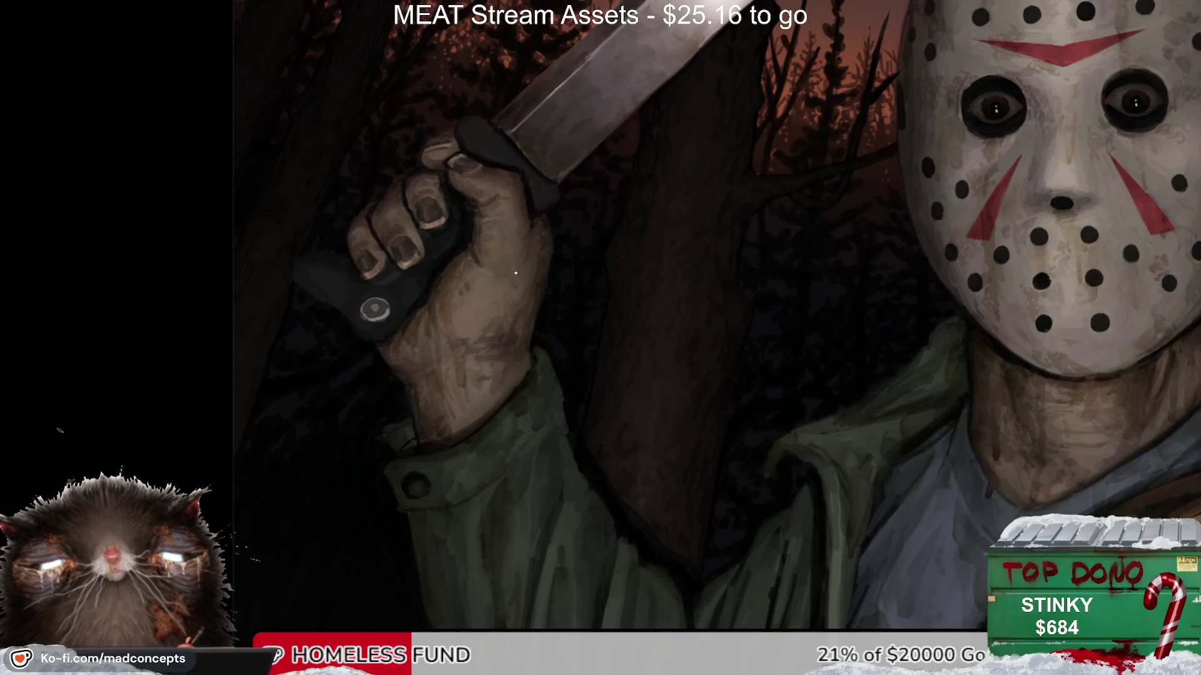
{"action": "key", "text": "bracketright"}
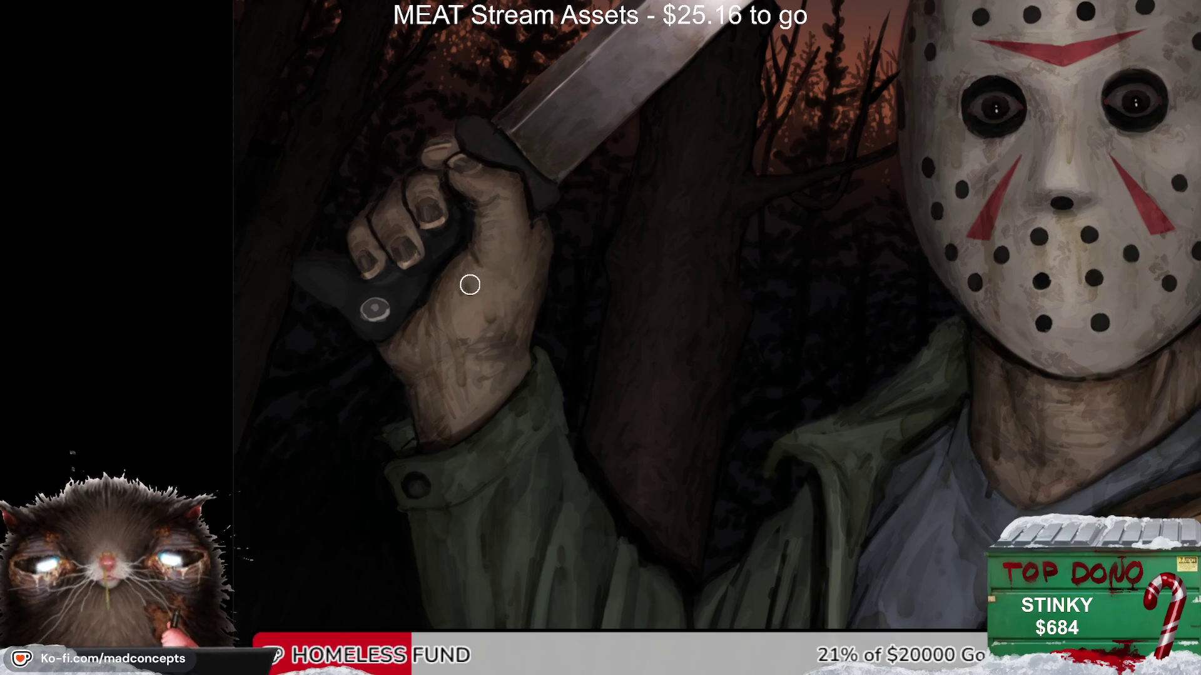
{"action": "key", "text": "h"}
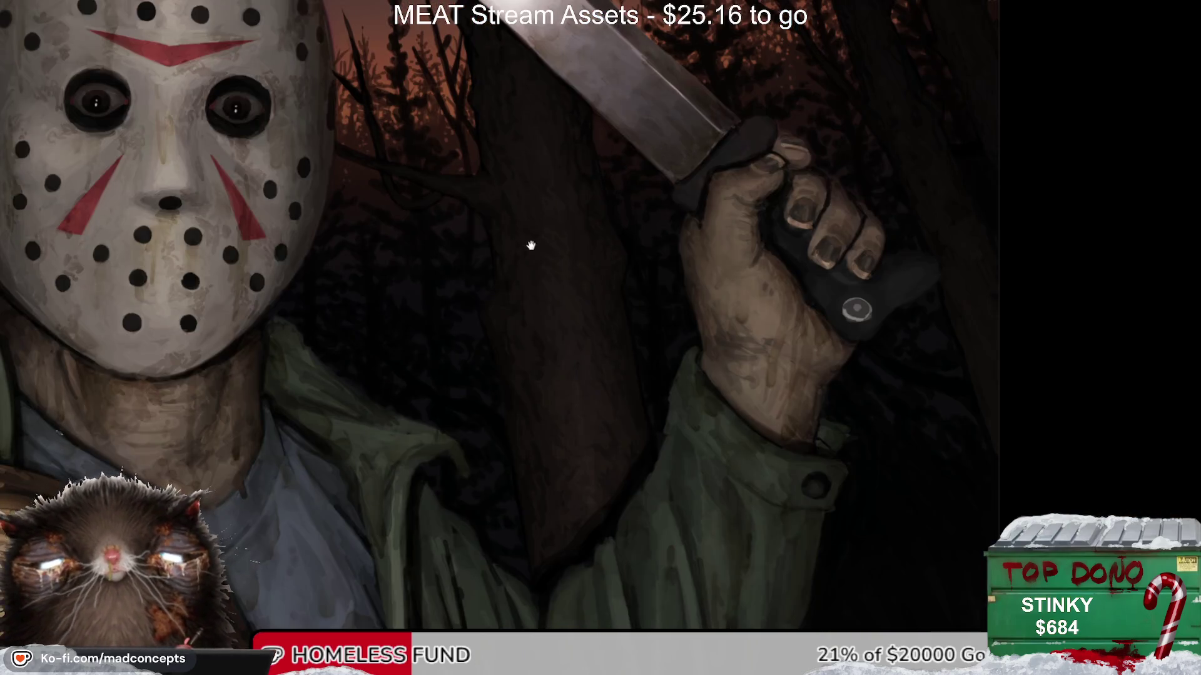
{"action": "scroll", "coordinate": [531, 246], "scroll_direction": "down", "scroll_amount": 2}
{"action": "scroll", "coordinate": [511, 174], "scroll_direction": "up", "scroll_amount": 1}
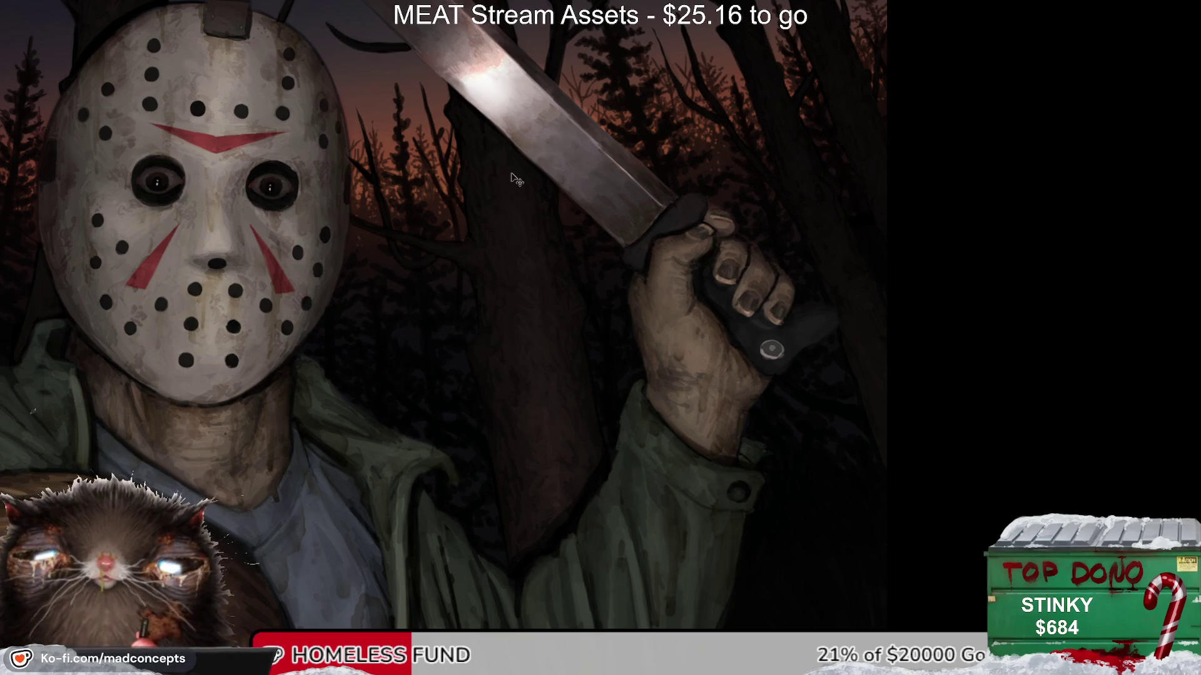
{"action": "key", "text": "h"}
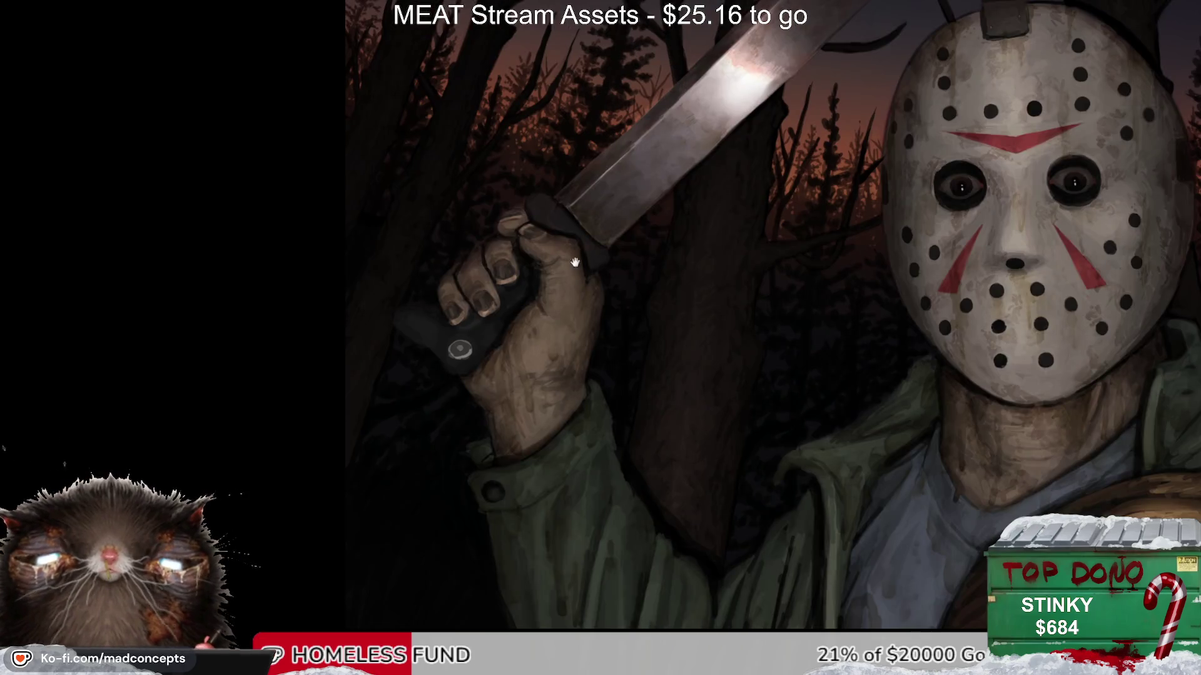
{"action": "mouse_move", "coordinate": [576, 260]}
{"action": "left_mouse_down"}
{"action": "mouse_move", "coordinate": [549, 313]}
{"action": "mouse_move", "coordinate": [524, 282]}
{"action": "left_mouse_up"}
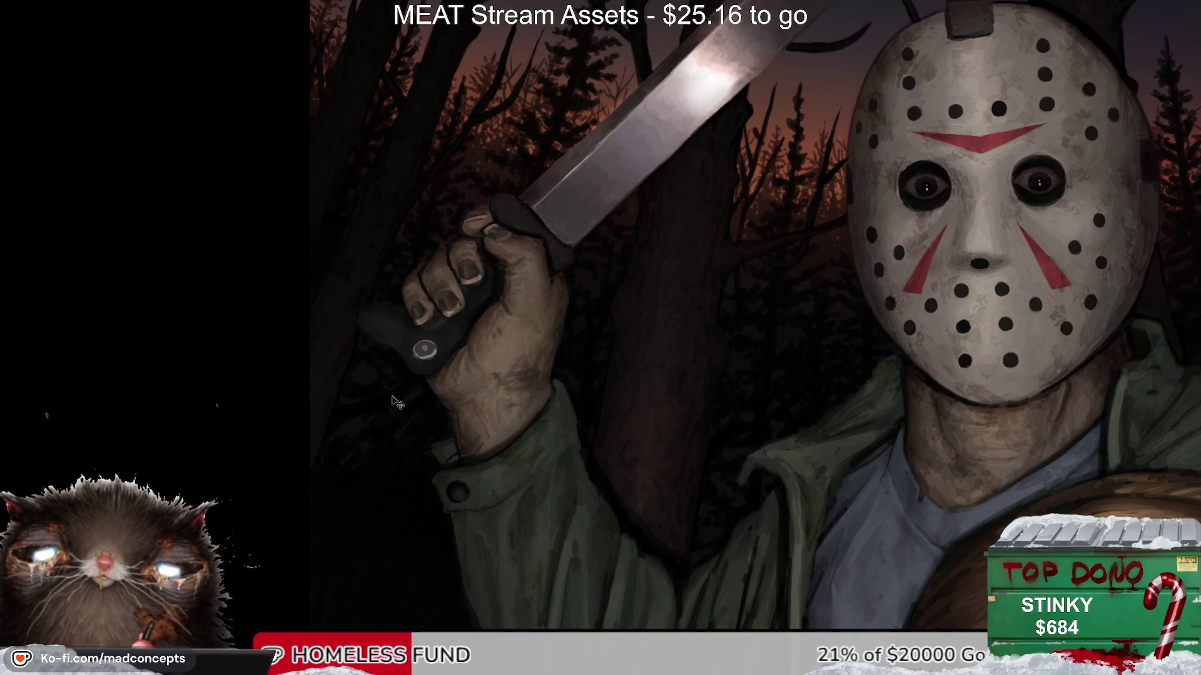
{"action": "key", "text": "ctrl+z"}
{"action": "key", "text": "ctrl+shift+z"}
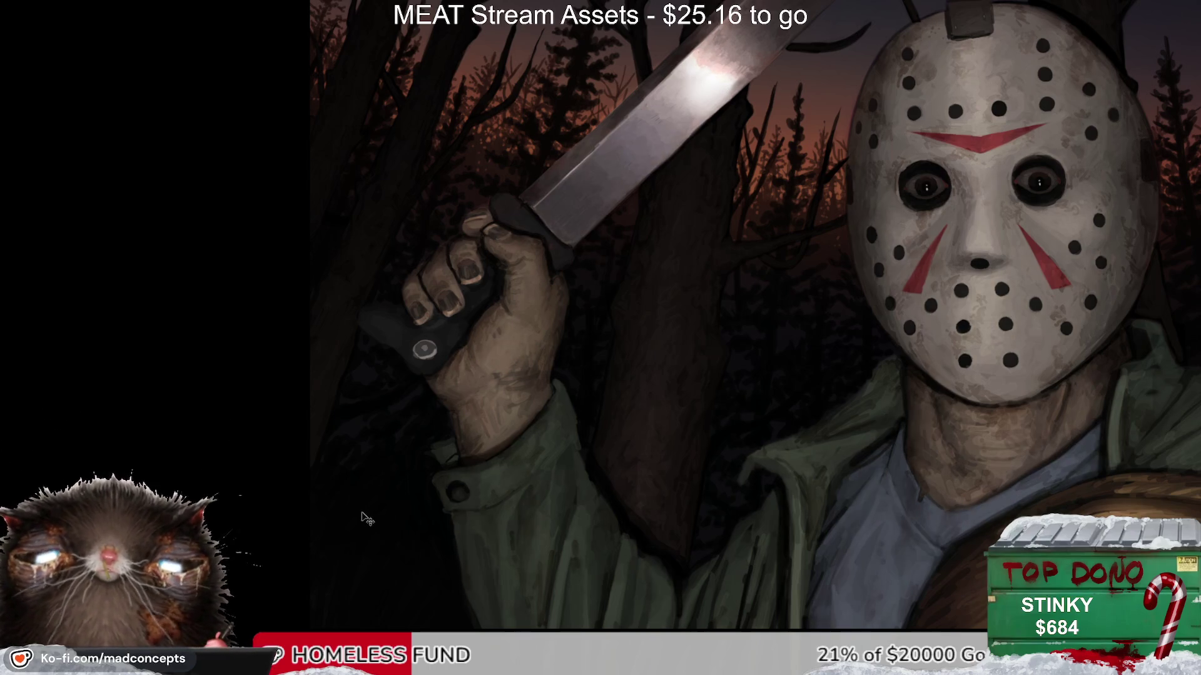
{"action": "left_click_drag", "start_coordinate": [364, 518], "coordinate": [350, 465]}
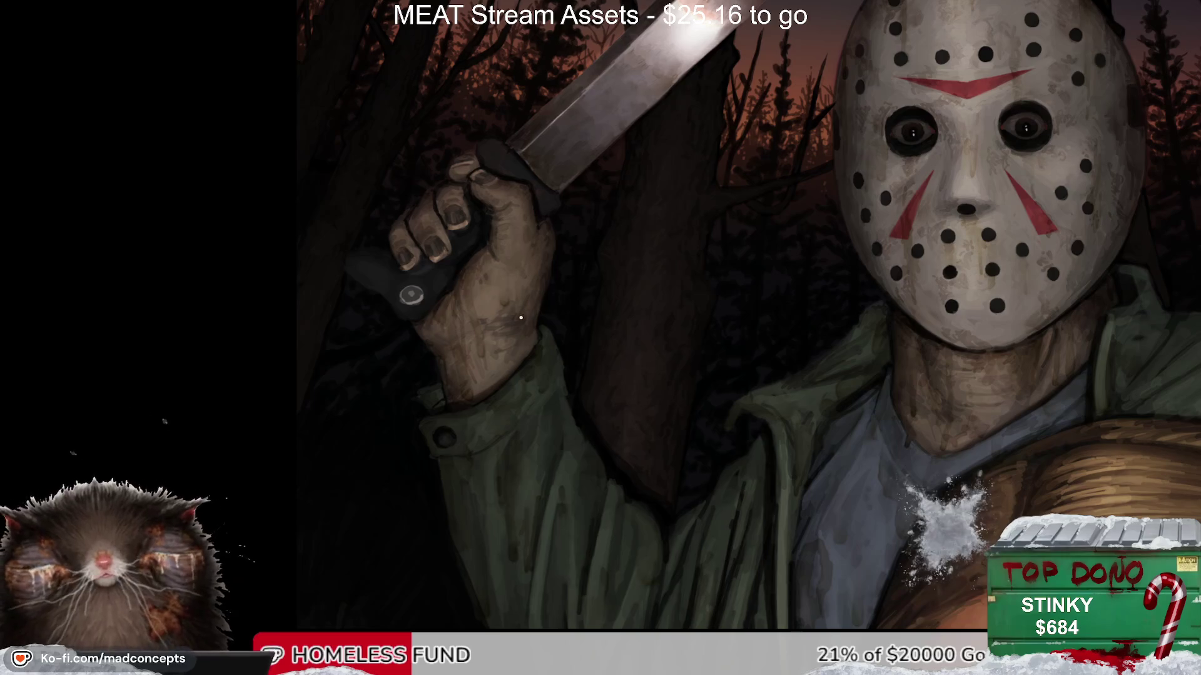
{"action": "left_click", "coordinate": [489, 344], "text": "alt"}
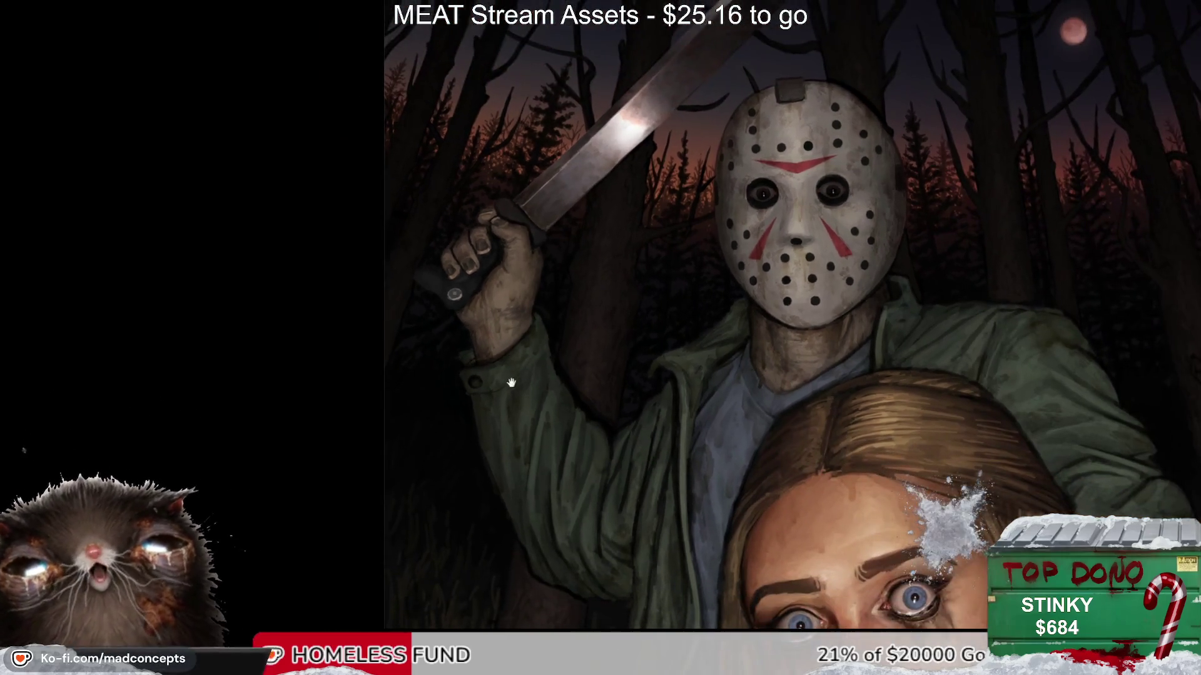
Step: Paint a dark stroke down the machete blade and adjust the brush size
{"action": "scroll", "coordinate": [476, 419], "scroll_direction": "up", "scroll_amount": 5}
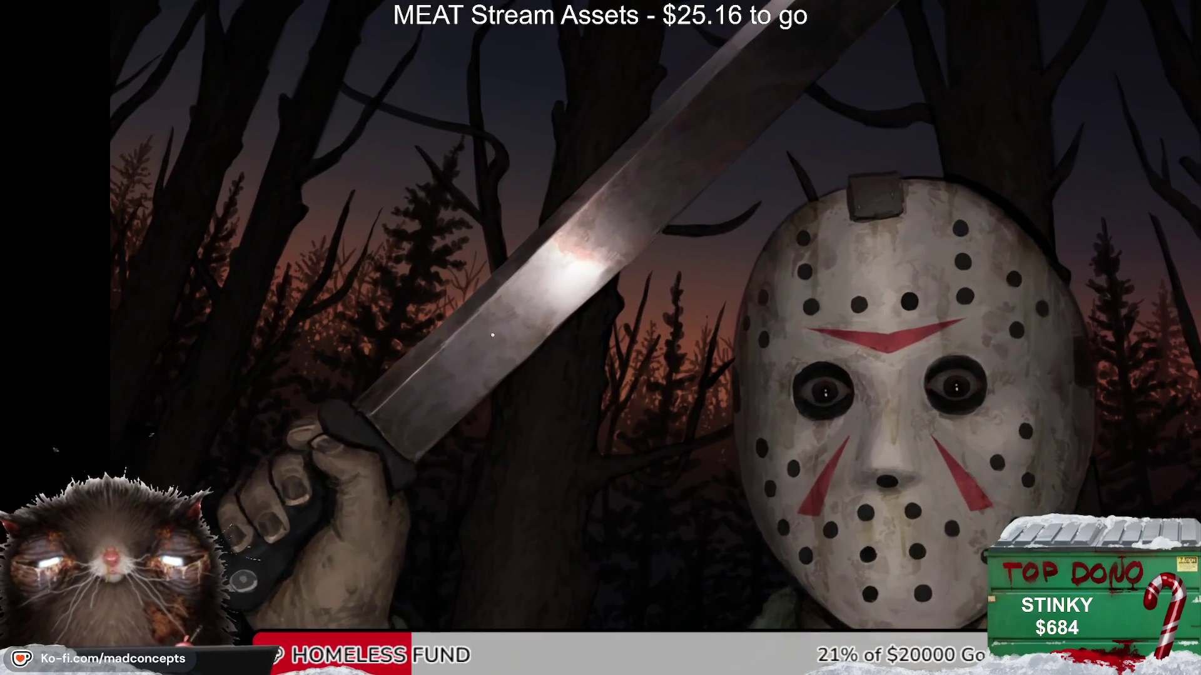
{"action": "left_click_drag", "start_coordinate": [480, 312], "coordinate": [480, 363]}
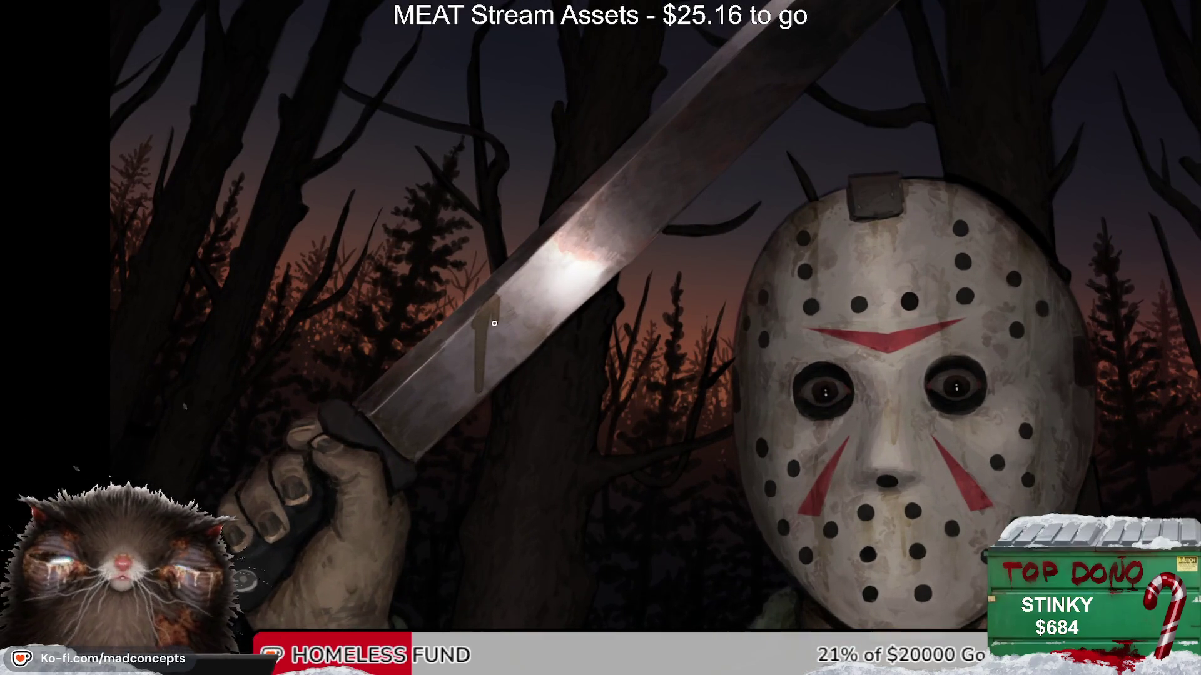
{"action": "key", "text": "bracketright"}
{"action": "key", "text": "ctrl+z"}
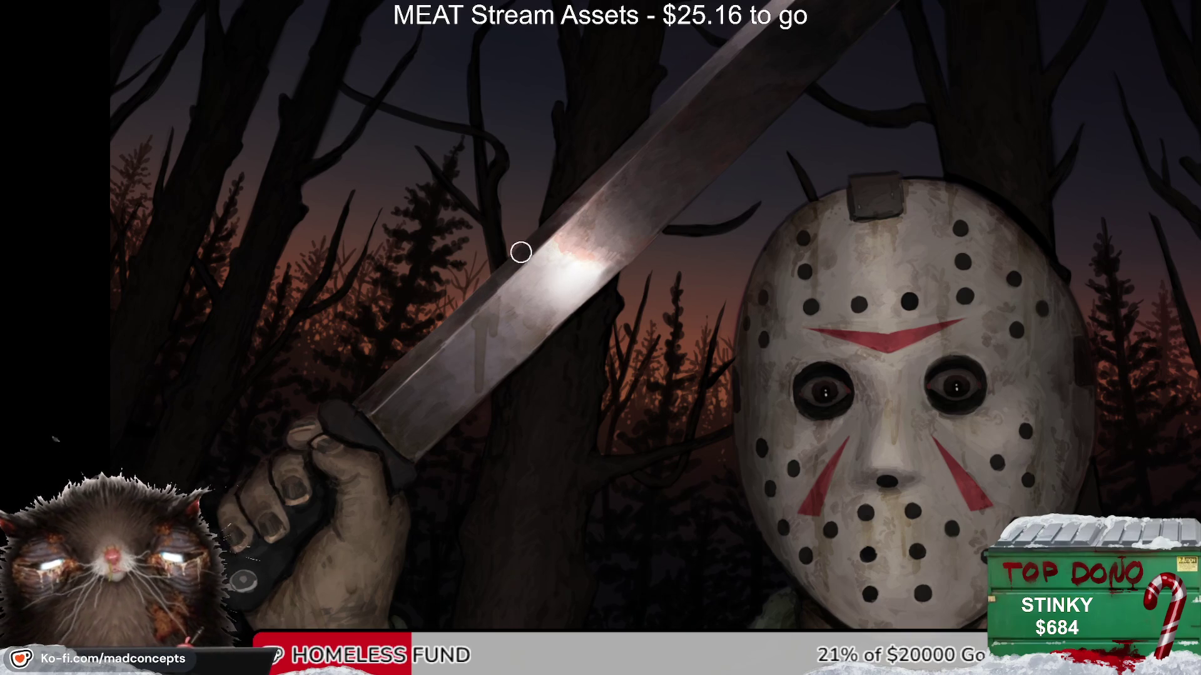
Step: Mirror the view to check the blade, flip it back, and pan toward the machete tip
{"action": "key", "text": "m"}
{"action": "key", "text": "m"}
{"action": "scroll", "coordinate": [451, 452], "scroll_direction": "down", "scroll_amount": 3}
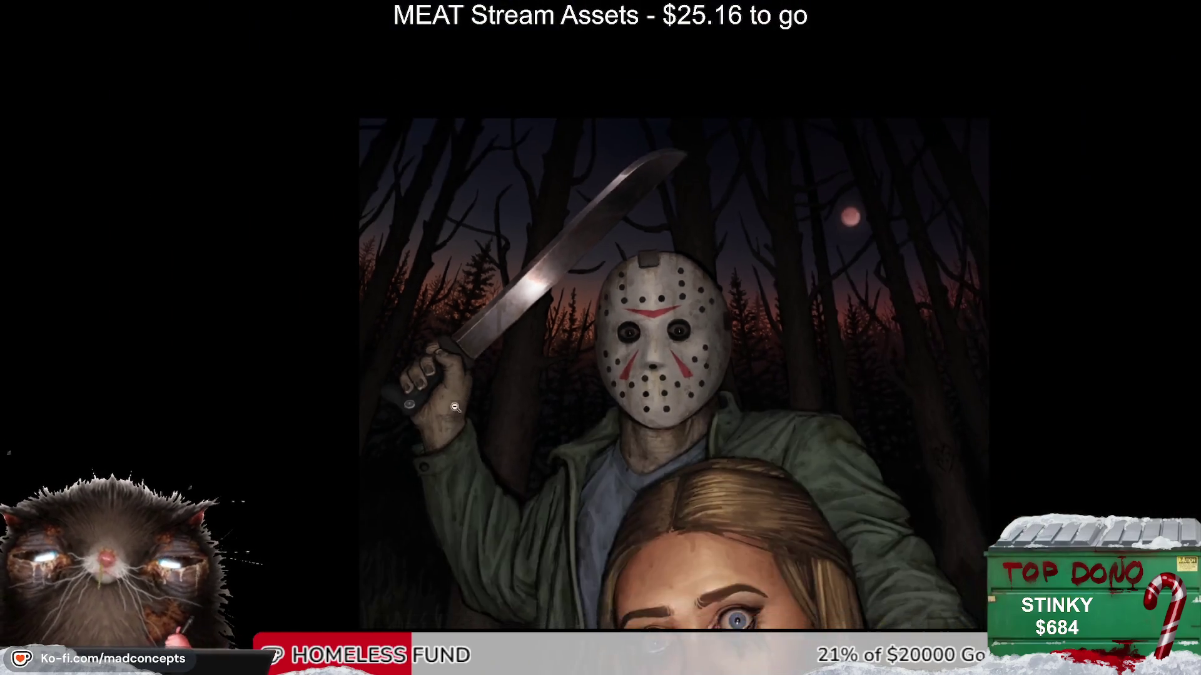
{"action": "key", "text": "m"}
{"action": "scroll", "coordinate": [494, 341], "scroll_direction": "up", "scroll_amount": 3}
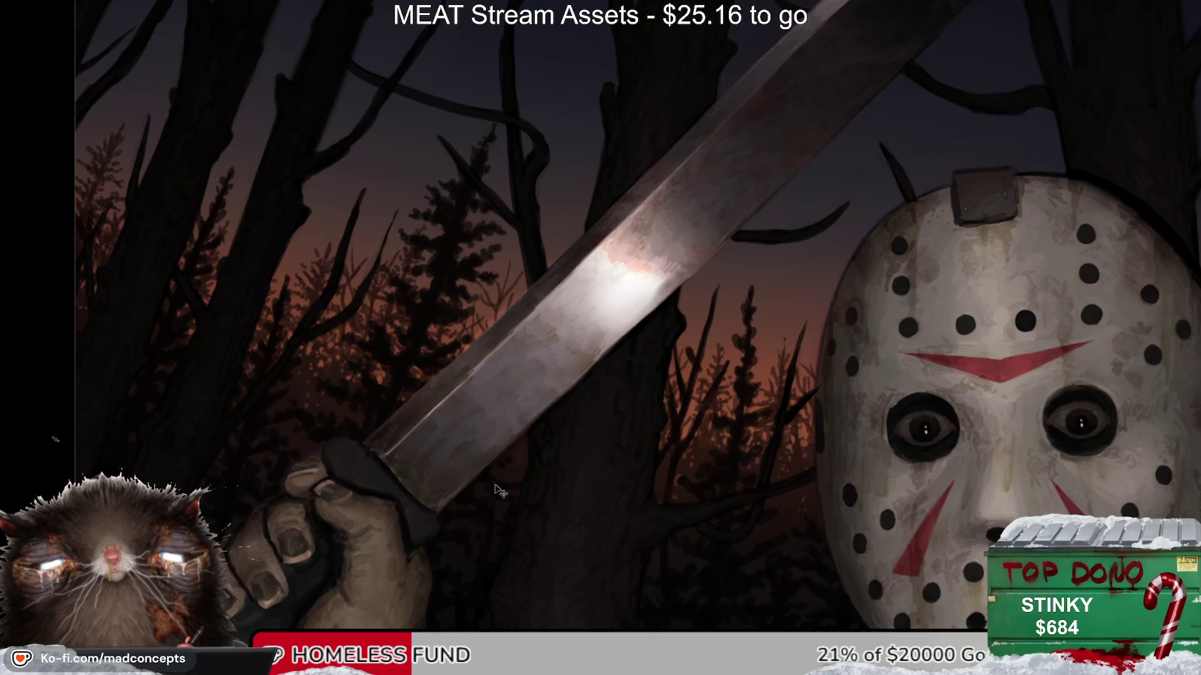
{"action": "left_click_drag", "start_coordinate": [500, 488], "coordinate": [535, 344]}
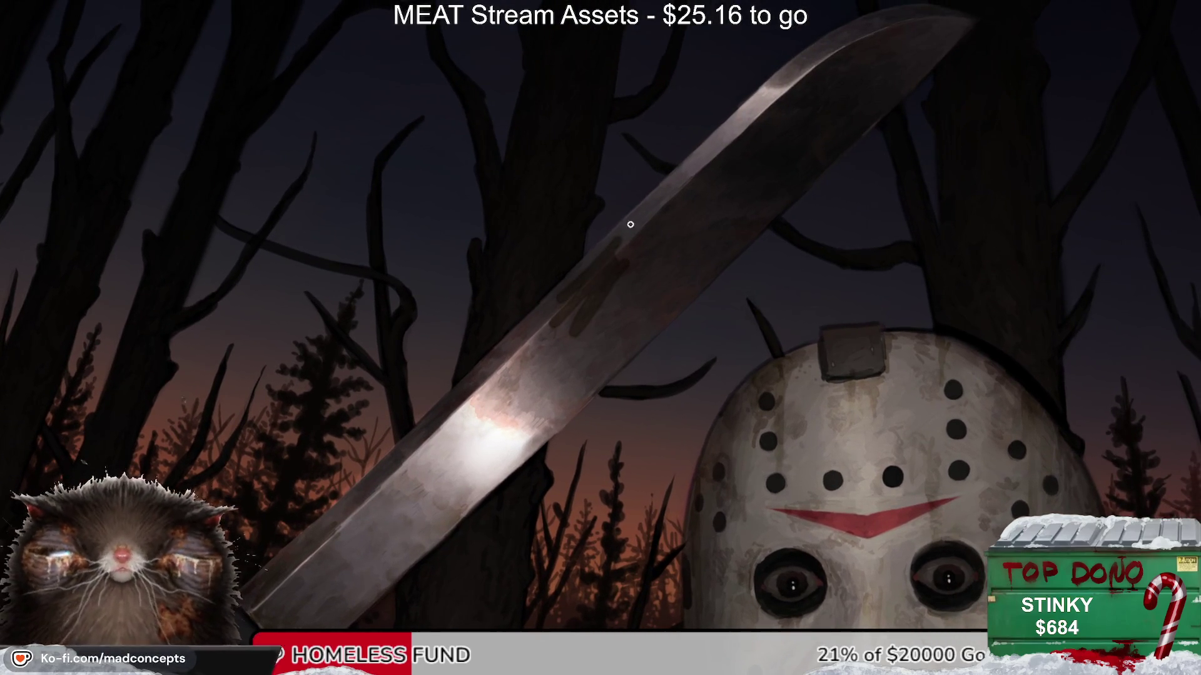
Step: Zoom out to review the whole artwork up to the moon, then zoom in on the woman's face
{"action": "left_click", "coordinate": [544, 328]}
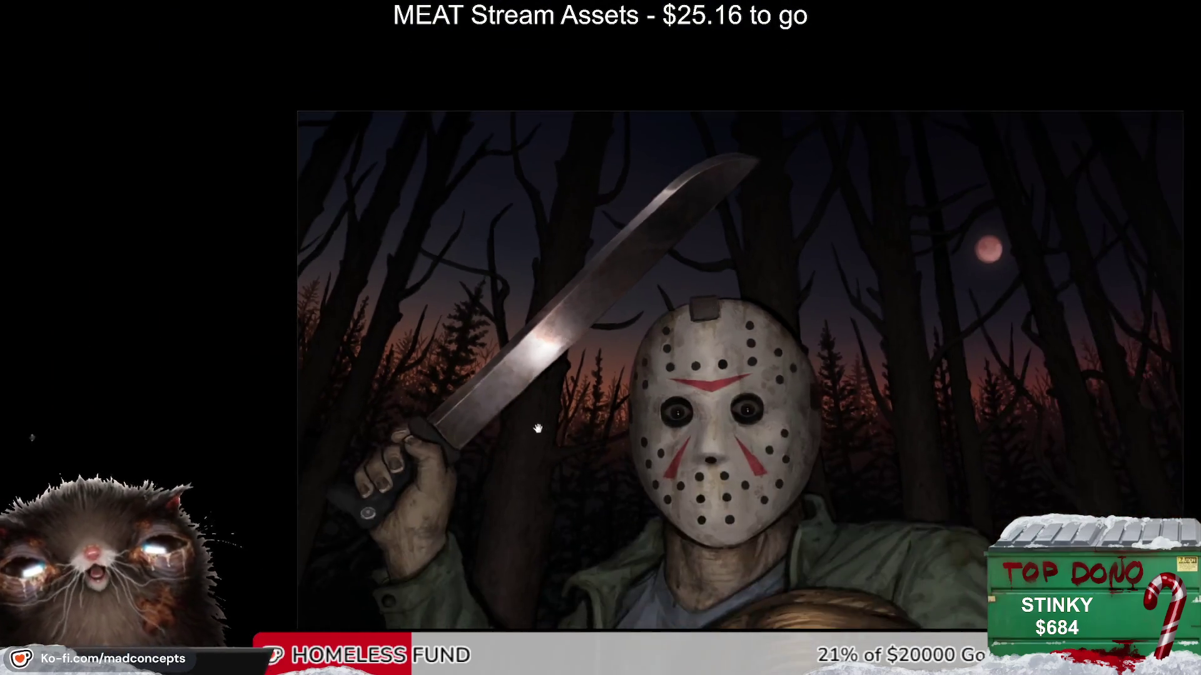
{"action": "scroll", "coordinate": [551, 282], "scroll_direction": "up", "scroll_amount": 5}
{"action": "left_click_drag", "start_coordinate": [551, 283], "coordinate": [529, 384]}
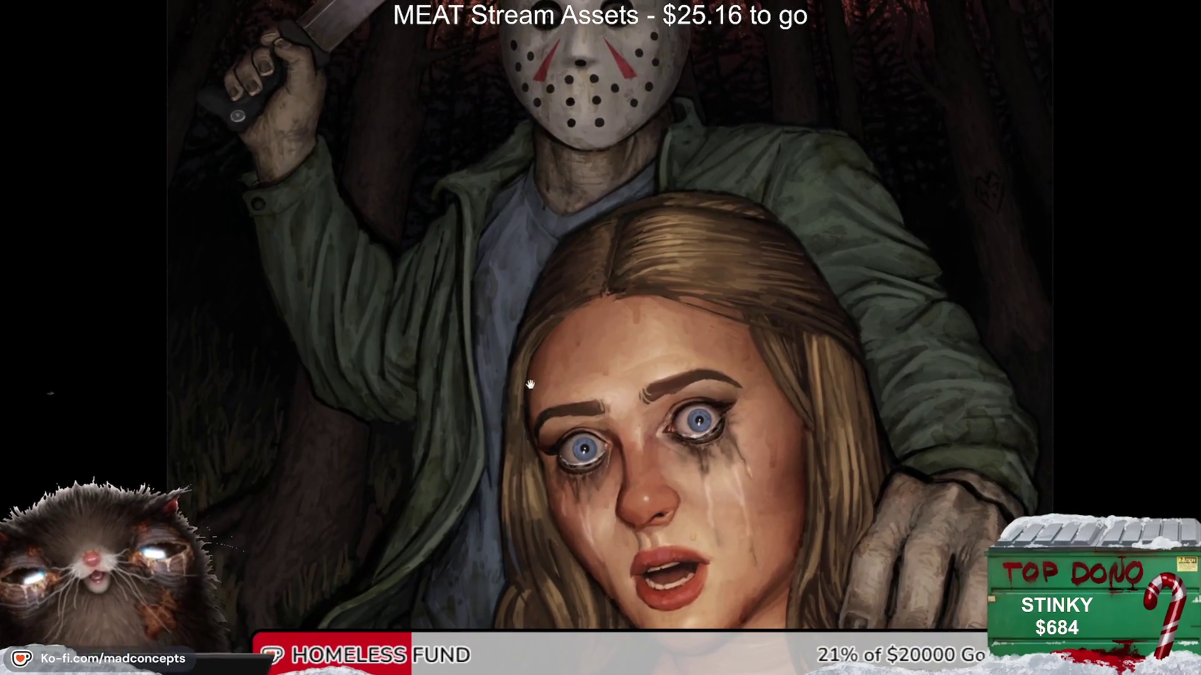
{"action": "left_click_drag", "start_coordinate": [490, 446], "coordinate": [519, 400]}
{"action": "scroll", "coordinate": [537, 304], "scroll_direction": "down", "scroll_amount": 3}
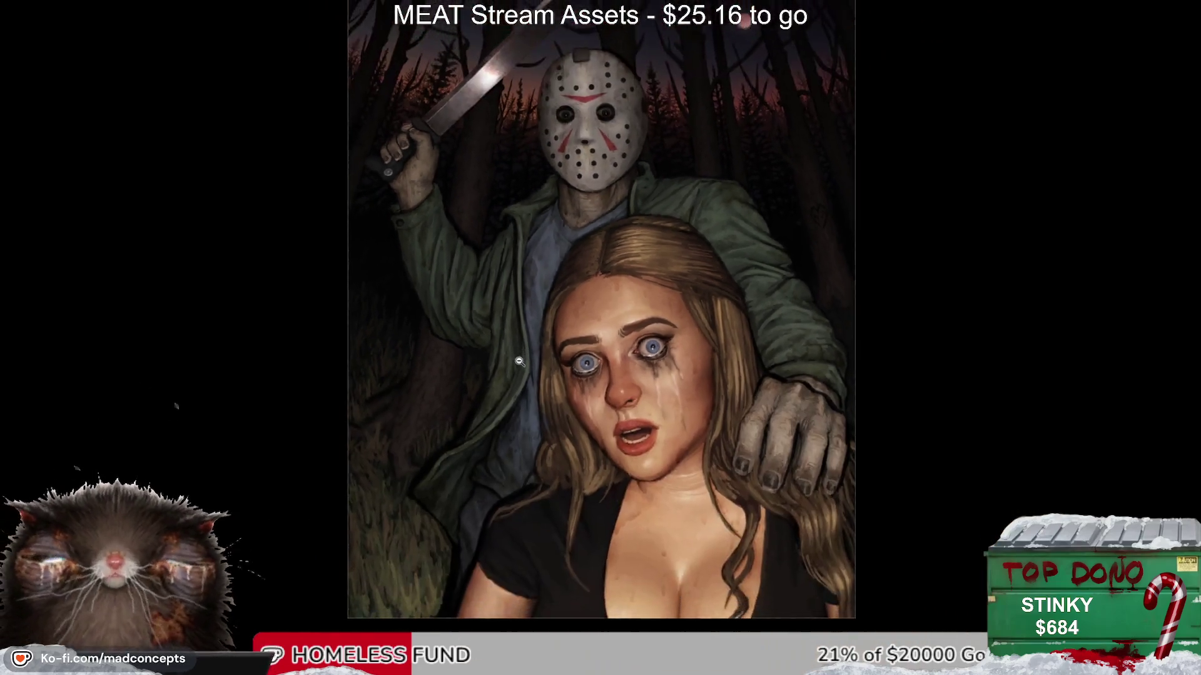
{"action": "scroll", "coordinate": [537, 304], "scroll_direction": "up", "scroll_amount": 1}
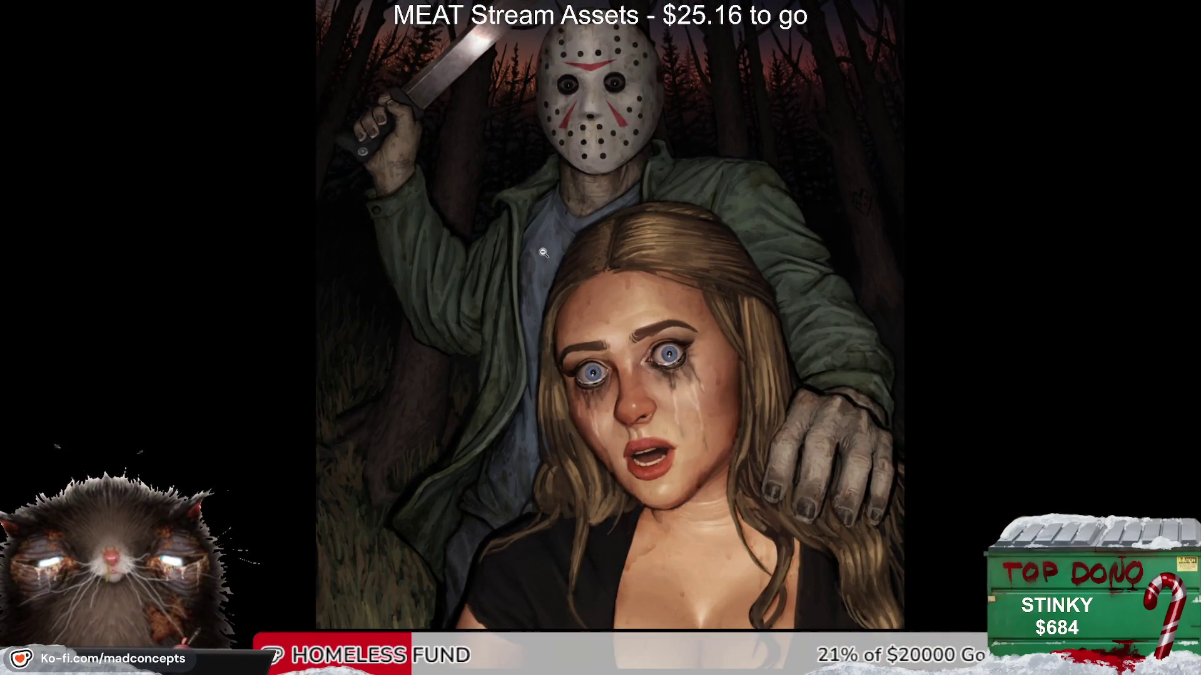
{"action": "scroll", "coordinate": [707, 328], "scroll_direction": "down", "scroll_amount": 1}
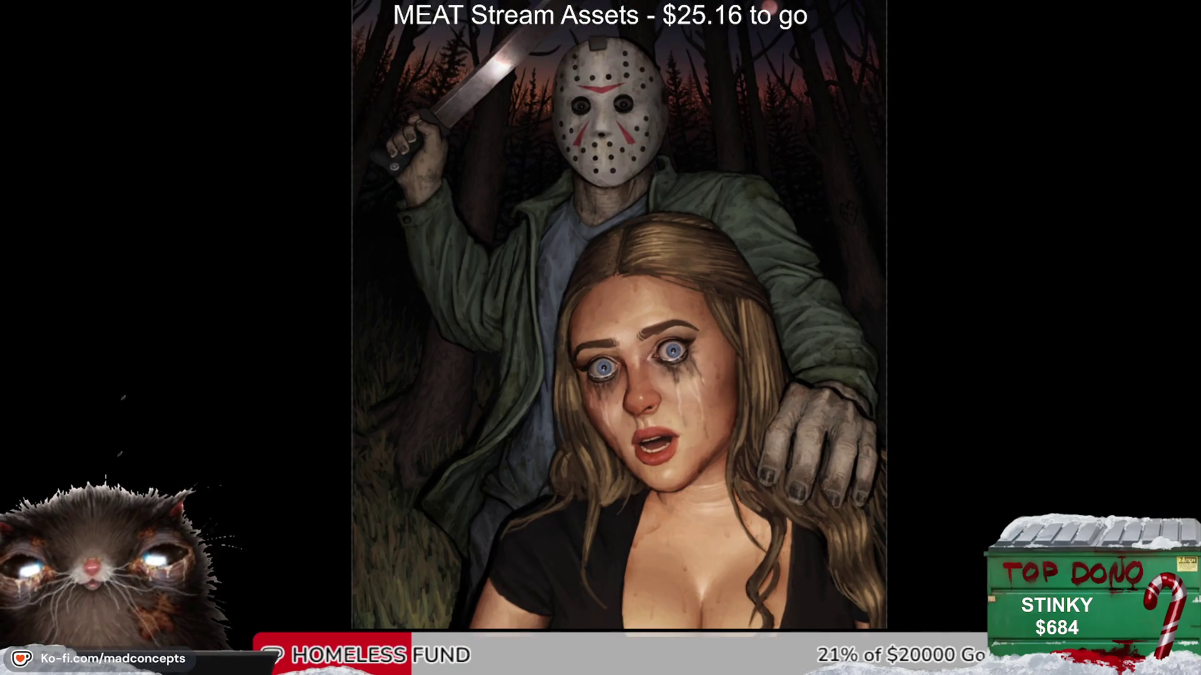
{"action": "left_click_drag", "start_coordinate": [597, 254], "coordinate": [635, 305]}
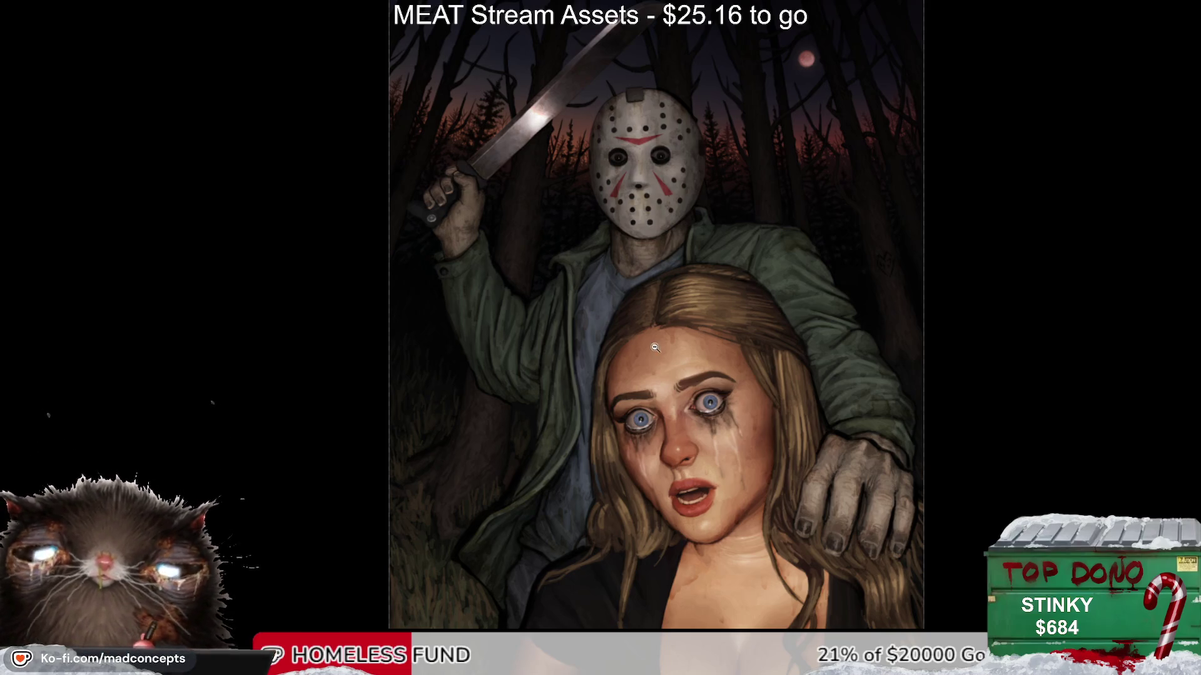
{"action": "scroll", "coordinate": [655, 347], "scroll_direction": "up", "scroll_amount": 1}
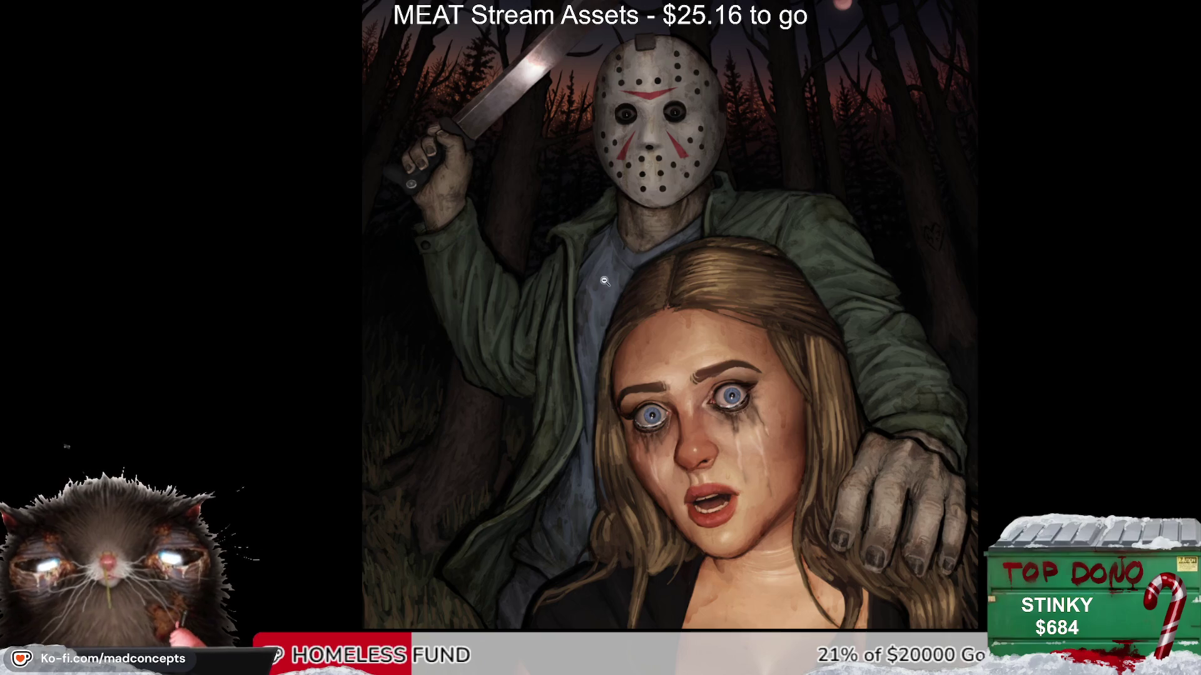
{"action": "left_click", "coordinate": [605, 281]}
{"action": "scroll", "coordinate": [491, 236], "scroll_direction": "down", "scroll_amount": 4}
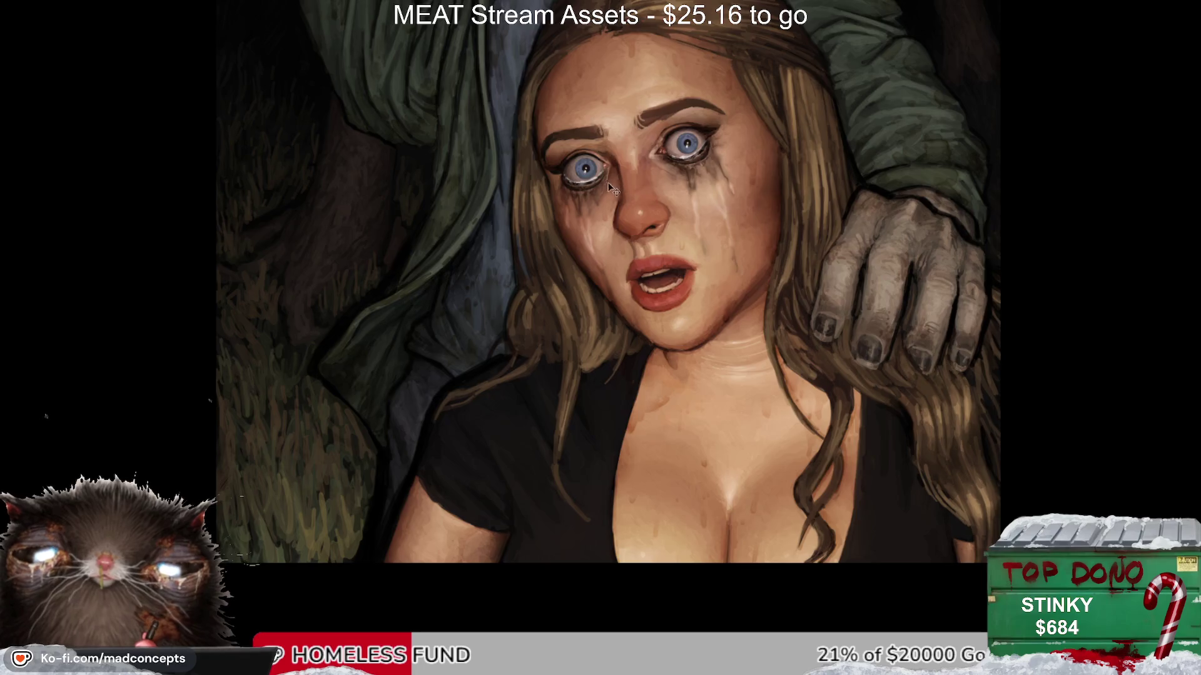
{"action": "key", "text": "m"}
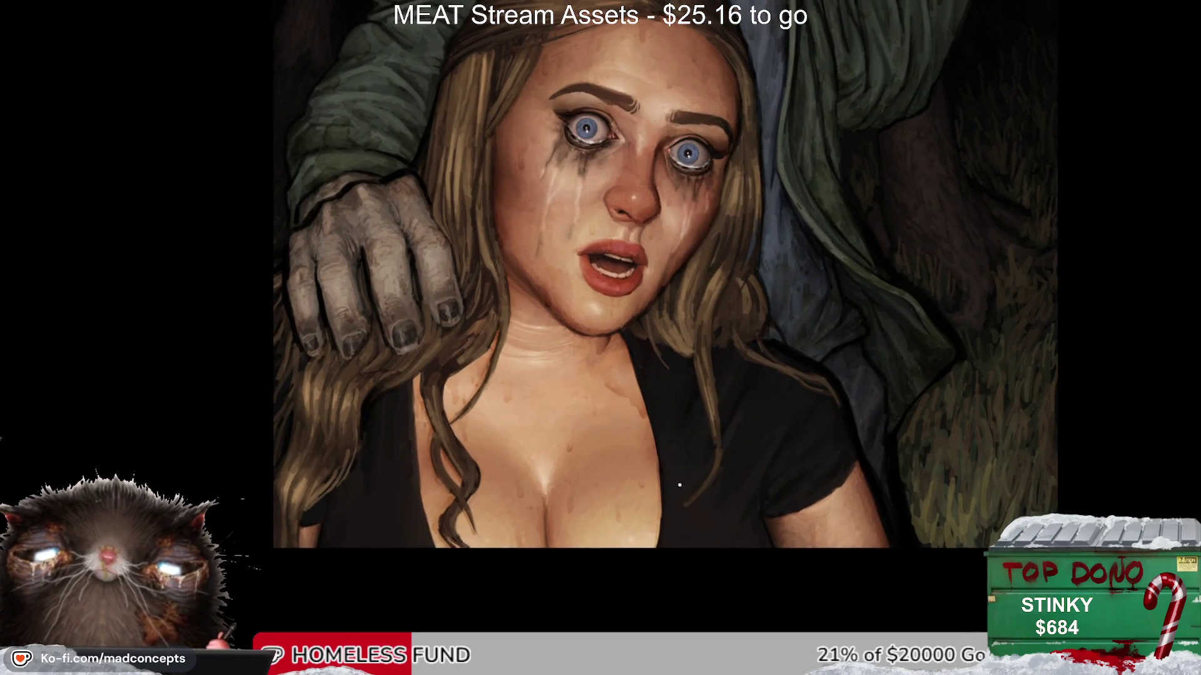
{"action": "key", "text": "m"}
{"action": "left_click_drag", "start_coordinate": [650, 495], "coordinate": [680, 524]}
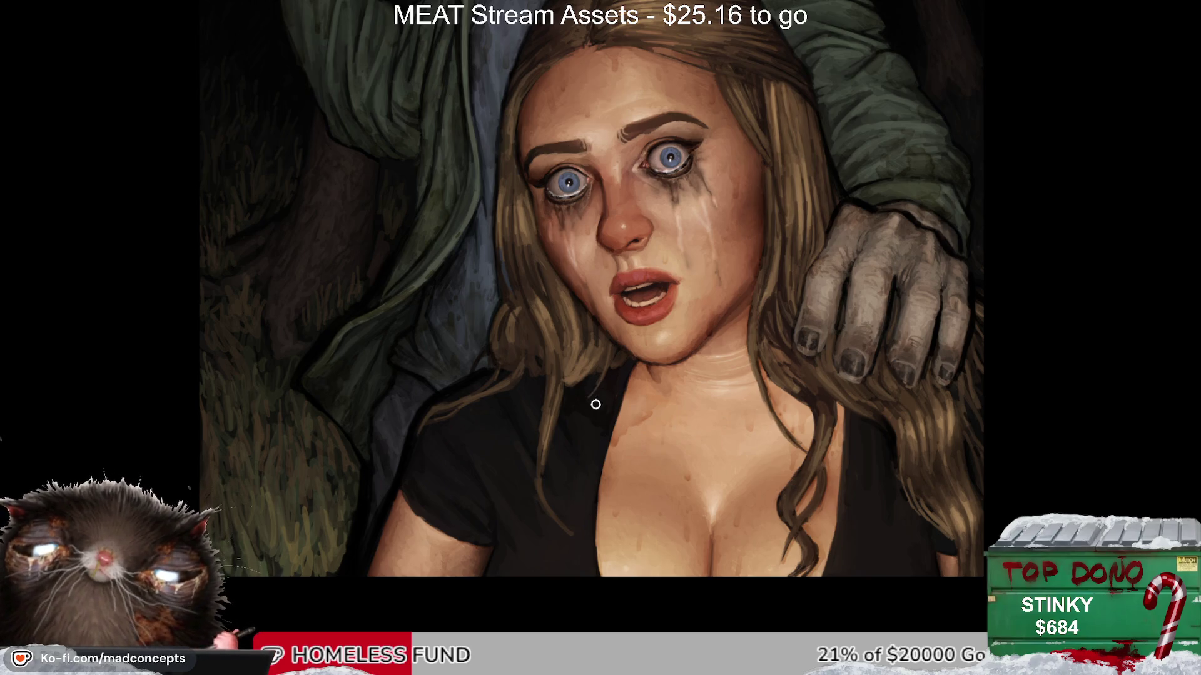
{"action": "key", "text": "h"}
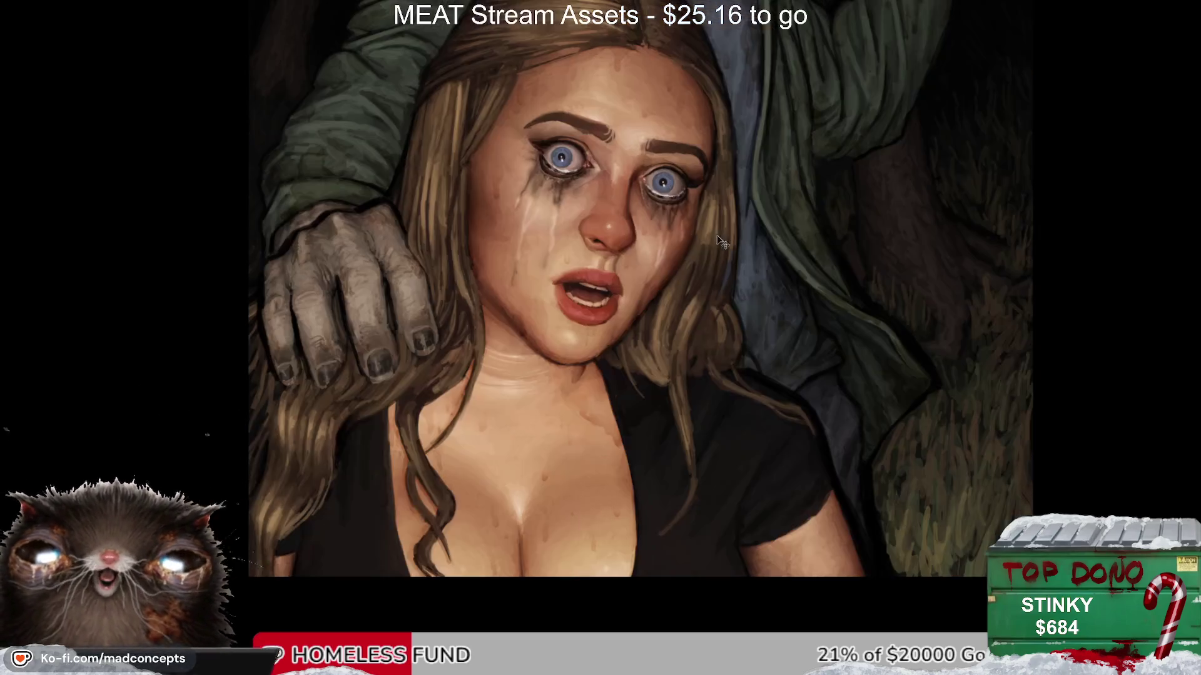
{"action": "key", "text": "h"}
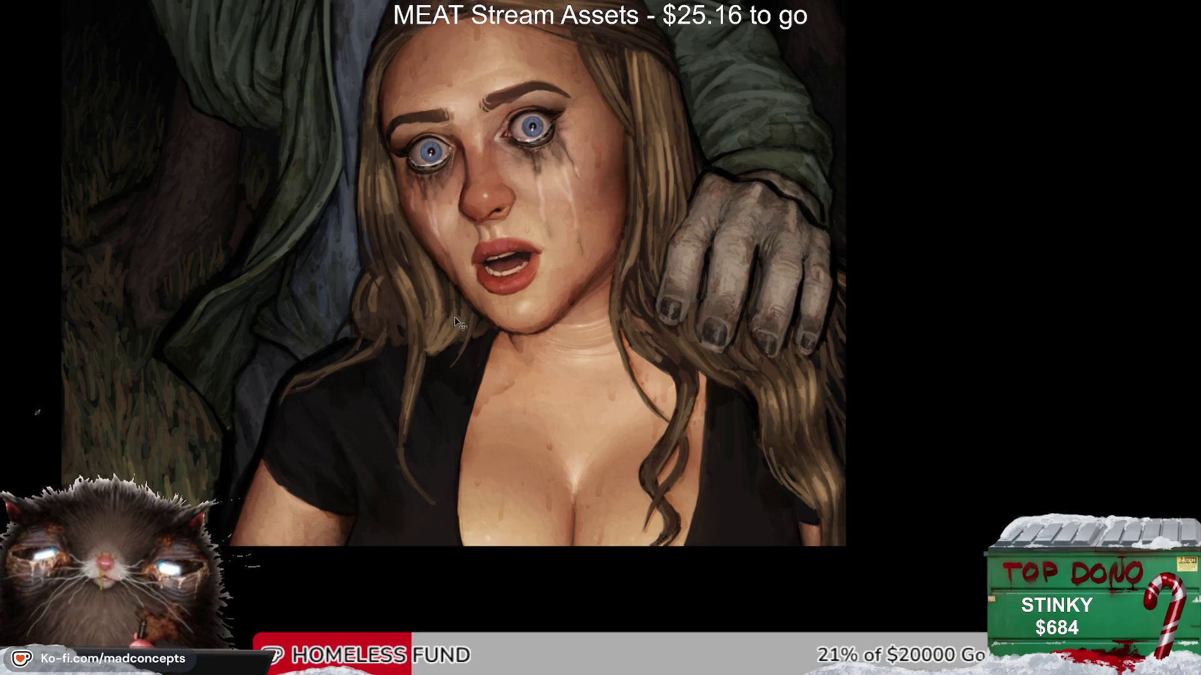
{"action": "key", "text": "h"}
{"action": "scroll", "coordinate": [571, 376], "scroll_direction": "down", "scroll_amount": 2}
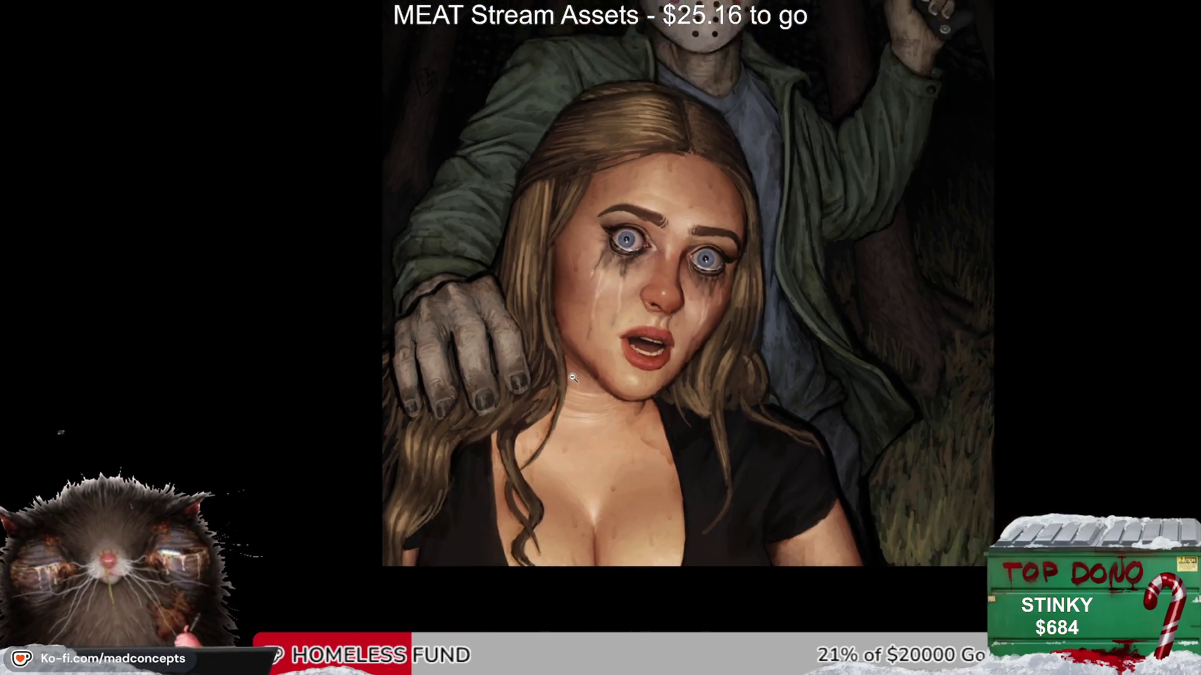
{"action": "key", "text": "h"}
{"action": "scroll", "coordinate": [578, 401], "scroll_direction": "up", "scroll_amount": 3}
{"action": "left_click_drag", "start_coordinate": [582, 414], "coordinate": [579, 411]}
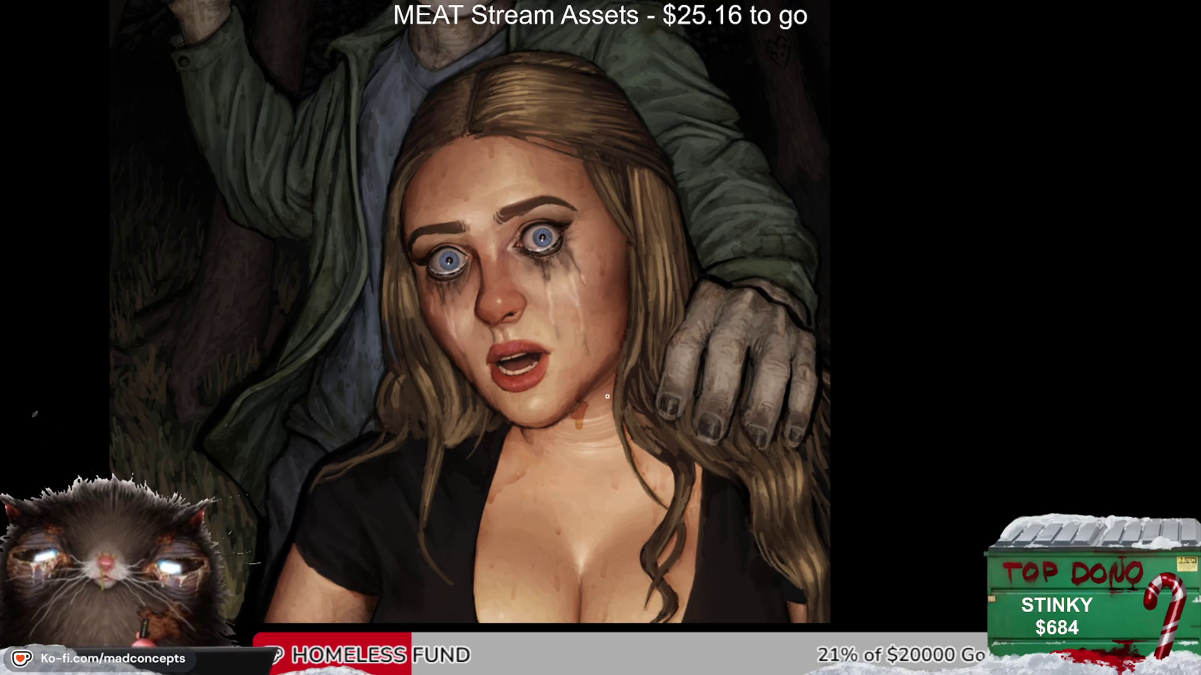
{"action": "left_click_drag", "start_coordinate": [593, 405], "coordinate": [579, 423]}
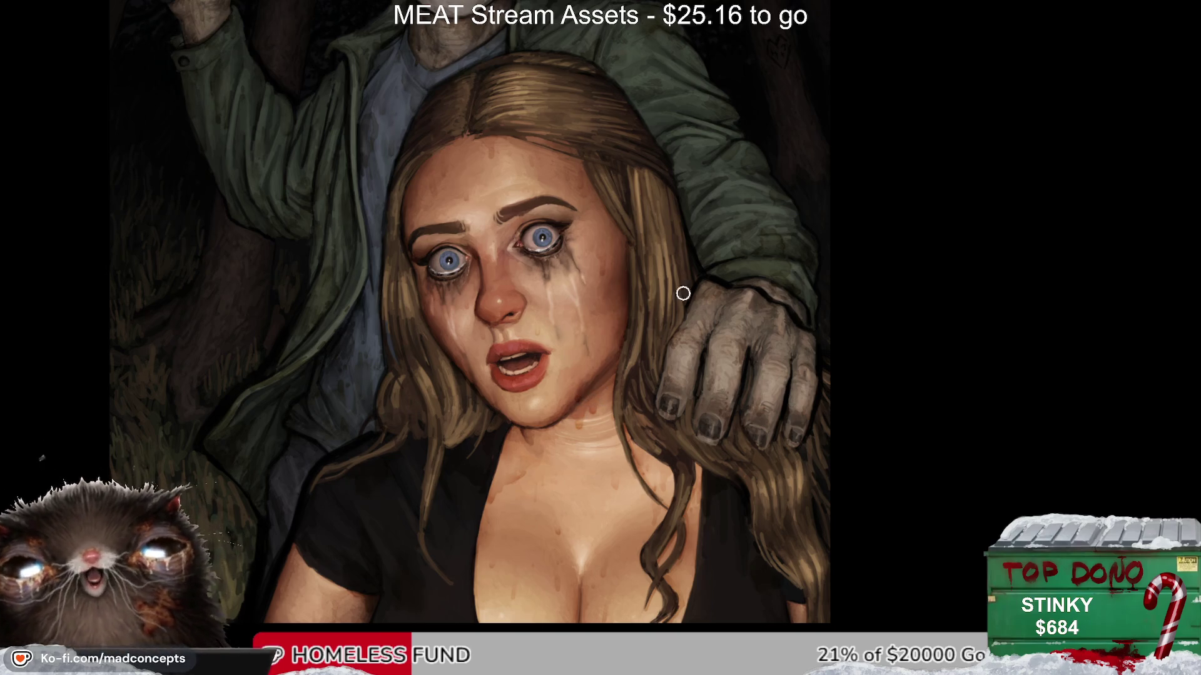
{"action": "key", "text": "h"}
{"action": "key", "text": "h"}
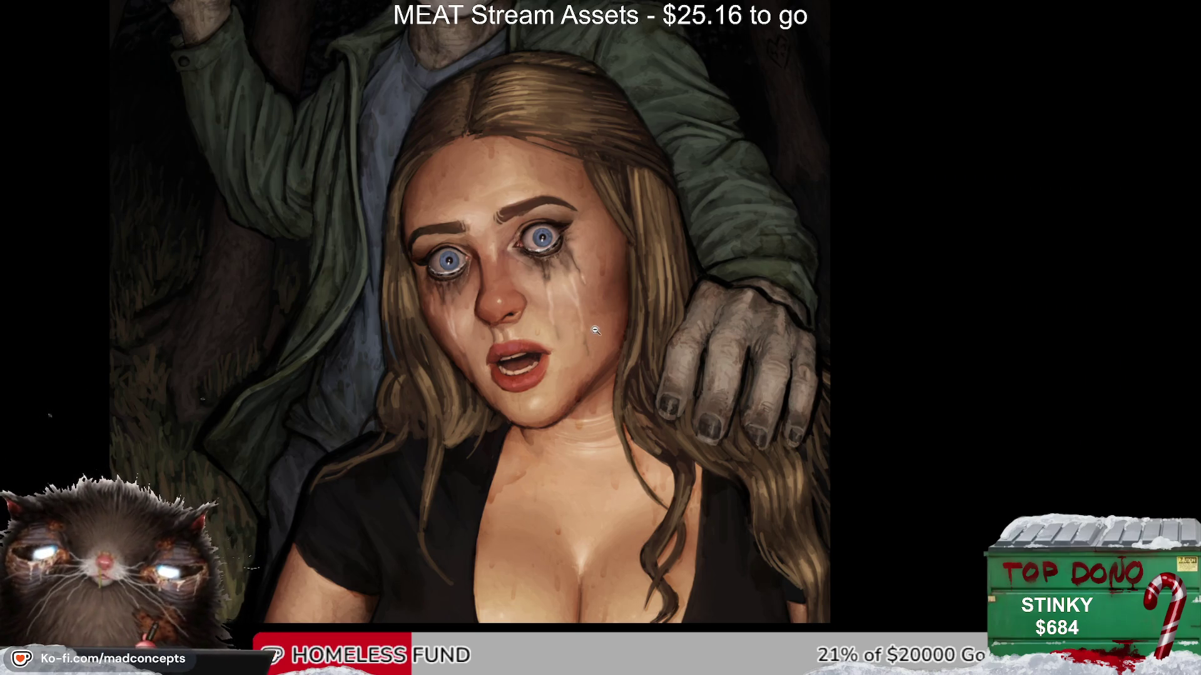
{"action": "key", "text": "h"}
{"action": "key", "text": "h"}
{"action": "scroll", "coordinate": [595, 330], "scroll_direction": "up", "scroll_amount": 2}
{"action": "scroll", "coordinate": [525, 388], "scroll_direction": "up", "scroll_amount": 2}
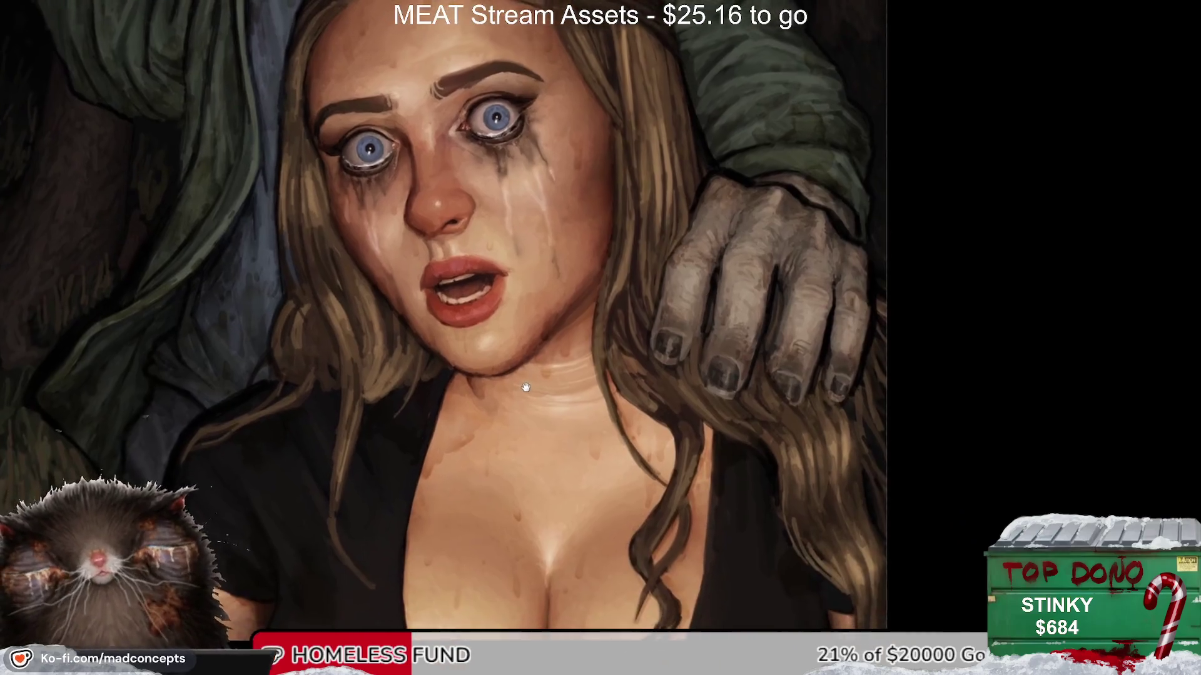
{"action": "left_click_drag", "start_coordinate": [525, 388], "coordinate": [525, 528]}
{"action": "left_click_drag", "start_coordinate": [589, 343], "coordinate": [594, 365]}
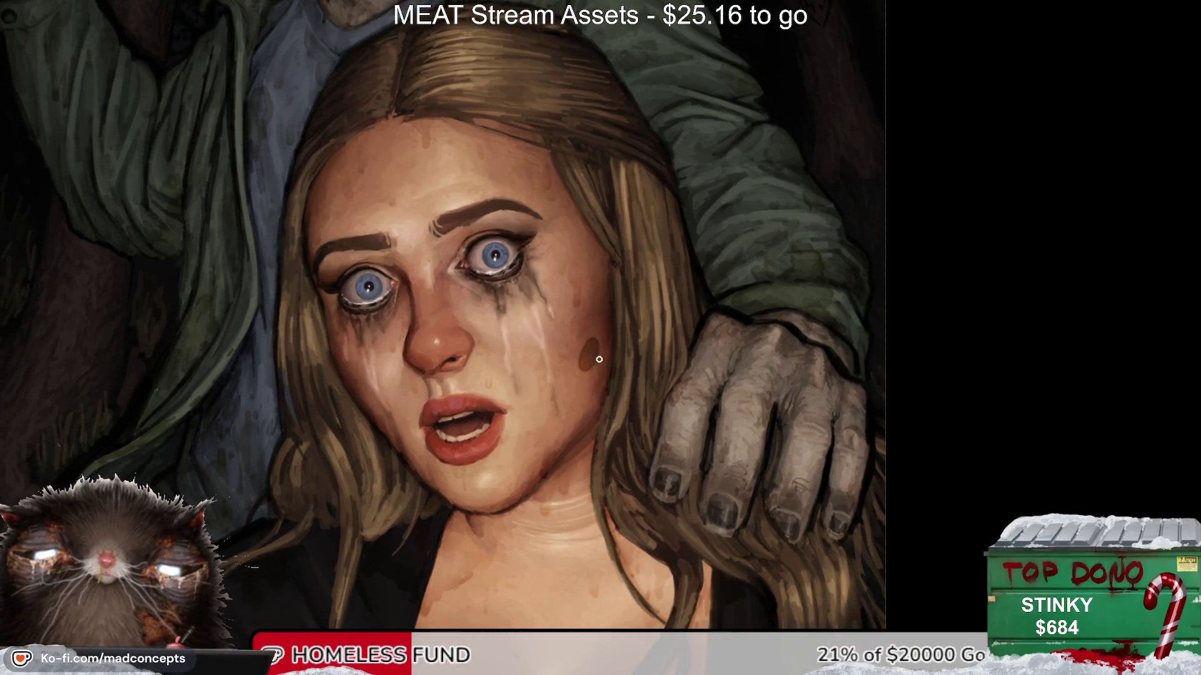
{"action": "key", "text": "ctrl+z"}
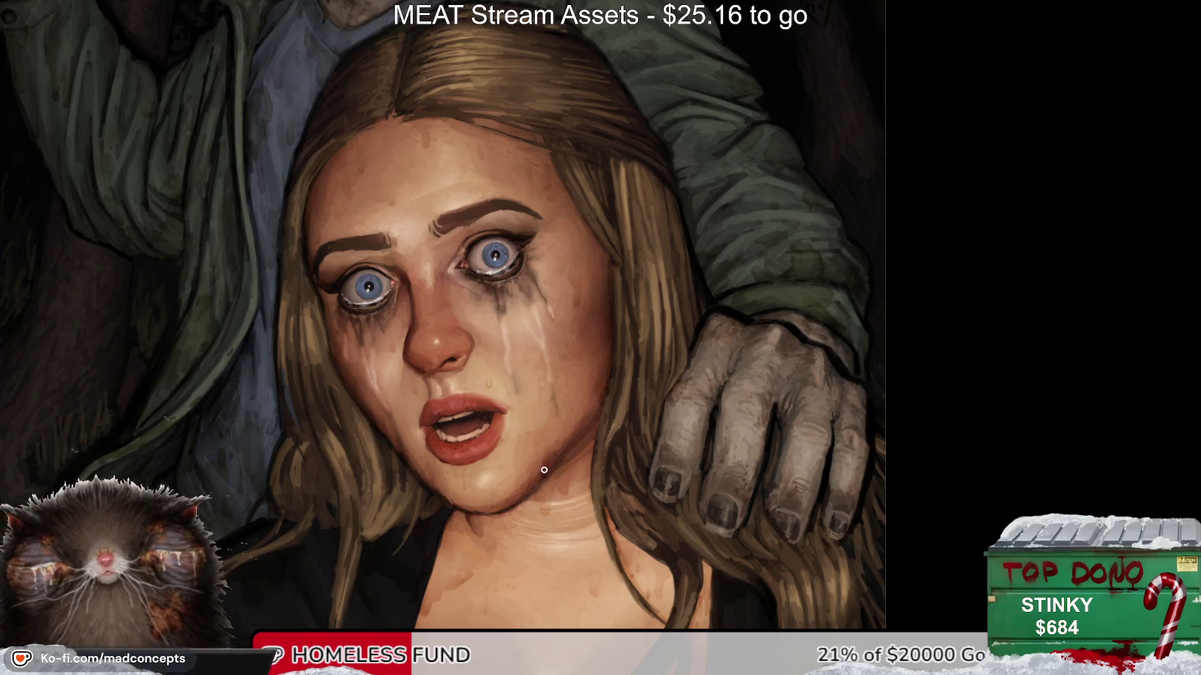
{"action": "left_click_drag", "start_coordinate": [510, 308], "coordinate": [558, 375]}
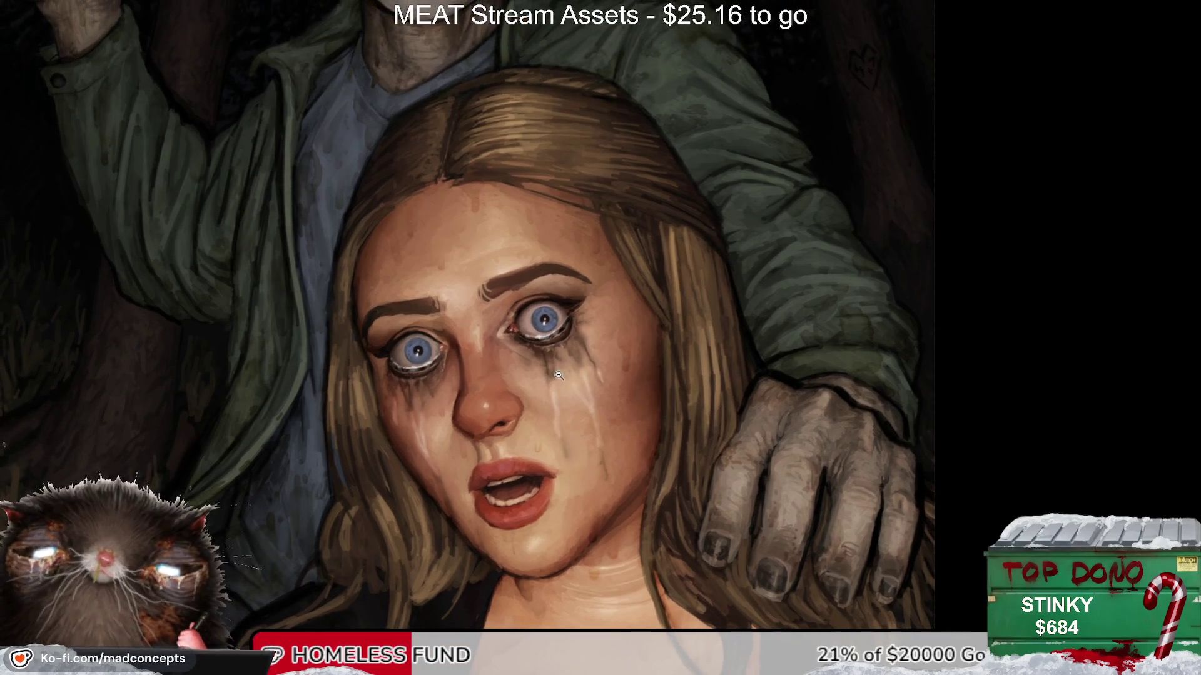
{"action": "scroll", "coordinate": [559, 375], "scroll_direction": "down", "scroll_amount": 3}
{"action": "scroll", "coordinate": [681, 311], "scroll_direction": "up", "scroll_amount": 3}
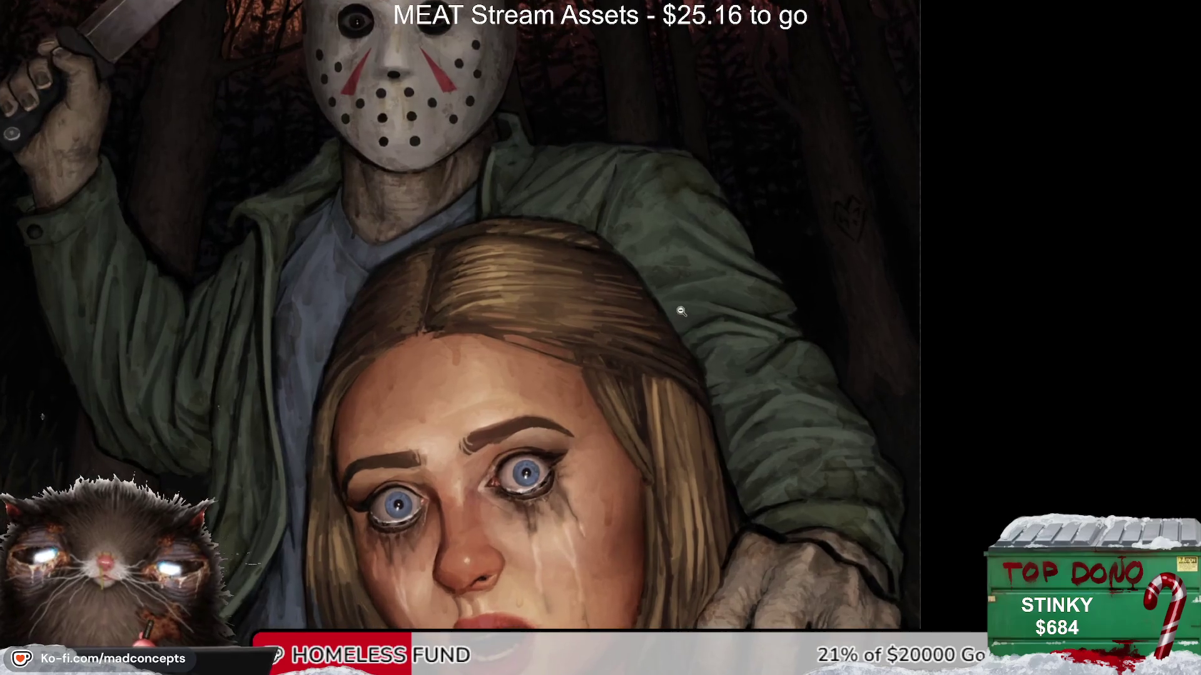
{"action": "key", "text": "m"}
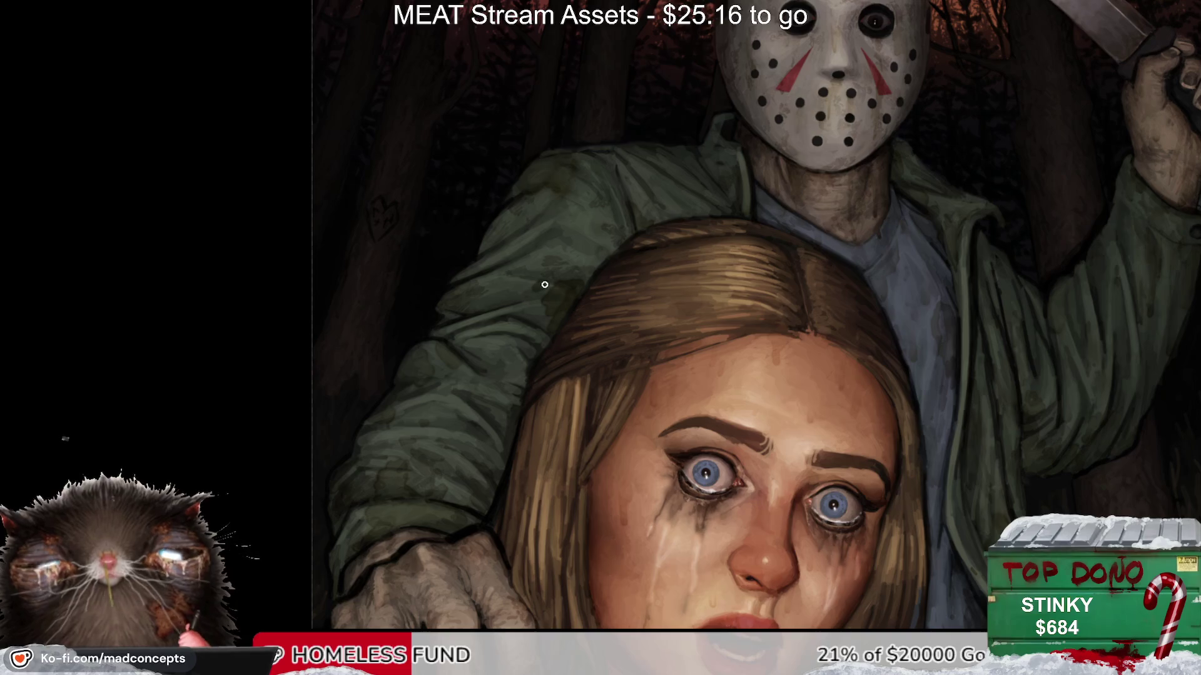
{"action": "scroll", "coordinate": [597, 334], "scroll_direction": "down", "scroll_amount": 1}
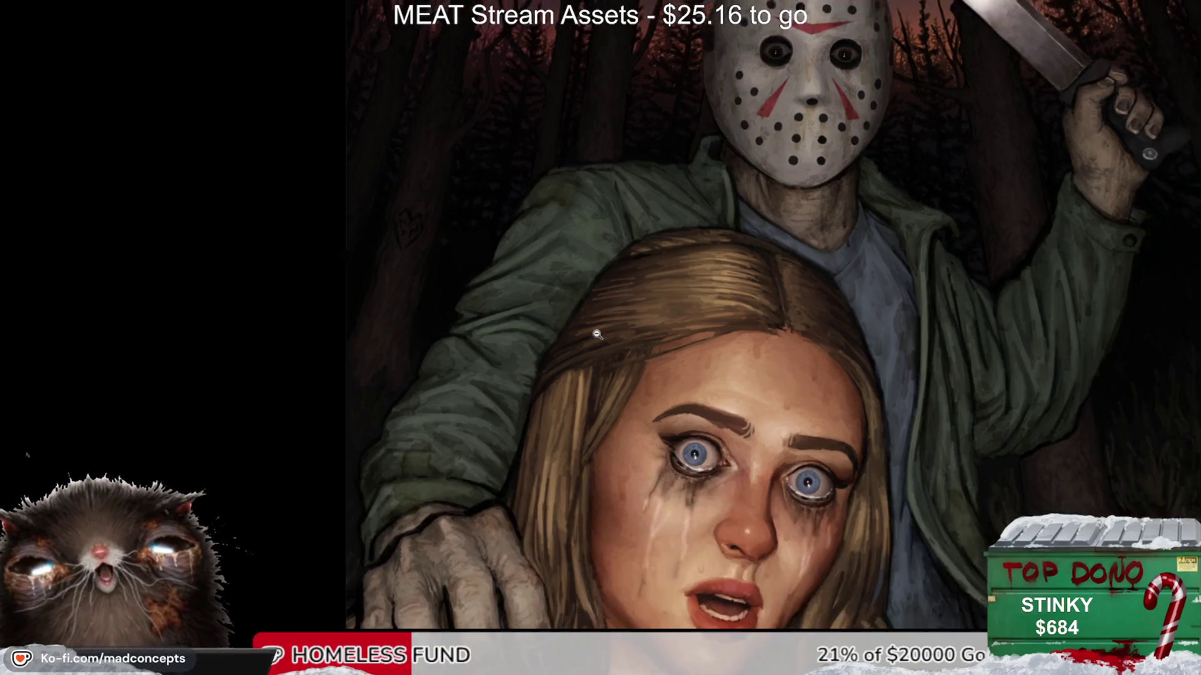
{"action": "scroll", "coordinate": [597, 334], "scroll_direction": "up", "scroll_amount": 1}
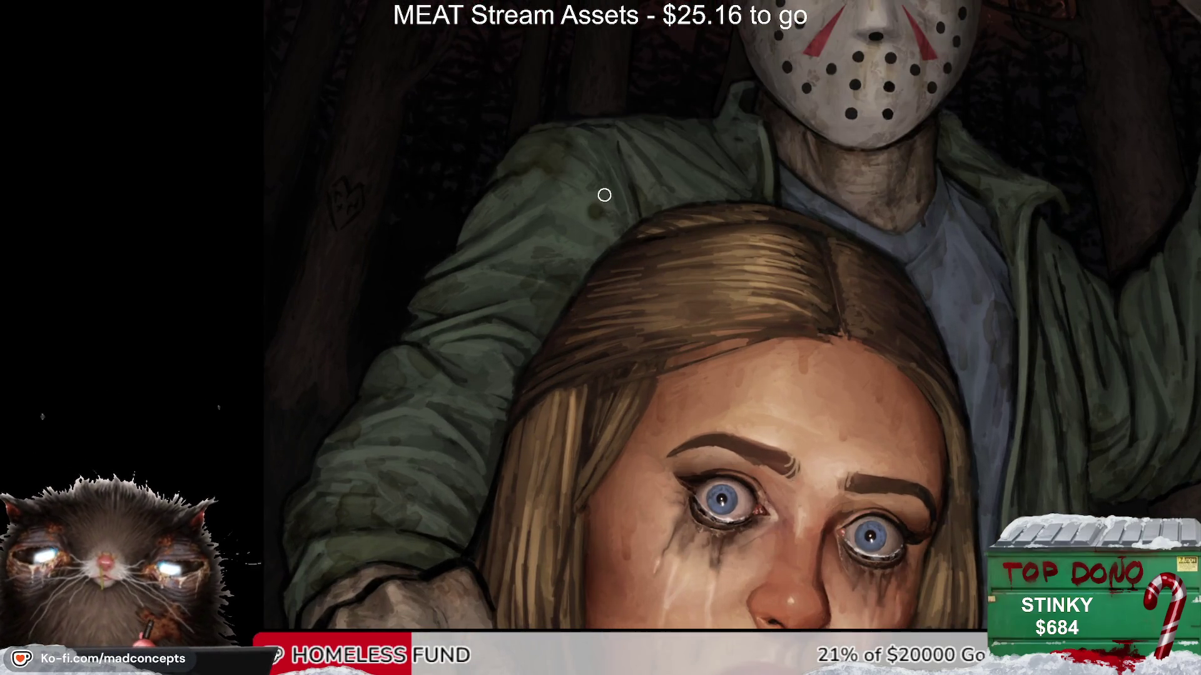
{"action": "scroll", "coordinate": [550, 278], "scroll_direction": "down", "scroll_amount": 2}
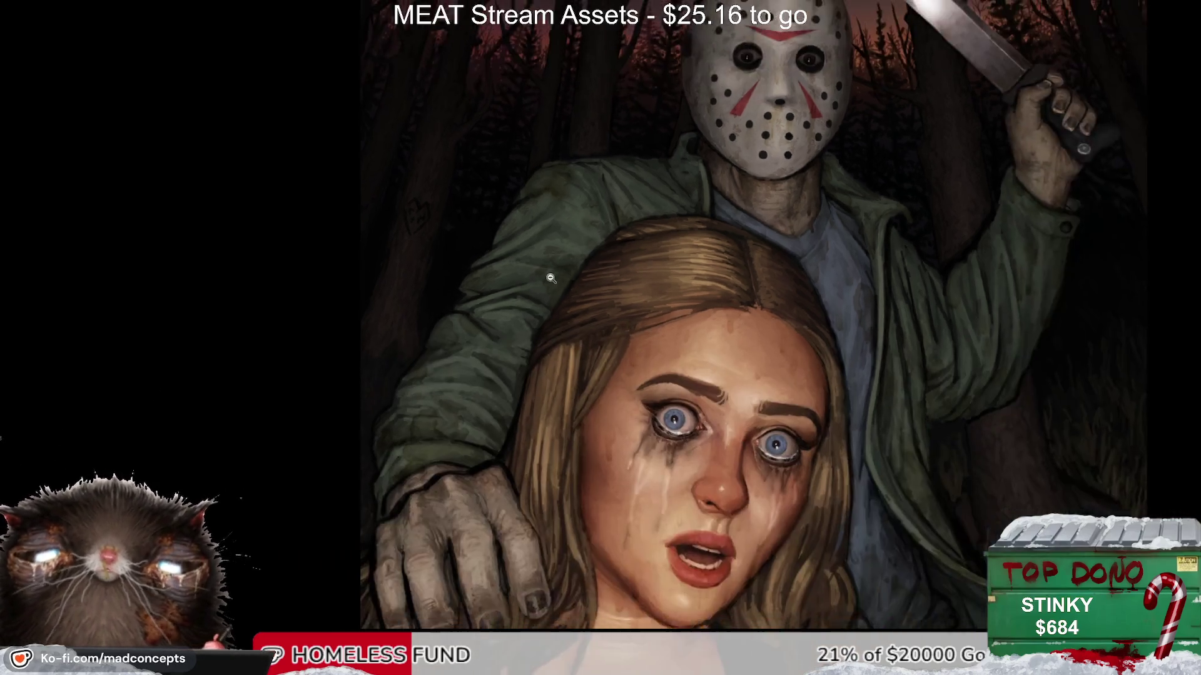
{"action": "key", "text": "m"}
{"action": "key", "text": "m"}
{"action": "scroll", "coordinate": [494, 357], "scroll_direction": "down", "scroll_amount": 1}
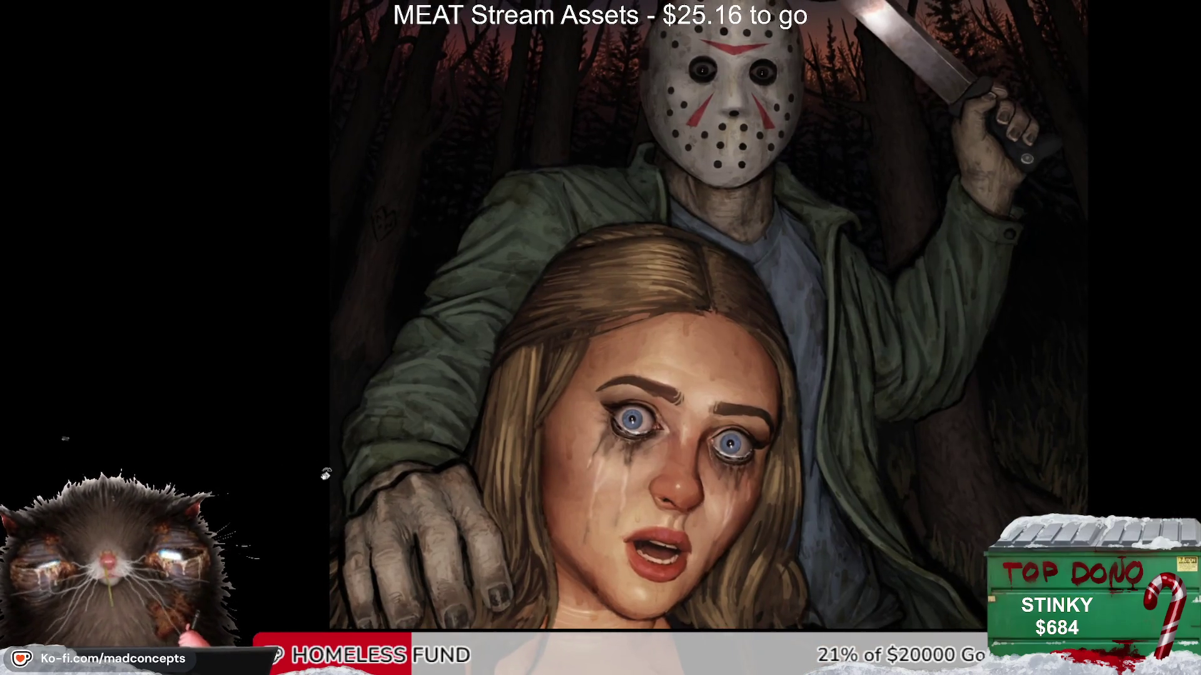
{"action": "key", "text": "4"}
{"action": "key", "text": "5"}
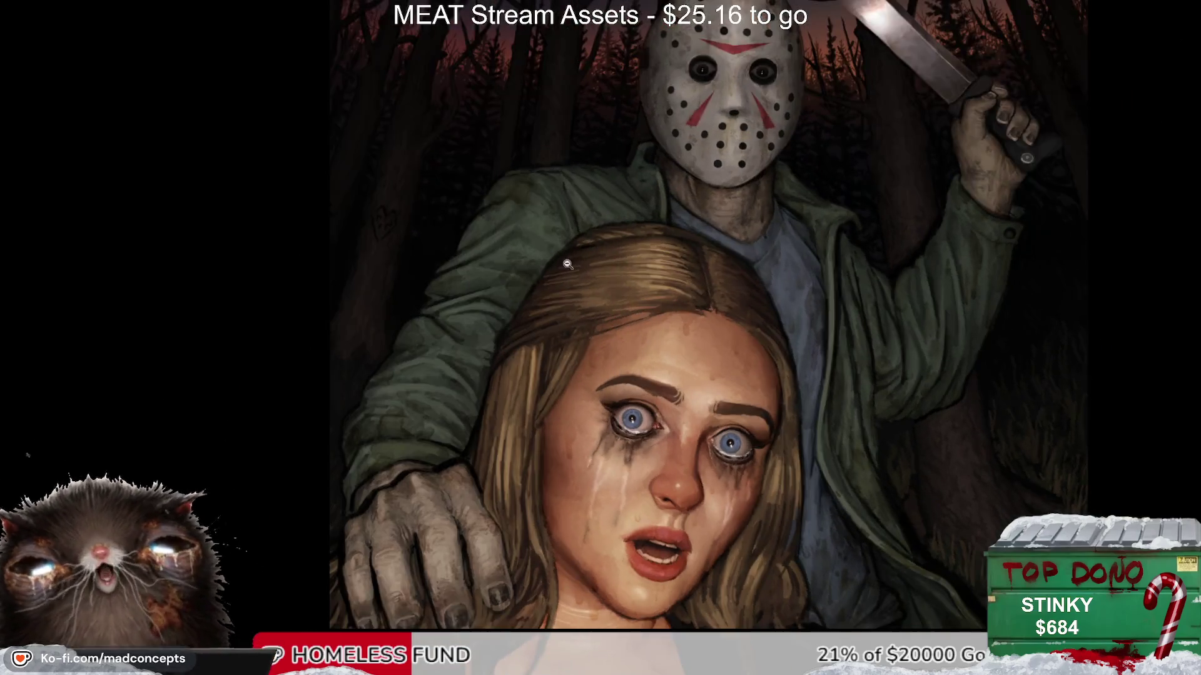
{"action": "scroll", "coordinate": [567, 264], "scroll_direction": "down", "scroll_amount": 1}
{"action": "scroll", "coordinate": [462, 401], "scroll_direction": "down", "scroll_amount": 2}
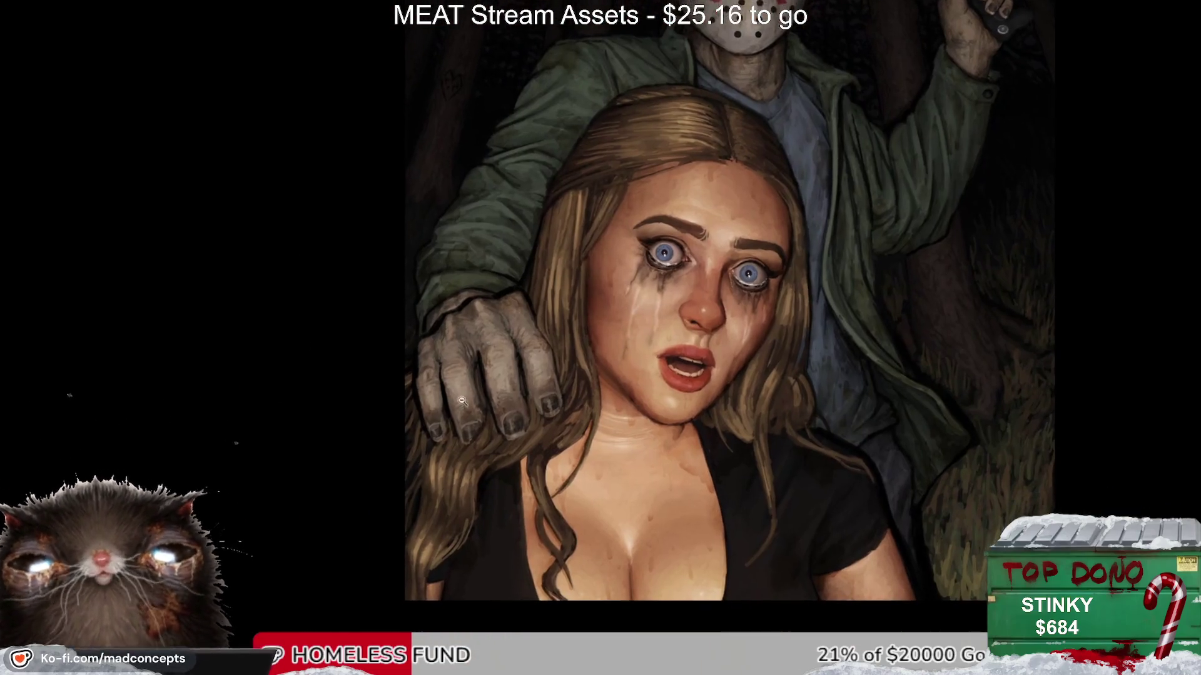
{"action": "scroll", "coordinate": [462, 401], "scroll_direction": "up", "scroll_amount": 1}
{"action": "scroll", "coordinate": [466, 419], "scroll_direction": "up", "scroll_amount": 1}
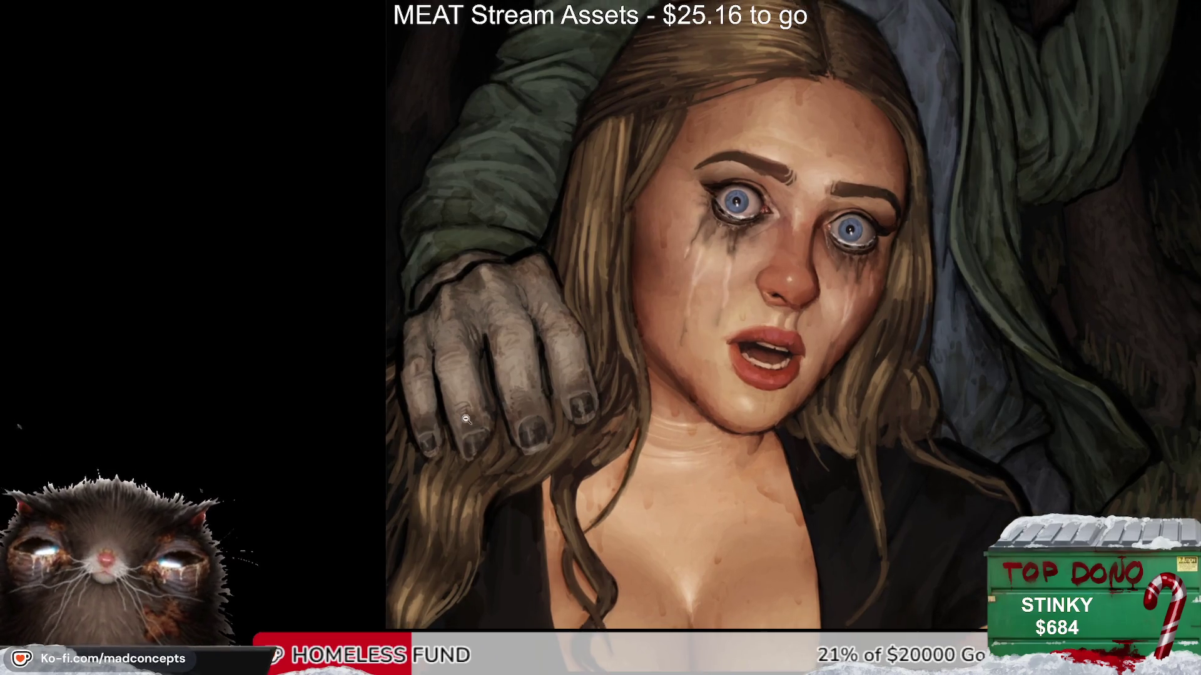
{"action": "scroll", "coordinate": [466, 419], "scroll_direction": "up", "scroll_amount": 1}
{"action": "scroll", "coordinate": [469, 375], "scroll_direction": "up", "scroll_amount": 1}
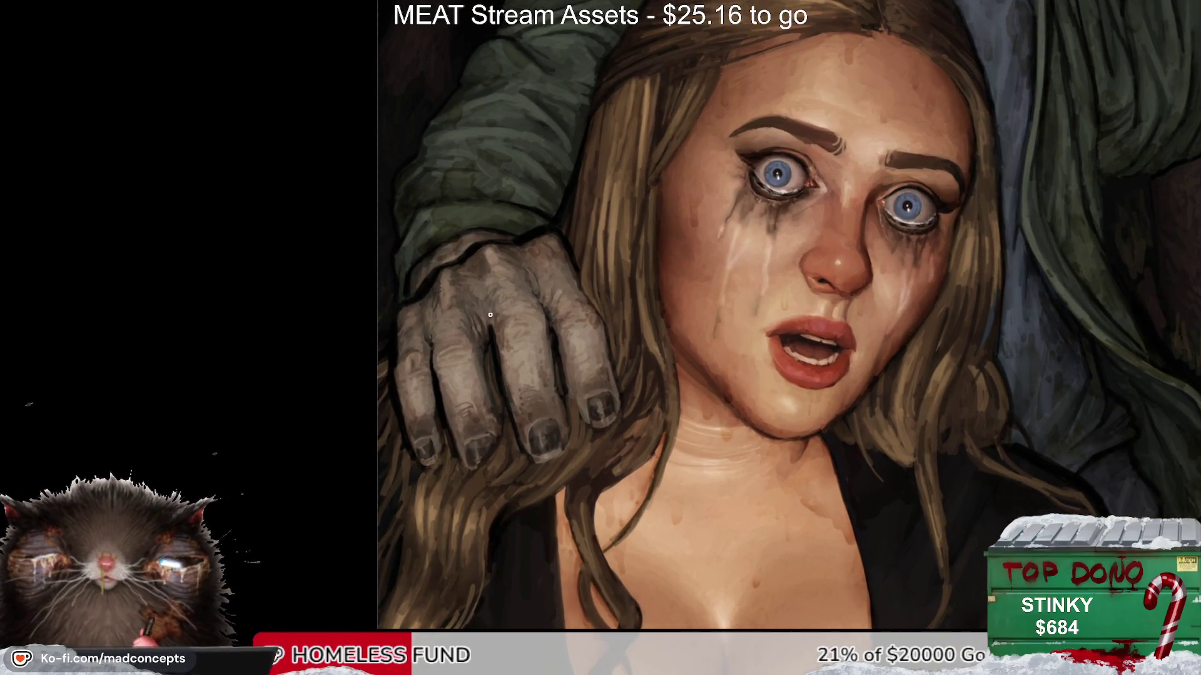
{"action": "scroll", "coordinate": [492, 283], "scroll_direction": "up", "scroll_amount": 1}
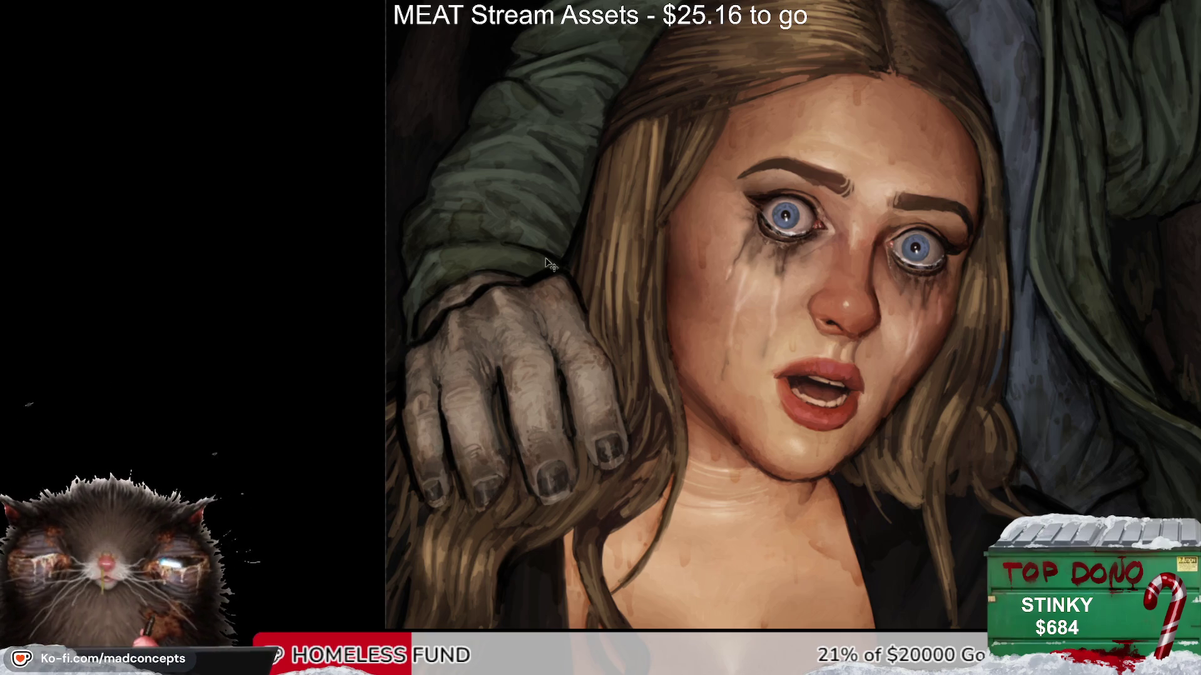
{"action": "key", "text": "m"}
{"action": "left_click_drag", "start_coordinate": [814, 321], "coordinate": [644, 322]}
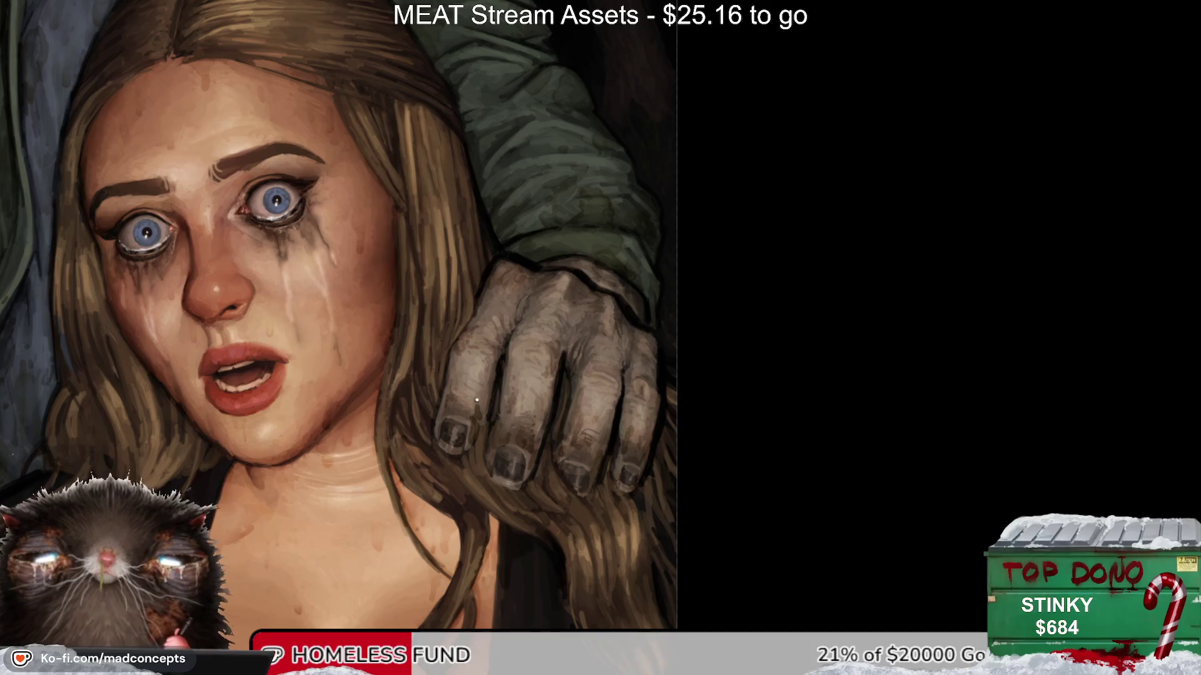
{"action": "mouse_move", "coordinate": [407, 529]}
{"action": "left_mouse_down"}
{"action": "mouse_move", "coordinate": [617, 316]}
{"action": "mouse_move", "coordinate": [478, 247]}
{"action": "left_mouse_up"}
{"action": "key", "text": "ctrl+0"}
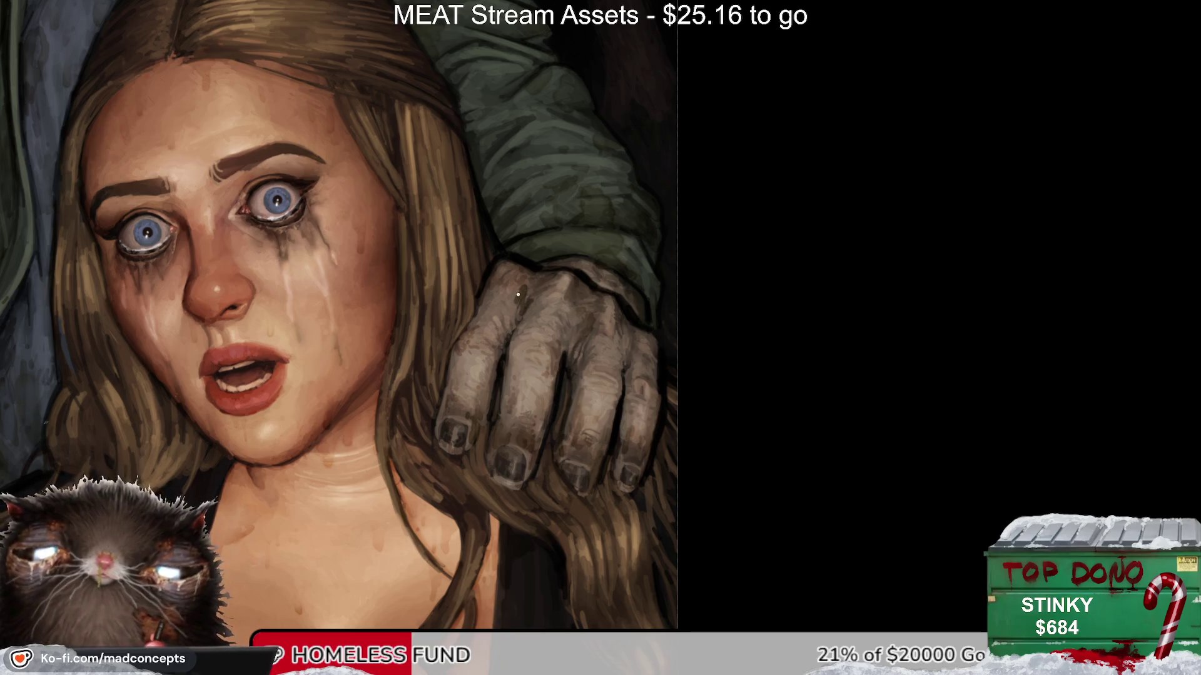
{"action": "key", "text": "m"}
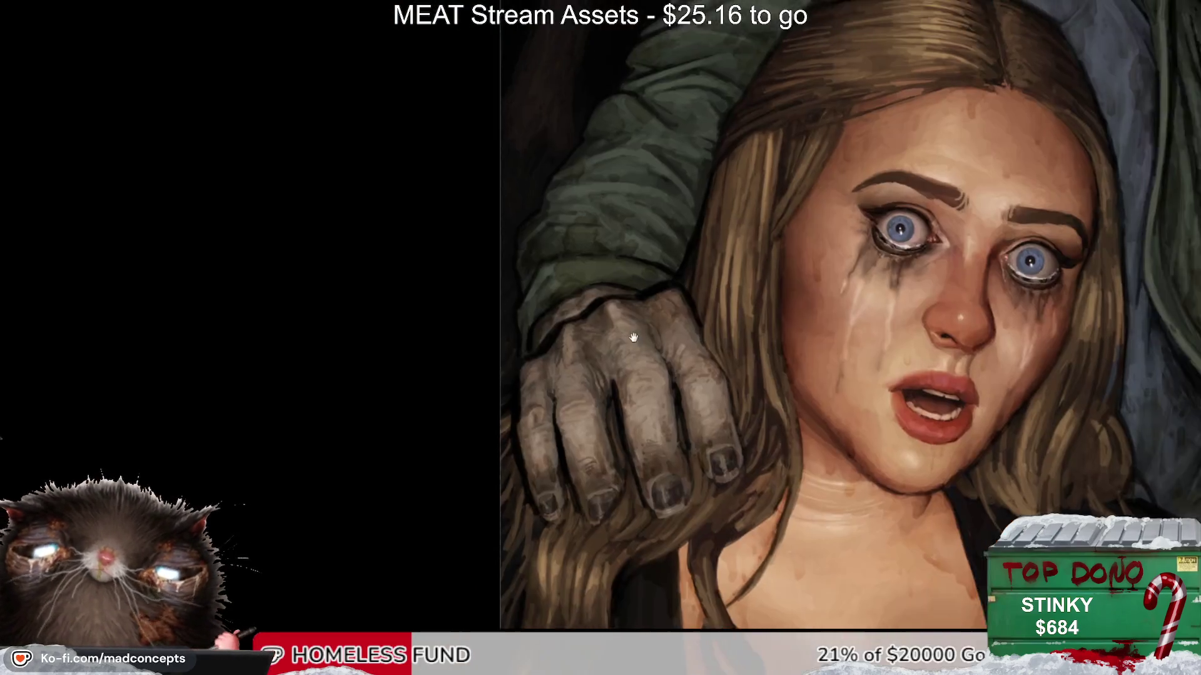
{"action": "scroll", "coordinate": [665, 293], "scroll_direction": "down", "scroll_amount": 5}
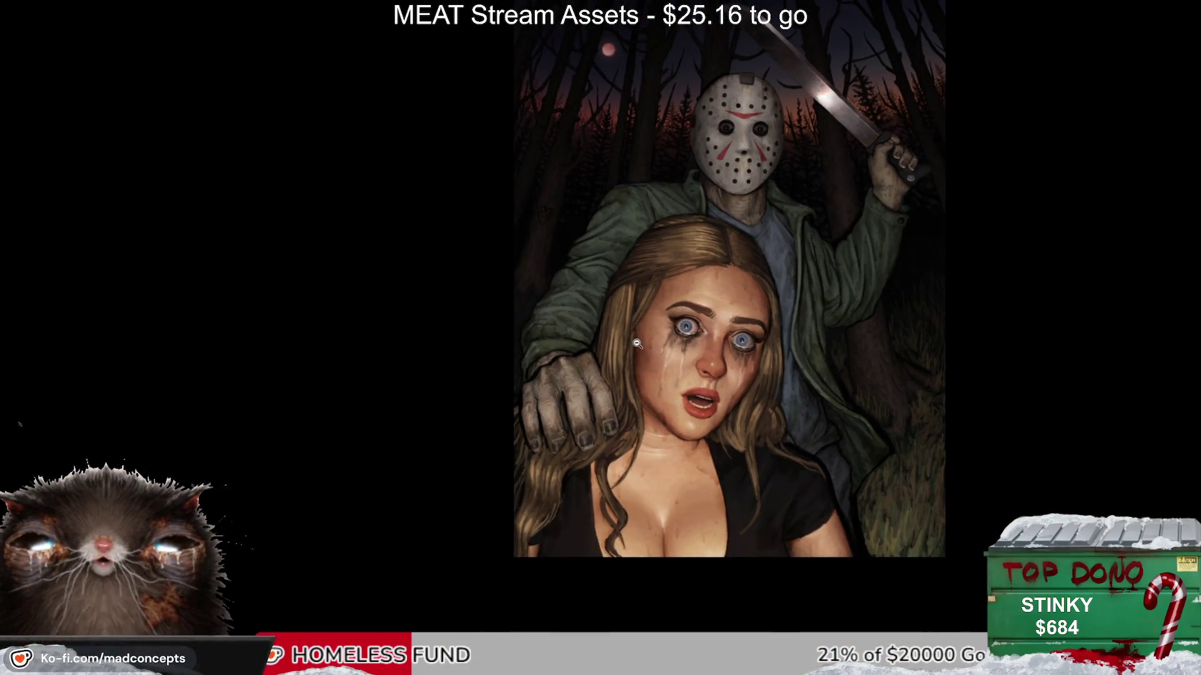
{"action": "scroll", "coordinate": [607, 490], "scroll_direction": "up", "scroll_amount": 2}
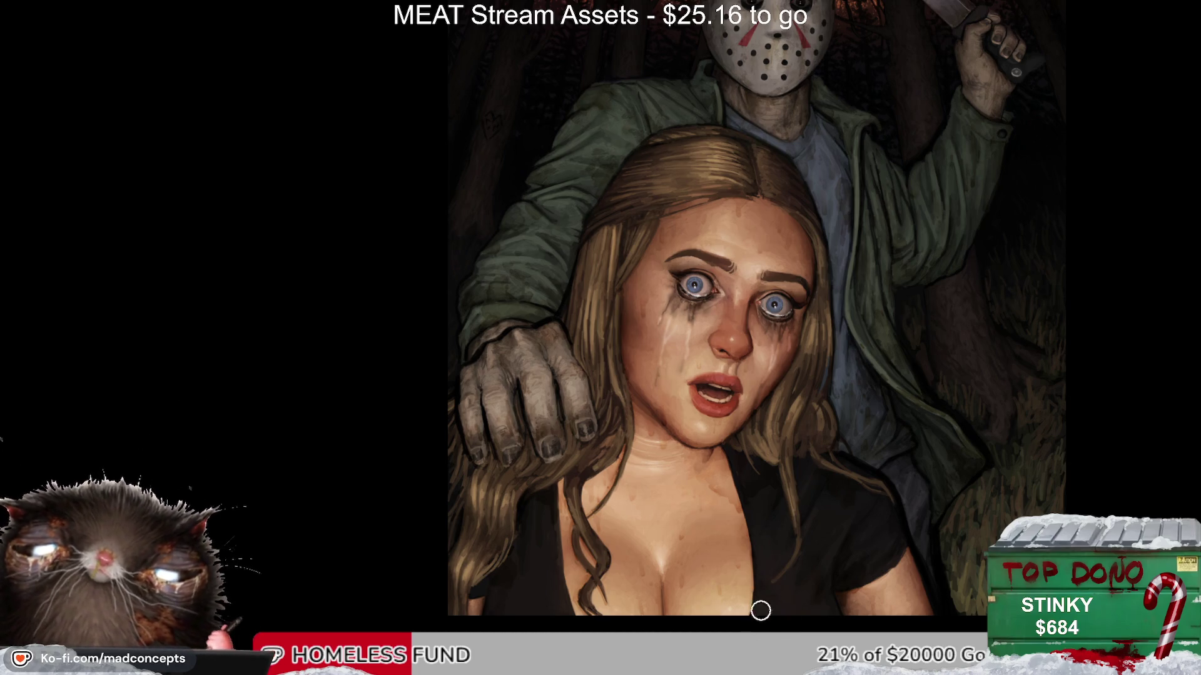
{"action": "scroll", "coordinate": [797, 530], "scroll_direction": "down", "scroll_amount": 1}
{"action": "left_click_drag", "start_coordinate": [781, 532], "coordinate": [783, 582]}
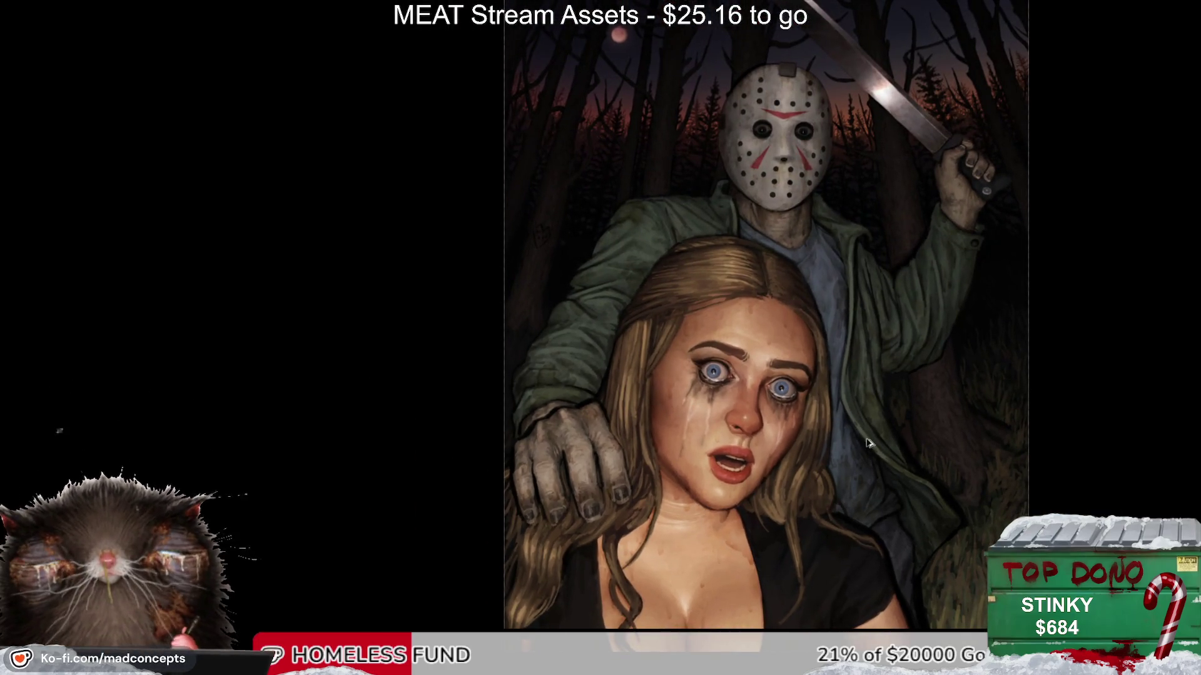
{"action": "scroll", "coordinate": [915, 207], "scroll_direction": "down", "scroll_amount": 1}
{"action": "key", "text": "m"}
{"action": "key", "text": "m"}
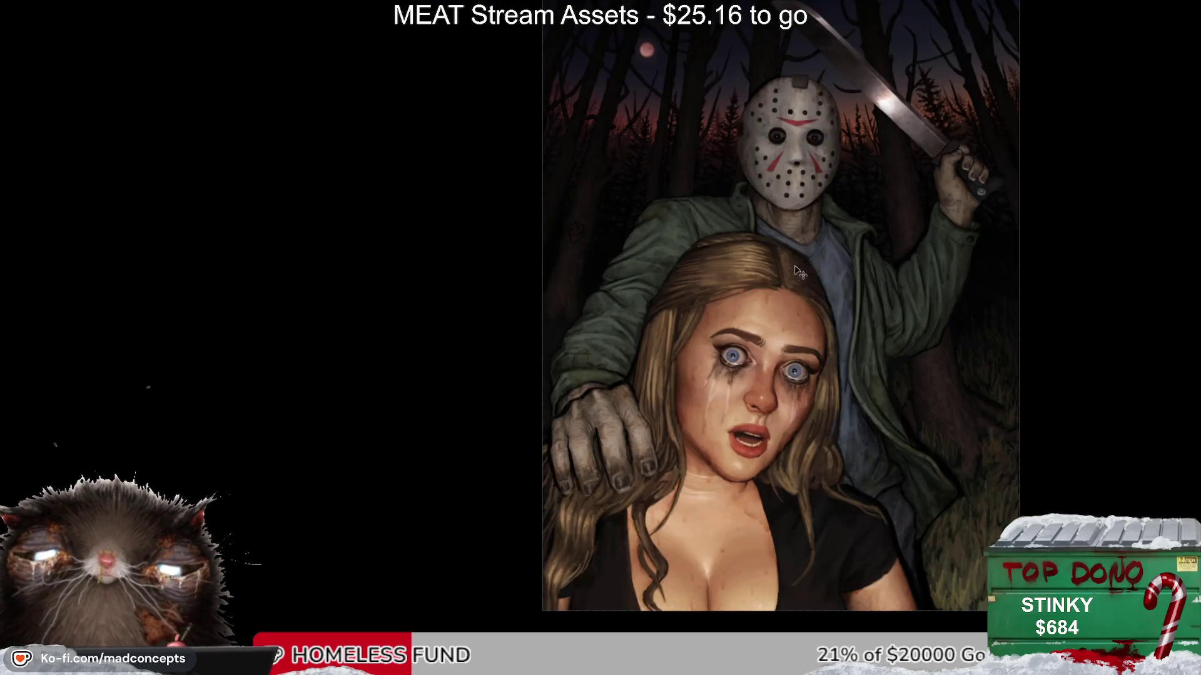
{"action": "left_click_drag", "start_coordinate": [801, 273], "coordinate": [913, 347]}
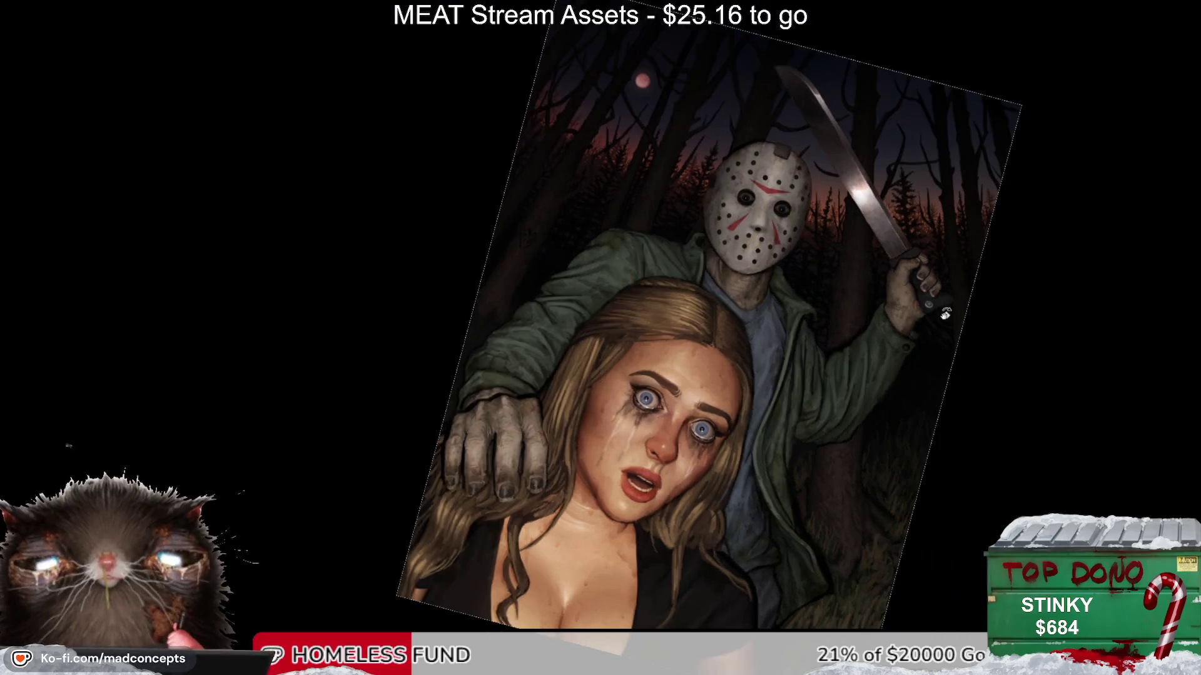
{"action": "key", "text": "5"}
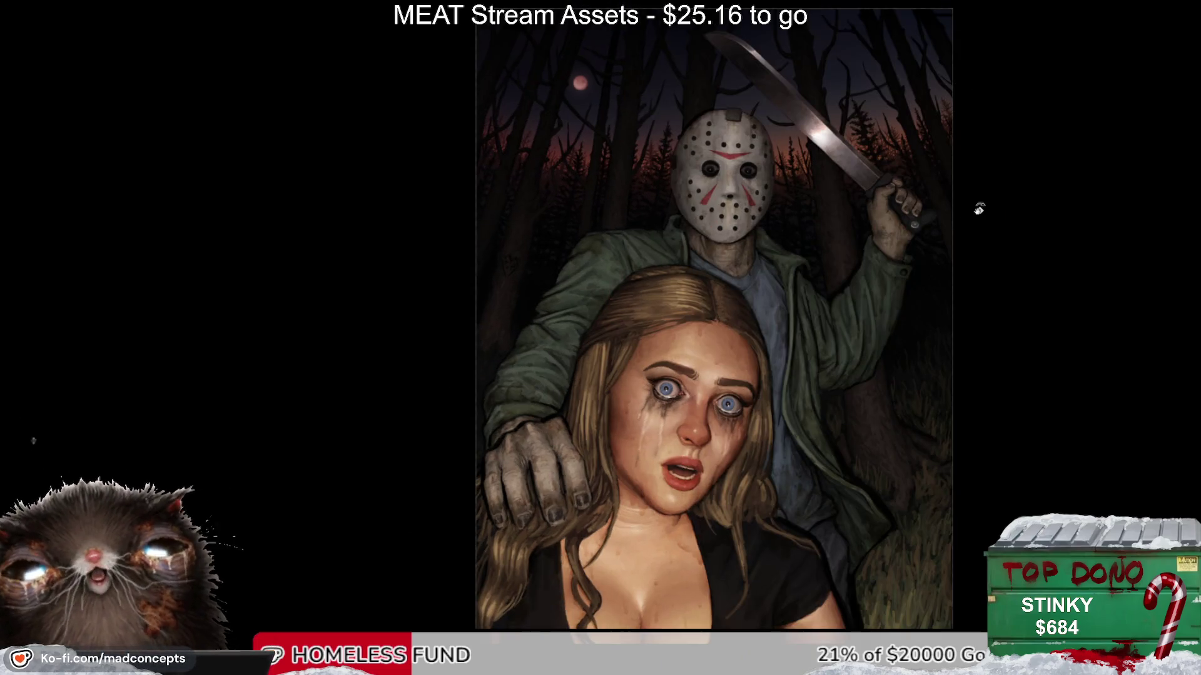
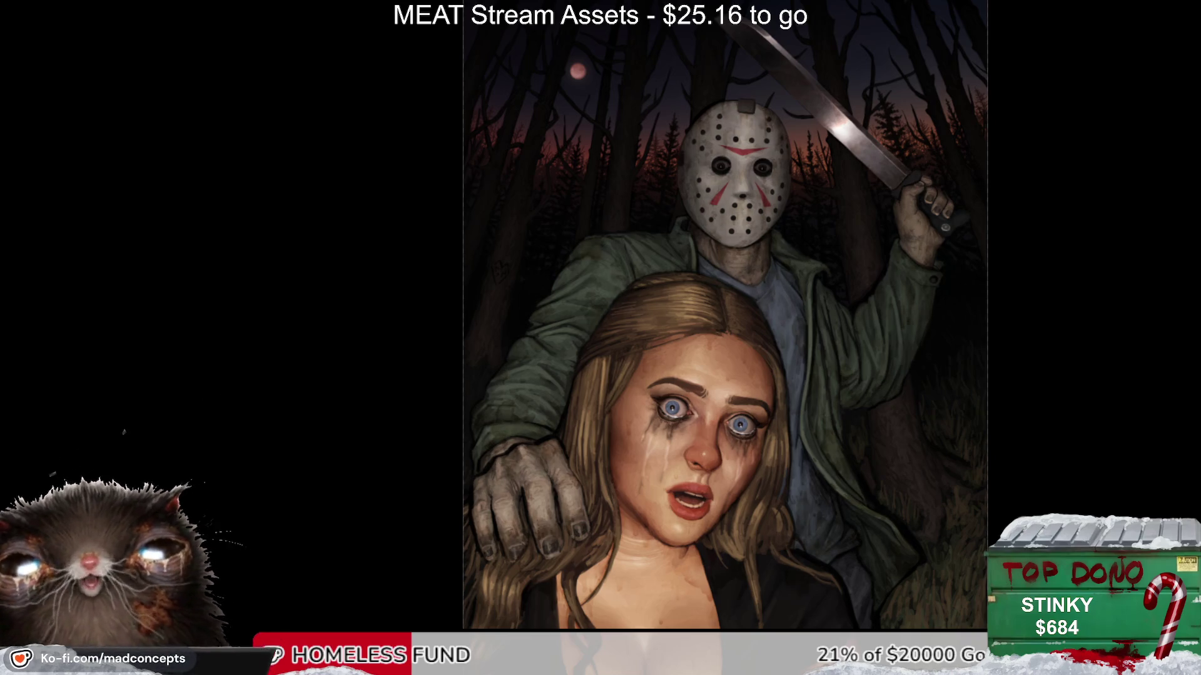
Step: Zoom in on the girl's face and undo the stray reddish mark on her left iris
{"action": "key", "text": "h"}
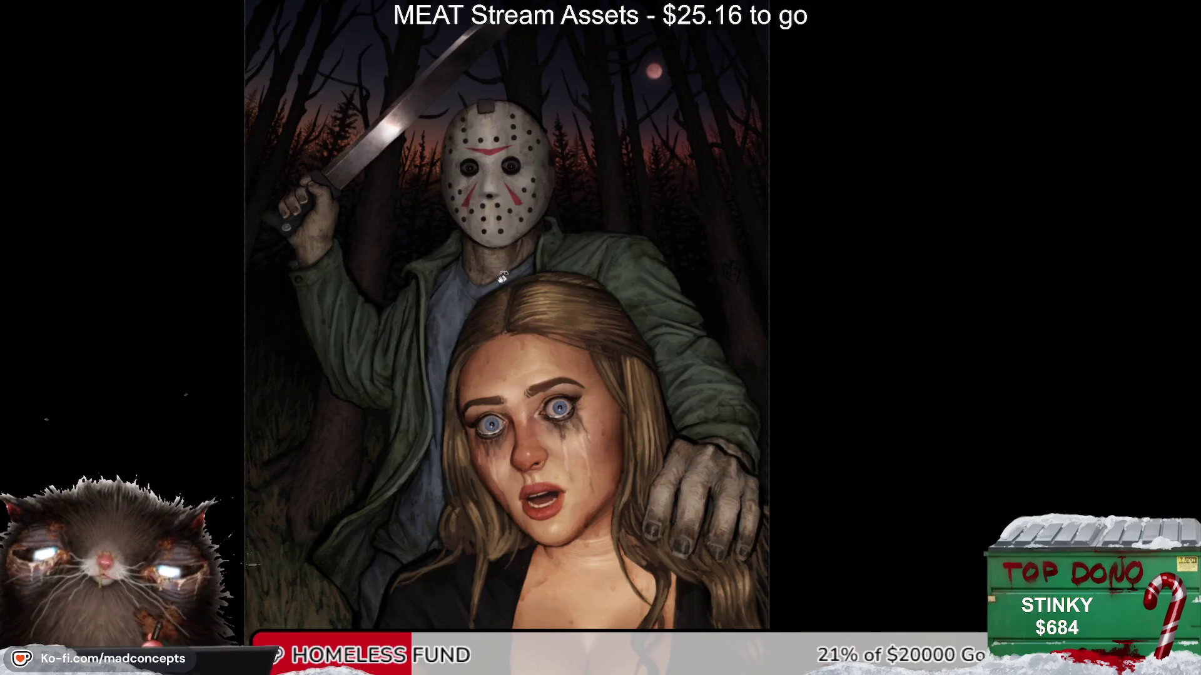
{"action": "left_click", "coordinate": [459, 363]}
{"action": "left_click", "coordinate": [458, 363]}
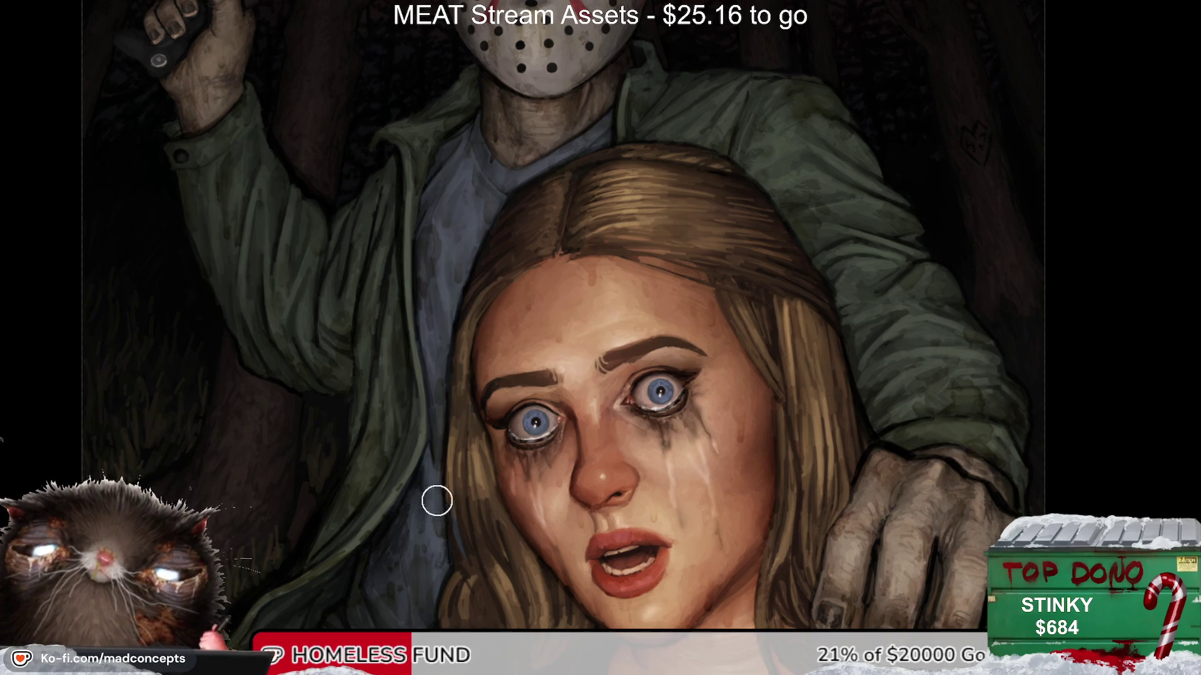
{"action": "left_click", "coordinate": [477, 473], "text": "alt"}
{"action": "left_click", "coordinate": [582, 379], "text": "alt"}
{"action": "scroll", "coordinate": [556, 385], "scroll_direction": "up", "scroll_amount": 2}
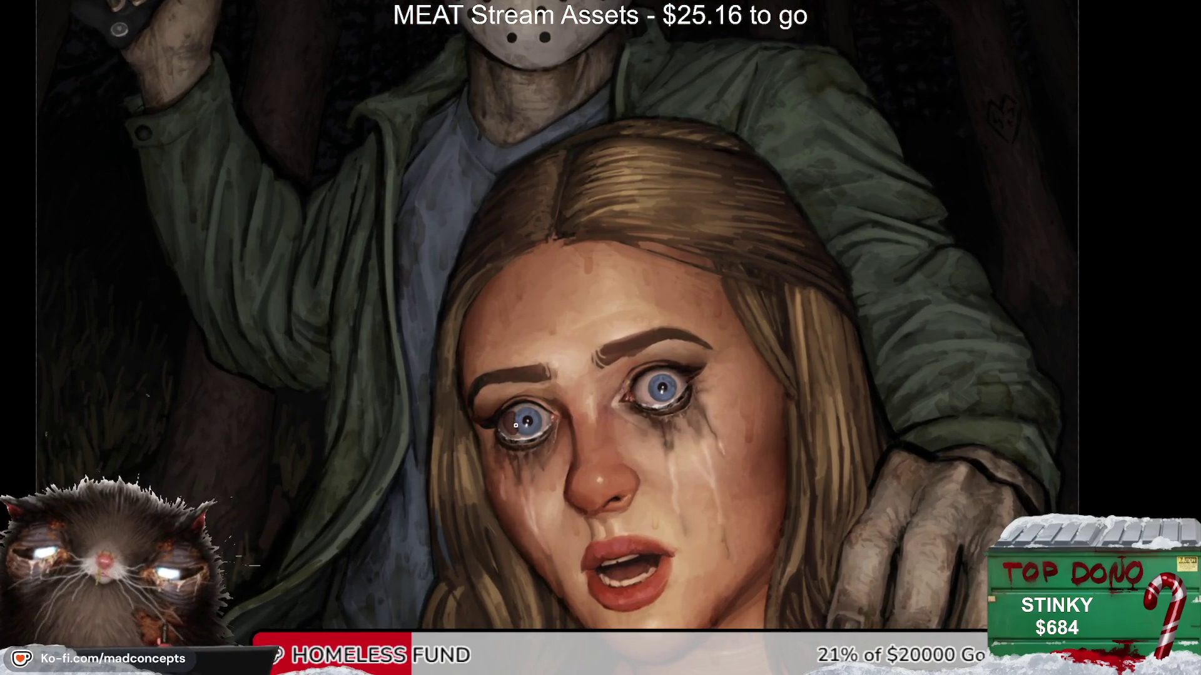
{"action": "key", "text": "ctrl+z"}
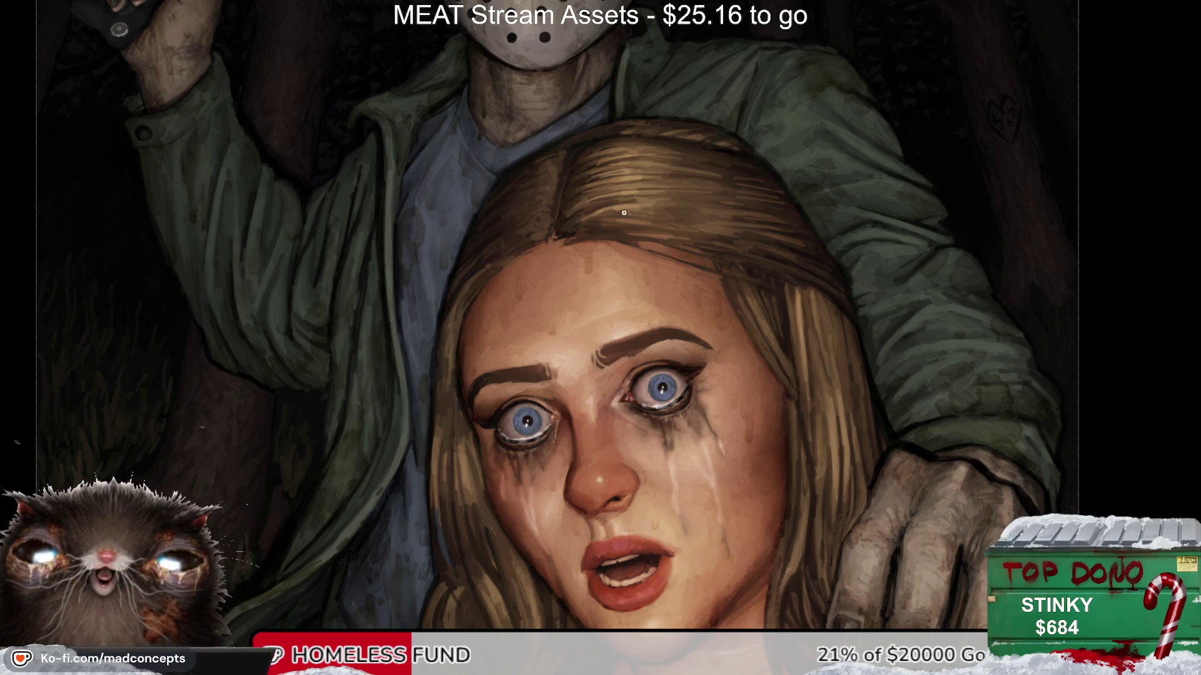
Step: Paint a small red blood streak along her forehead hairline and view the whole illustration
{"action": "scroll", "coordinate": [623, 212], "scroll_direction": "up", "scroll_amount": 1}
{"action": "mouse_move", "coordinate": [570, 344]}
{"action": "left_mouse_down"}
{"action": "mouse_move", "coordinate": [582, 310]}
{"action": "mouse_move", "coordinate": [574, 294]}
{"action": "left_mouse_up"}
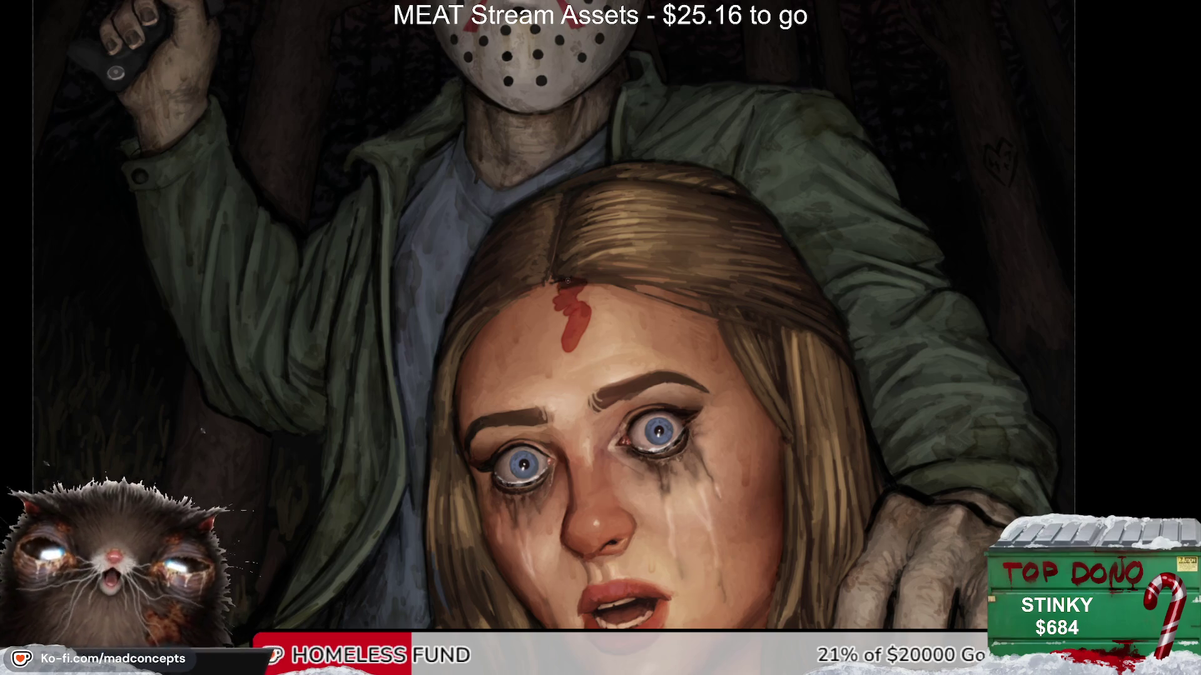
{"action": "mouse_move", "coordinate": [593, 286]}
{"action": "left_mouse_down"}
{"action": "mouse_move", "coordinate": [551, 288]}
{"action": "mouse_move", "coordinate": [617, 290]}
{"action": "left_mouse_up"}
{"action": "left_click", "coordinate": [599, 351], "text": "alt"}
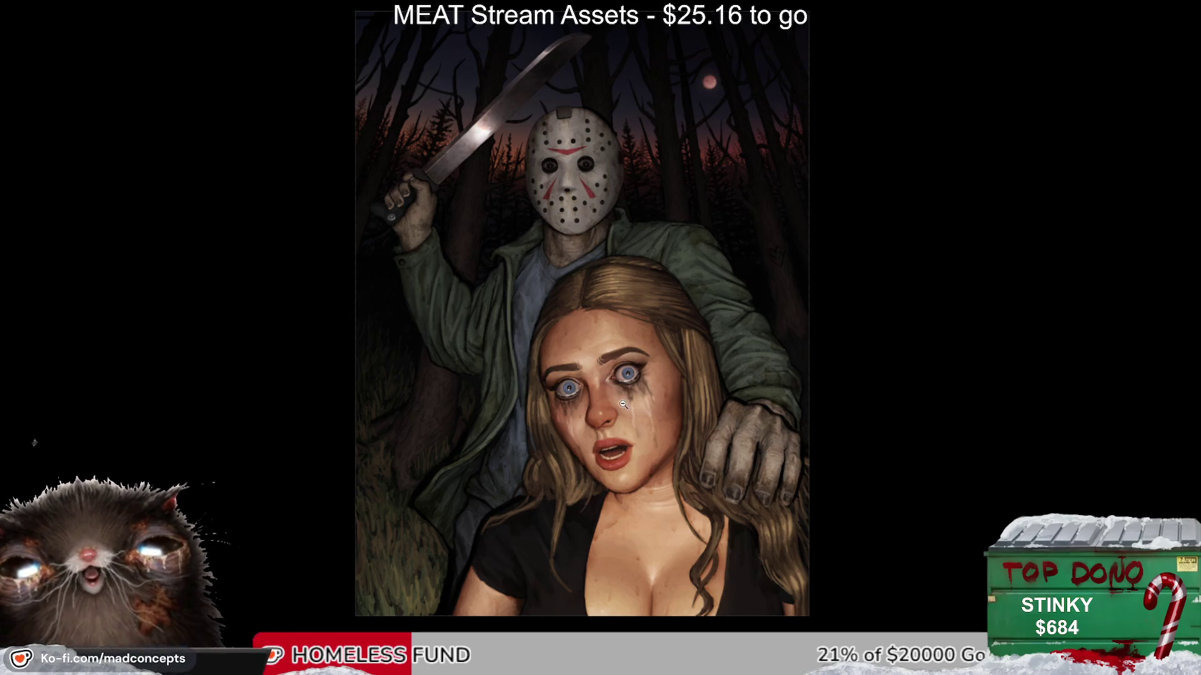
{"action": "scroll", "coordinate": [585, 433], "scroll_direction": "up", "scroll_amount": 2}
{"action": "scroll", "coordinate": [585, 433], "scroll_direction": "up", "scroll_amount": 2}
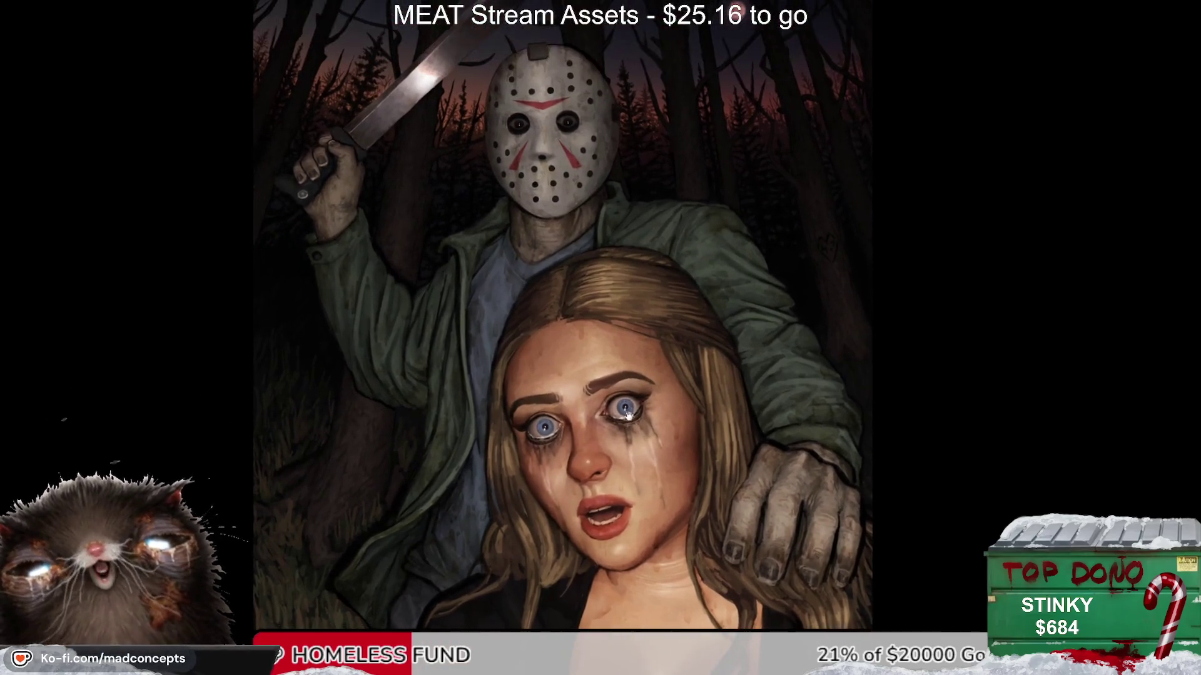
{"action": "scroll", "coordinate": [574, 391], "scroll_direction": "up", "scroll_amount": 2}
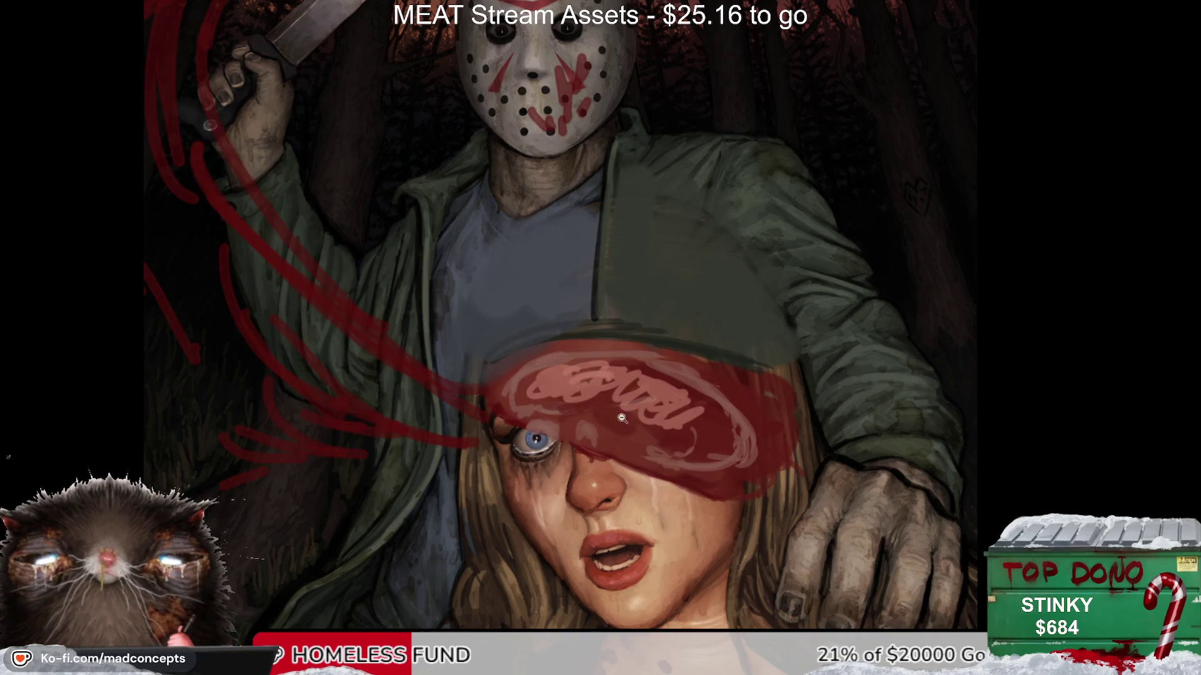
{"action": "scroll", "coordinate": [647, 336], "scroll_direction": "up", "scroll_amount": 1}
{"action": "scroll", "coordinate": [648, 335], "scroll_direction": "down", "scroll_amount": 2}
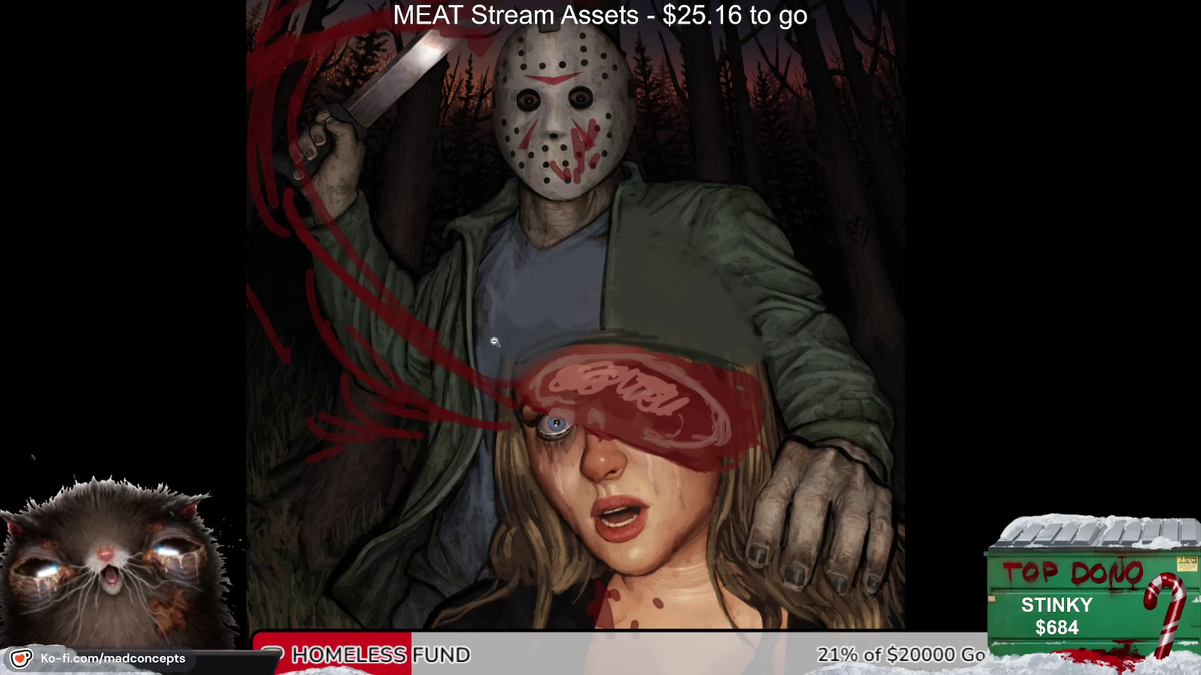
{"action": "key", "text": "ctrl+comma"}
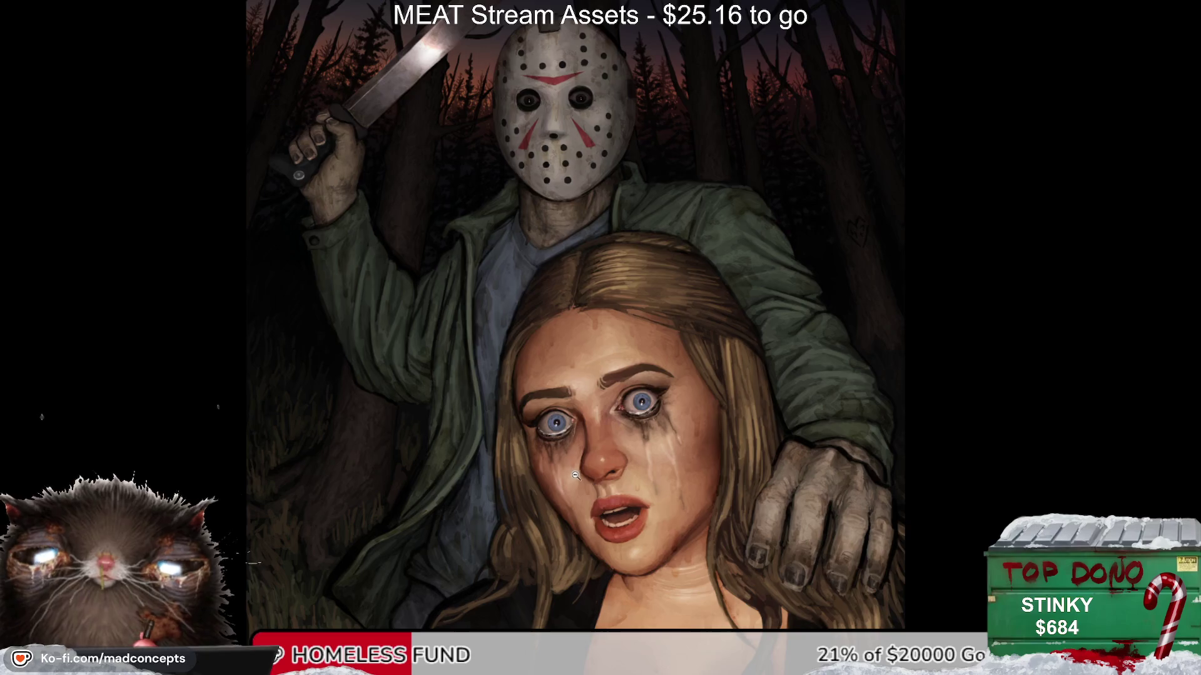
{"action": "scroll", "coordinate": [576, 476], "scroll_direction": "up", "scroll_amount": 3}
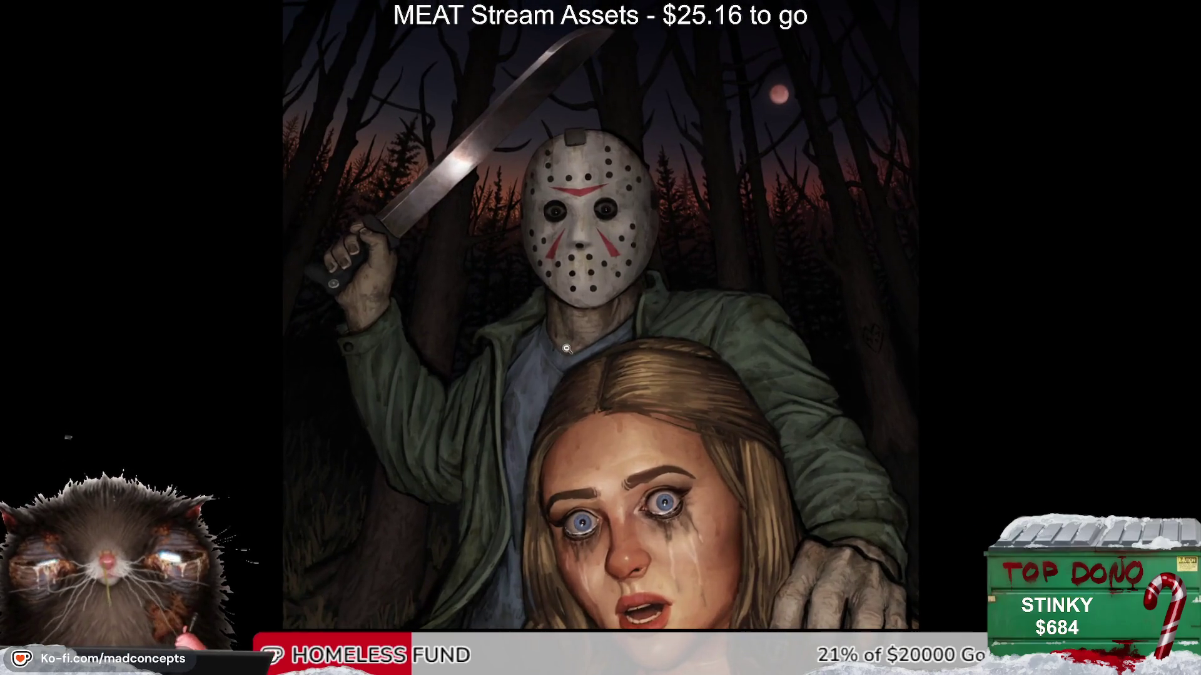
{"action": "mouse_move", "coordinate": [416, 523]}
{"action": "left_mouse_down"}
{"action": "mouse_move", "coordinate": [436, 450]}
{"action": "mouse_move", "coordinate": [416, 436]}
{"action": "left_mouse_up"}
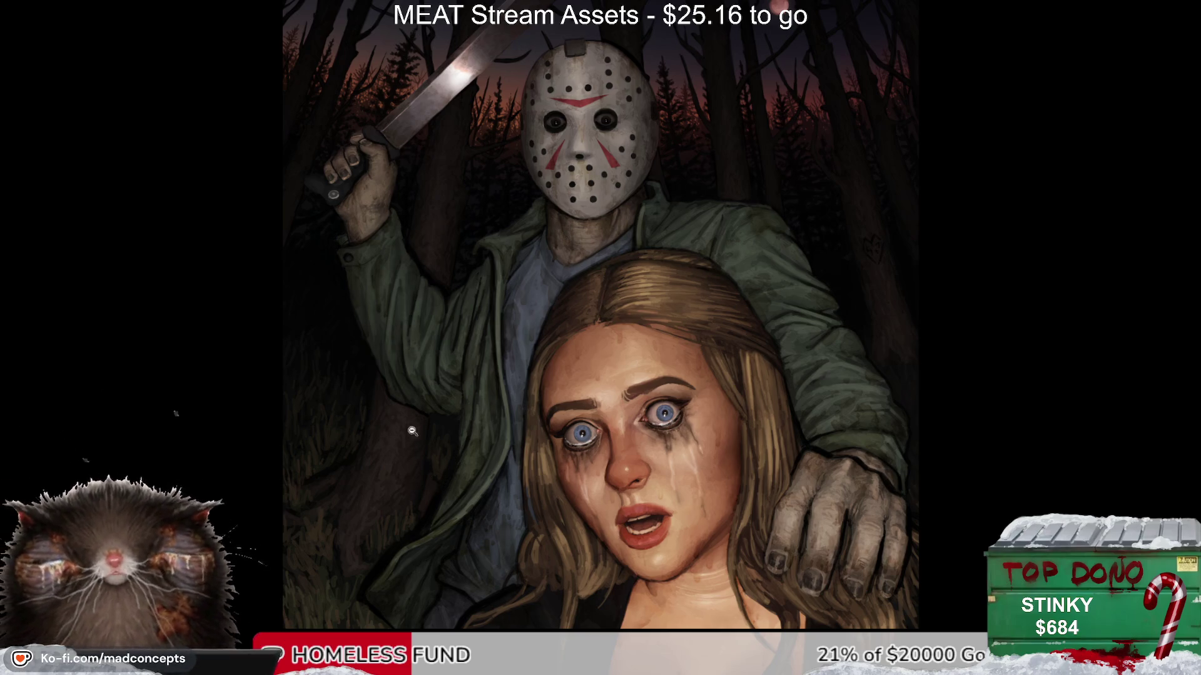
{"action": "left_click", "coordinate": [497, 398]}
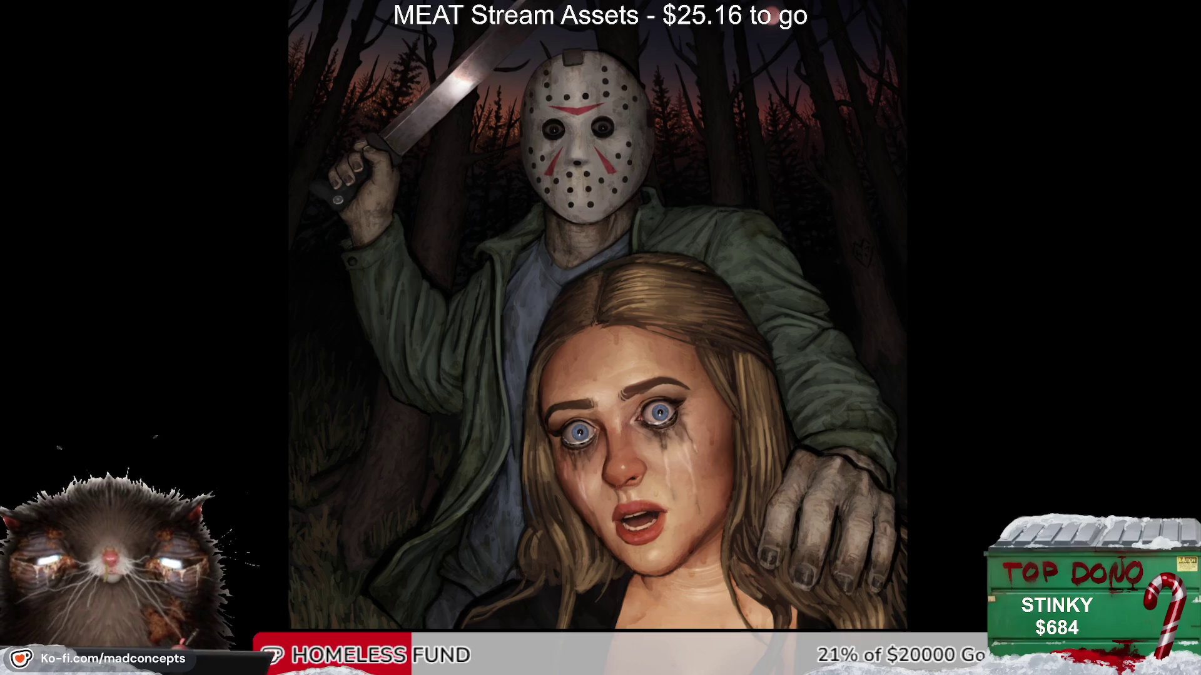
{"action": "scroll", "coordinate": [757, 465], "scroll_direction": "down", "scroll_amount": 1}
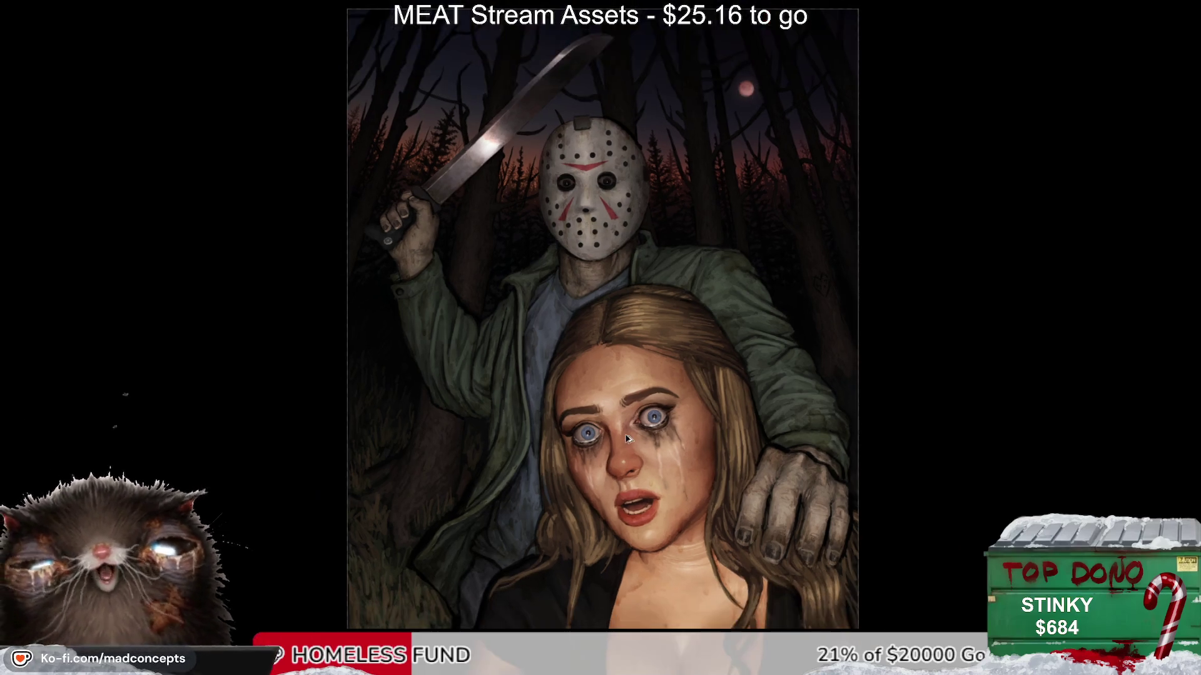
{"action": "scroll", "coordinate": [757, 466], "scroll_direction": "up", "scroll_amount": 2}
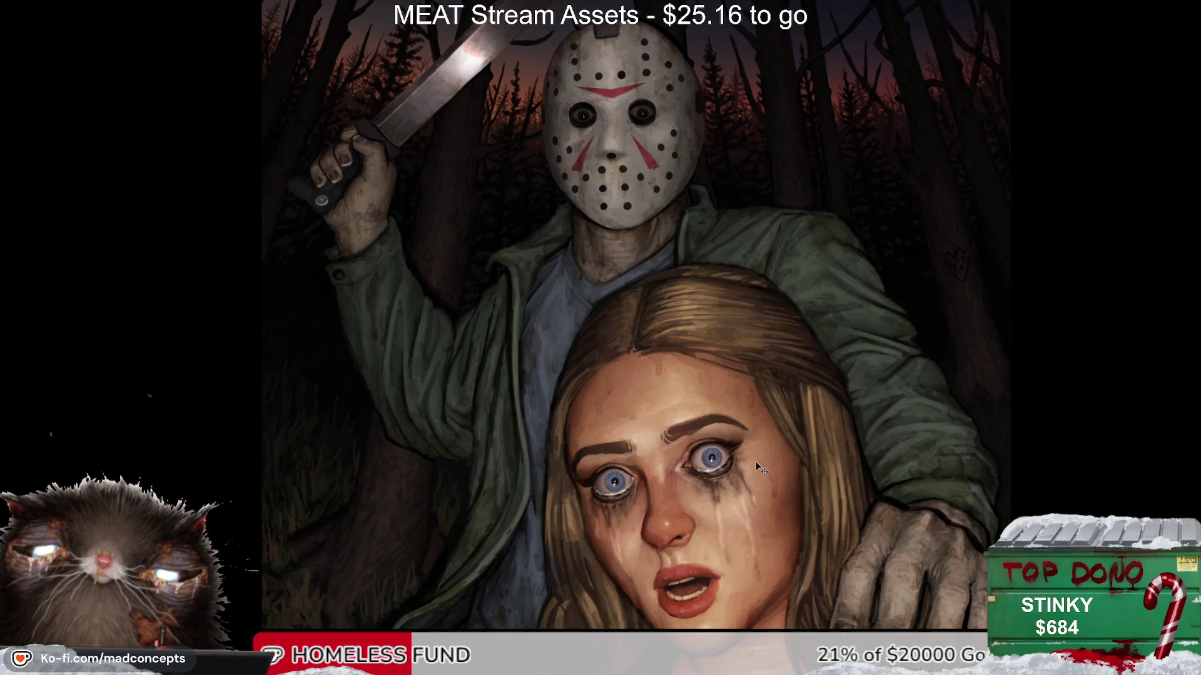
{"action": "scroll", "coordinate": [788, 482], "scroll_direction": "down", "scroll_amount": 1}
{"action": "scroll", "coordinate": [814, 493], "scroll_direction": "down", "scroll_amount": 1}
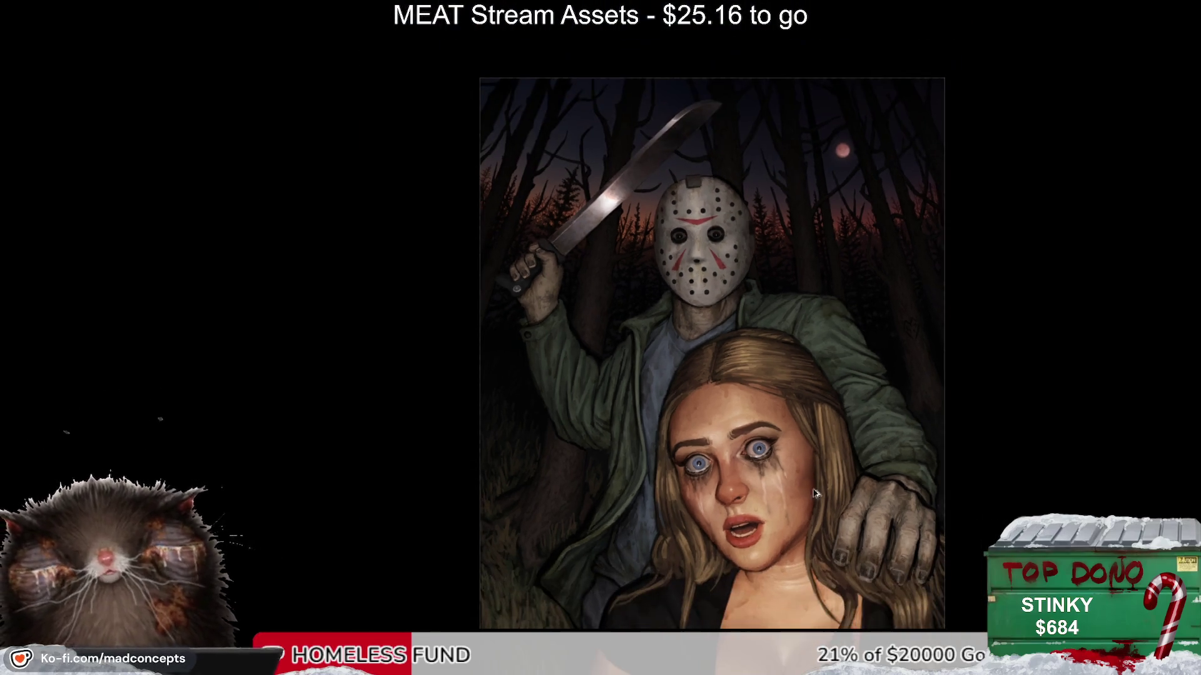
{"action": "scroll", "coordinate": [814, 493], "scroll_direction": "up", "scroll_amount": 1}
{"action": "scroll", "coordinate": [913, 469], "scroll_direction": "up", "scroll_amount": 1}
{"action": "scroll", "coordinate": [932, 554], "scroll_direction": "down", "scroll_amount": 1}
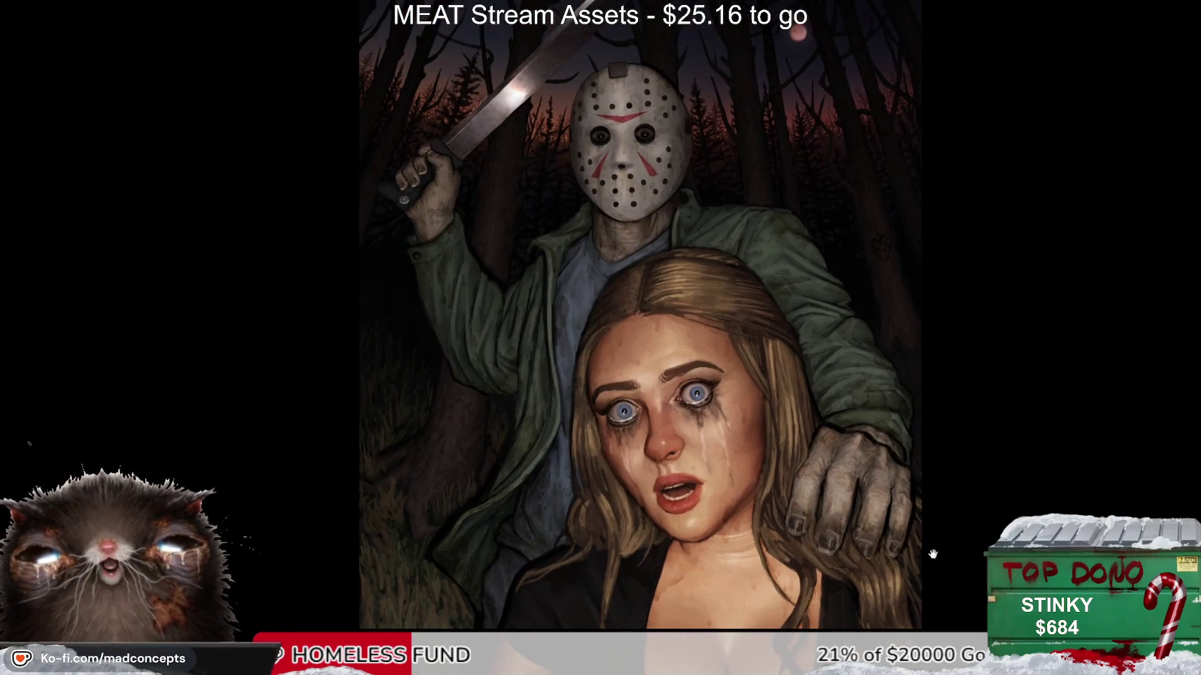
{"action": "scroll", "coordinate": [632, 300], "scroll_direction": "up", "scroll_amount": 2}
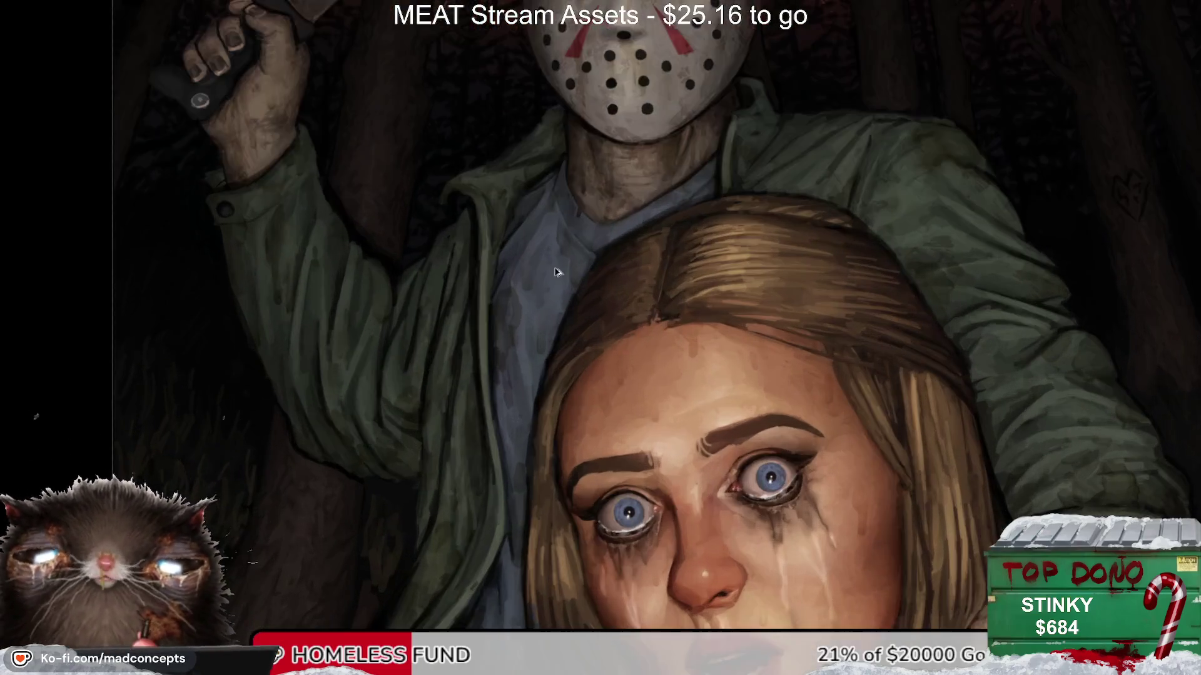
{"action": "scroll", "coordinate": [602, 265], "scroll_direction": "up", "scroll_amount": 1}
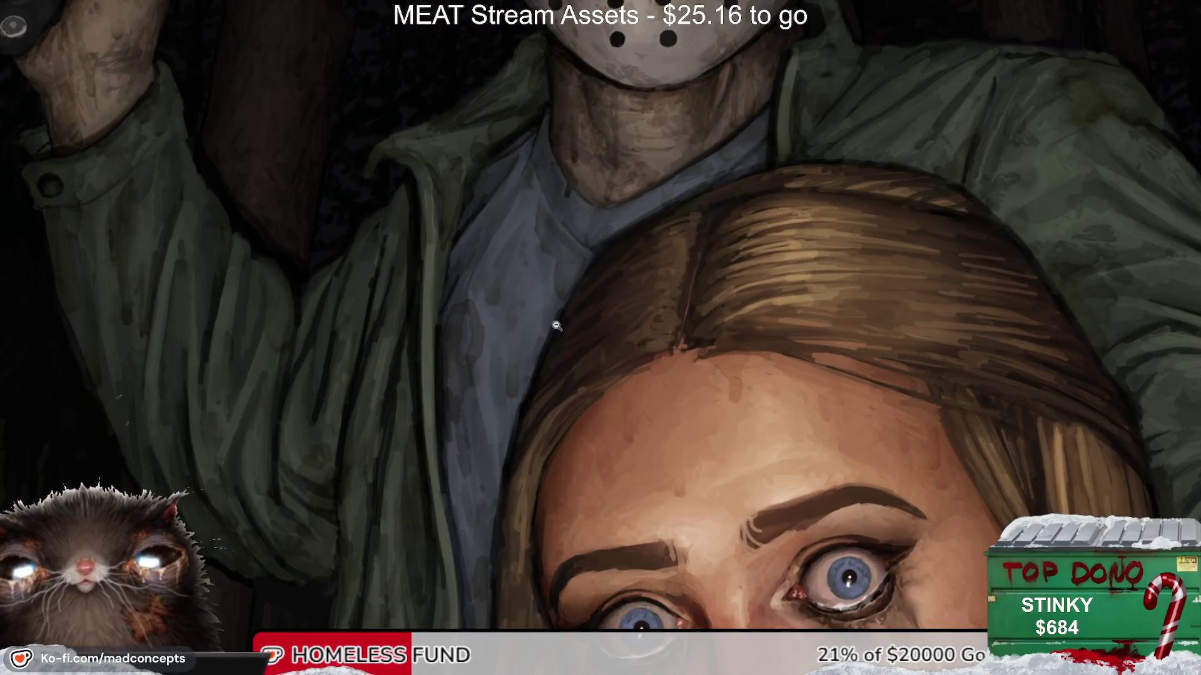
{"action": "scroll", "coordinate": [619, 288], "scroll_direction": "down", "scroll_amount": 1}
{"action": "scroll", "coordinate": [619, 288], "scroll_direction": "down", "scroll_amount": 2}
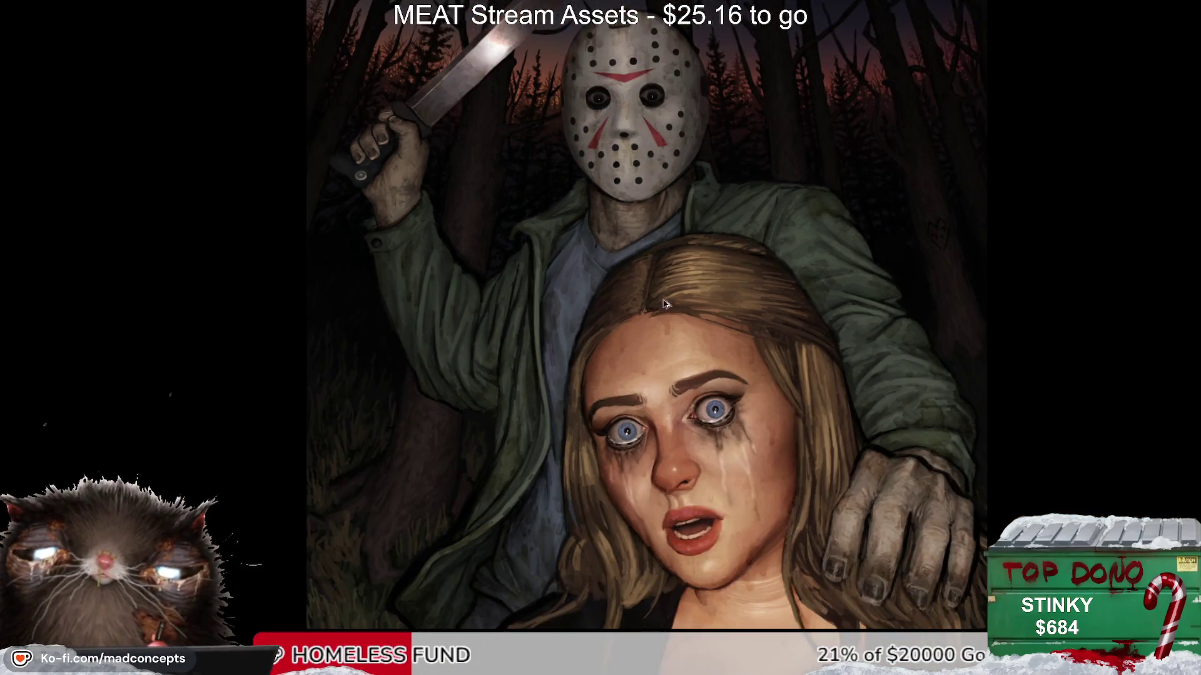
{"action": "scroll", "coordinate": [609, 250], "scroll_direction": "up", "scroll_amount": 1}
{"action": "scroll", "coordinate": [616, 281], "scroll_direction": "up", "scroll_amount": 1}
{"action": "scroll", "coordinate": [617, 281], "scroll_direction": "up", "scroll_amount": 1}
{"action": "scroll", "coordinate": [618, 285], "scroll_direction": "down", "scroll_amount": 4}
{"action": "scroll", "coordinate": [617, 285], "scroll_direction": "down", "scroll_amount": 1}
{"action": "scroll", "coordinate": [618, 283], "scroll_direction": "up", "scroll_amount": 1}
{"action": "scroll", "coordinate": [618, 280], "scroll_direction": "up", "scroll_amount": 1}
{"action": "scroll", "coordinate": [617, 277], "scroll_direction": "up", "scroll_amount": 1}
{"action": "scroll", "coordinate": [617, 276], "scroll_direction": "down", "scroll_amount": 2}
{"action": "scroll", "coordinate": [619, 277], "scroll_direction": "up", "scroll_amount": 1}
{"action": "scroll", "coordinate": [618, 277], "scroll_direction": "down", "scroll_amount": 1}
{"action": "scroll", "coordinate": [621, 276], "scroll_direction": "up", "scroll_amount": 3}
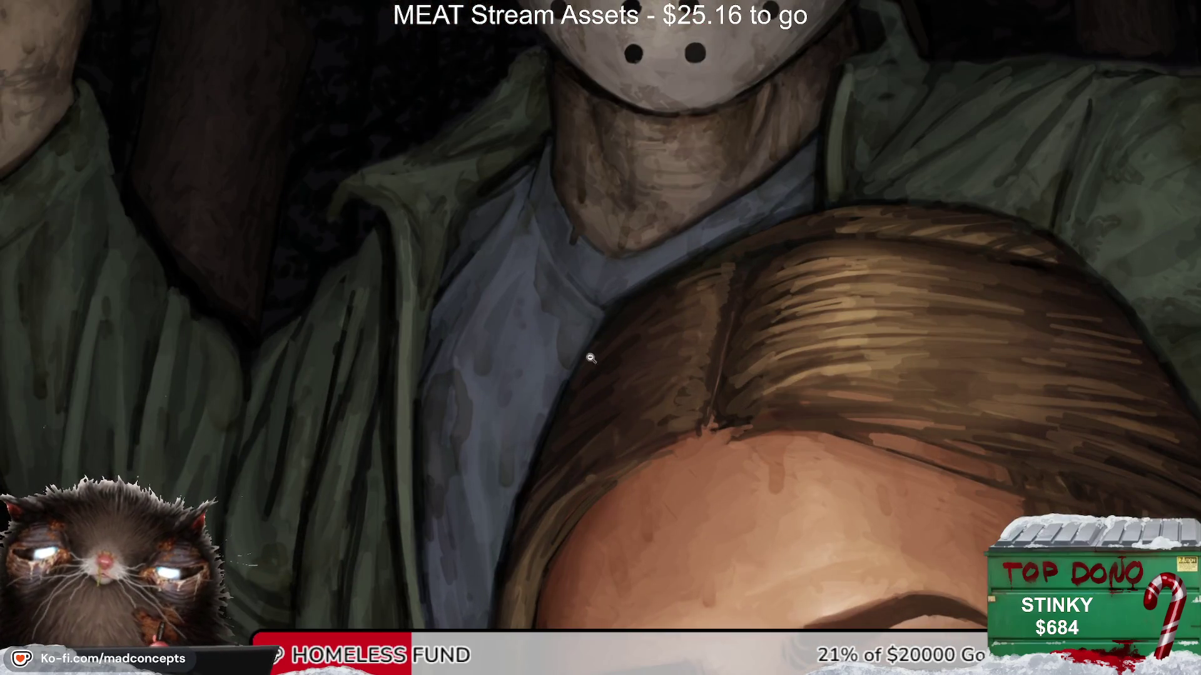
{"action": "scroll", "coordinate": [658, 274], "scroll_direction": "down", "scroll_amount": 1}
{"action": "scroll", "coordinate": [658, 274], "scroll_direction": "down", "scroll_amount": 1}
{"action": "scroll", "coordinate": [657, 274], "scroll_direction": "down", "scroll_amount": 1}
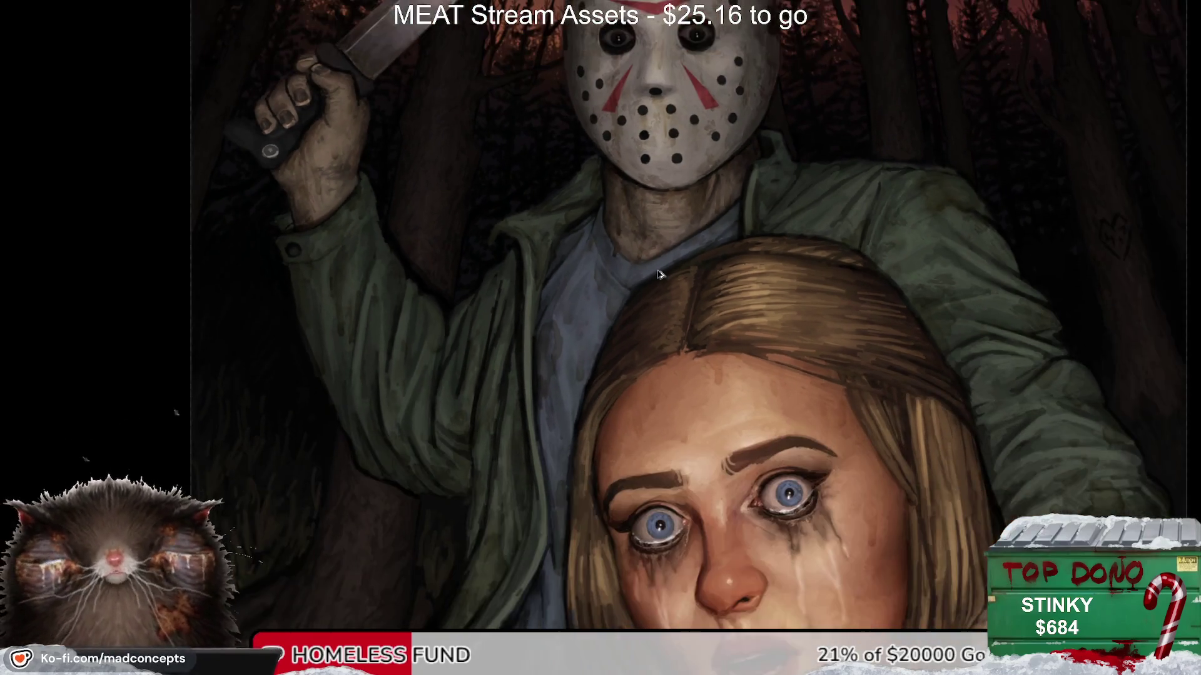
{"action": "scroll", "coordinate": [658, 274], "scroll_direction": "down", "scroll_amount": 1}
{"action": "scroll", "coordinate": [658, 274], "scroll_direction": "down", "scroll_amount": 1}
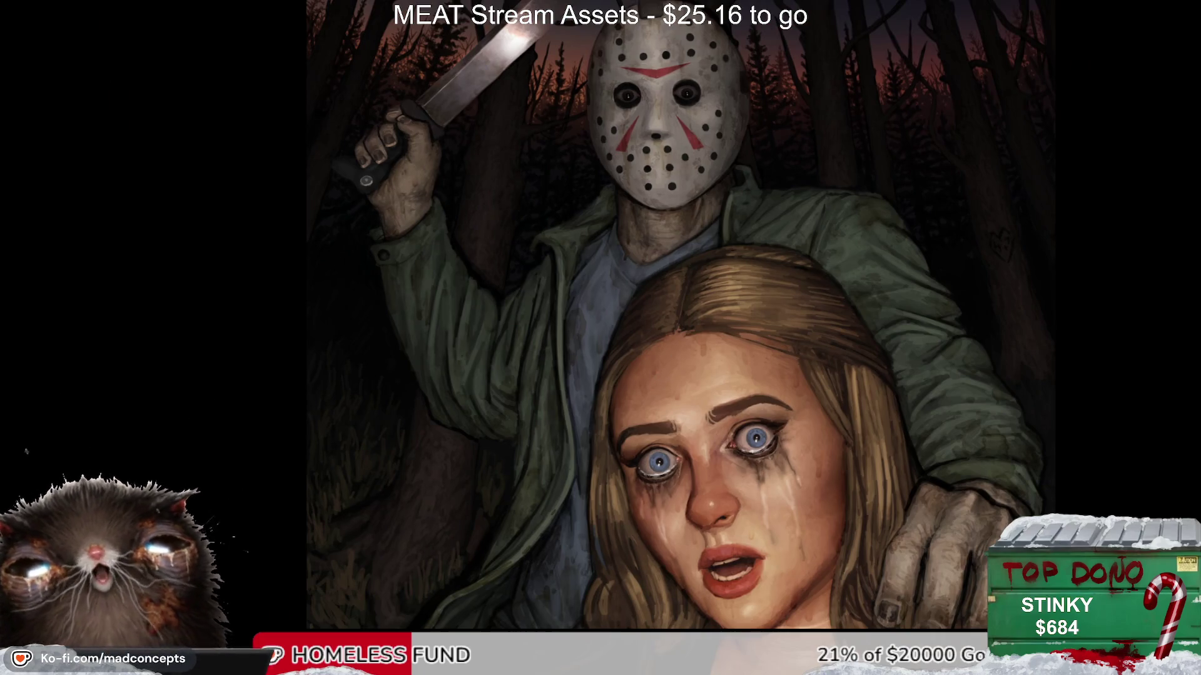
{"action": "key", "text": "ctrl+z"}
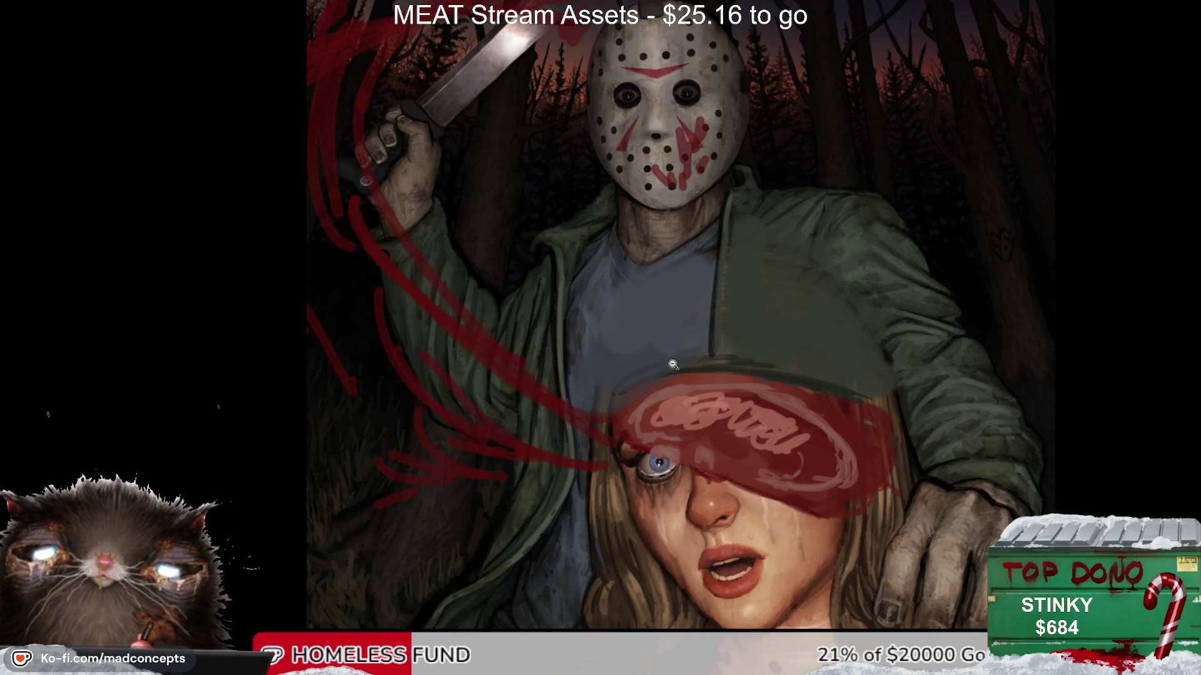
{"action": "left_click", "coordinate": [784, 388], "text": "alt"}
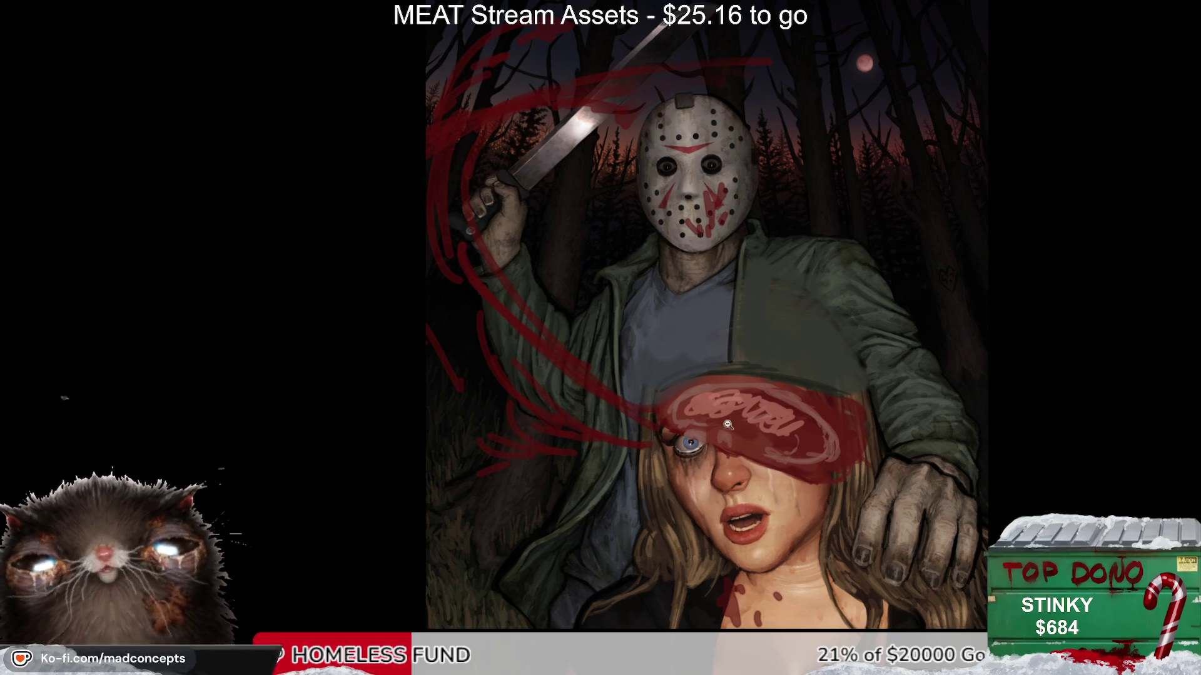
{"action": "left_click", "coordinate": [735, 394], "text": "alt"}
{"action": "key", "text": "m"}
{"action": "key", "text": "m"}
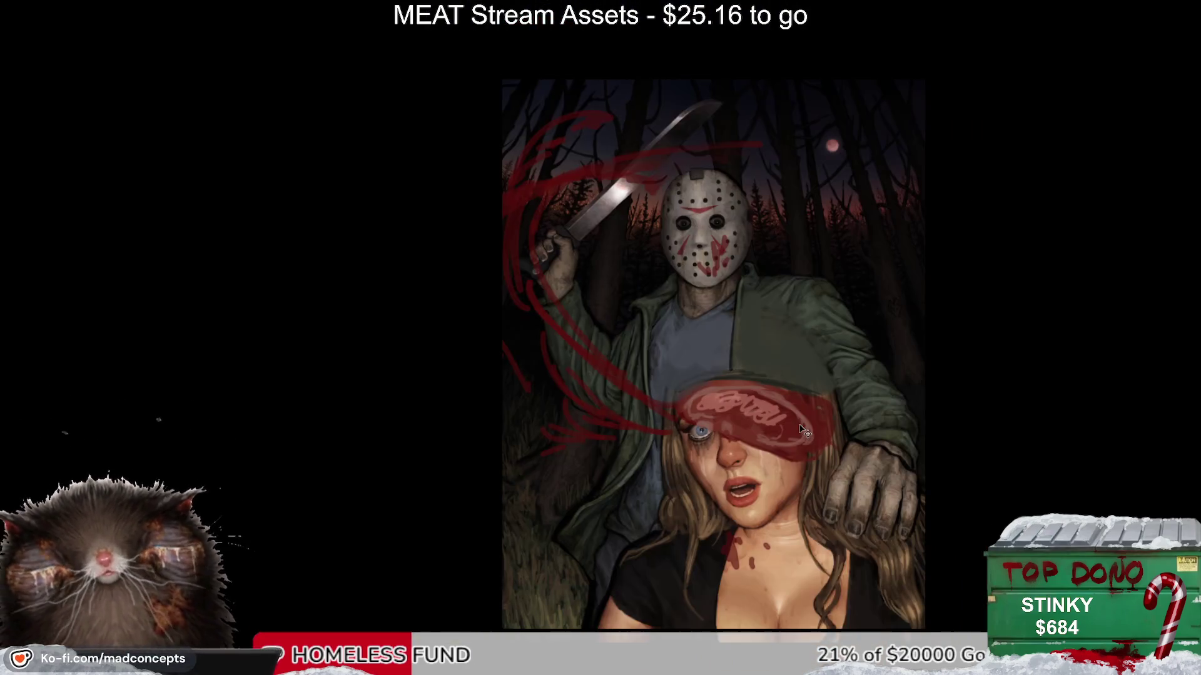
{"action": "key", "text": "m"}
{"action": "key", "text": "ctrl+z"}
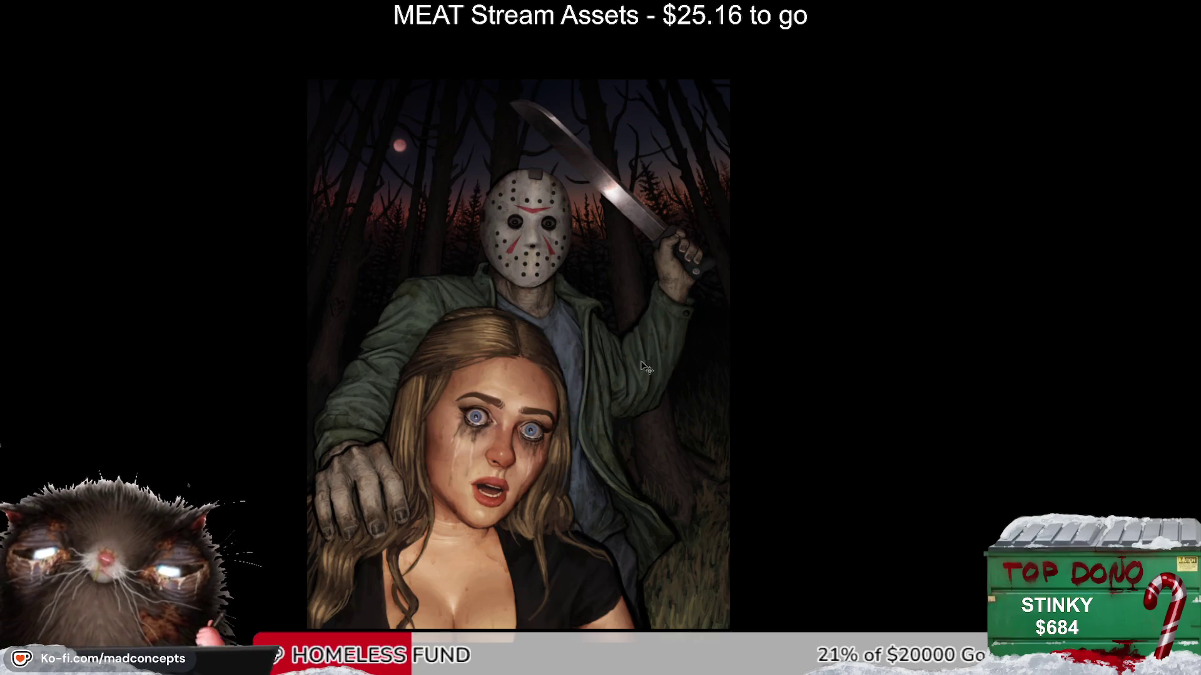
{"action": "left_click", "coordinate": [614, 329]}
{"action": "key", "text": "m"}
{"action": "left_click_drag", "start_coordinate": [814, 406], "coordinate": [687, 323]}
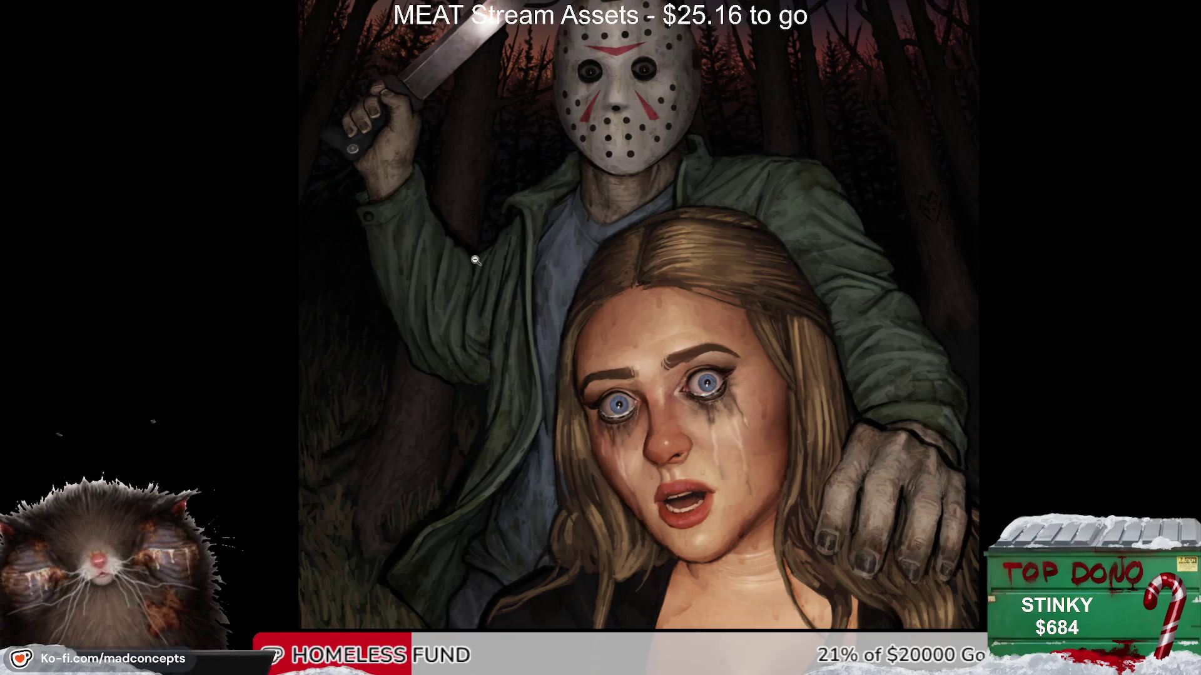
{"action": "left_click", "coordinate": [506, 216], "text": "alt"}
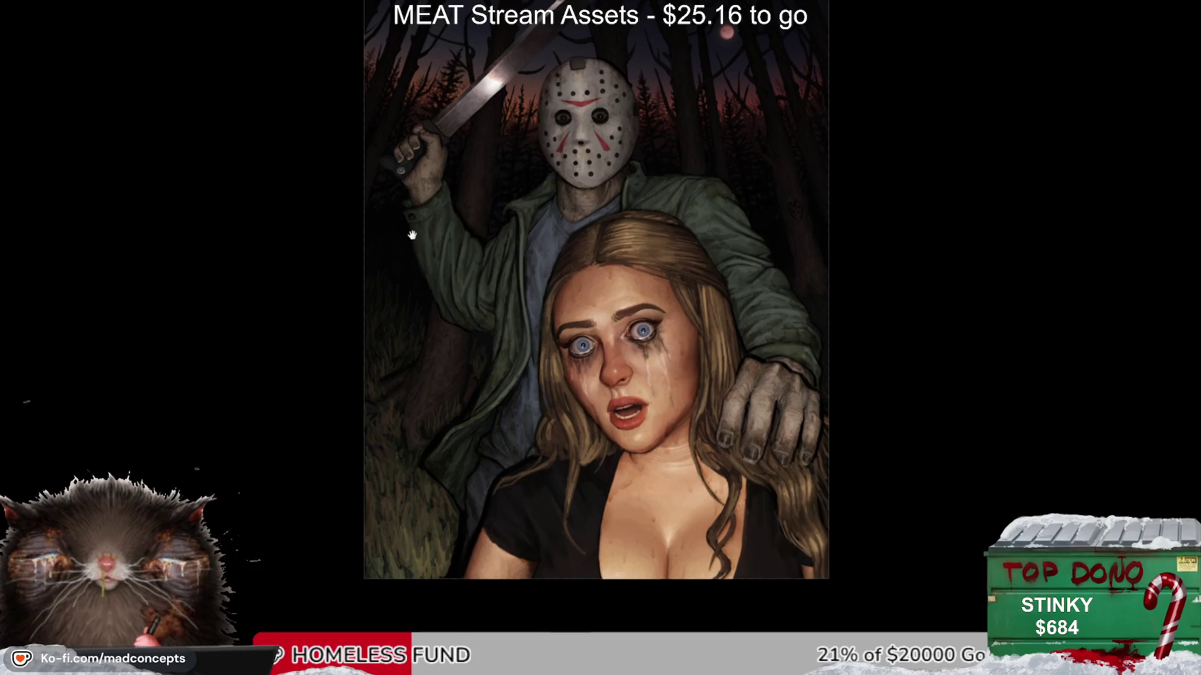
{"action": "scroll", "coordinate": [450, 232], "scroll_direction": "up", "scroll_amount": 2}
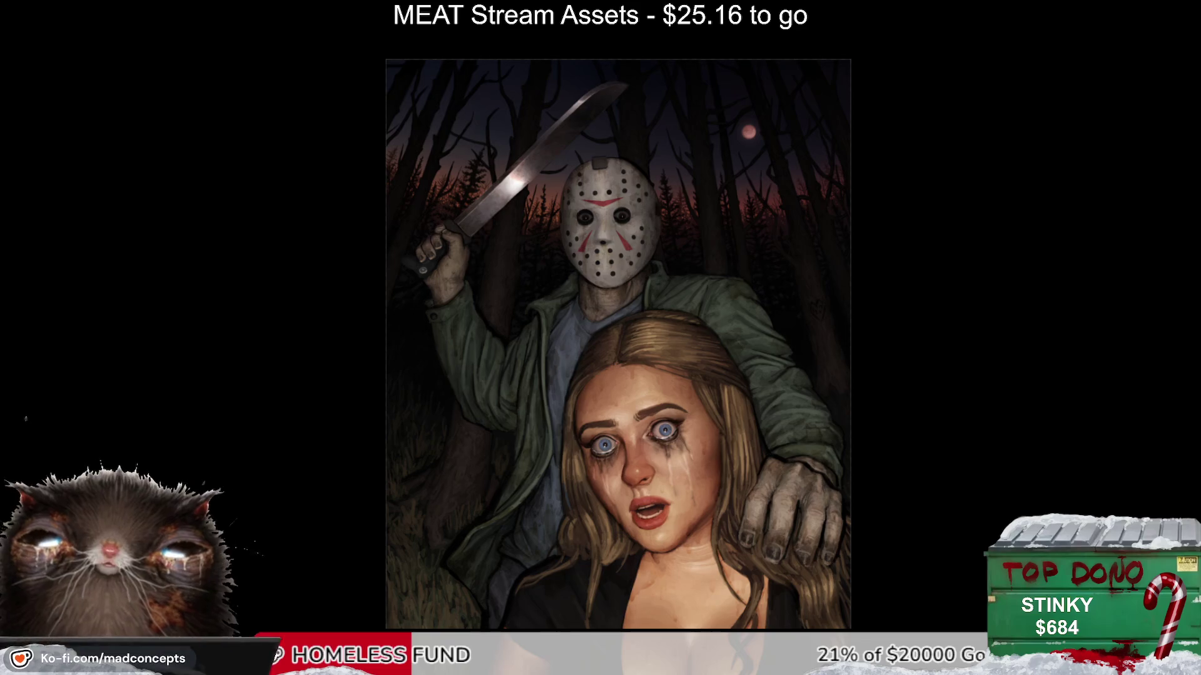
{"action": "left_click", "coordinate": [466, 322]}
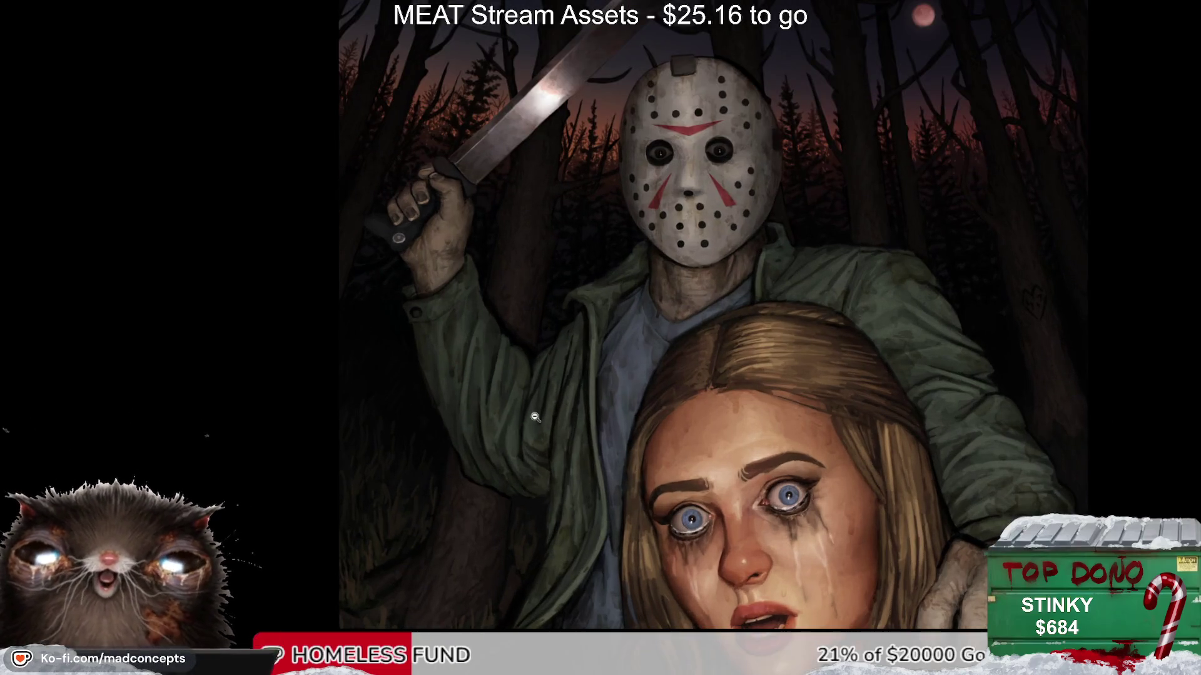
{"action": "scroll", "coordinate": [494, 282], "scroll_direction": "up", "scroll_amount": 3}
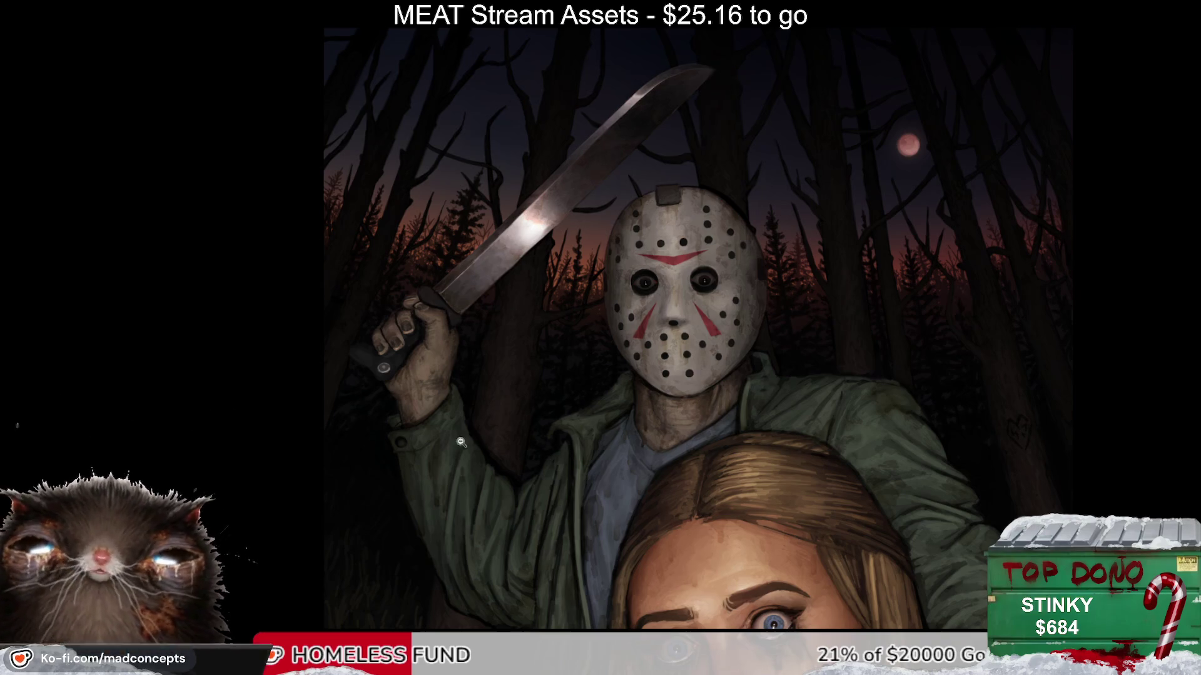
{"action": "scroll", "coordinate": [451, 372], "scroll_direction": "down", "scroll_amount": 2}
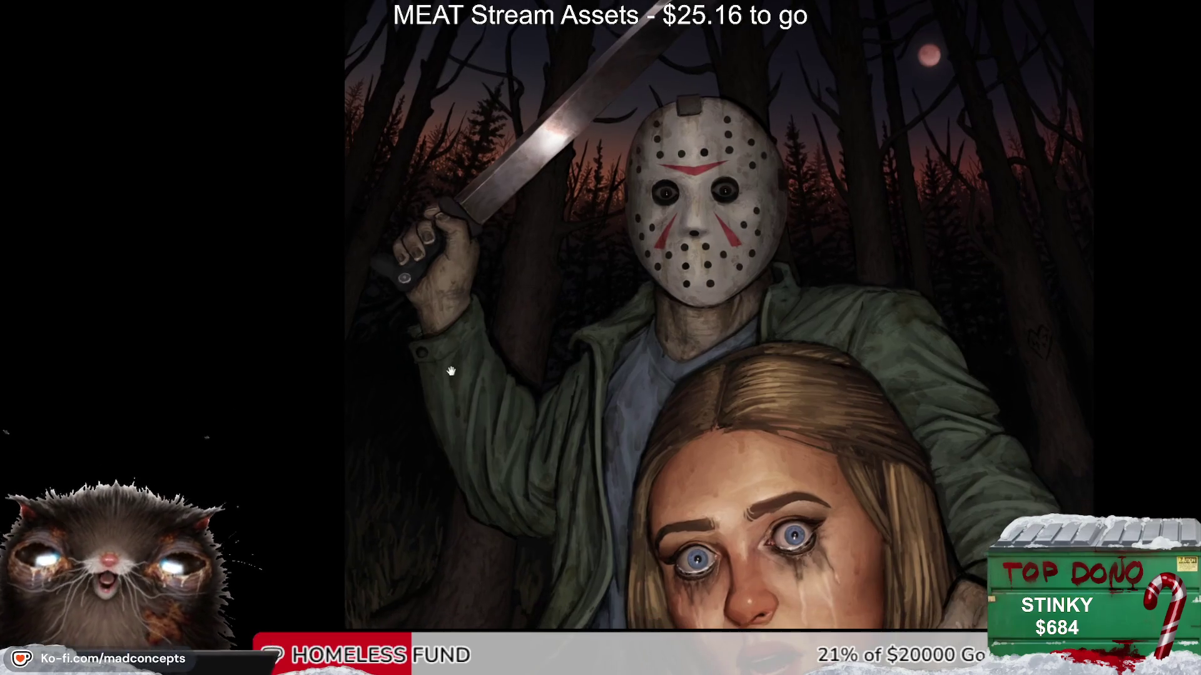
{"action": "scroll", "coordinate": [537, 399], "scroll_direction": "down", "scroll_amount": 1}
{"action": "scroll", "coordinate": [509, 337], "scroll_direction": "down", "scroll_amount": 1}
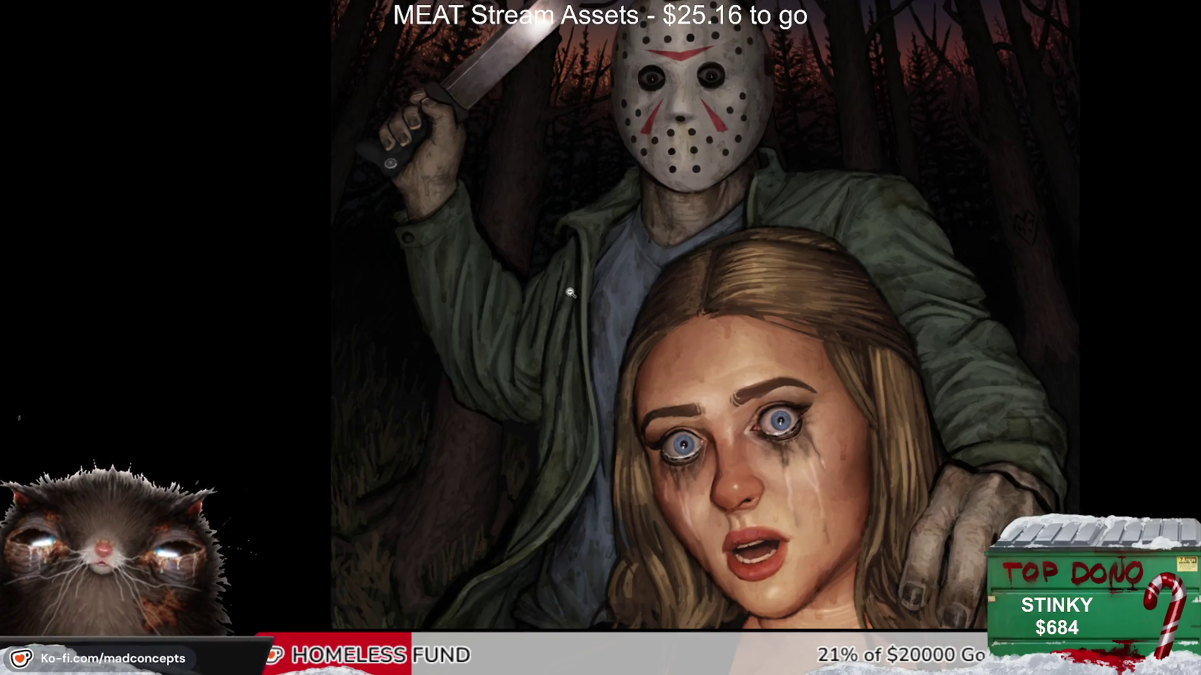
{"action": "left_click", "coordinate": [386, 292]}
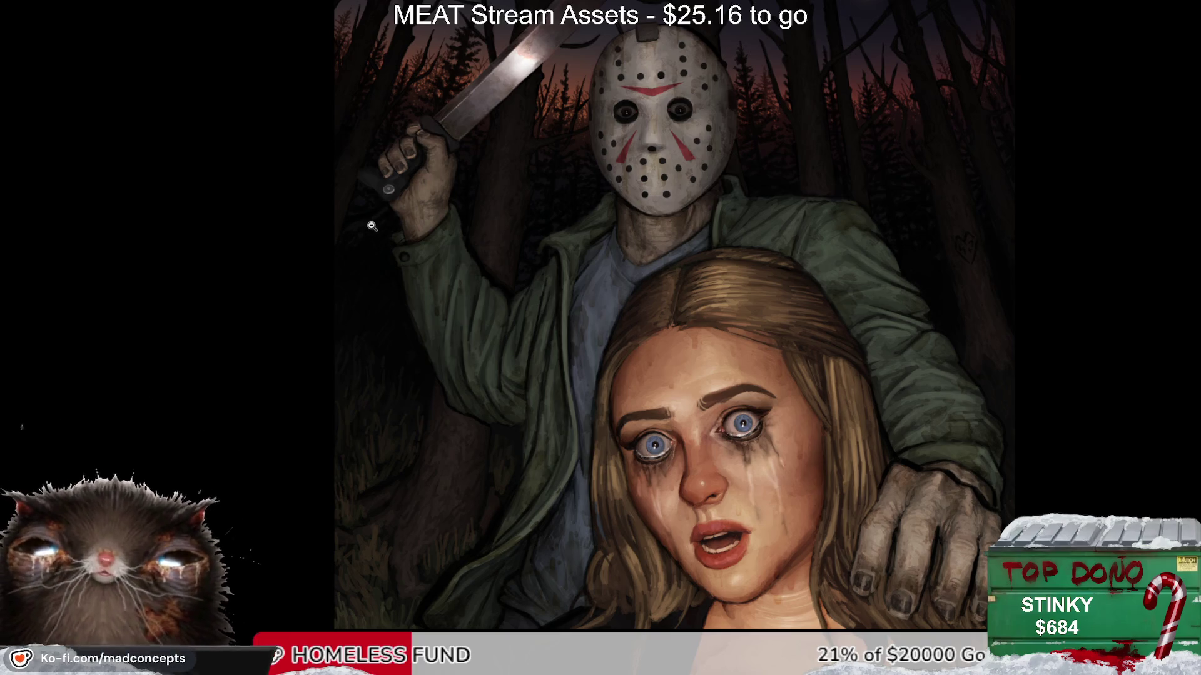
{"action": "scroll", "coordinate": [335, 329], "scroll_direction": "down", "scroll_amount": 3}
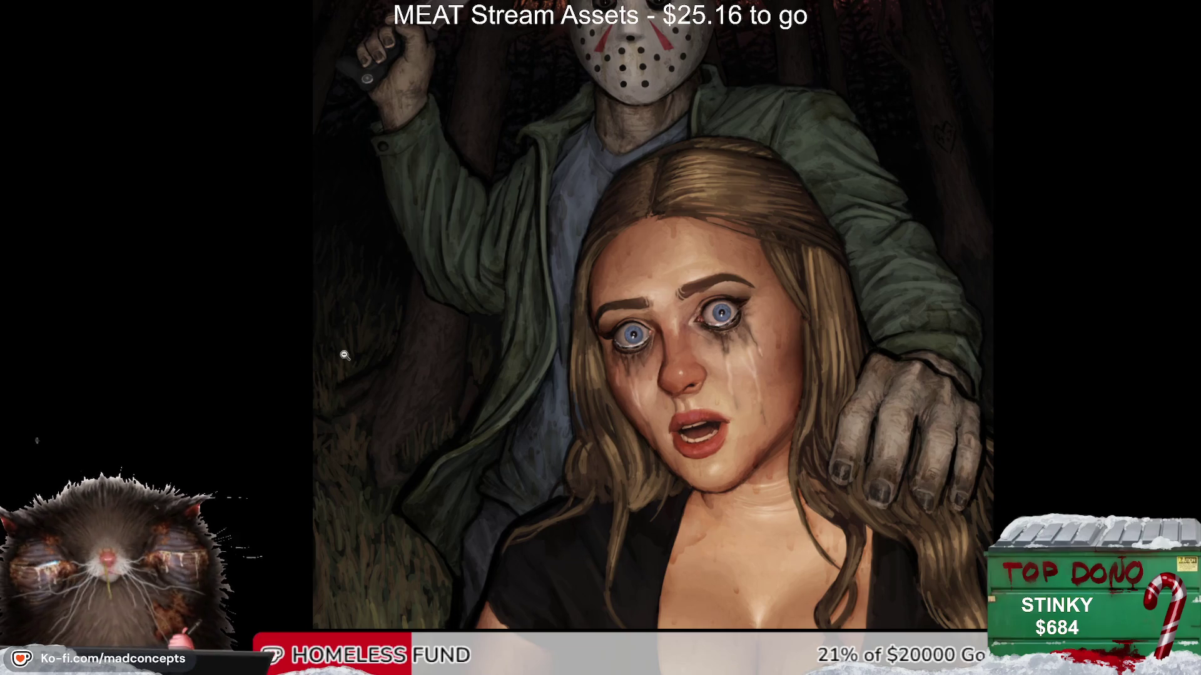
{"action": "scroll", "coordinate": [418, 358], "scroll_direction": "up", "scroll_amount": 1}
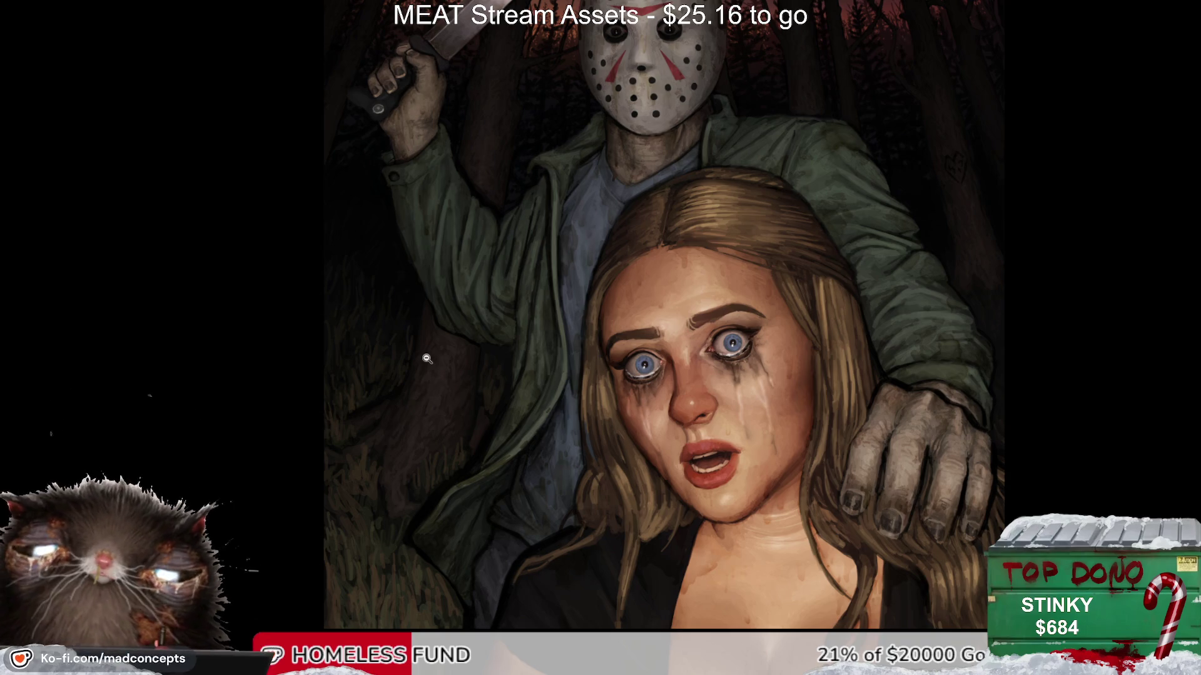
{"action": "scroll", "coordinate": [579, 461], "scroll_direction": "down", "scroll_amount": 1}
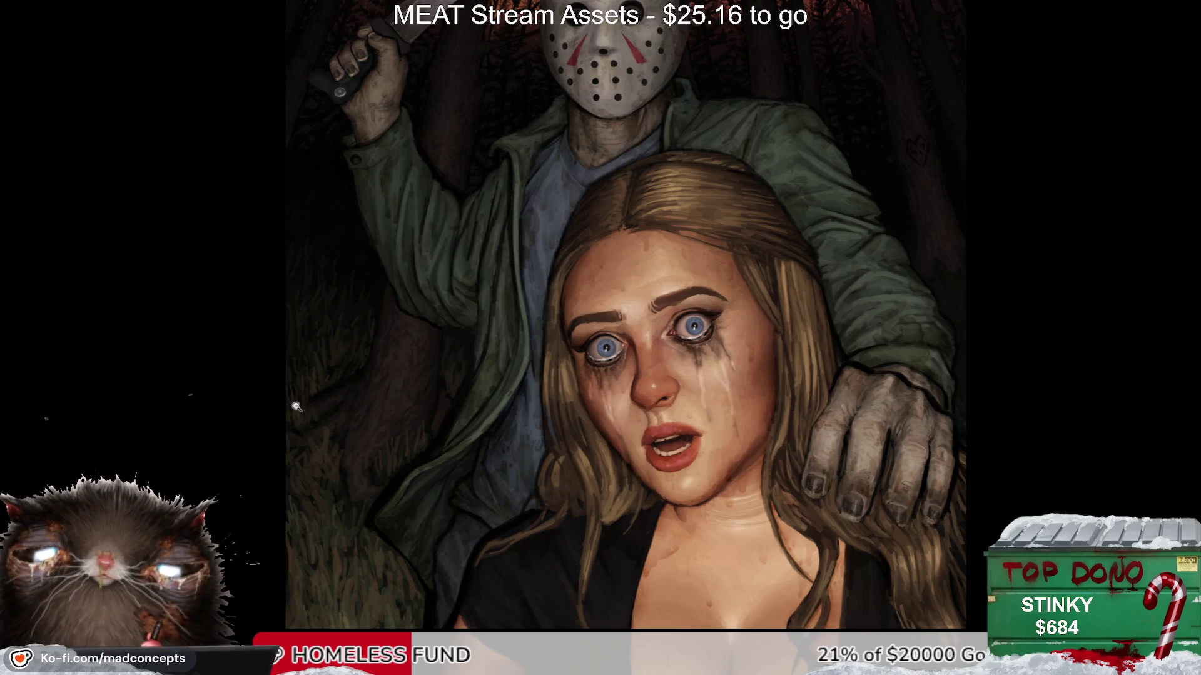
{"action": "left_click", "coordinate": [714, 358]}
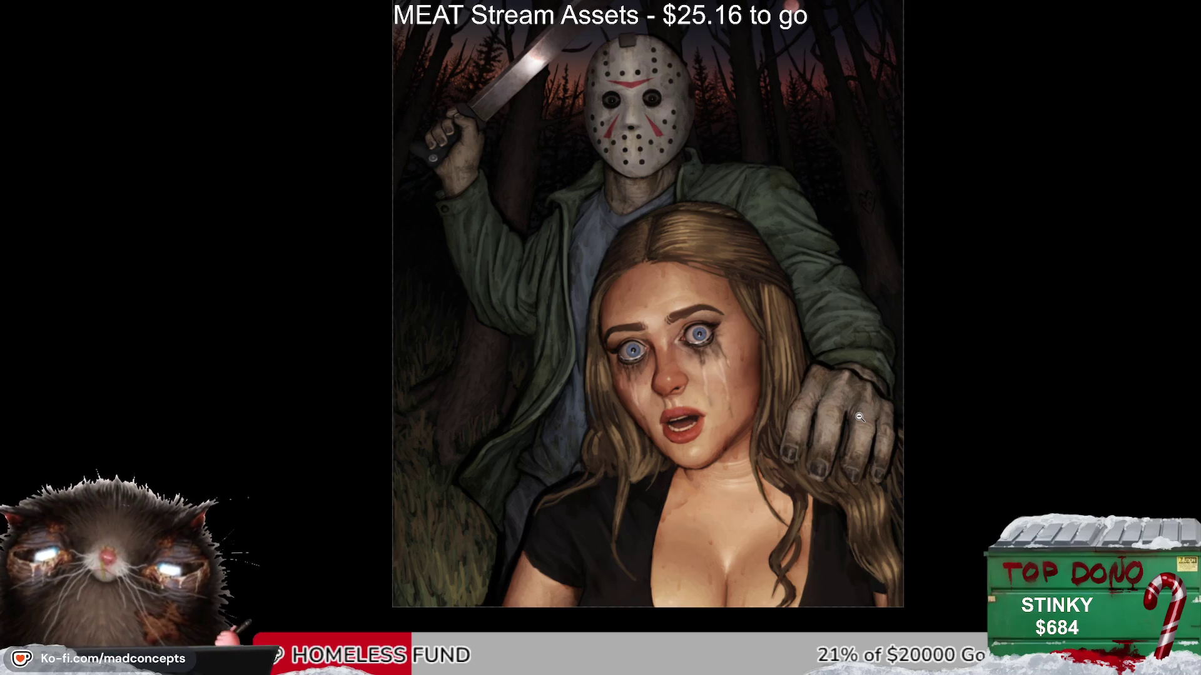
{"action": "scroll", "coordinate": [783, 407], "scroll_direction": "up", "scroll_amount": 1}
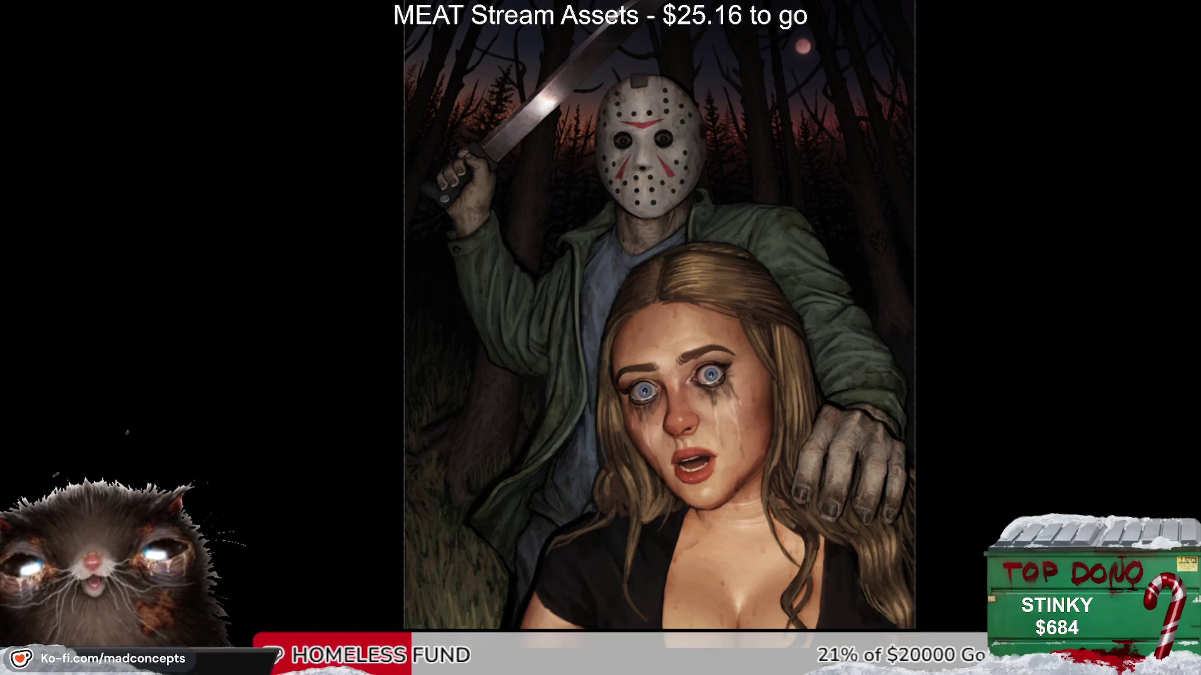
{"action": "left_click_drag", "start_coordinate": [620, 389], "coordinate": [755, 404]}
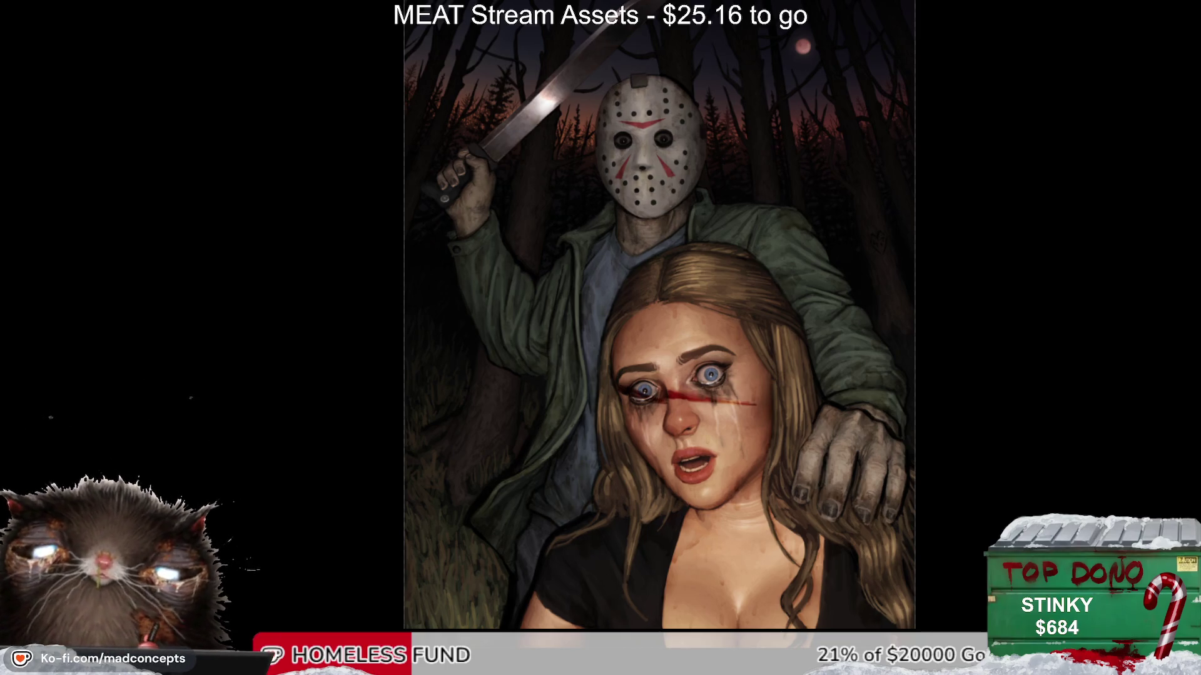
{"action": "key", "text": "ctrl+z"}
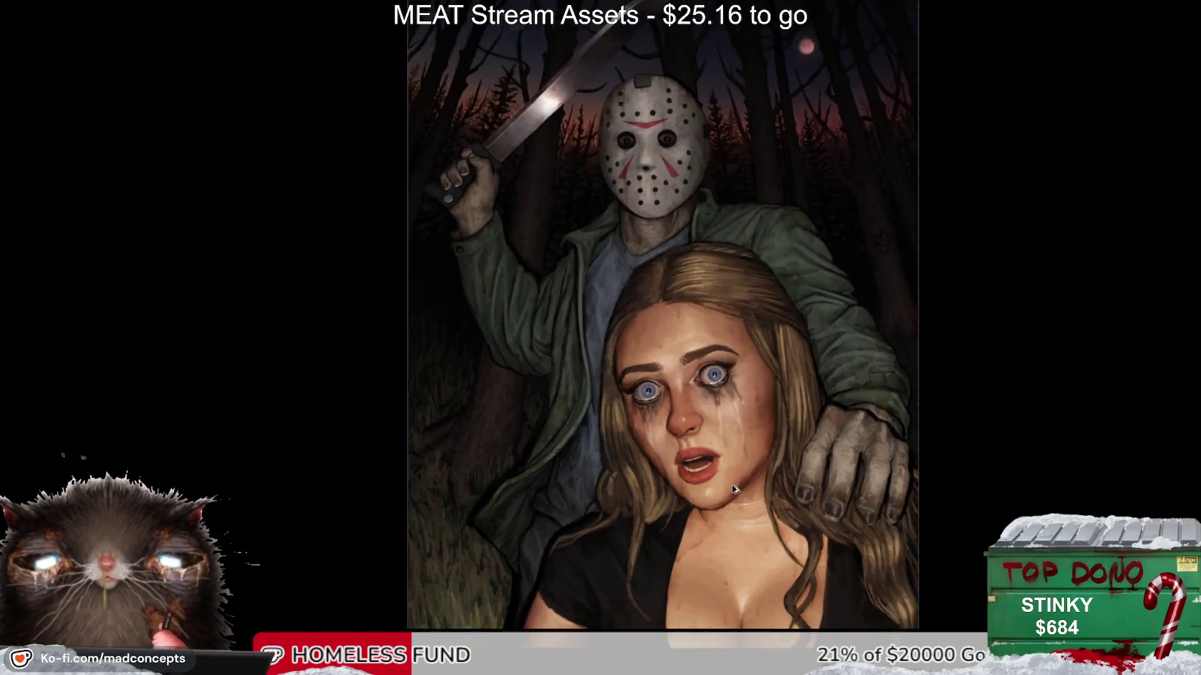
{"action": "scroll", "coordinate": [699, 441], "scroll_direction": "up", "scroll_amount": 1}
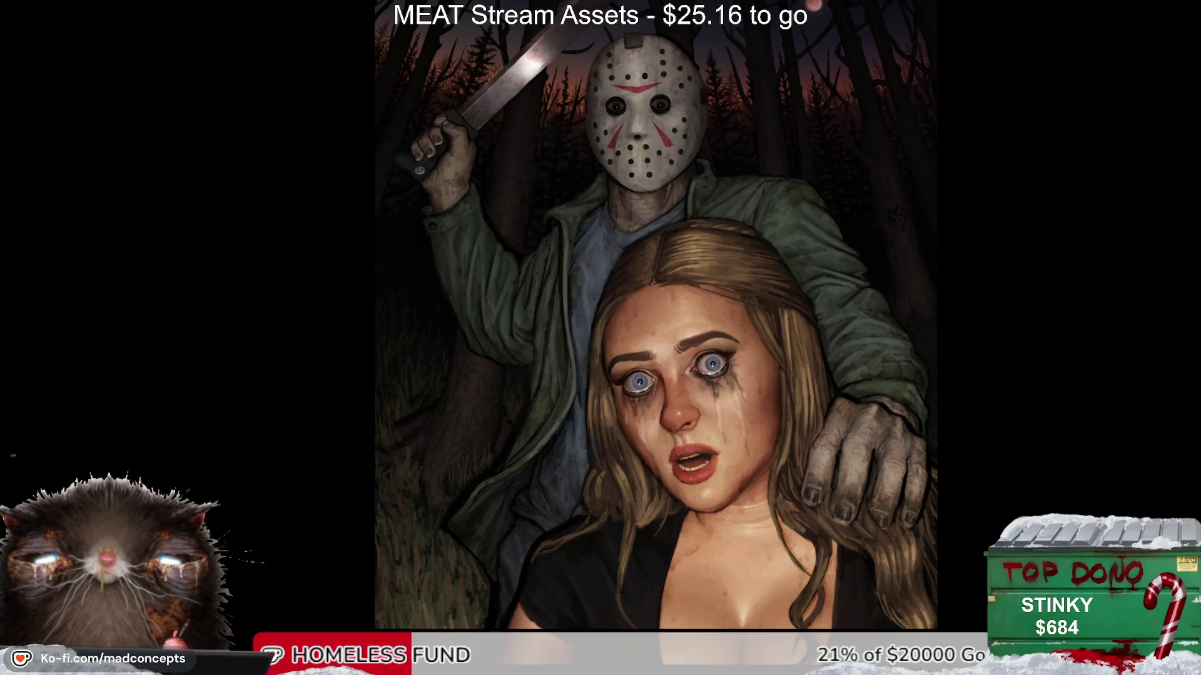
{"action": "left_click_drag", "start_coordinate": [621, 418], "coordinate": [761, 397]}
{"action": "key", "text": "ctrl+z"}
{"action": "mouse_move", "coordinate": [610, 466]}
{"action": "left_mouse_down"}
{"action": "mouse_move", "coordinate": [734, 403]}
{"action": "mouse_move", "coordinate": [759, 406]}
{"action": "left_mouse_up"}
{"action": "key", "text": "ctrl+z"}
{"action": "left_click_drag", "start_coordinate": [603, 408], "coordinate": [753, 393]}
{"action": "key", "text": "ctrl+z"}
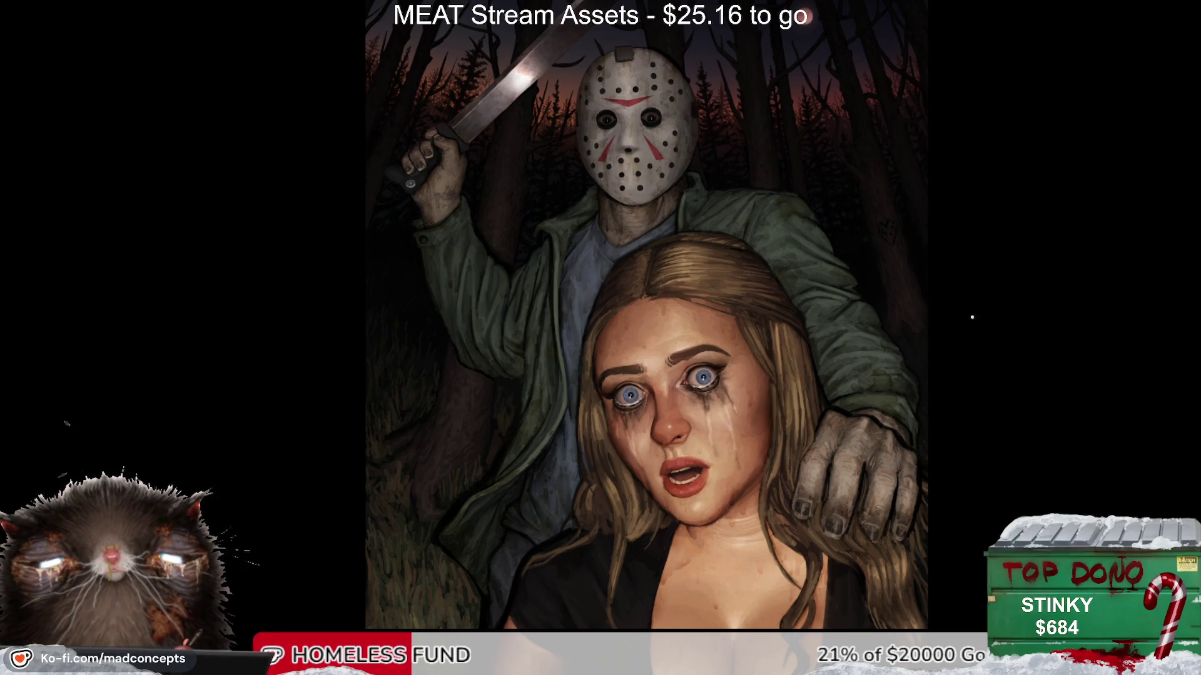
{"action": "left_click_drag", "start_coordinate": [638, 438], "coordinate": [769, 382]}
{"action": "left_click_drag", "start_coordinate": [675, 457], "coordinate": [770, 391]}
{"action": "key", "text": "ctrl+z"}
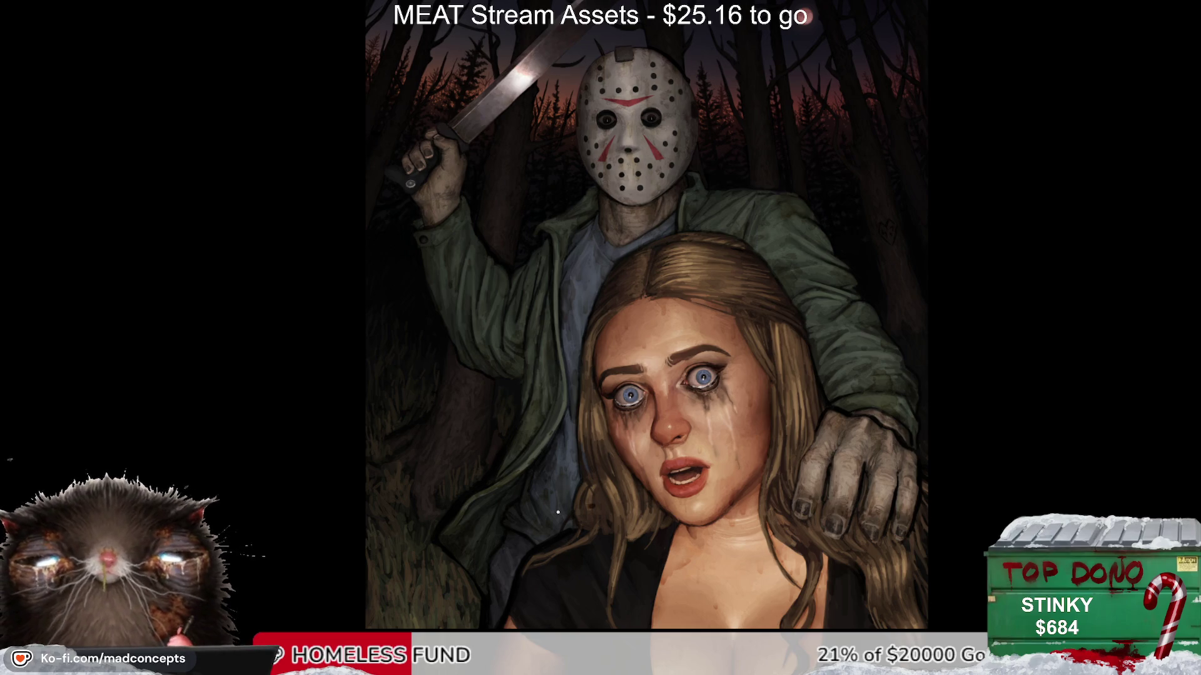
{"action": "left_click_drag", "start_coordinate": [557, 512], "coordinate": [756, 391]}
{"action": "left_click_drag", "start_coordinate": [669, 469], "coordinate": [782, 425]}
{"action": "key", "text": "ctrl+z"}
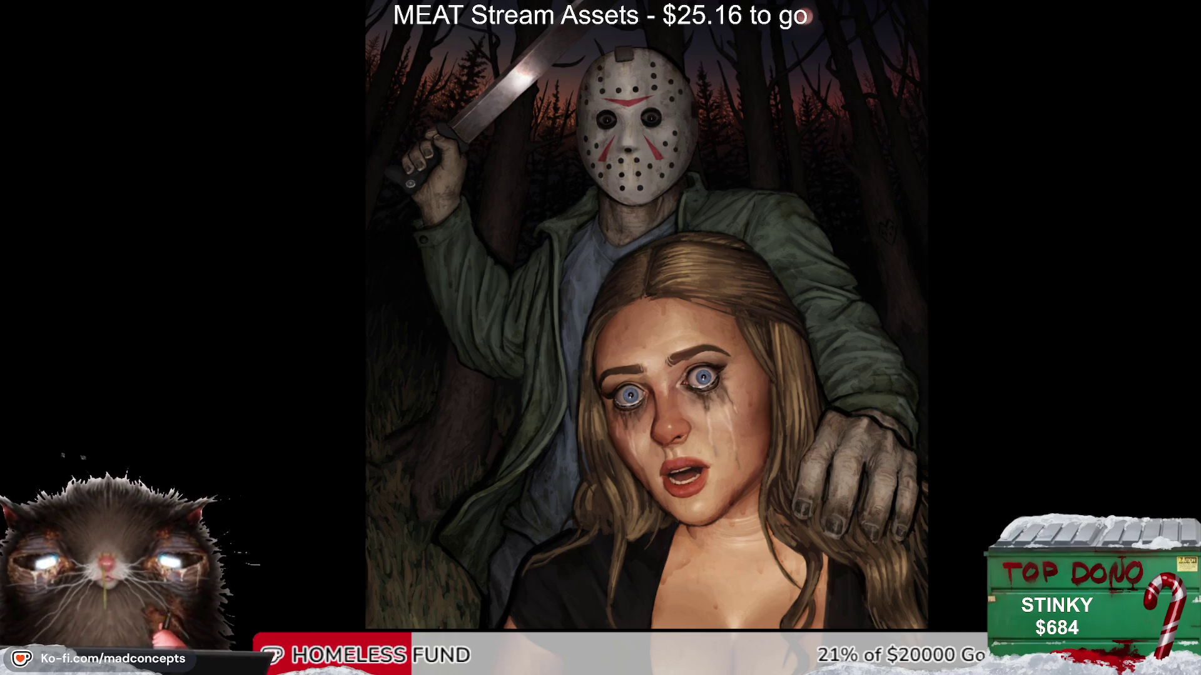
{"action": "left_click_drag", "start_coordinate": [833, 371], "coordinate": [625, 432]}
{"action": "mouse_move", "coordinate": [760, 391]}
{"action": "left_mouse_down"}
{"action": "mouse_move", "coordinate": [619, 425]}
{"action": "mouse_move", "coordinate": [756, 385]}
{"action": "mouse_move", "coordinate": [638, 431]}
{"action": "mouse_move", "coordinate": [740, 438]}
{"action": "mouse_move", "coordinate": [758, 422]}
{"action": "left_mouse_up"}
{"action": "key", "text": "ctrl+z"}
{"action": "key", "text": "ctrl+z"}
{"action": "key", "text": "ctrl+z"}
Step: Undo the orange squiggle on the woman's cheek and check the drawing mirrored
{"action": "scroll", "coordinate": [719, 397], "scroll_direction": "up", "scroll_amount": 1}
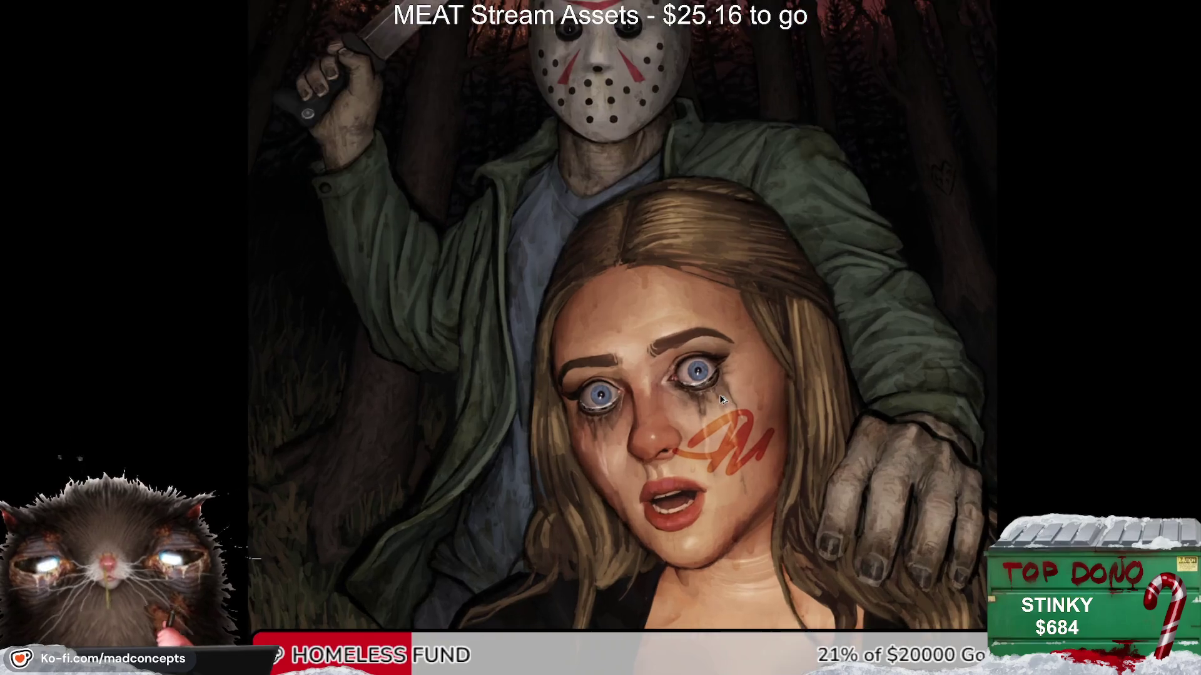
{"action": "key", "text": "ctrl+z"}
{"action": "scroll", "coordinate": [670, 299], "scroll_direction": "down", "scroll_amount": 2}
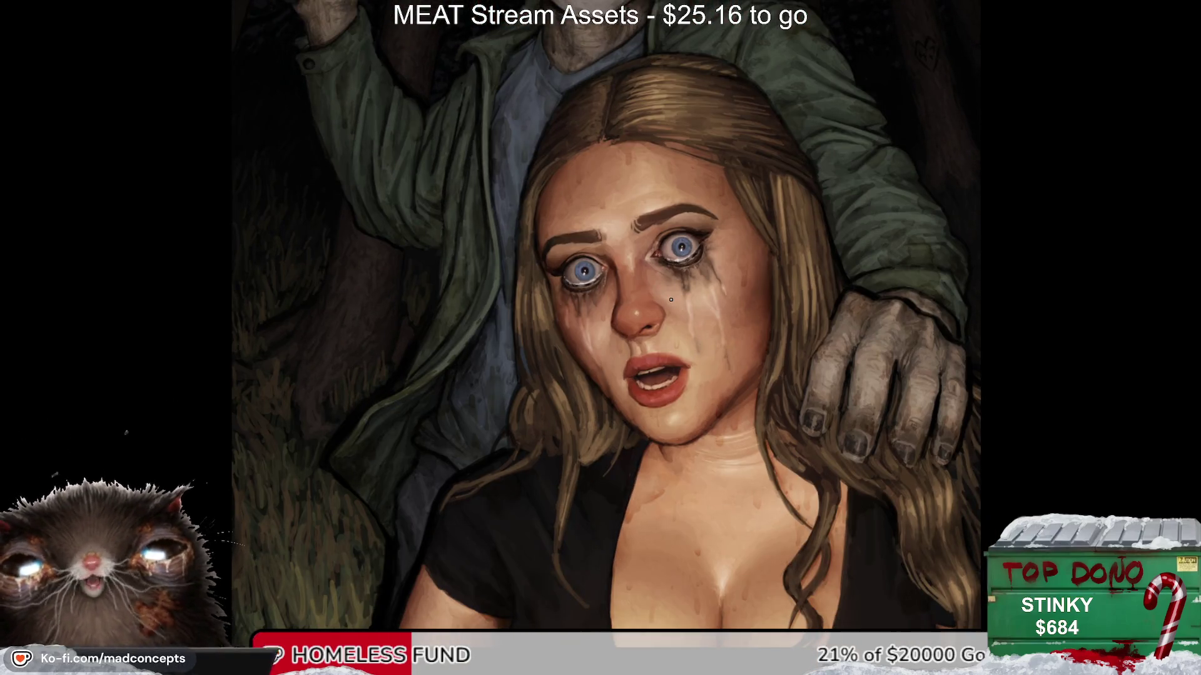
{"action": "key", "text": "m"}
{"action": "key", "text": "m"}
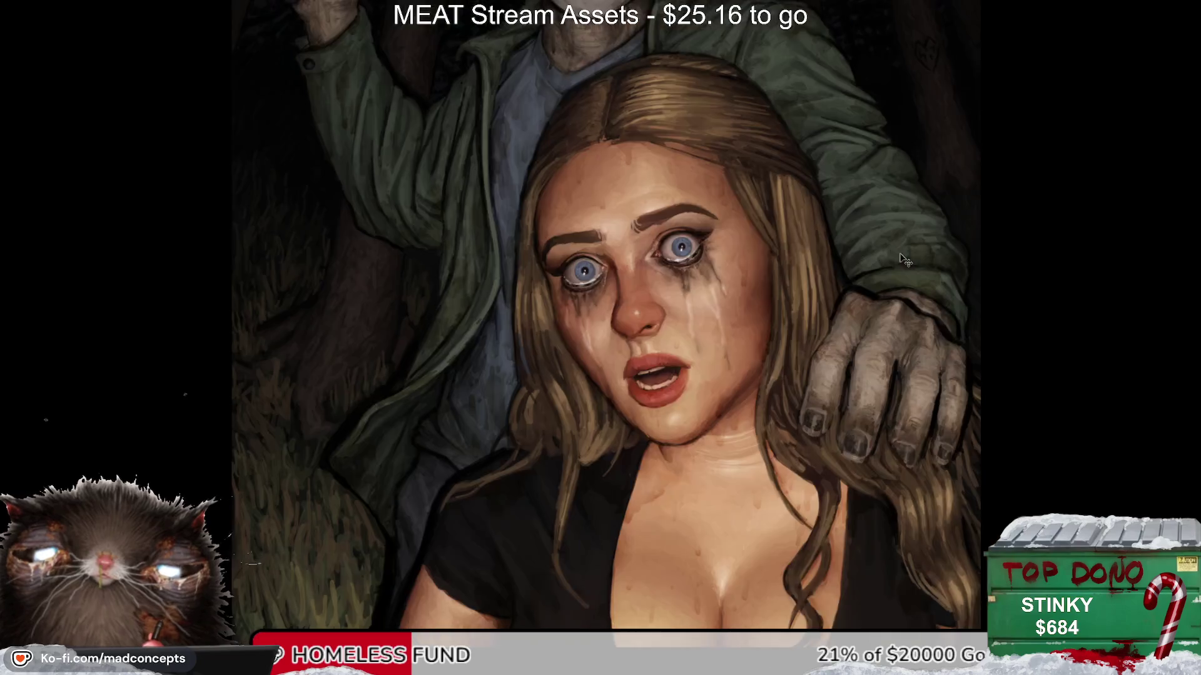
{"action": "scroll", "coordinate": [570, 284], "scroll_direction": "down", "scroll_amount": 3}
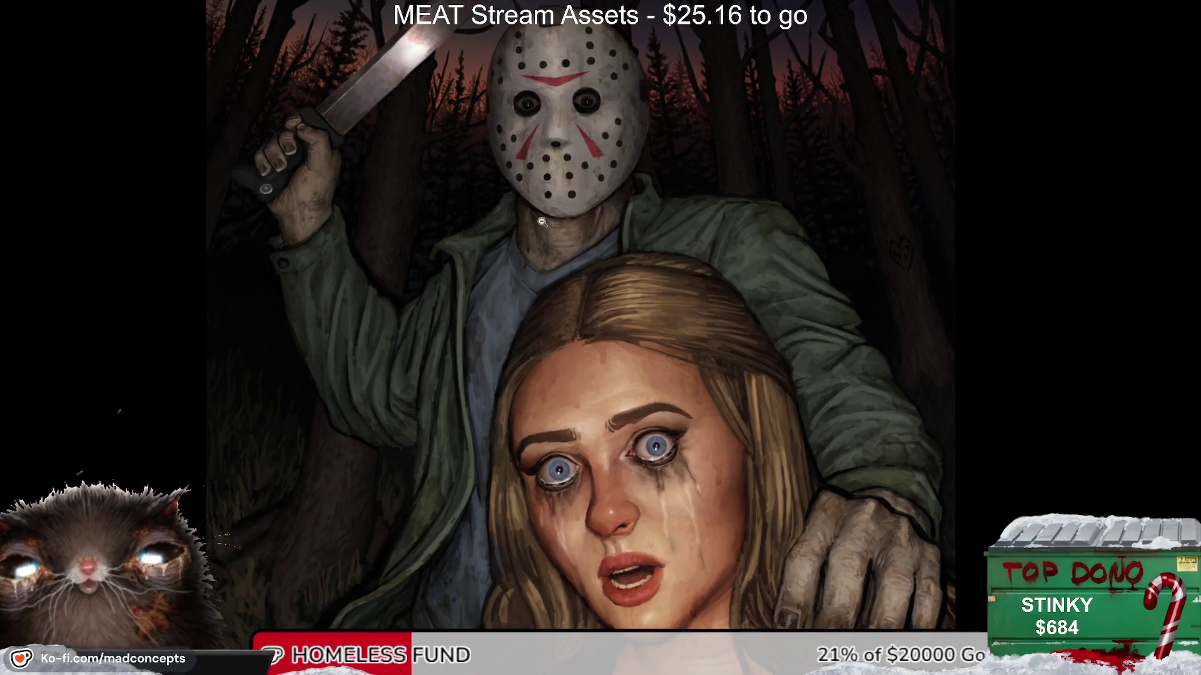
{"action": "scroll", "coordinate": [579, 166], "scroll_direction": "up", "scroll_amount": 1}
{"action": "scroll", "coordinate": [580, 165], "scroll_direction": "up", "scroll_amount": 1}
Step: Test red blood blotches on the mask's chin and killer's shirt, then remove them
{"action": "mouse_move", "coordinate": [582, 162]}
{"action": "left_mouse_down"}
{"action": "mouse_move", "coordinate": [625, 185]}
{"action": "mouse_move", "coordinate": [626, 320]}
{"action": "left_mouse_up"}
{"action": "mouse_move", "coordinate": [494, 425]}
{"action": "left_mouse_down"}
{"action": "mouse_move", "coordinate": [476, 550]}
{"action": "mouse_move", "coordinate": [485, 526]}
{"action": "left_mouse_up"}
{"action": "left_click_drag", "start_coordinate": [531, 419], "coordinate": [513, 491]}
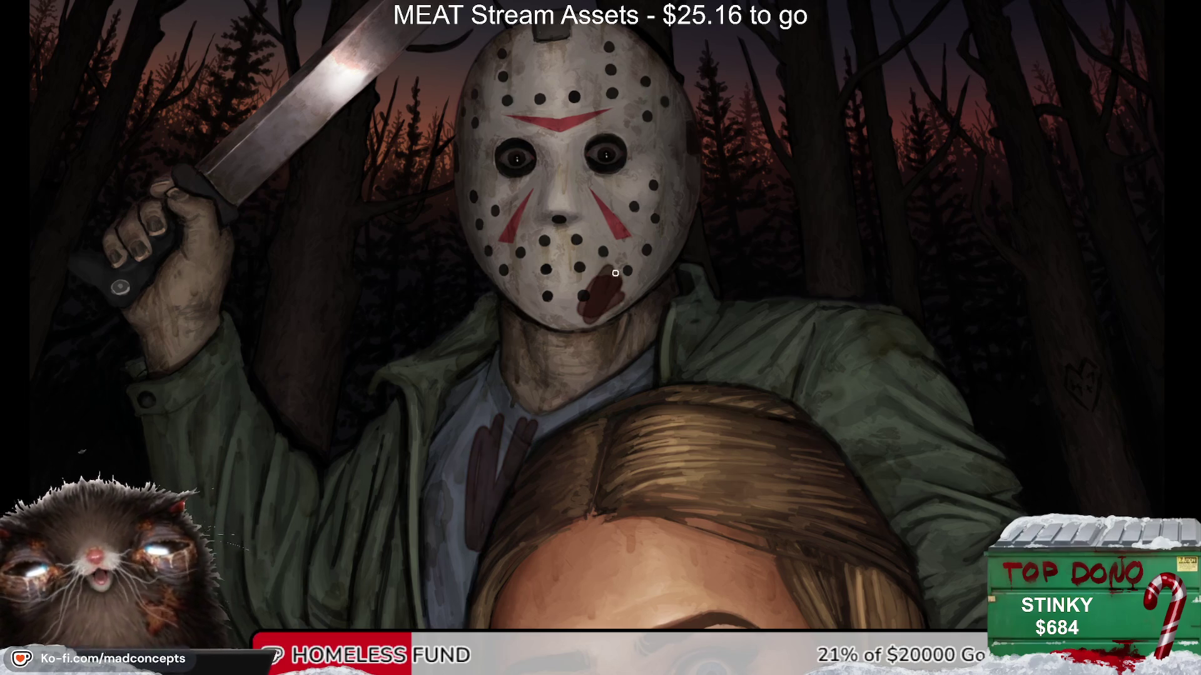
{"action": "key", "text": "ctrl+z"}
{"action": "key", "text": "ctrl+shift+z"}
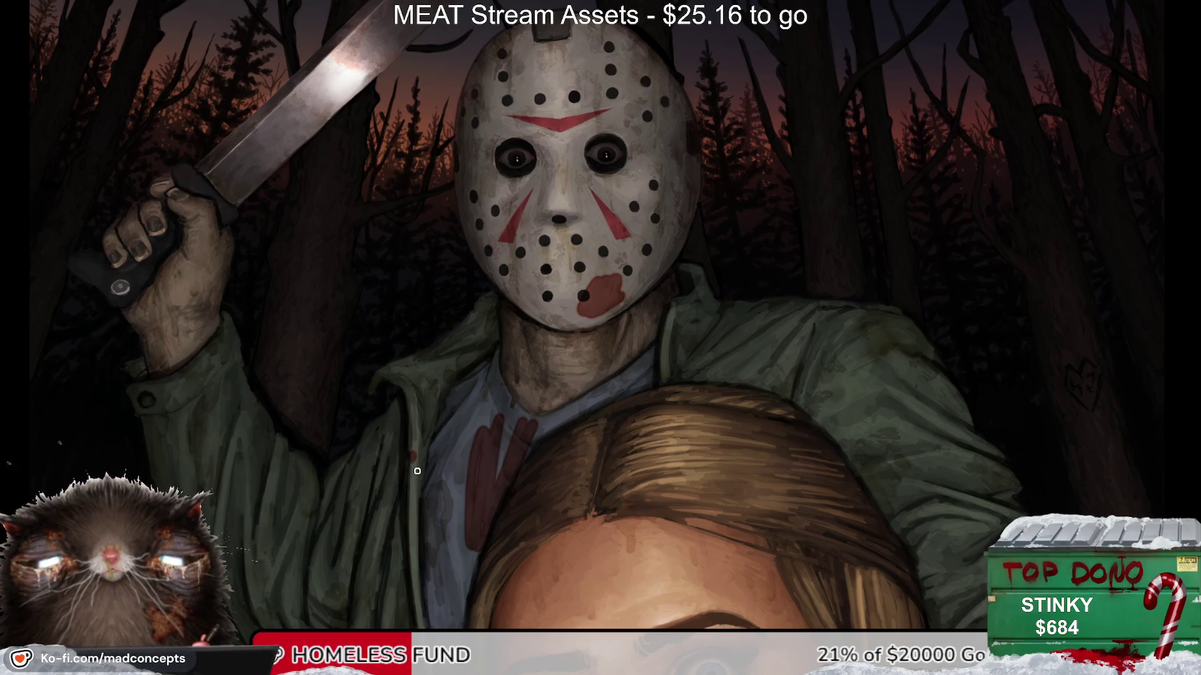
{"action": "key", "text": "ctrl+z"}
Step: Try and undo red strokes on the shirt and forehead, then dab a small blood mark on the neck
{"action": "left_click_drag", "start_coordinate": [509, 447], "coordinate": [484, 494]}
{"action": "left_click_drag", "start_coordinate": [531, 406], "coordinate": [476, 506]}
{"action": "scroll", "coordinate": [591, 400], "scroll_direction": "down", "scroll_amount": 5}
{"action": "left_click_drag", "start_coordinate": [609, 353], "coordinate": [560, 412]}
{"action": "left_click_drag", "start_coordinate": [650, 312], "coordinate": [600, 432]}
{"action": "scroll", "coordinate": [638, 307], "scroll_direction": "up", "scroll_amount": 3}
{"action": "key", "text": "ctrl+z"}
{"action": "key", "text": "ctrl+z"}
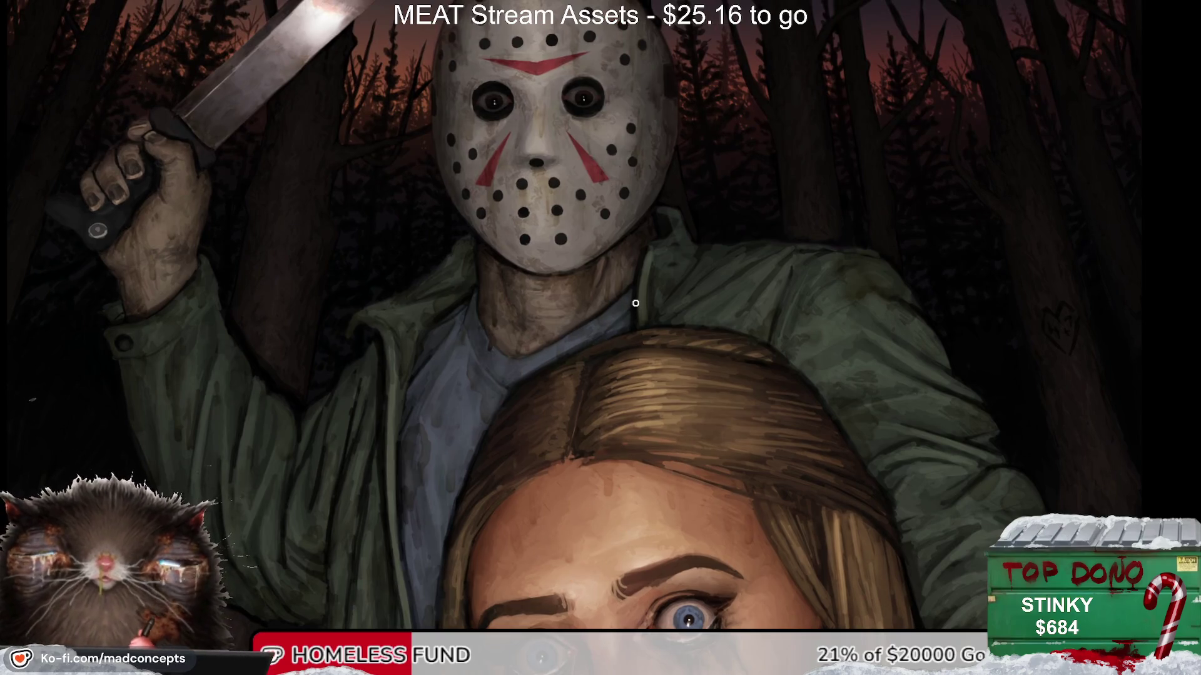
{"action": "scroll", "coordinate": [613, 186], "scroll_direction": "up", "scroll_amount": 1}
{"action": "left_click_drag", "start_coordinate": [521, 337], "coordinate": [535, 338]}
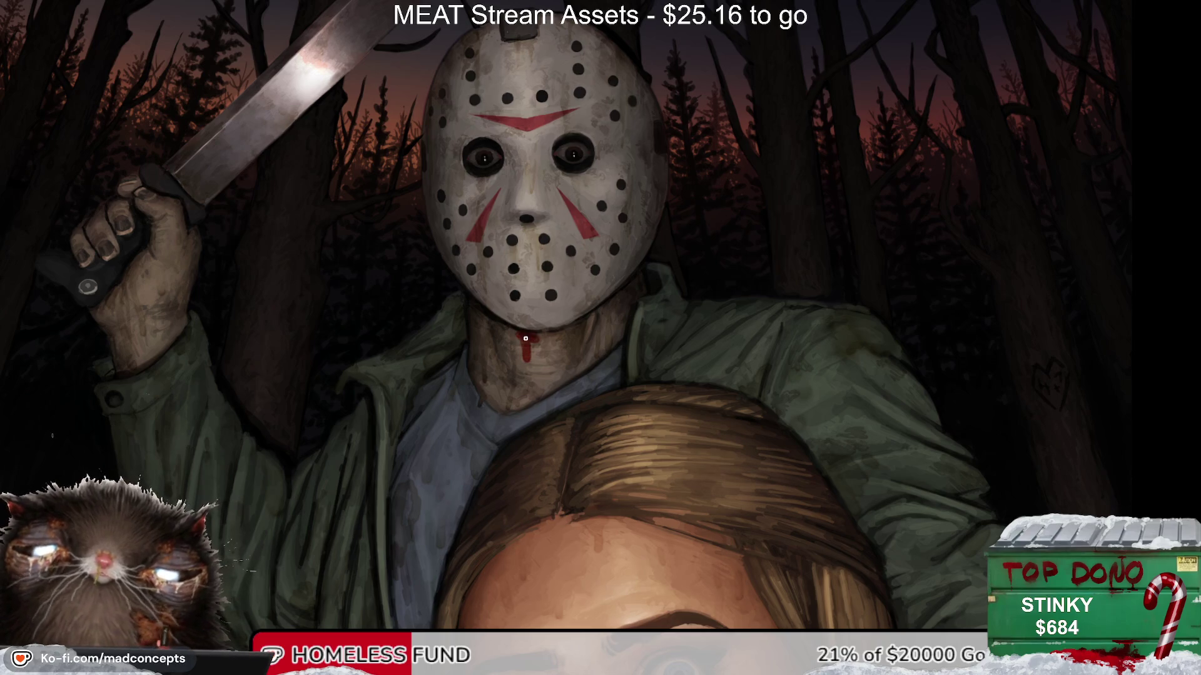
Step: Undo the neck strokes, check the mirrored composition, and discard a trial red splotch under the mask
{"action": "scroll", "coordinate": [526, 338], "scroll_direction": "up", "scroll_amount": 3}
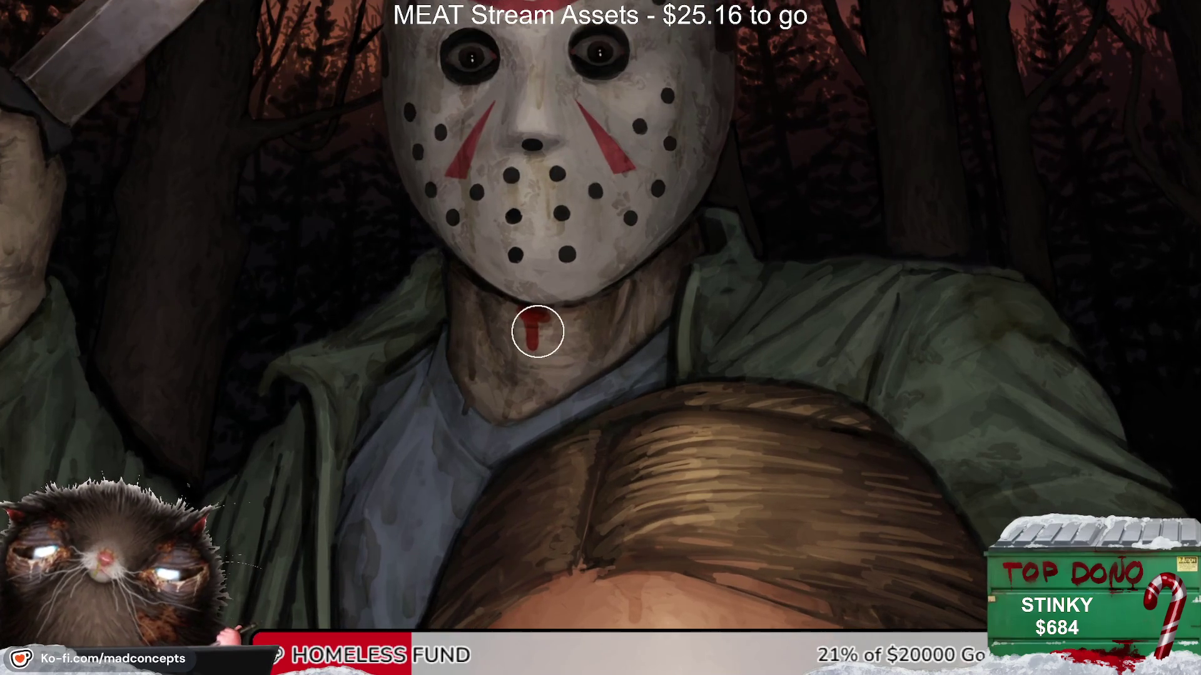
{"action": "key", "text": "ctrl+z"}
{"action": "key", "text": "ctrl+z"}
{"action": "key", "text": "ctrl+z"}
{"action": "key", "text": "m"}
{"action": "key", "text": "m"}
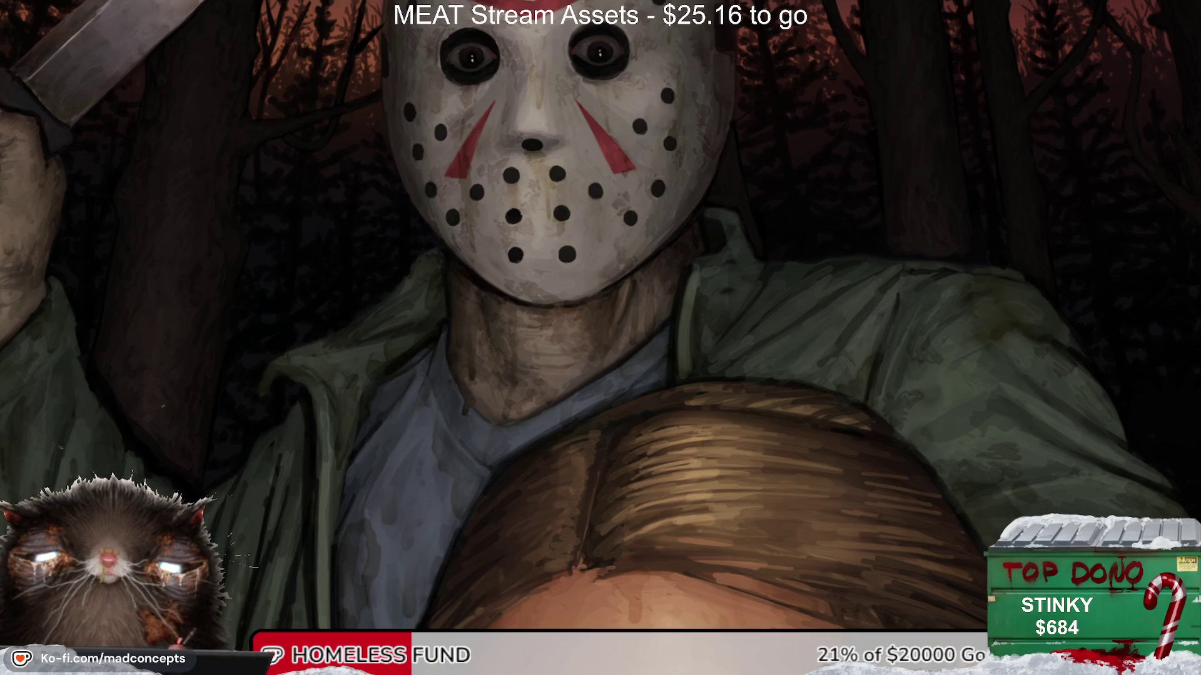
{"action": "left_click_drag", "start_coordinate": [566, 325], "coordinate": [594, 318]}
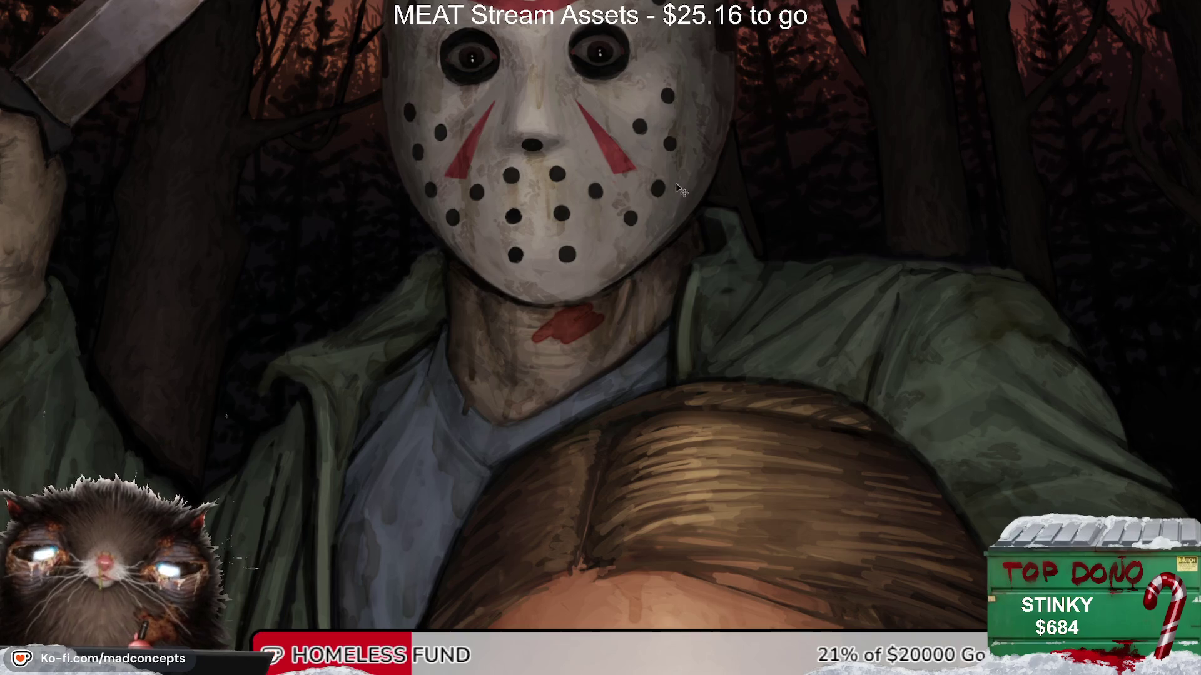
{"action": "key", "text": "ctrl+z"}
Step: Draw a thin red blood trickle down the killer's neck toward his collar
{"action": "scroll", "coordinate": [592, 356], "scroll_direction": "up", "scroll_amount": 1}
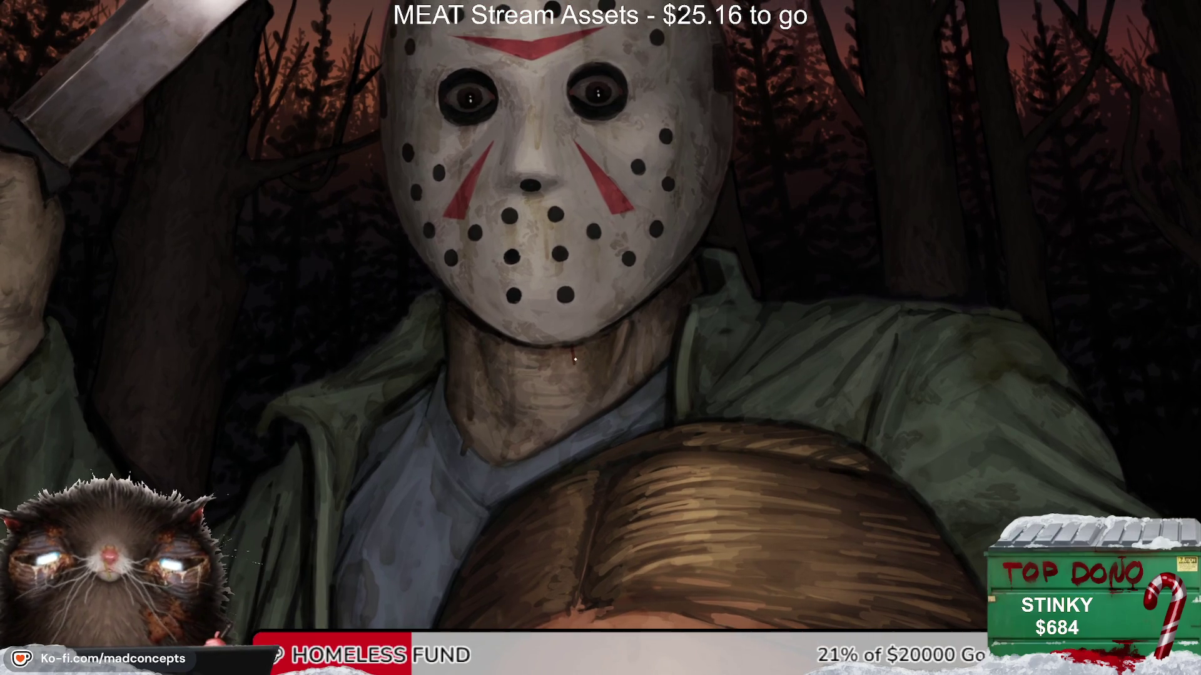
{"action": "left_click_drag", "start_coordinate": [571, 384], "coordinate": [567, 426]}
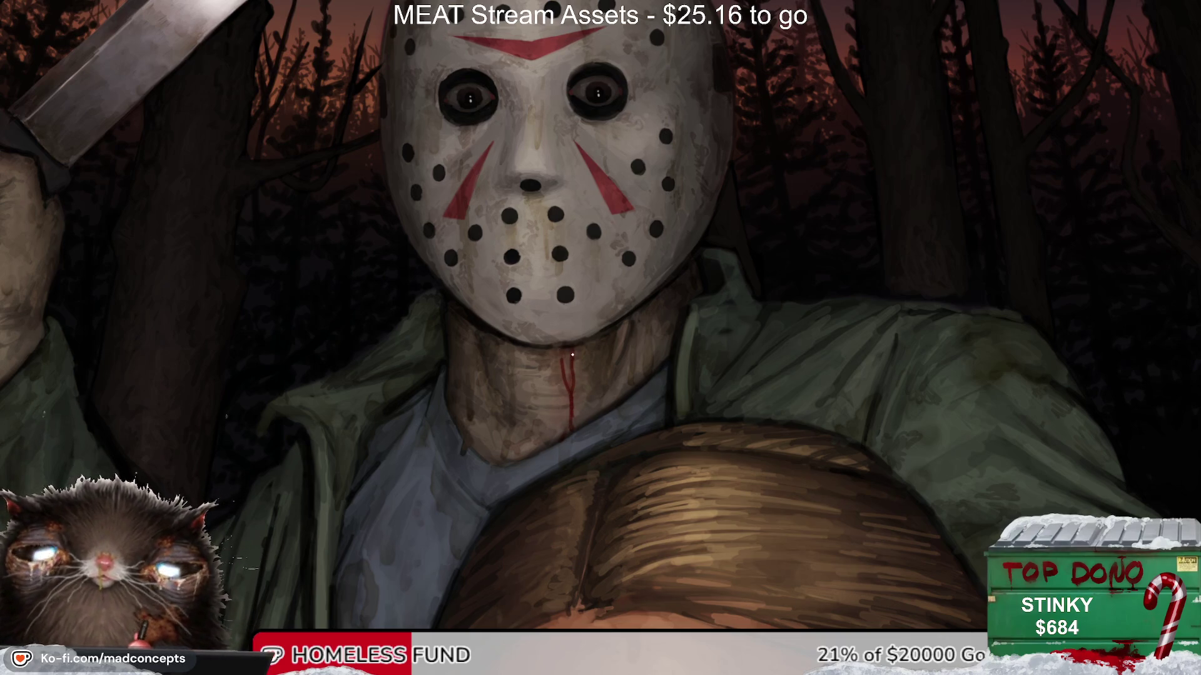
{"action": "scroll", "coordinate": [563, 451], "scroll_direction": "down", "scroll_amount": 1}
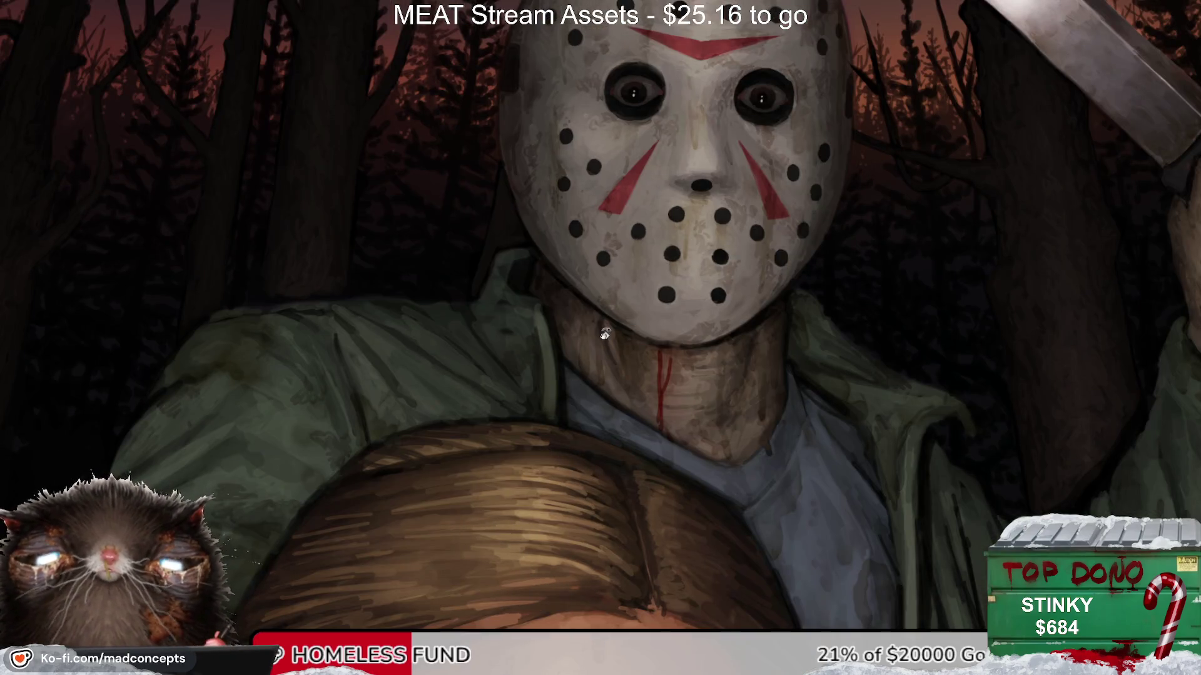
{"action": "scroll", "coordinate": [603, 327], "scroll_direction": "down", "scroll_amount": 2}
{"action": "scroll", "coordinate": [569, 407], "scroll_direction": "down", "scroll_amount": 1}
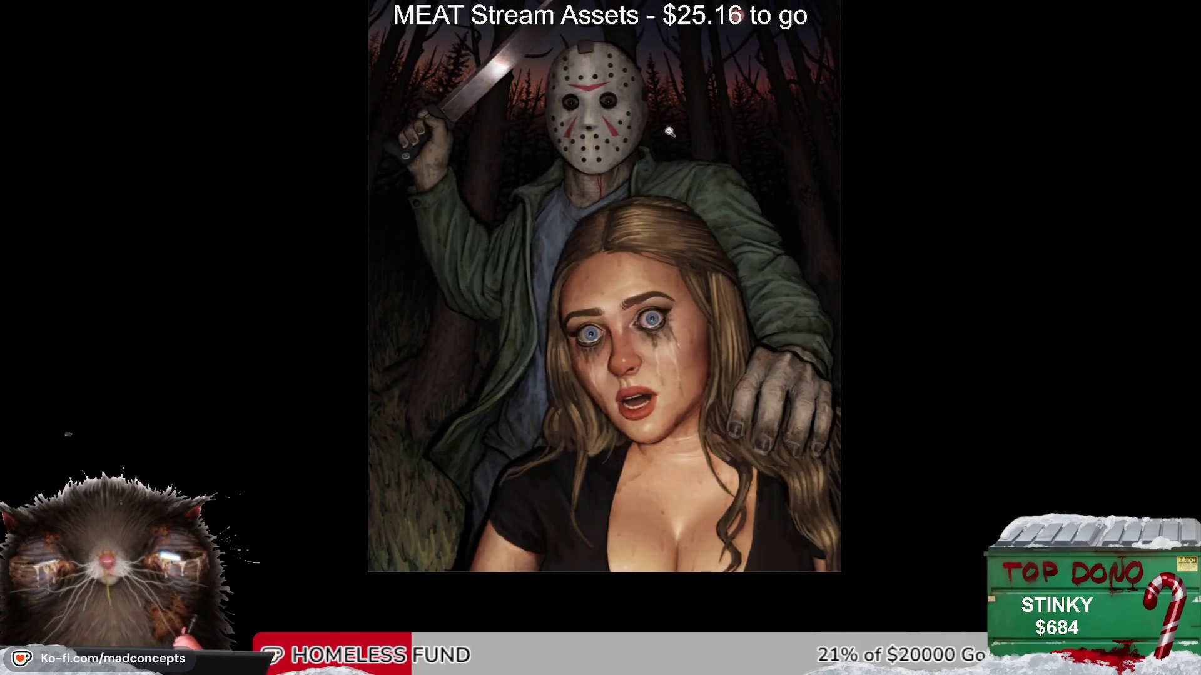
{"action": "scroll", "coordinate": [613, 148], "scroll_direction": "up", "scroll_amount": 3}
{"action": "scroll", "coordinate": [613, 148], "scroll_direction": "up", "scroll_amount": 2}
{"action": "scroll", "coordinate": [596, 269], "scroll_direction": "up", "scroll_amount": 1}
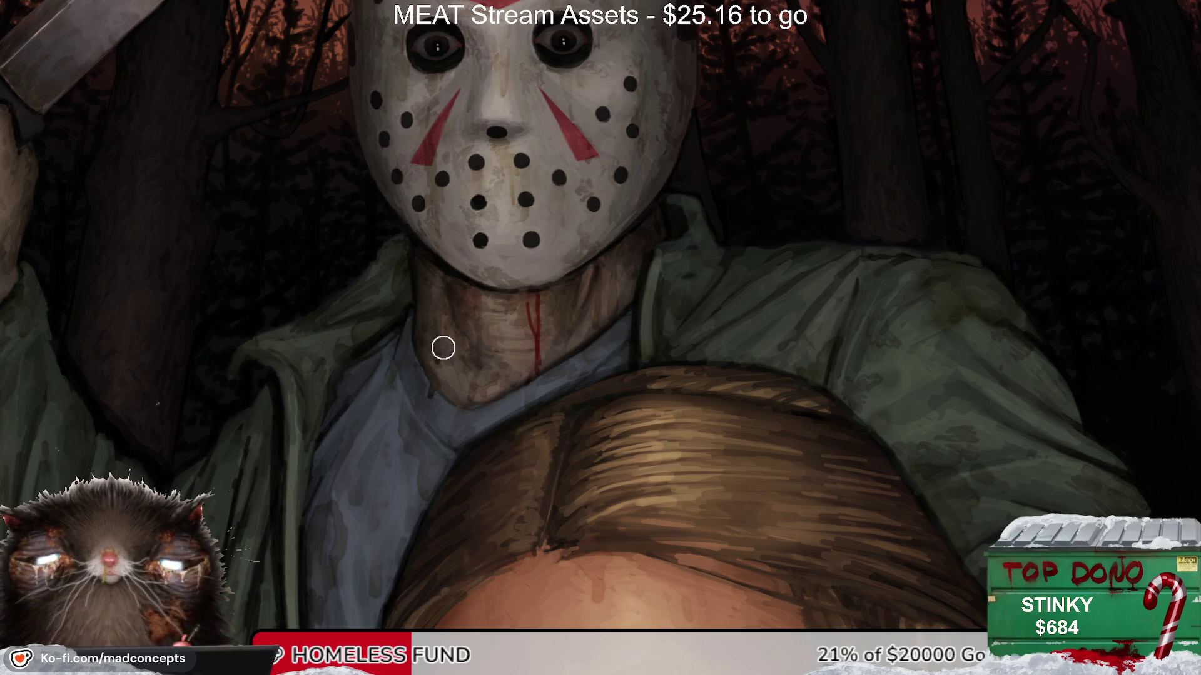
{"action": "scroll", "coordinate": [372, 447], "scroll_direction": "down", "scroll_amount": 1}
{"action": "left_click_drag", "start_coordinate": [332, 312], "coordinate": [611, 316]}
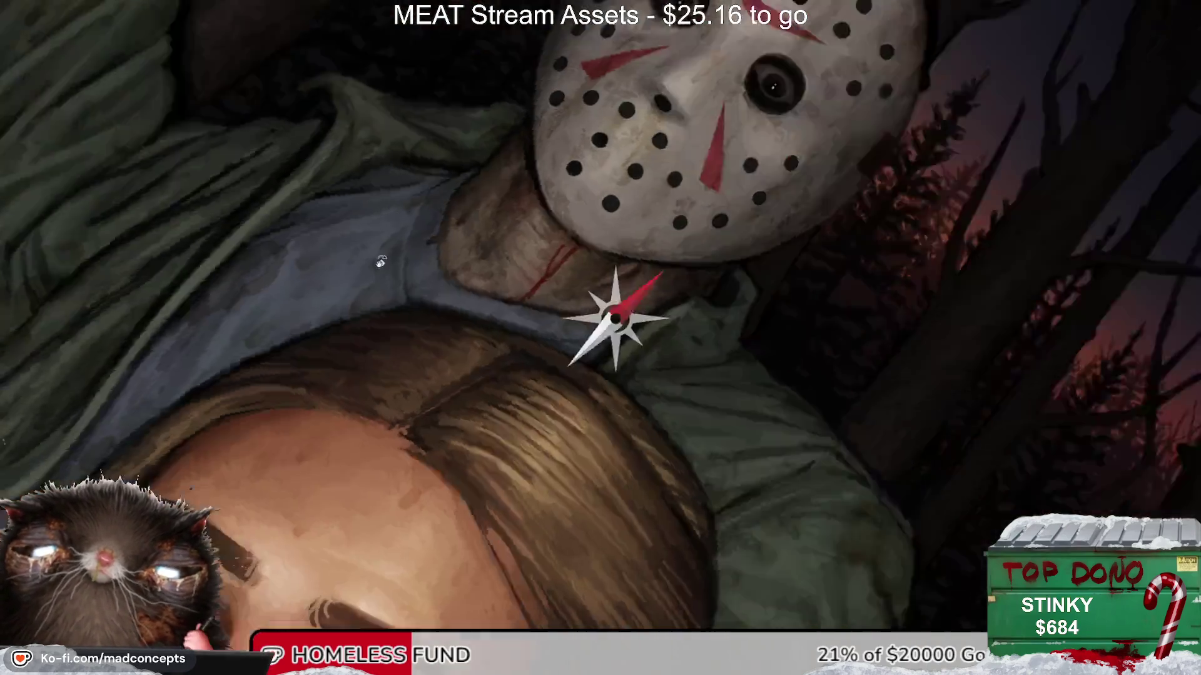
{"action": "key", "text": "ctrl+0"}
{"action": "scroll", "coordinate": [525, 161], "scroll_direction": "down", "scroll_amount": 3}
{"action": "scroll", "coordinate": [519, 313], "scroll_direction": "down", "scroll_amount": 1}
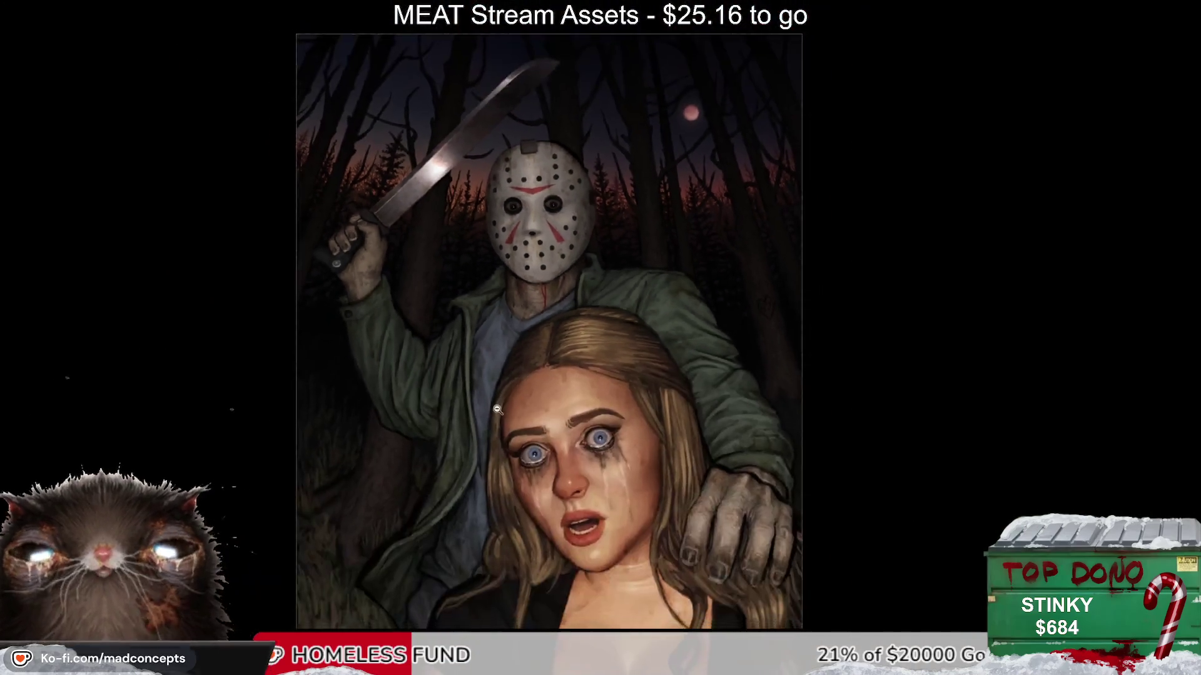
{"action": "scroll", "coordinate": [513, 438], "scroll_direction": "up", "scroll_amount": 1}
{"action": "key", "text": "m"}
{"action": "key", "text": "m"}
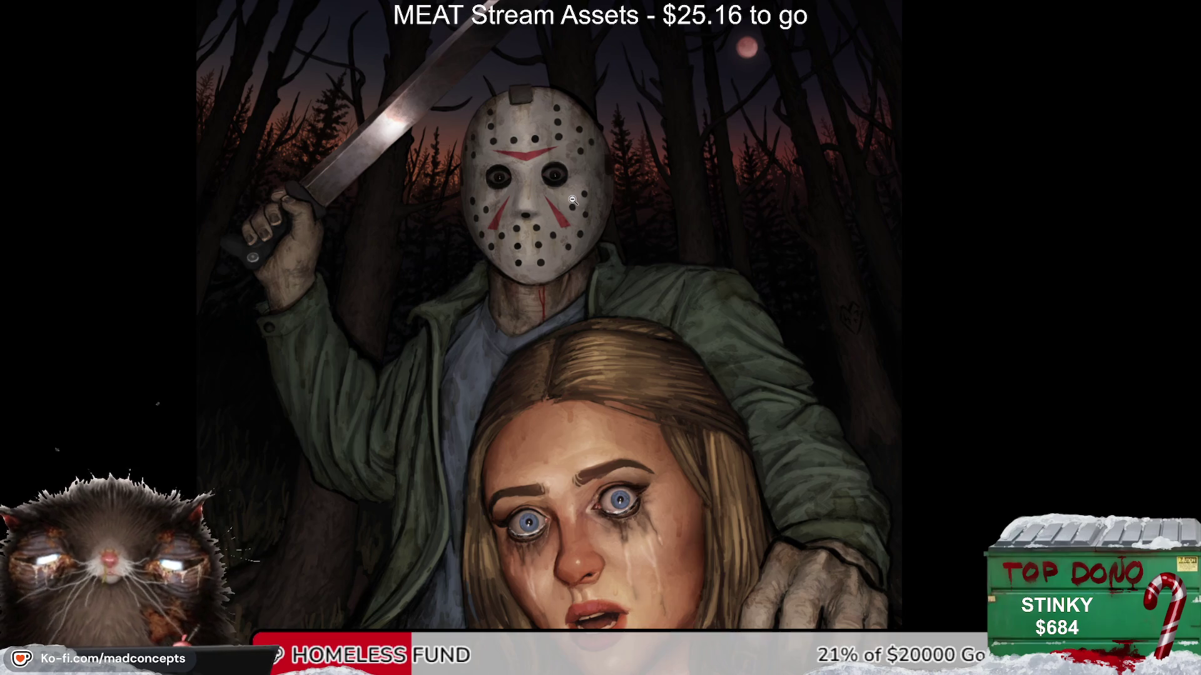
{"action": "scroll", "coordinate": [538, 298], "scroll_direction": "up", "scroll_amount": 3}
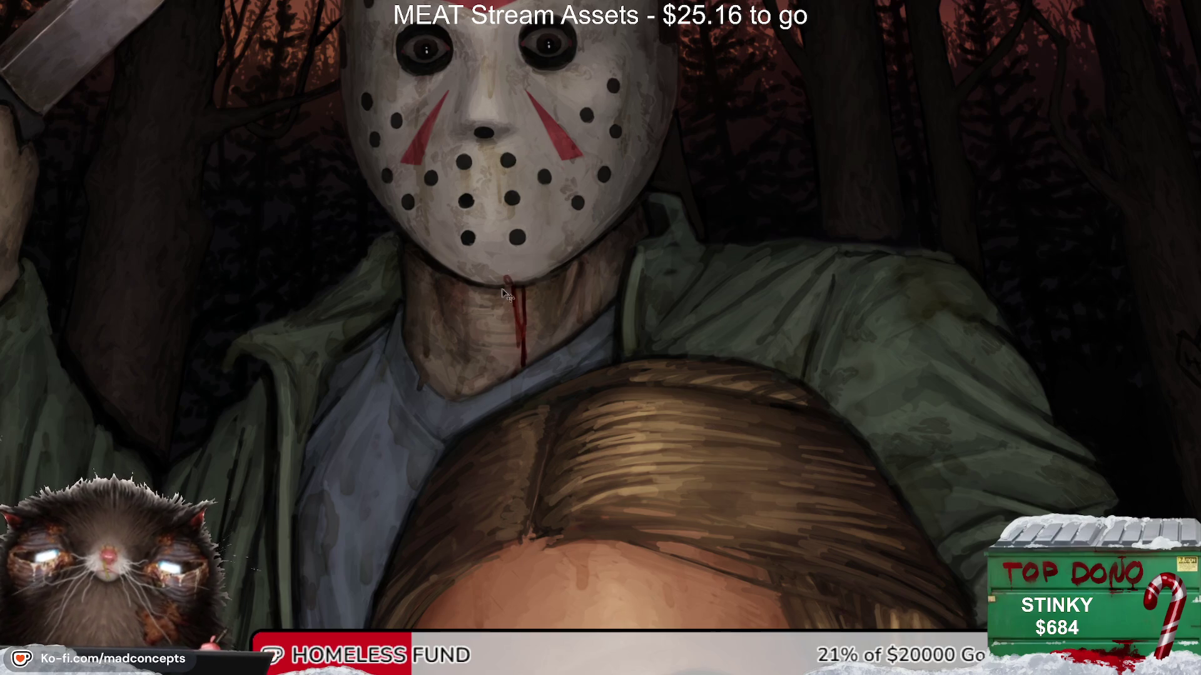
{"action": "left_click_drag", "start_coordinate": [514, 289], "coordinate": [527, 312]}
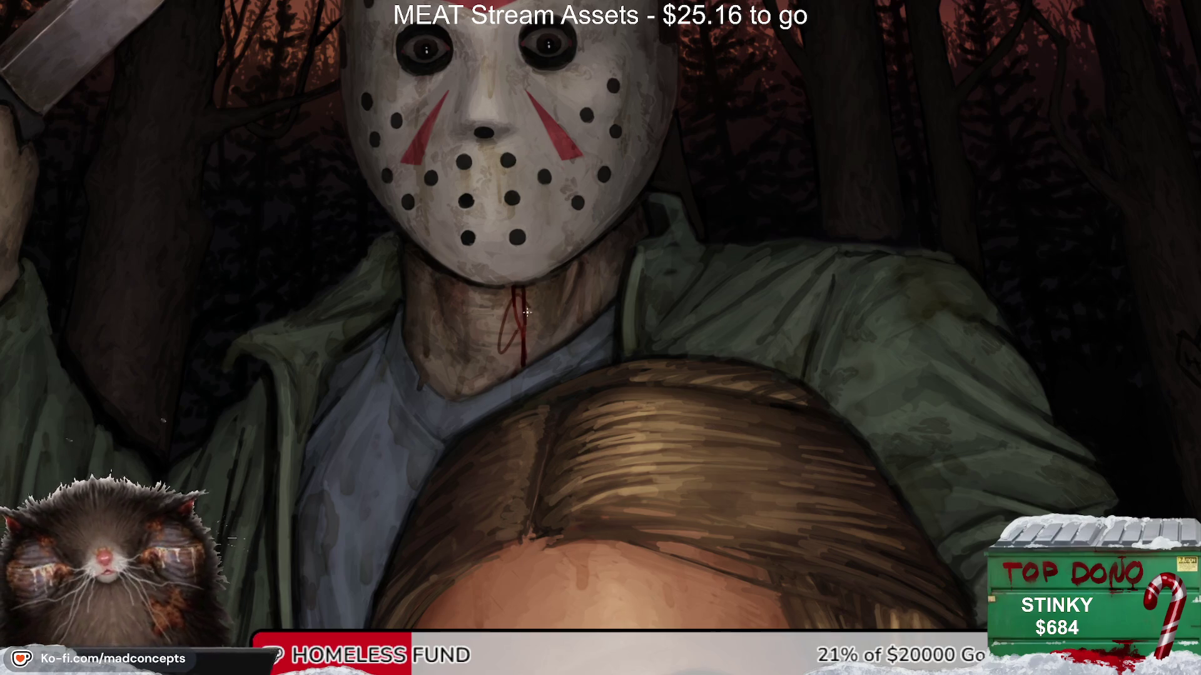
{"action": "key", "text": "ctrl+z"}
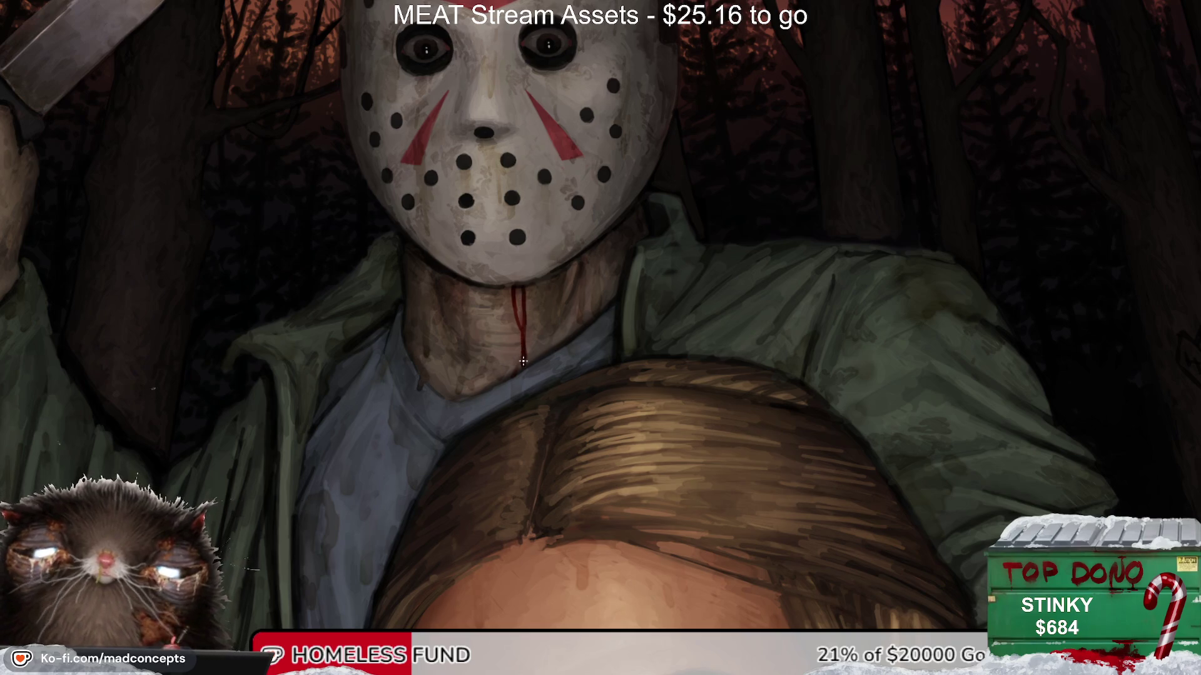
{"action": "key", "text": "h"}
{"action": "left_click", "coordinate": [622, 254], "text": "alt"}
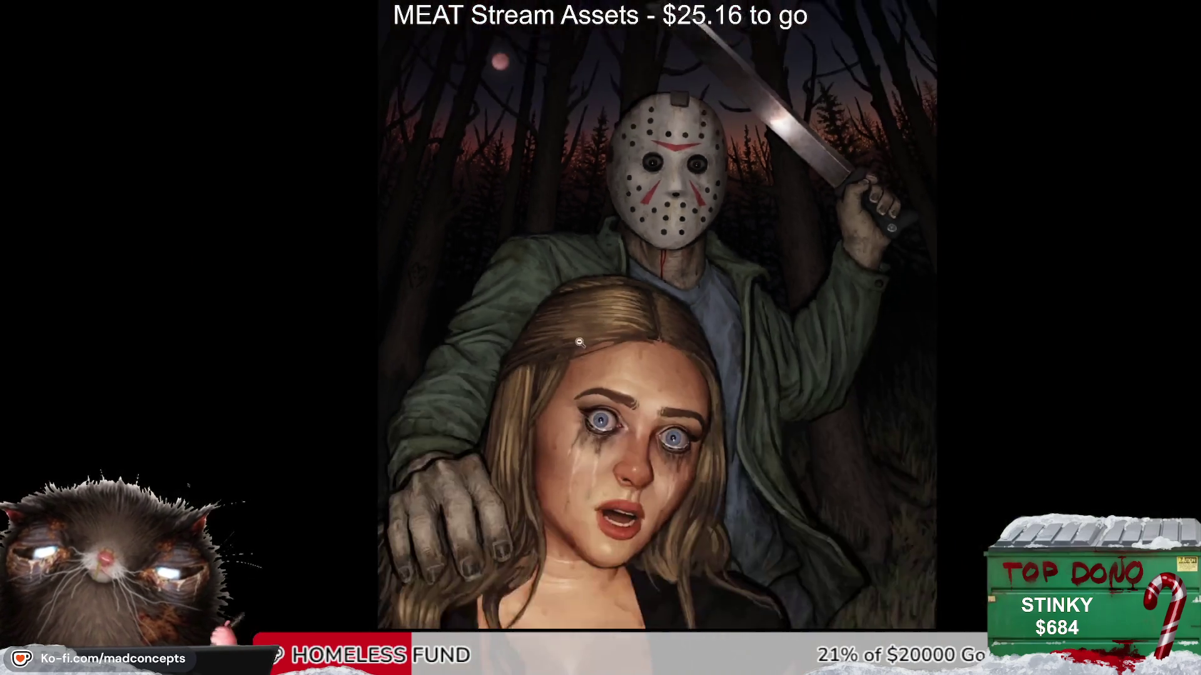
{"action": "key", "text": "h"}
{"action": "left_click_drag", "start_coordinate": [438, 400], "coordinate": [433, 345]}
{"action": "key", "text": "Escape"}
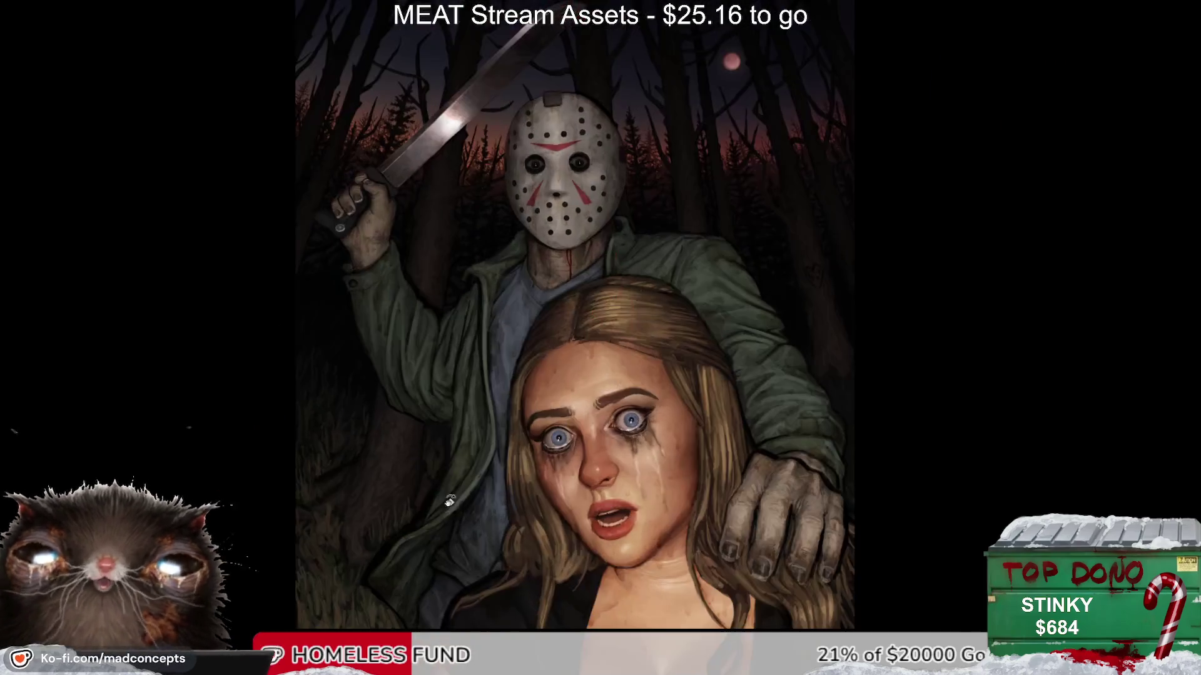
{"action": "left_click", "coordinate": [555, 255]}
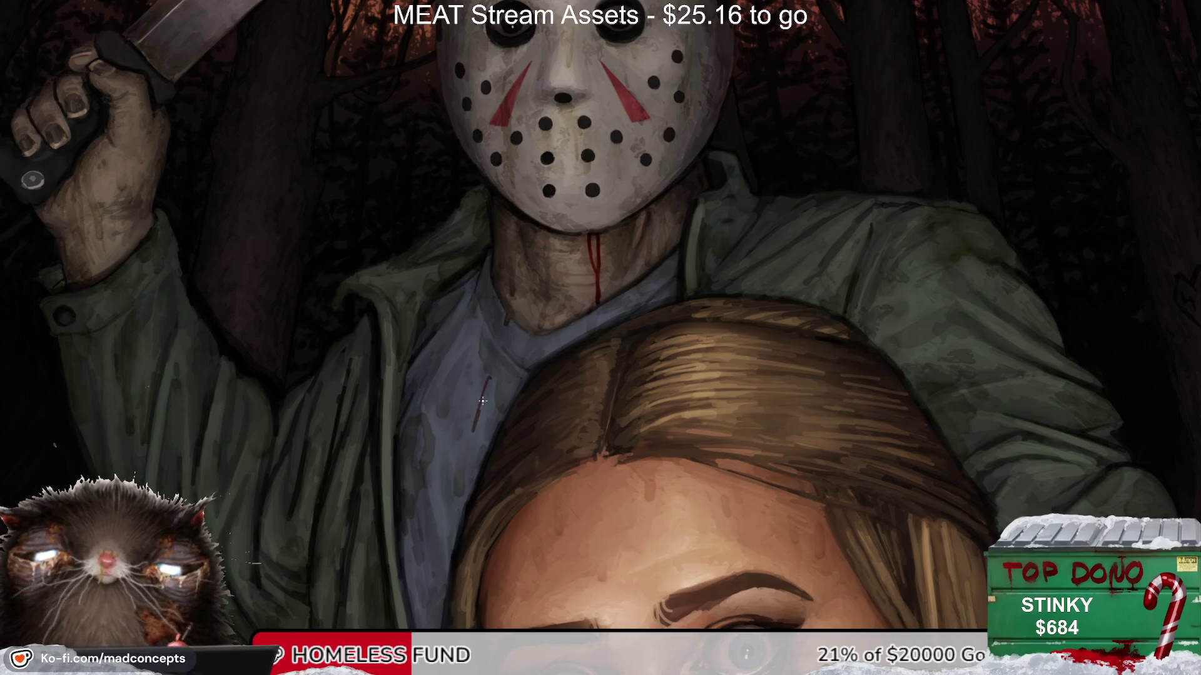
{"action": "mouse_move", "coordinate": [474, 370]}
{"action": "left_mouse_down"}
{"action": "mouse_move", "coordinate": [483, 375]}
{"action": "mouse_move", "coordinate": [490, 343]}
{"action": "left_mouse_up"}
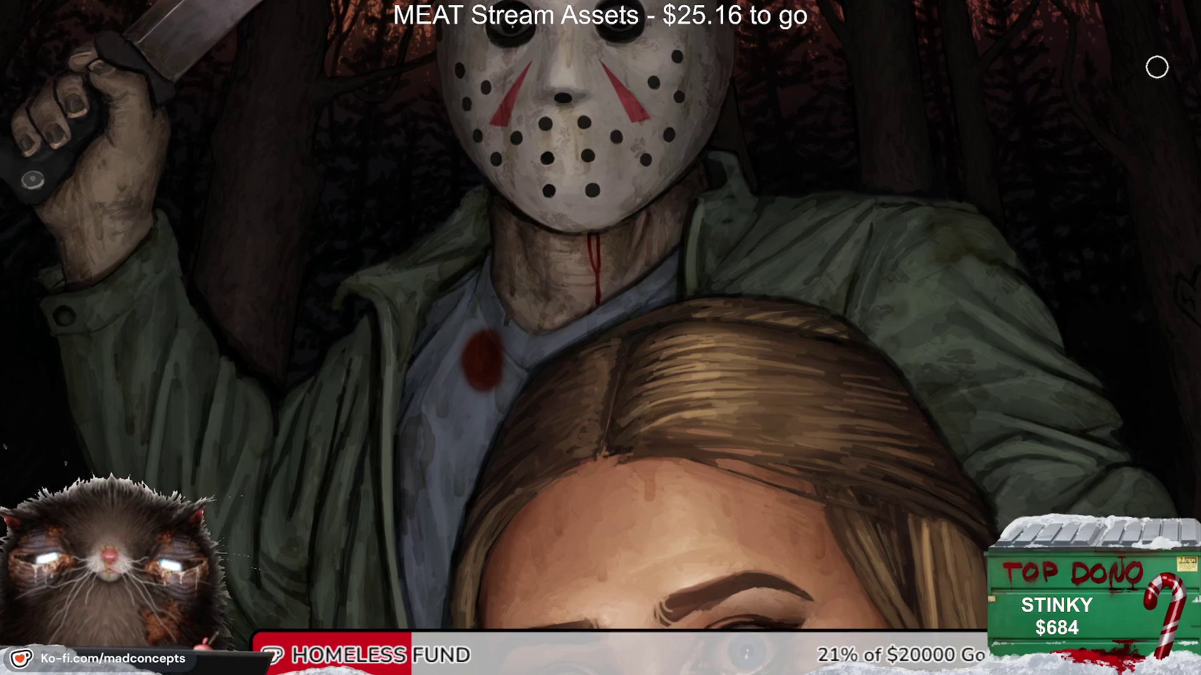
{"action": "mouse_move", "coordinate": [469, 397]}
{"action": "left_mouse_down"}
{"action": "mouse_move", "coordinate": [490, 370]}
{"action": "mouse_move", "coordinate": [482, 344]}
{"action": "mouse_move", "coordinate": [513, 319]}
{"action": "left_mouse_up"}
{"action": "key", "text": "l"}
{"action": "mouse_move", "coordinate": [500, 270]}
{"action": "left_mouse_down"}
{"action": "mouse_move", "coordinate": [541, 422]}
{"action": "mouse_move", "coordinate": [544, 294]}
{"action": "mouse_move", "coordinate": [627, 350]}
{"action": "mouse_move", "coordinate": [644, 349]}
{"action": "left_mouse_up"}
{"action": "key", "text": "Delete"}
{"action": "key", "text": "ctrl+d"}
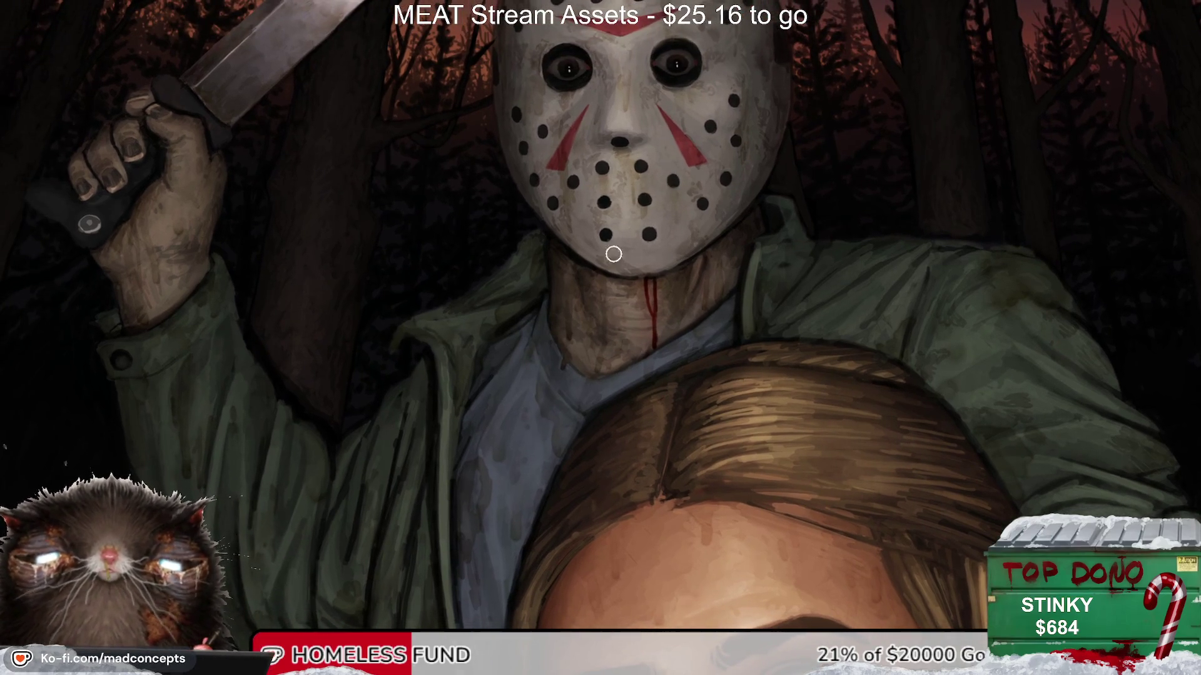
{"action": "key", "text": "h"}
{"action": "scroll", "coordinate": [550, 378], "scroll_direction": "up", "scroll_amount": 2}
{"action": "key", "text": "h"}
{"action": "key", "text": "b"}
{"action": "left_click_drag", "start_coordinate": [617, 180], "coordinate": [641, 184]}
{"action": "key", "text": "h"}
{"action": "key", "text": "ctrl+z"}
{"action": "scroll", "coordinate": [673, 206], "scroll_direction": "down", "scroll_amount": 2}
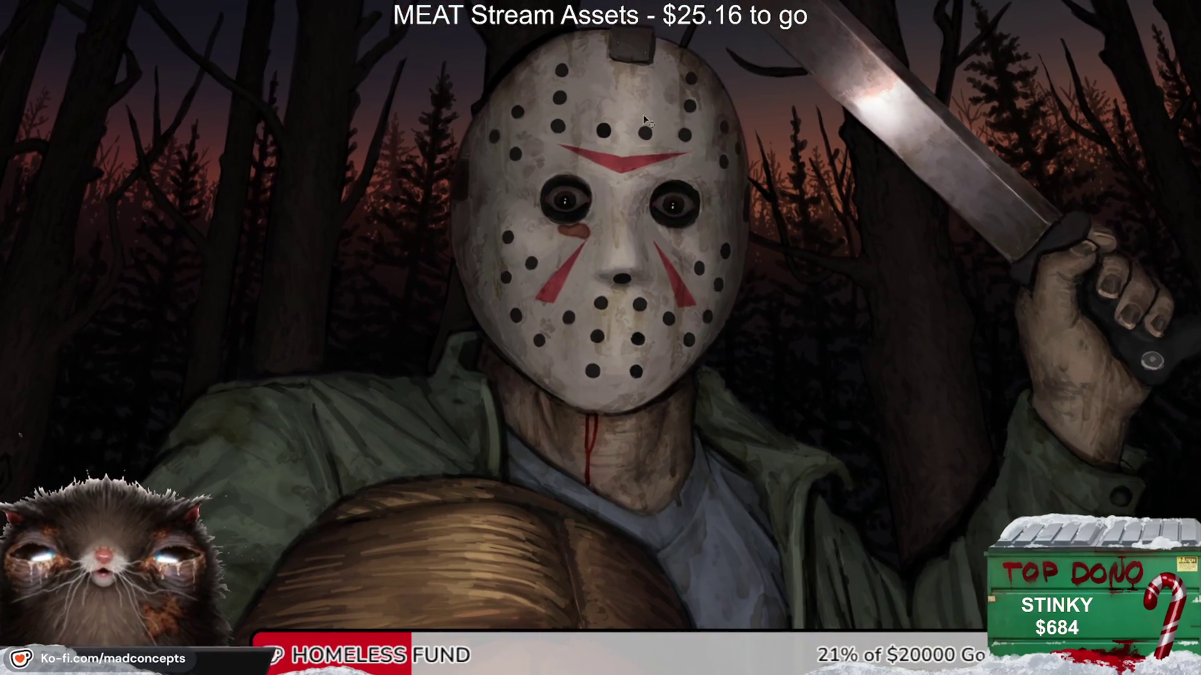
Step: Zoom in on the woman's face, then paint and undo a blood spot over her nose
{"action": "scroll", "coordinate": [491, 280], "scroll_direction": "up", "scroll_amount": 1}
{"action": "scroll", "coordinate": [491, 280], "scroll_direction": "down", "scroll_amount": 2}
{"action": "scroll", "coordinate": [491, 280], "scroll_direction": "down", "scroll_amount": 1}
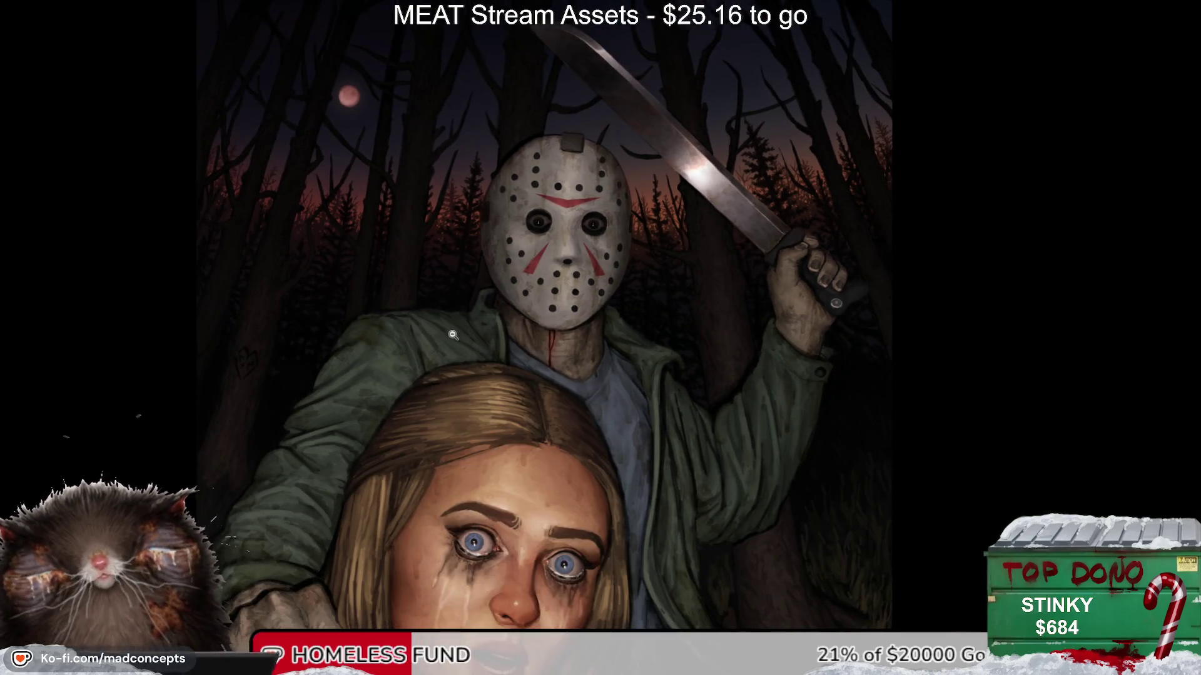
{"action": "scroll", "coordinate": [452, 338], "scroll_direction": "down", "scroll_amount": 1}
{"action": "scroll", "coordinate": [501, 306], "scroll_direction": "down", "scroll_amount": 1}
{"action": "scroll", "coordinate": [500, 250], "scroll_direction": "up", "scroll_amount": 1}
{"action": "scroll", "coordinate": [485, 194], "scroll_direction": "up", "scroll_amount": 1}
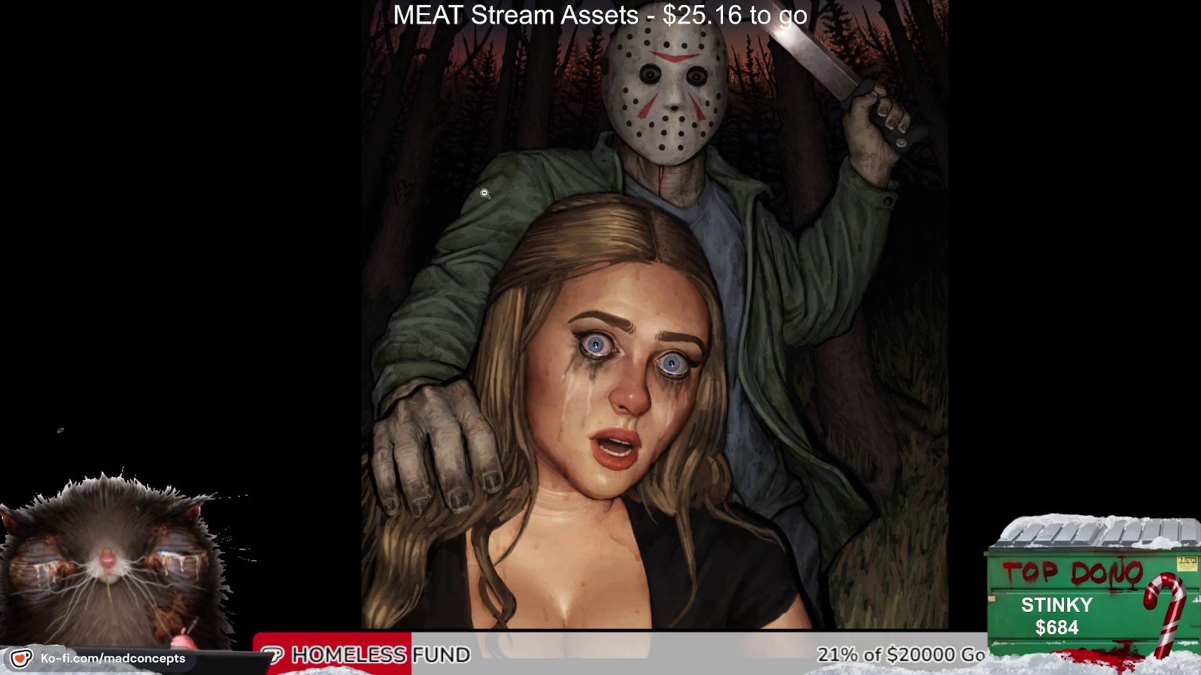
{"action": "scroll", "coordinate": [610, 380], "scroll_direction": "up", "scroll_amount": 1}
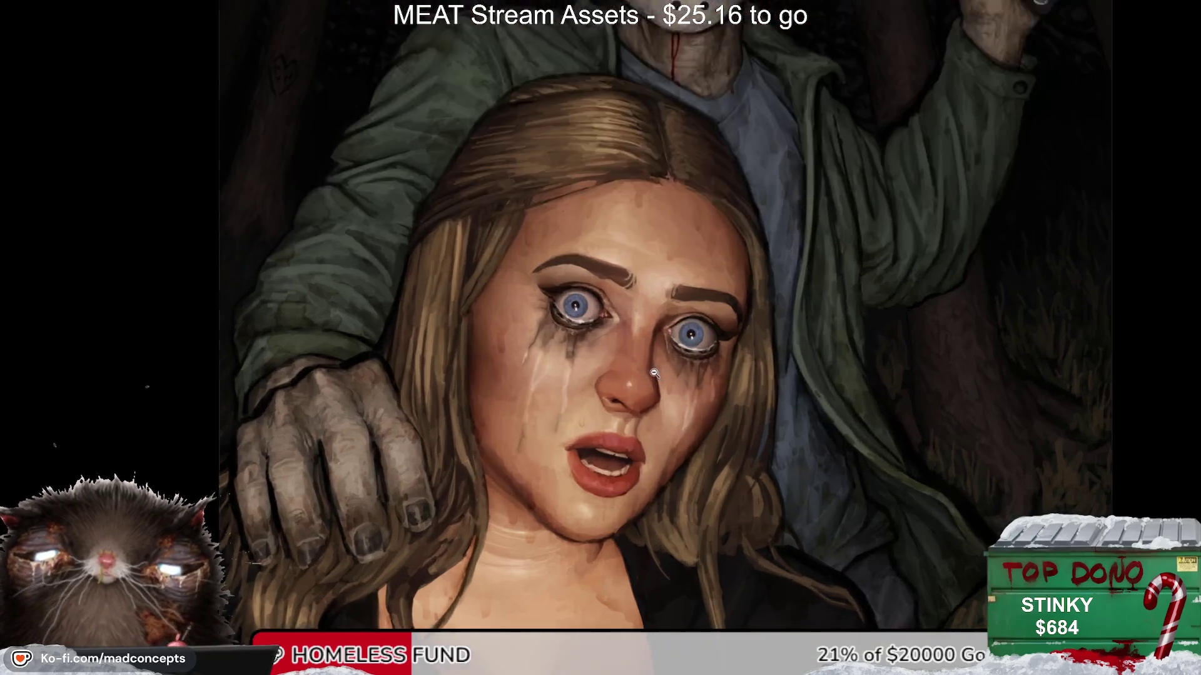
{"action": "scroll", "coordinate": [610, 380], "scroll_direction": "up", "scroll_amount": 1}
{"action": "left_click_drag", "start_coordinate": [619, 375], "coordinate": [604, 393]}
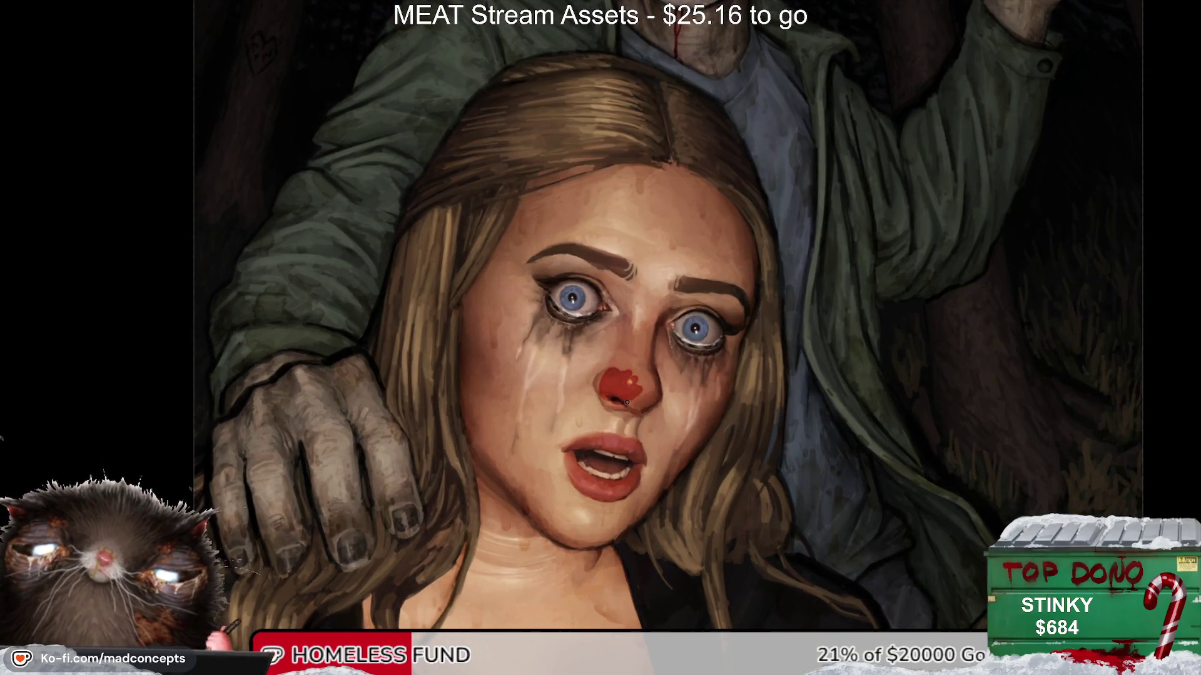
{"action": "key", "text": "ctrl+z"}
Step: Paint a thin blood drip from her nostril toward the lip, check it mirrored, then undo it
{"action": "left_click_drag", "start_coordinate": [616, 407], "coordinate": [616, 429]}
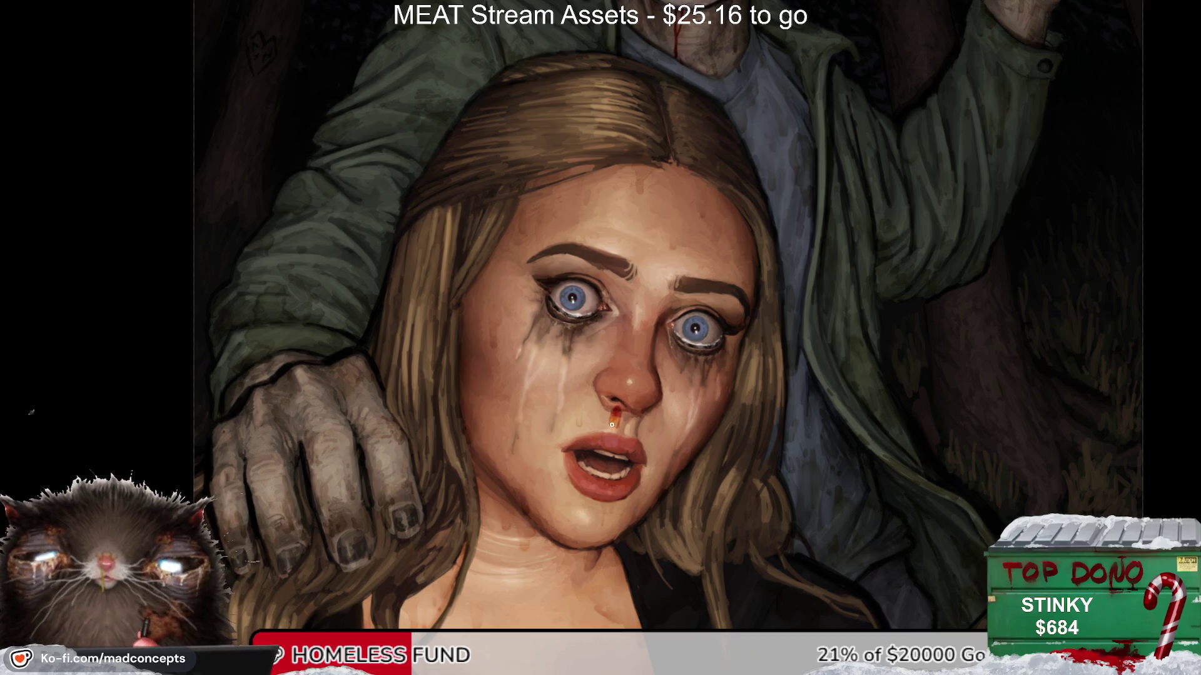
{"action": "key", "text": "h"}
{"action": "key", "text": "h"}
{"action": "key", "text": "ctrl+z"}
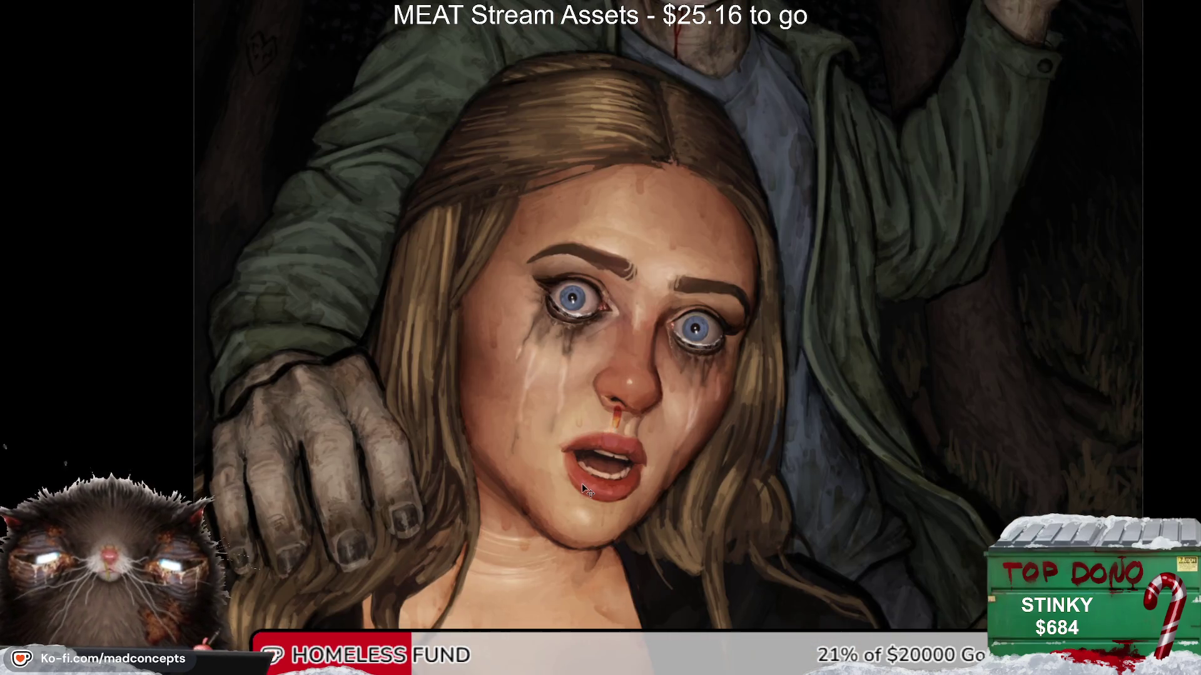
Step: Remove the nose drip and streak blood along the middle and ring fingers of the gripping hand
{"action": "key", "text": "ctrl+z"}
{"action": "left_click_drag", "start_coordinate": [520, 309], "coordinate": [558, 364]}
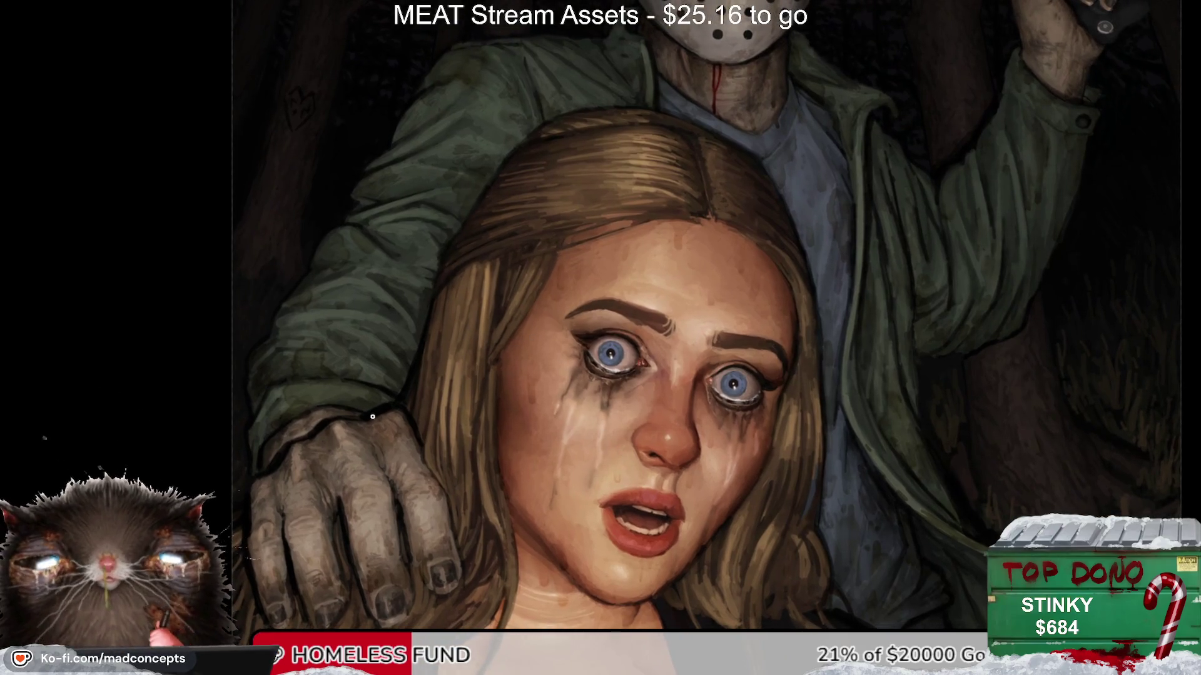
{"action": "mouse_move", "coordinate": [371, 519]}
{"action": "left_mouse_down"}
{"action": "mouse_move", "coordinate": [397, 546]}
{"action": "mouse_move", "coordinate": [534, 420]}
{"action": "mouse_move", "coordinate": [533, 442]}
{"action": "left_mouse_up"}
{"action": "mouse_move", "coordinate": [513, 374]}
{"action": "left_mouse_down"}
{"action": "mouse_move", "coordinate": [534, 429]}
{"action": "mouse_move", "coordinate": [522, 455]}
{"action": "mouse_move", "coordinate": [532, 504]}
{"action": "left_mouse_up"}
{"action": "mouse_move", "coordinate": [557, 384]}
{"action": "left_mouse_down"}
{"action": "mouse_move", "coordinate": [569, 456]}
{"action": "mouse_move", "coordinate": [585, 460]}
{"action": "left_mouse_up"}
{"action": "left_click_drag", "start_coordinate": [578, 419], "coordinate": [592, 459]}
Step: Add blood to the index and outer fingers, then undo the finger blood strokes
{"action": "left_click_drag", "start_coordinate": [466, 383], "coordinate": [460, 506]}
{"action": "left_click_drag", "start_coordinate": [441, 379], "coordinate": [437, 510]}
{"action": "left_click_drag", "start_coordinate": [414, 438], "coordinate": [451, 544]}
{"action": "key", "text": "m"}
{"action": "key", "text": "m"}
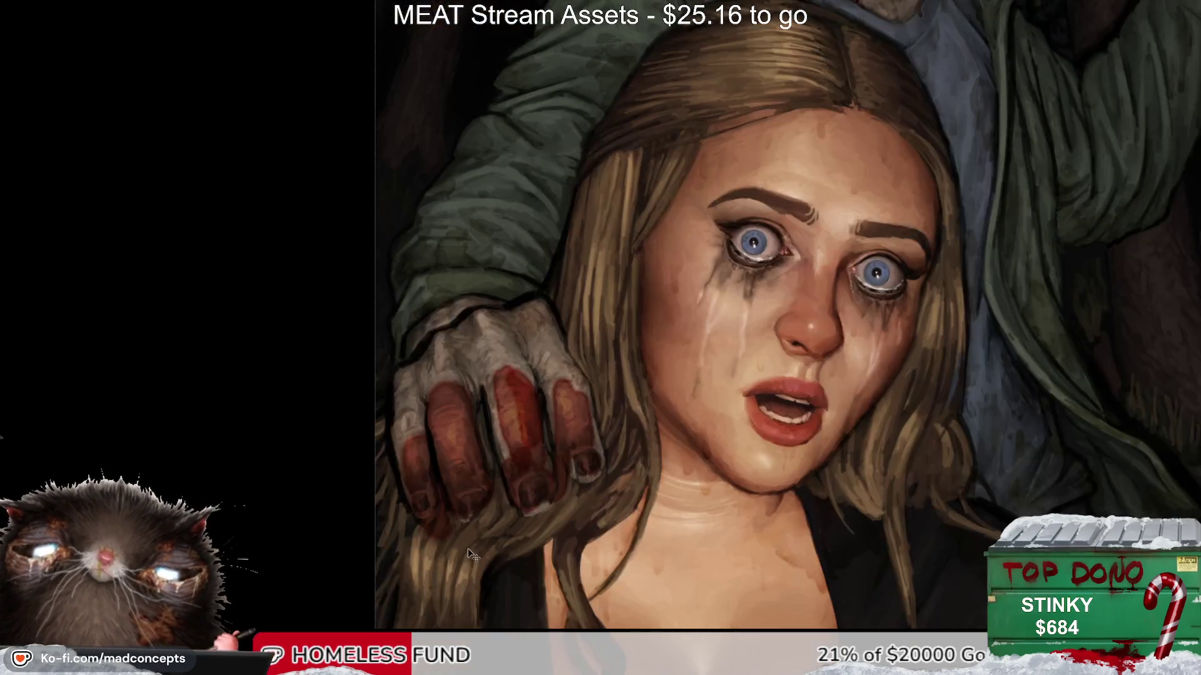
{"action": "key", "text": "ctrl+z"}
{"action": "key", "text": "ctrl+z"}
{"action": "key", "text": "ctrl+z"}
{"action": "key", "text": "ctrl+z"}
{"action": "scroll", "coordinate": [679, 149], "scroll_direction": "up", "scroll_amount": 3}
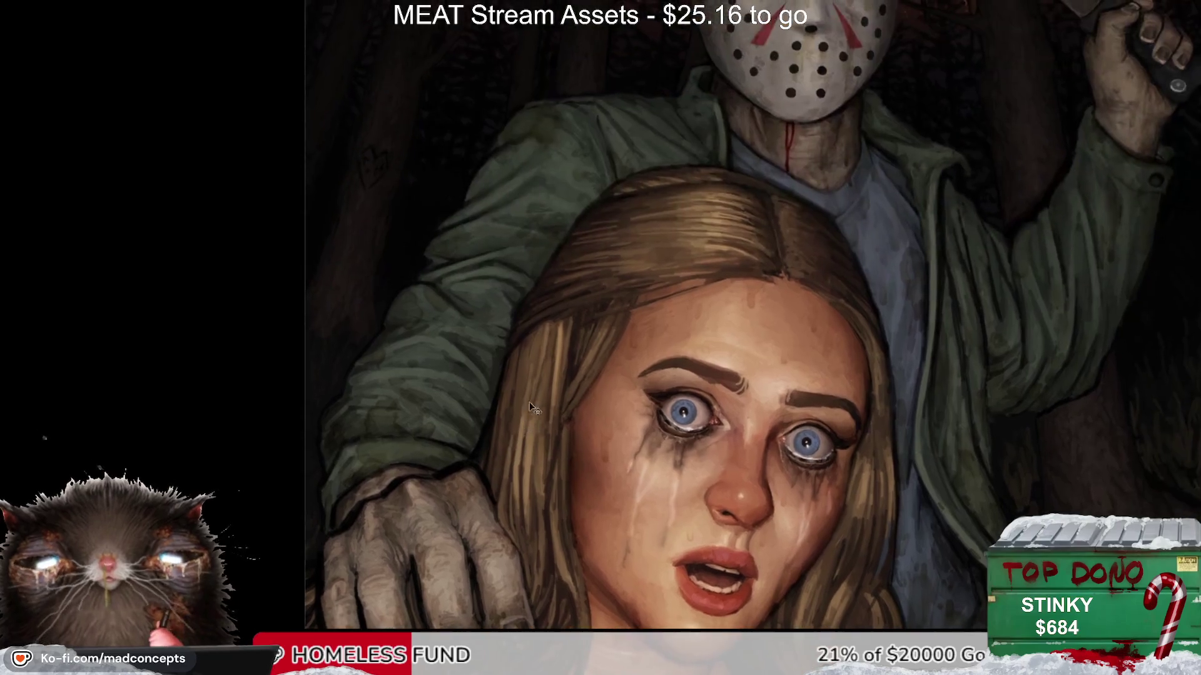
Step: Undo the remaining finger blood and bring the killer's shirt above her head into view
{"action": "key", "text": "m"}
{"action": "key", "text": "m"}
{"action": "key", "text": "m"}
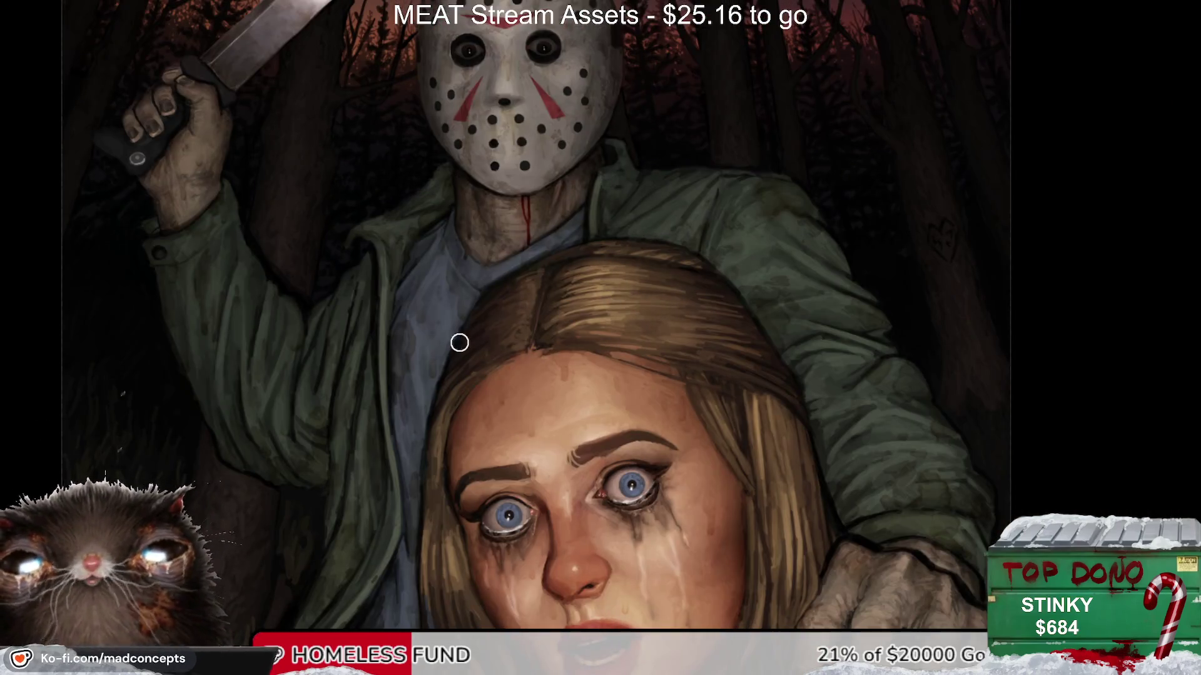
{"action": "key", "text": "m"}
{"action": "left_click_drag", "start_coordinate": [868, 255], "coordinate": [627, 252]}
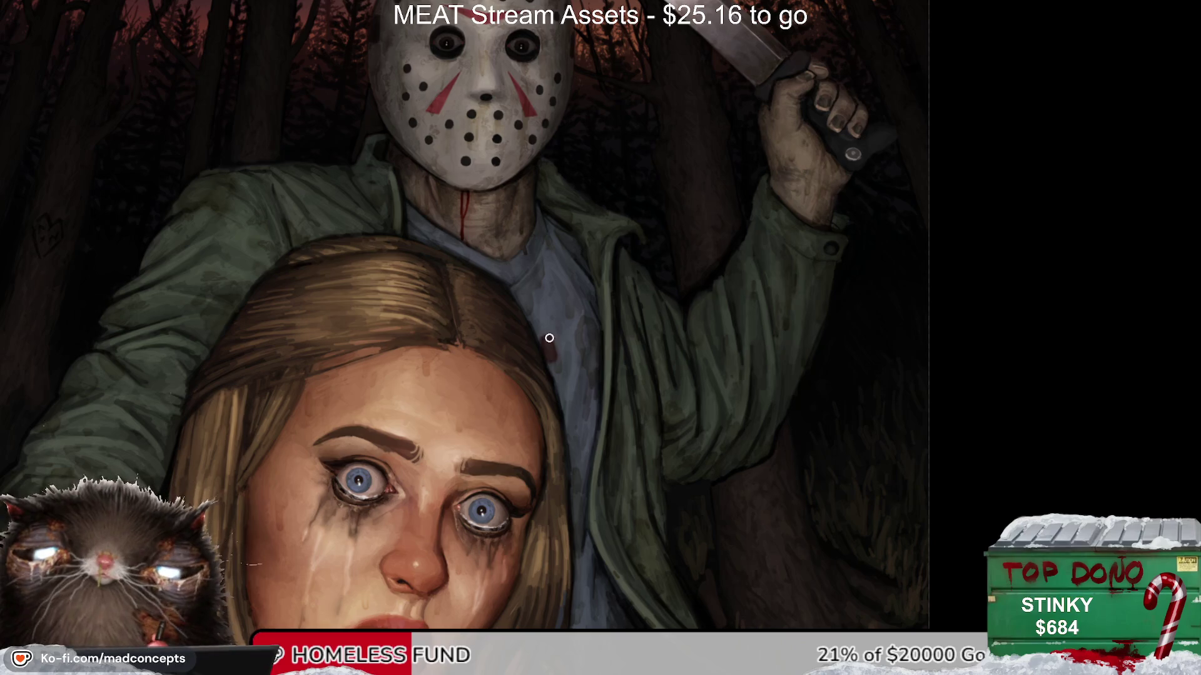
{"action": "key", "text": "m"}
{"action": "key", "text": "m"}
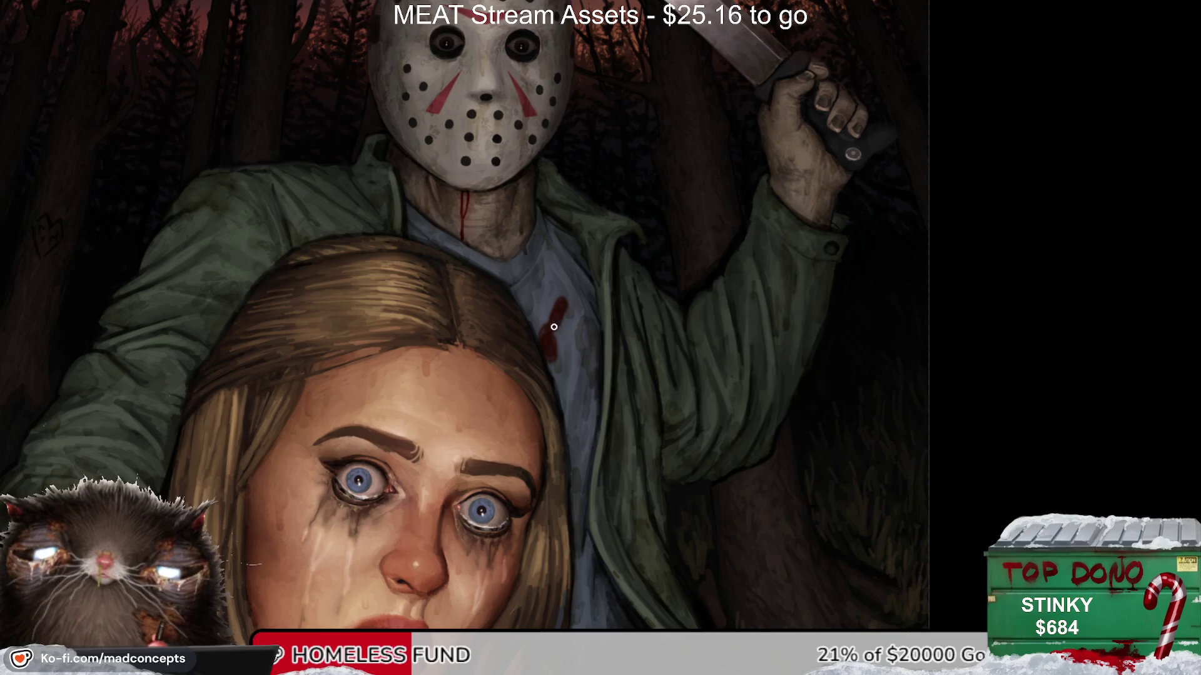
Step: Extend a red blood streak down the shirt, check it mirrored, and fit the painting on screen
{"action": "mouse_move", "coordinate": [561, 301]}
{"action": "left_mouse_down"}
{"action": "mouse_move", "coordinate": [469, 447]}
{"action": "mouse_move", "coordinate": [513, 375]}
{"action": "left_mouse_up"}
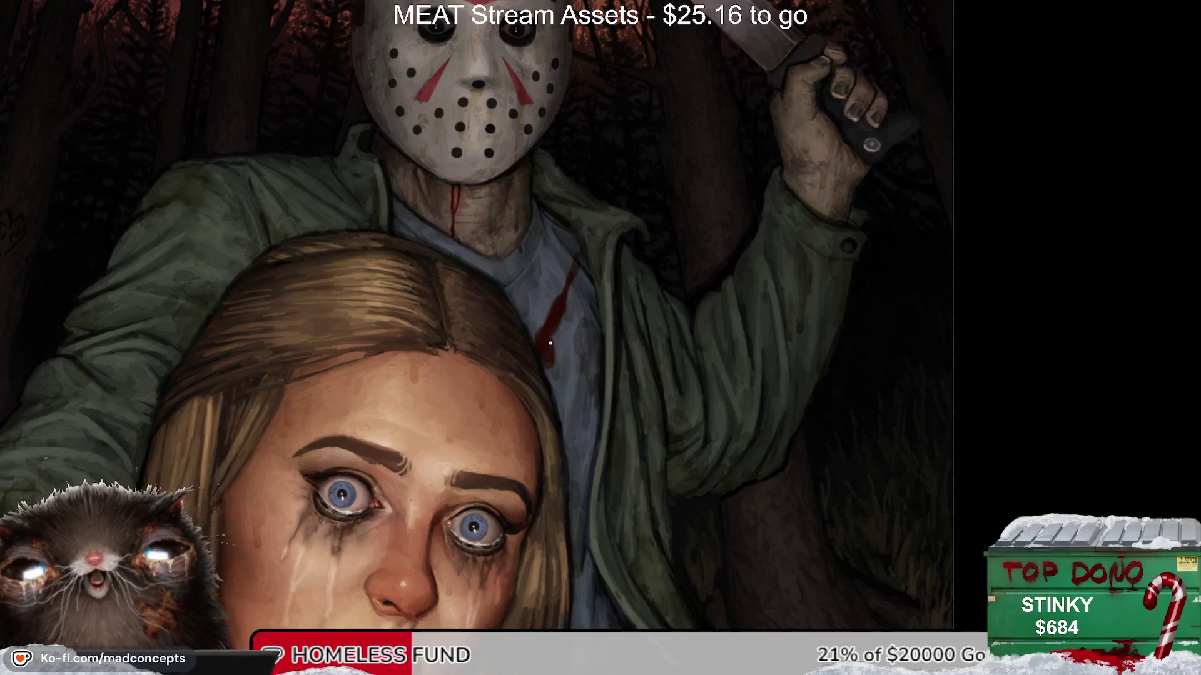
{"action": "key", "text": "m"}
{"action": "key", "text": "m"}
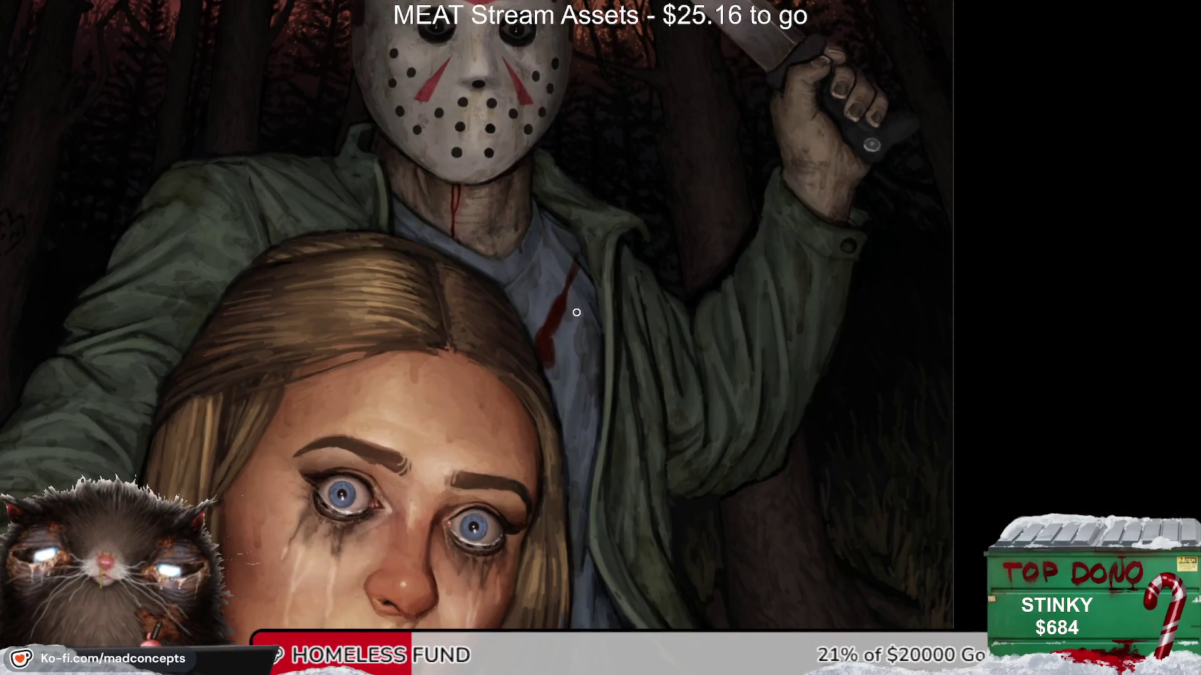
{"action": "key", "text": "m"}
{"action": "key", "text": "m"}
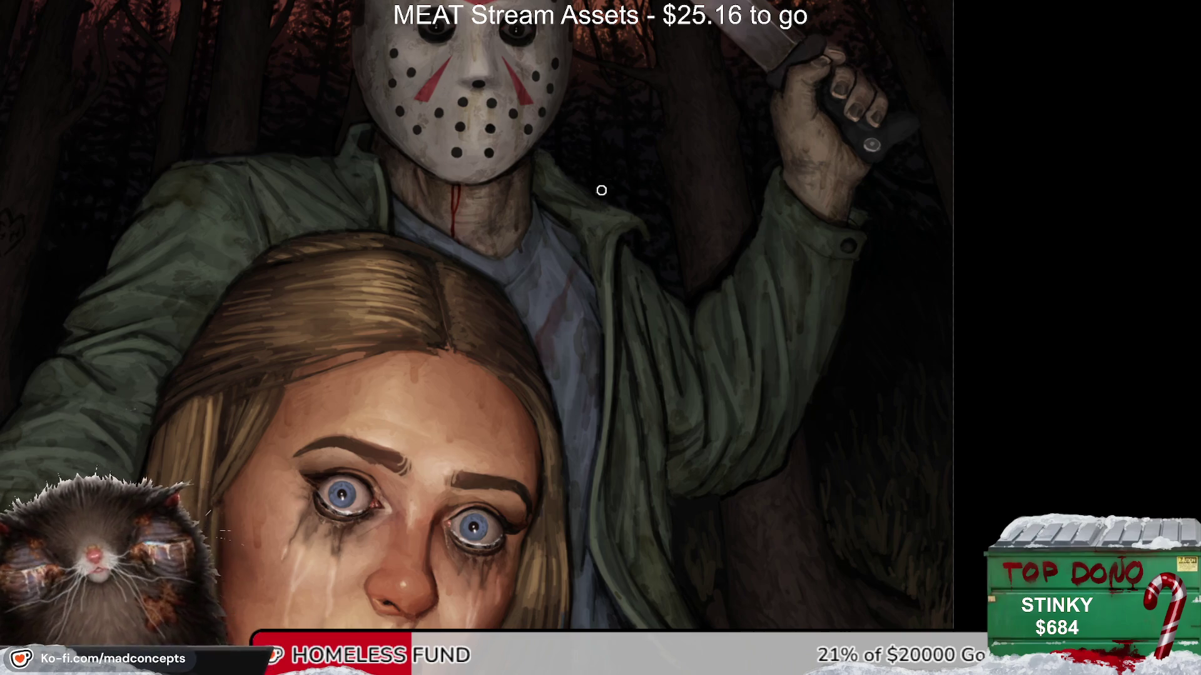
{"action": "key", "text": "m"}
{"action": "key", "text": "m"}
{"action": "key", "text": "ctrl+0"}
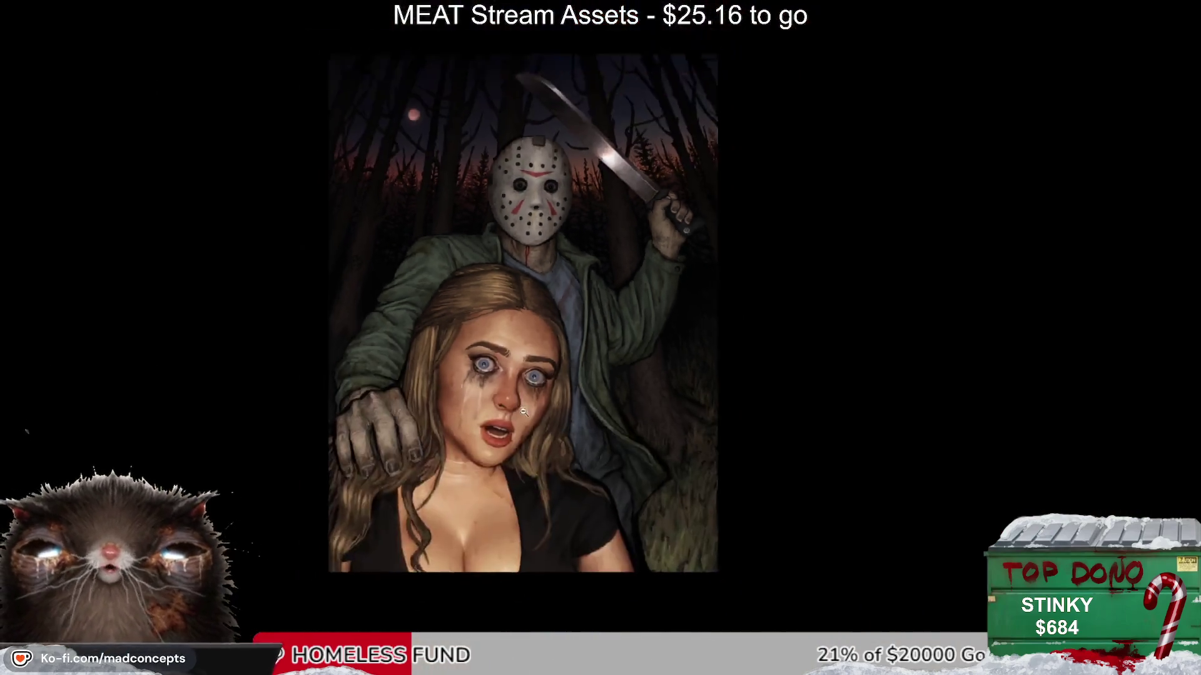
{"action": "key", "text": "m"}
{"action": "key", "text": "m"}
{"action": "scroll", "coordinate": [569, 271], "scroll_direction": "up", "scroll_amount": 5}
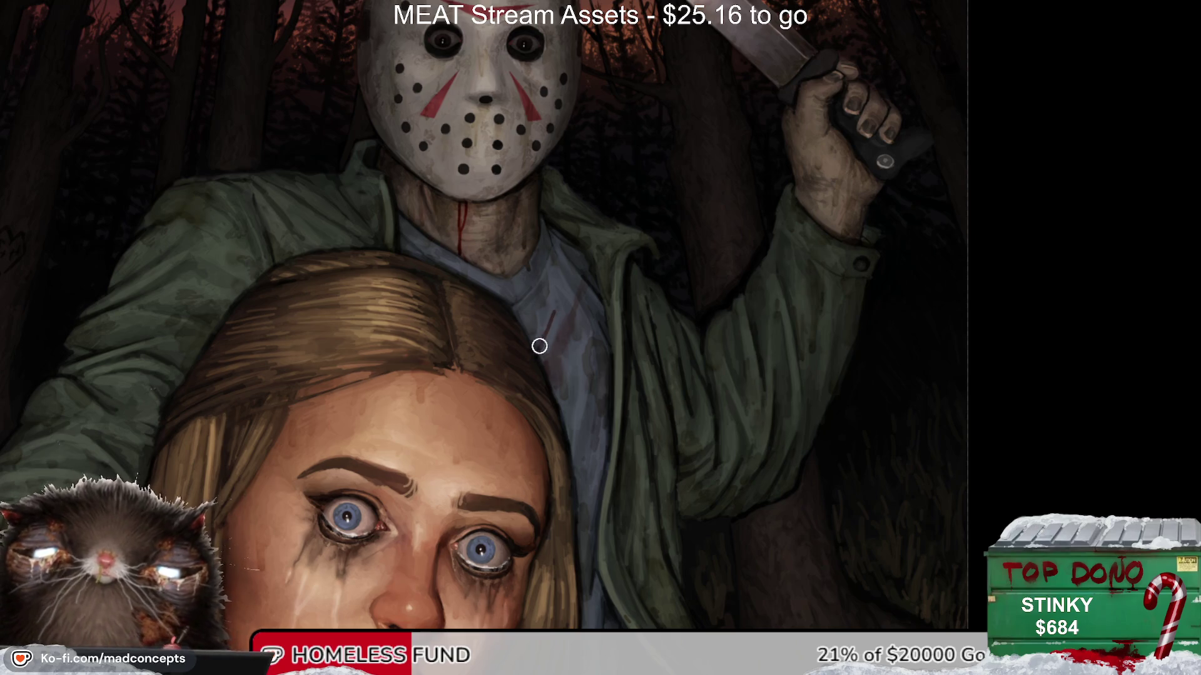
{"action": "key", "text": "m"}
{"action": "key", "text": "m"}
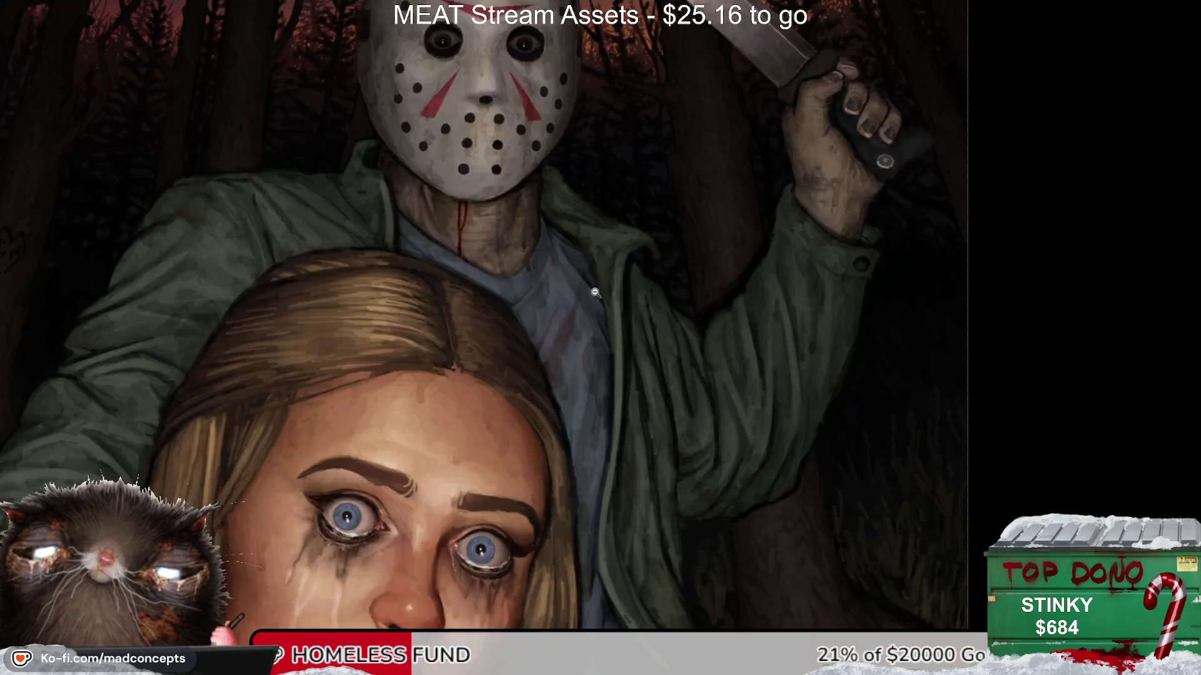
{"action": "scroll", "coordinate": [595, 292], "scroll_direction": "down", "scroll_amount": 5}
{"action": "key", "text": "m"}
{"action": "key", "text": "m"}
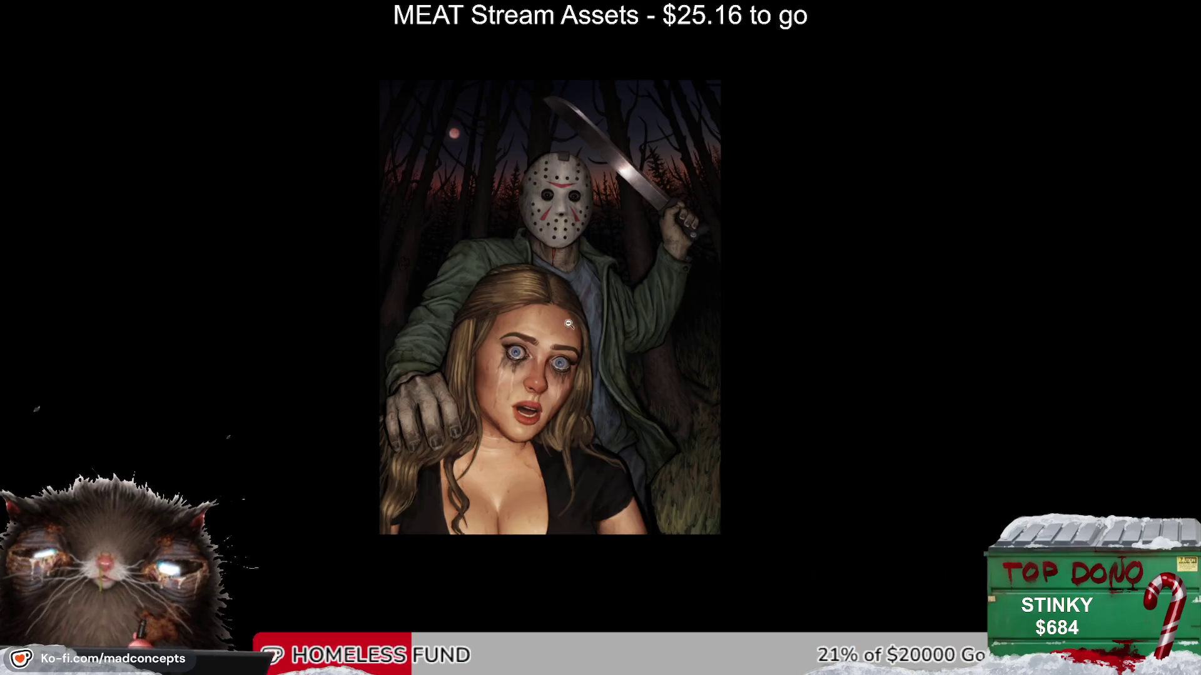
{"action": "scroll", "coordinate": [568, 324], "scroll_direction": "up", "scroll_amount": 4}
{"action": "key", "text": "m"}
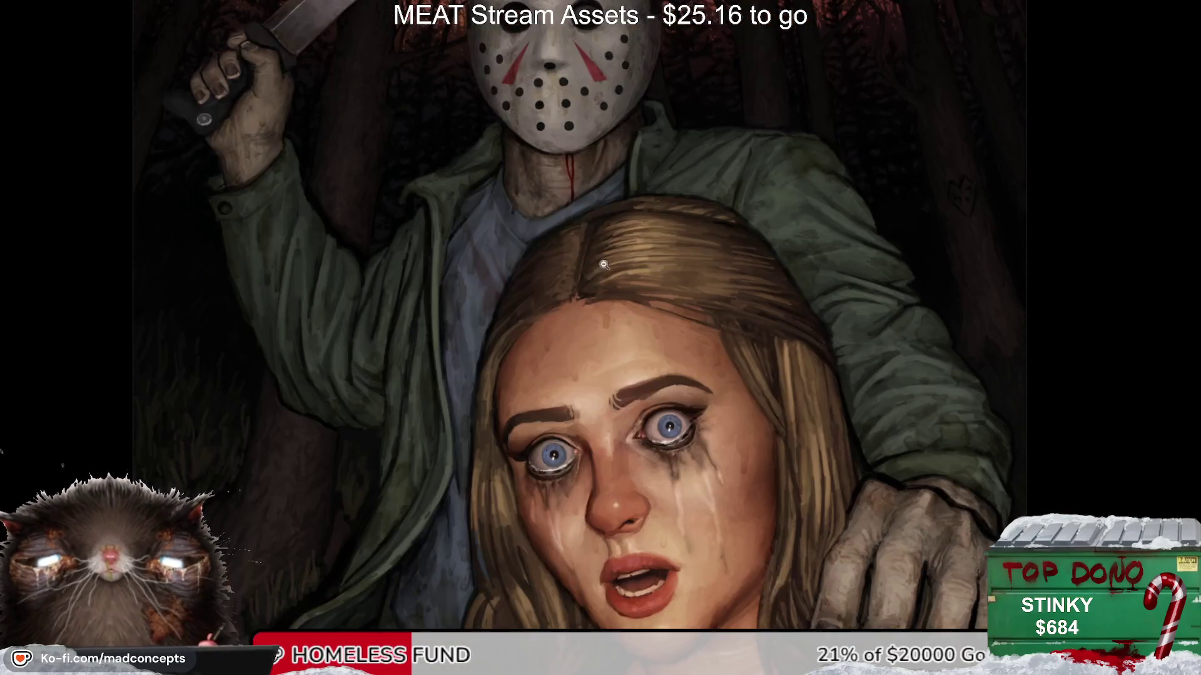
{"action": "scroll", "coordinate": [527, 231], "scroll_direction": "up", "scroll_amount": 3}
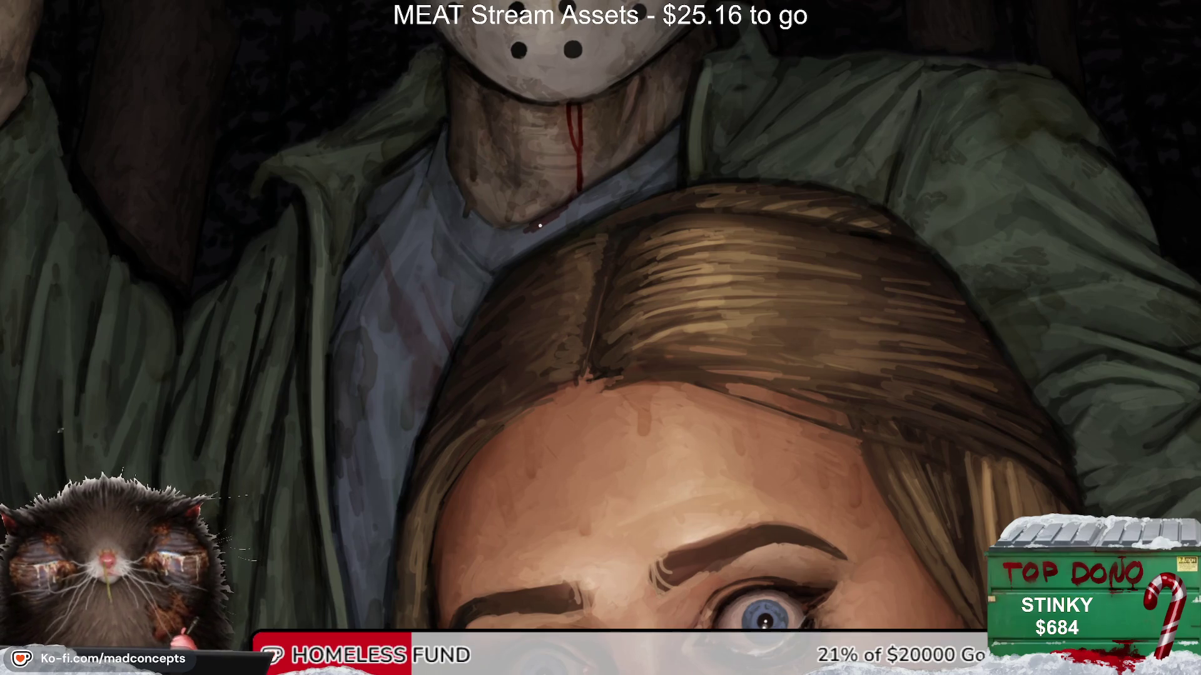
{"action": "scroll", "coordinate": [450, 412], "scroll_direction": "down", "scroll_amount": 3}
{"action": "key", "text": "m"}
{"action": "scroll", "coordinate": [488, 375], "scroll_direction": "down", "scroll_amount": 2}
{"action": "scroll", "coordinate": [522, 344], "scroll_direction": "down", "scroll_amount": 2}
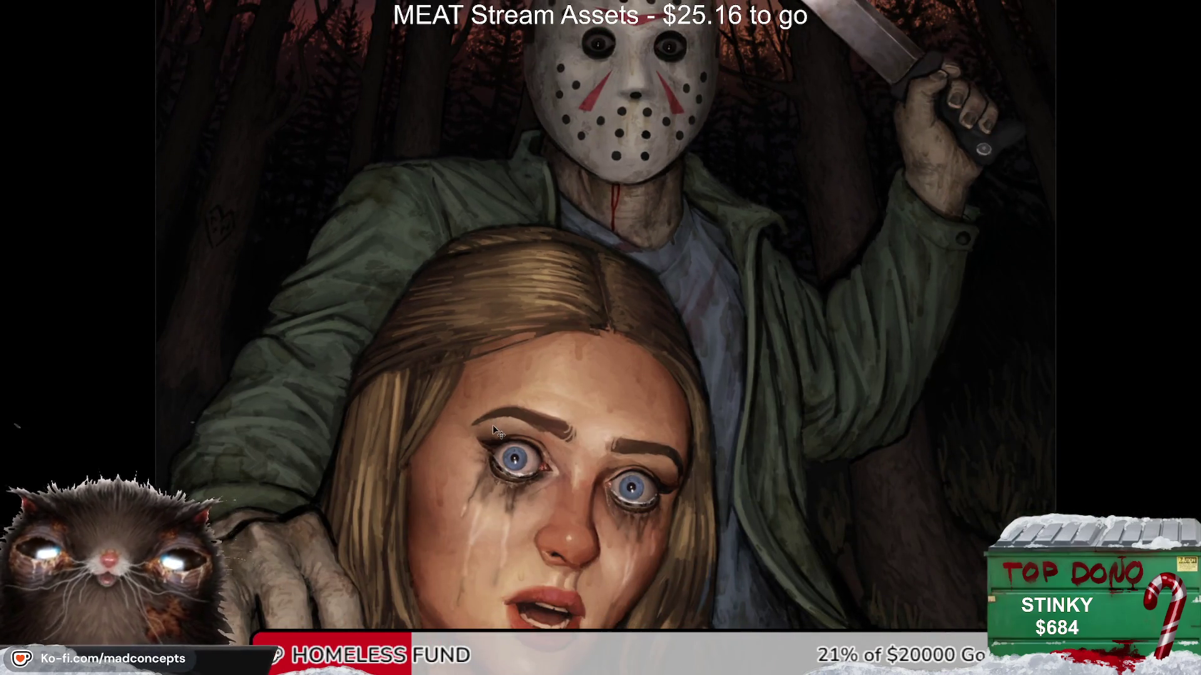
{"action": "scroll", "coordinate": [532, 347], "scroll_direction": "down", "scroll_amount": 2}
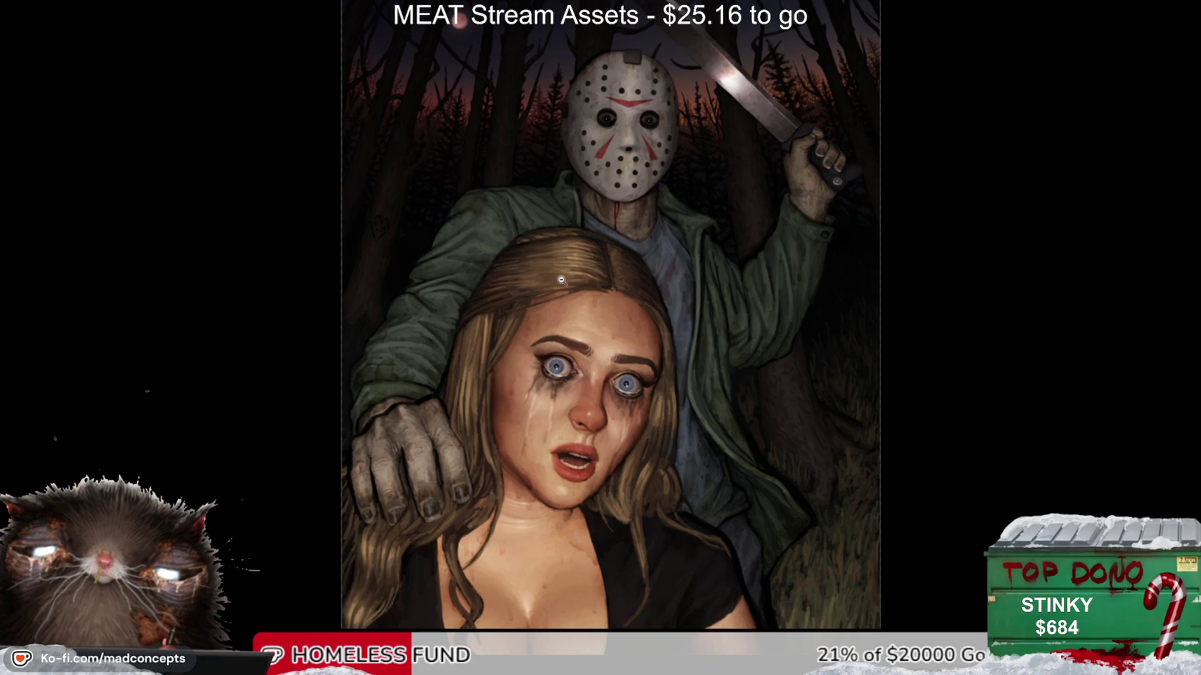
{"action": "scroll", "coordinate": [449, 305], "scroll_direction": "up", "scroll_amount": 1}
{"action": "scroll", "coordinate": [469, 266], "scroll_direction": "up", "scroll_amount": 1}
{"action": "scroll", "coordinate": [475, 436], "scroll_direction": "up", "scroll_amount": 1}
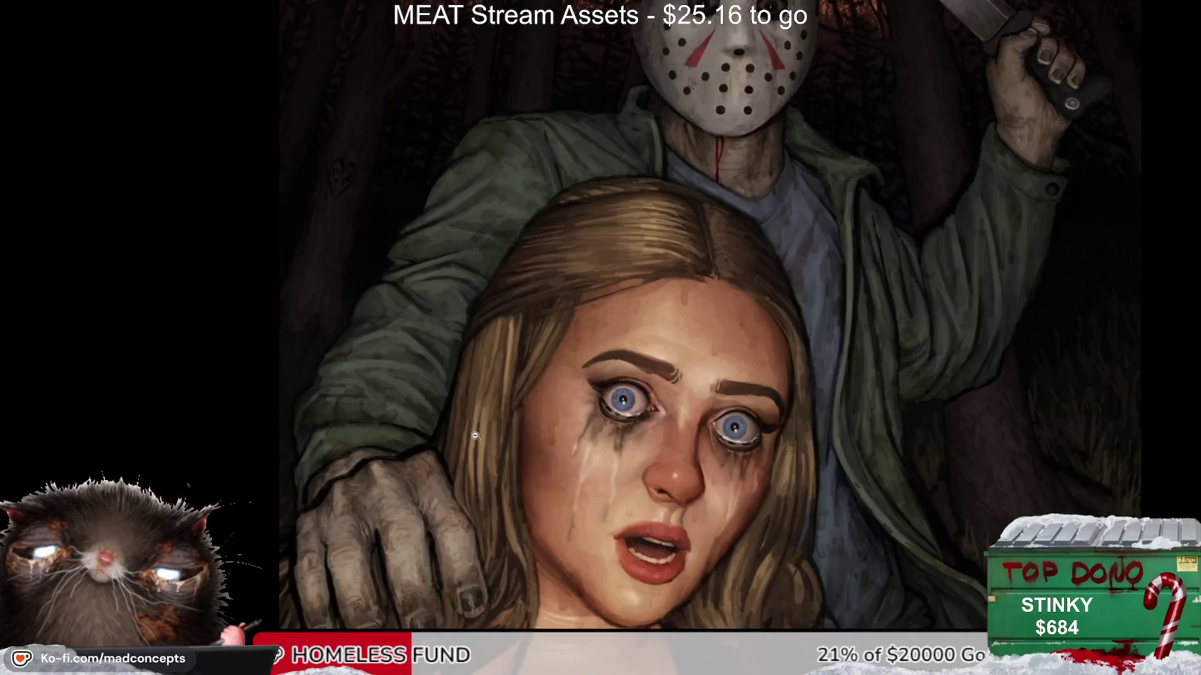
Step: Zoom in on the woman's face and check it with a mirrored view
{"action": "scroll", "coordinate": [475, 436], "scroll_direction": "up", "scroll_amount": 1}
{"action": "scroll", "coordinate": [462, 386], "scroll_direction": "up", "scroll_amount": 1}
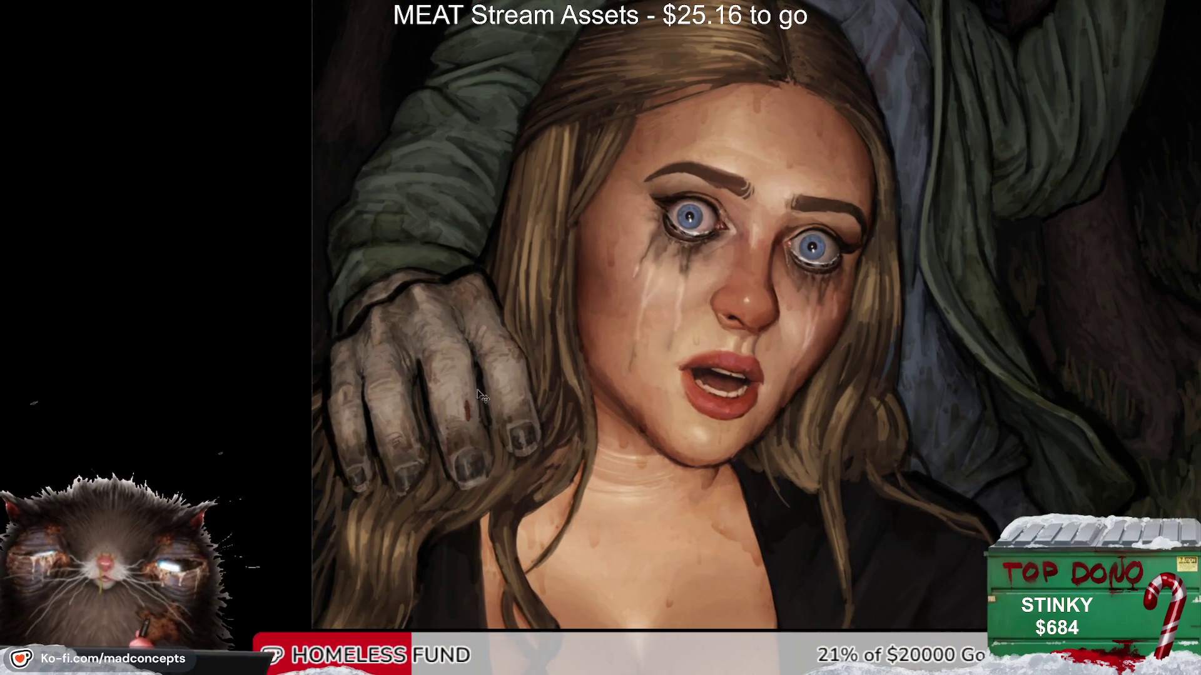
{"action": "scroll", "coordinate": [475, 362], "scroll_direction": "up", "scroll_amount": 1}
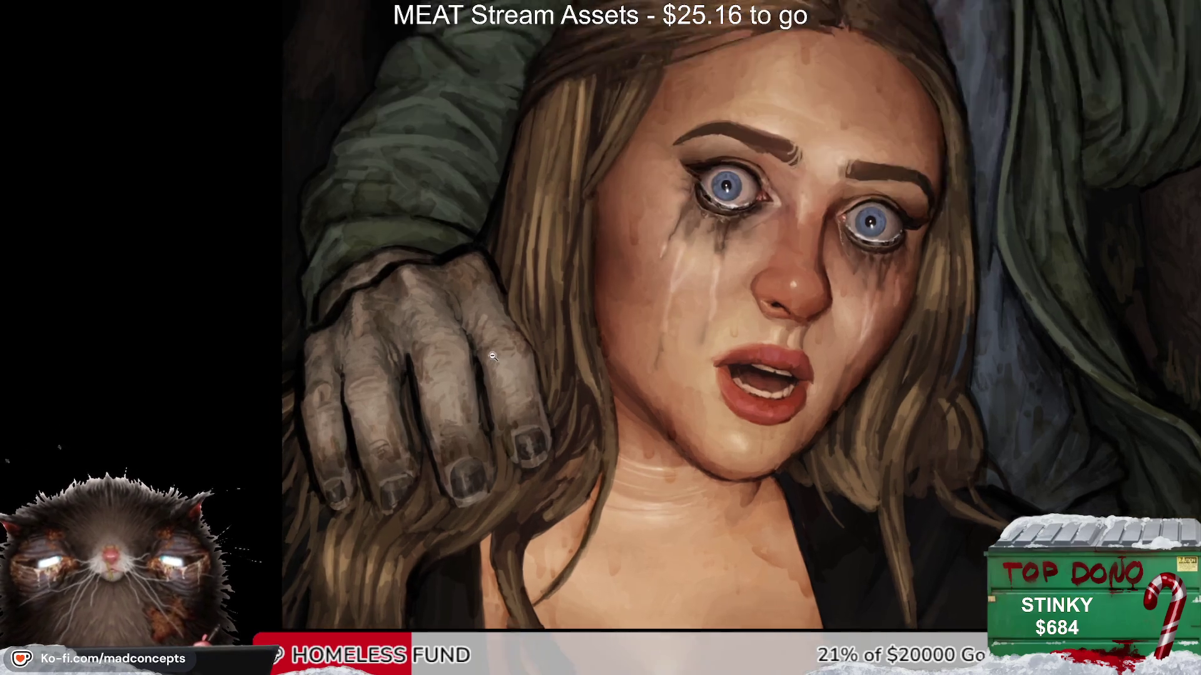
{"action": "scroll", "coordinate": [462, 382], "scroll_direction": "up", "scroll_amount": 1}
{"action": "key", "text": "m"}
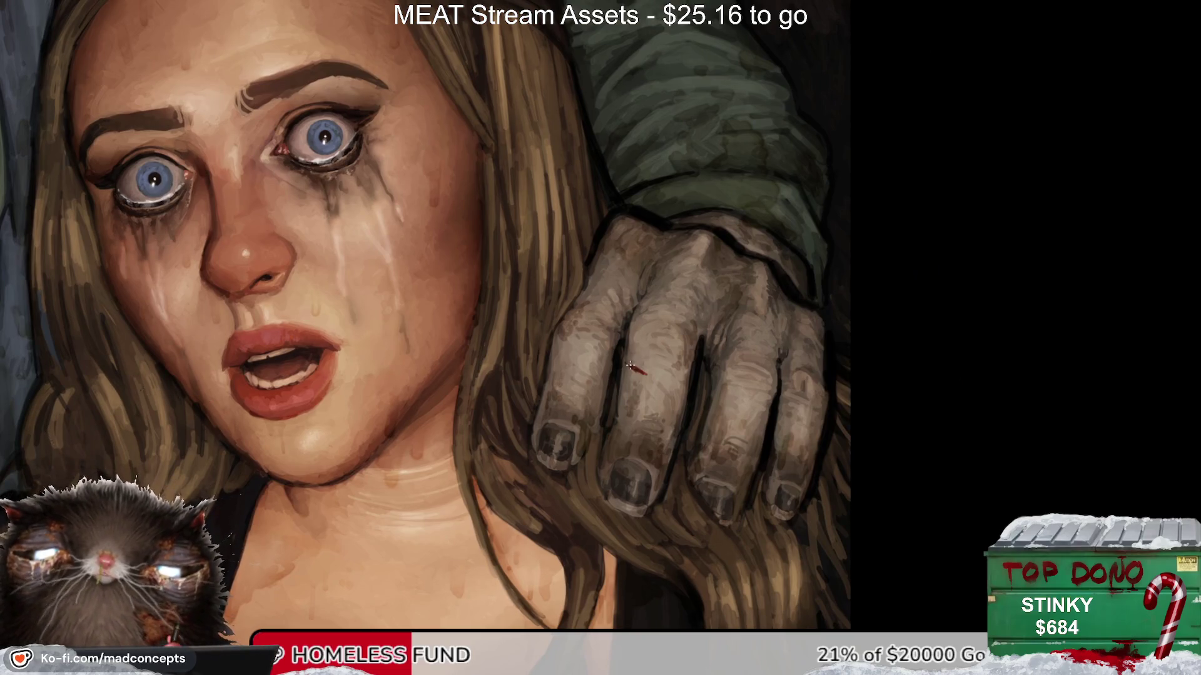
{"action": "key", "text": "m"}
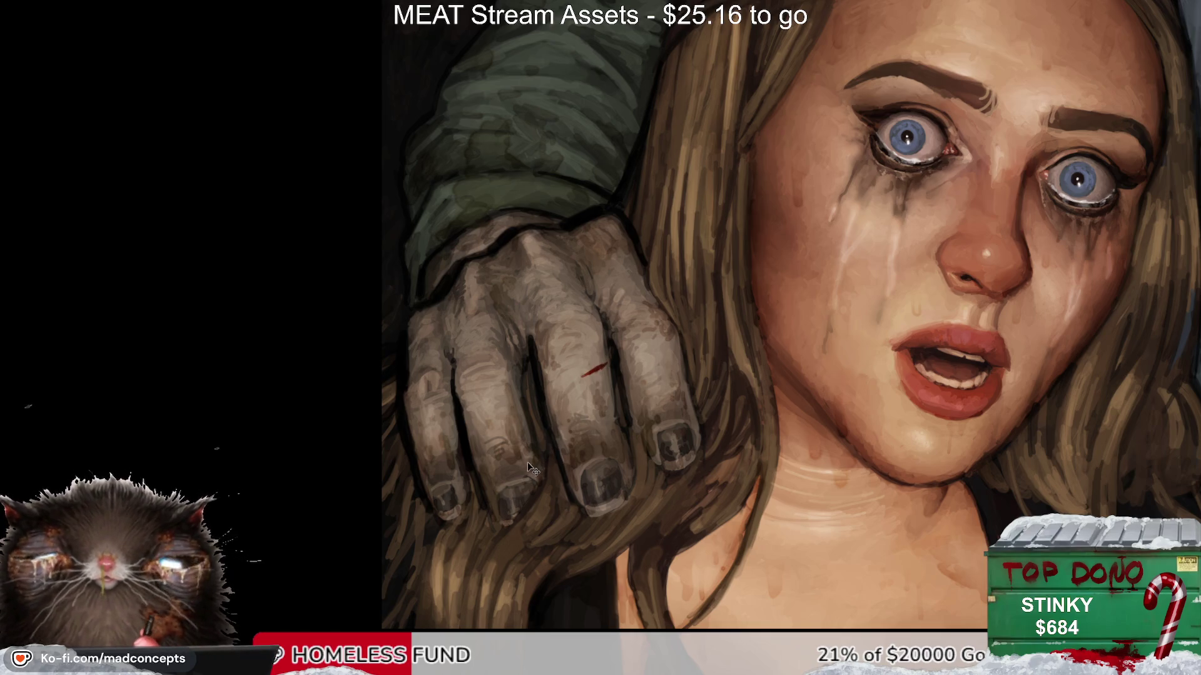
Step: Zoom out and switch to the other open portrait with the bloodshot eye
{"action": "scroll", "coordinate": [672, 521], "scroll_direction": "down", "scroll_amount": 2}
{"action": "scroll", "coordinate": [672, 521], "scroll_direction": "down", "scroll_amount": 2}
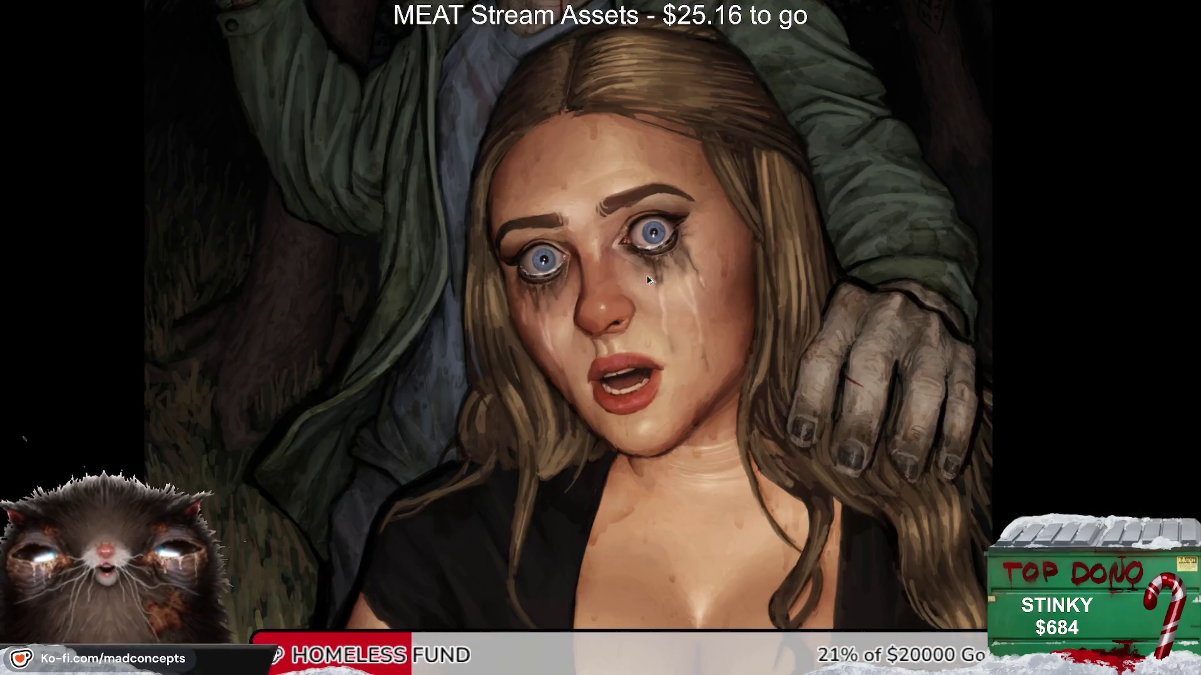
{"action": "scroll", "coordinate": [672, 521], "scroll_direction": "down", "scroll_amount": 2}
{"action": "scroll", "coordinate": [672, 521], "scroll_direction": "down", "scroll_amount": 2}
{"action": "scroll", "coordinate": [539, 344], "scroll_direction": "up", "scroll_amount": 1}
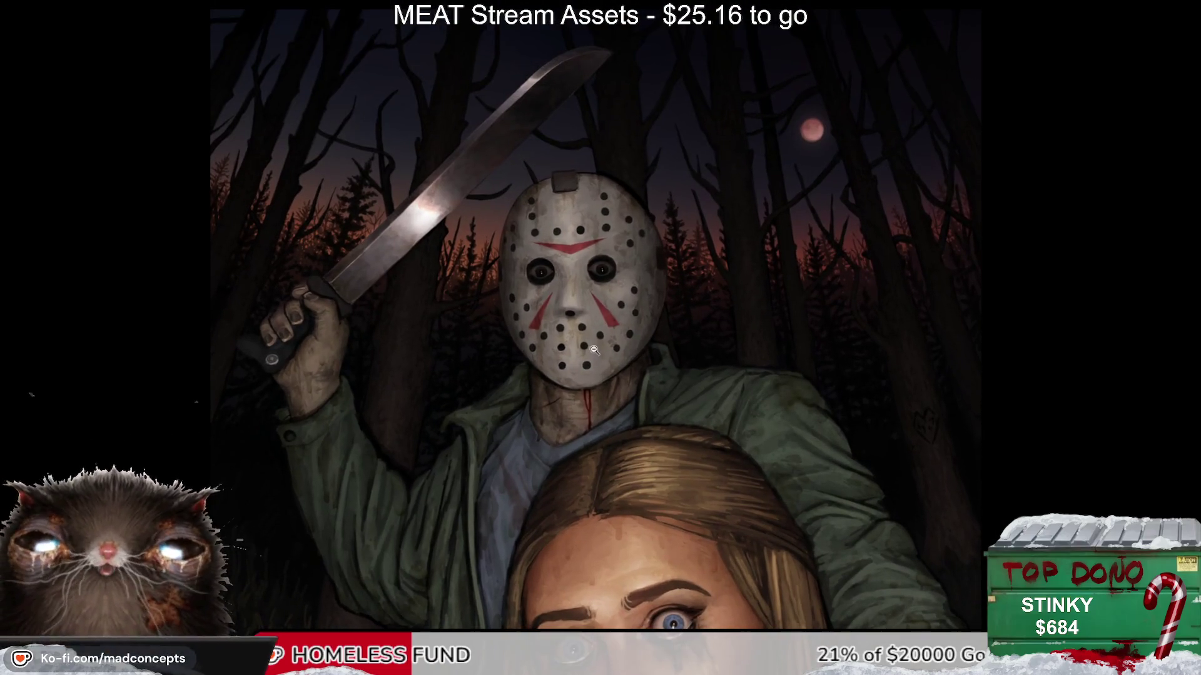
{"action": "scroll", "coordinate": [538, 345], "scroll_direction": "down", "scroll_amount": 1}
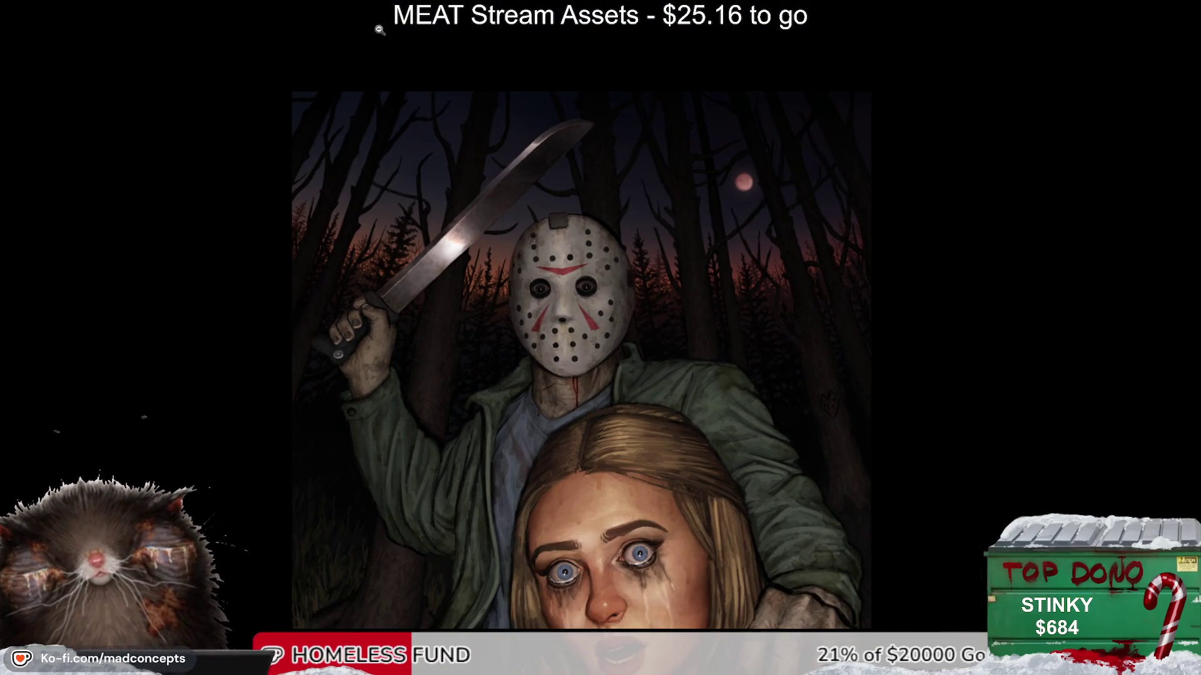
{"action": "key", "text": "Right"}
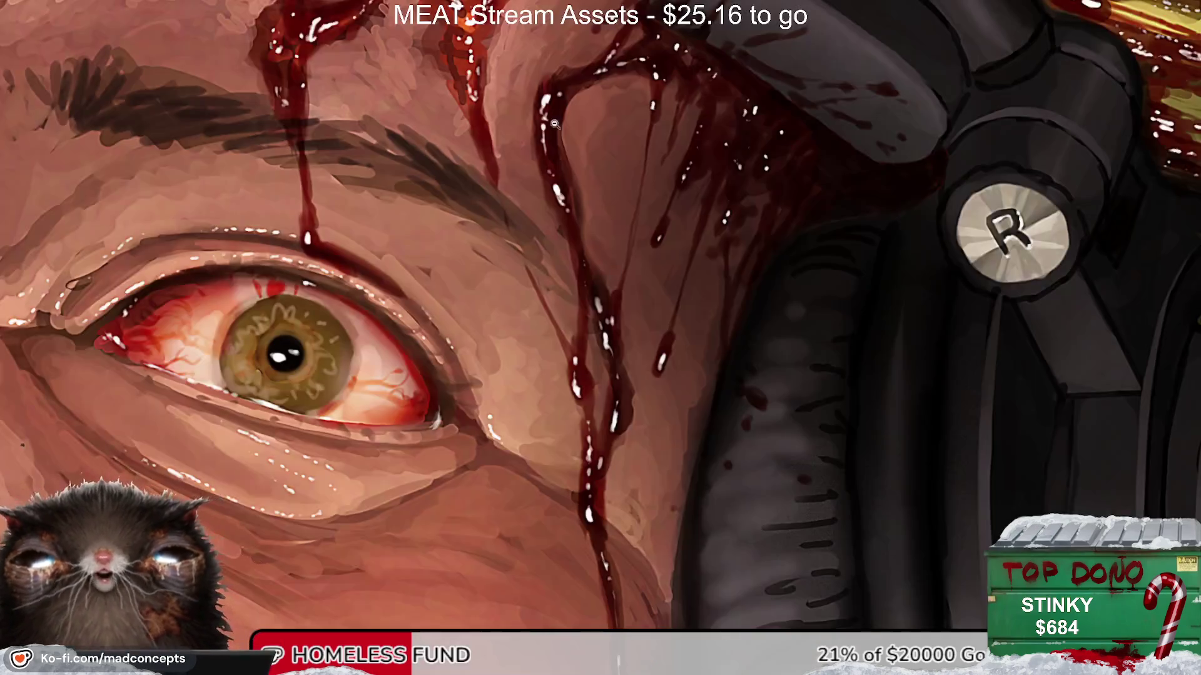
Step: Cycle through the open gory portraits back to the Jason slasher illustration
{"action": "scroll", "coordinate": [542, 220], "scroll_direction": "down", "scroll_amount": 5}
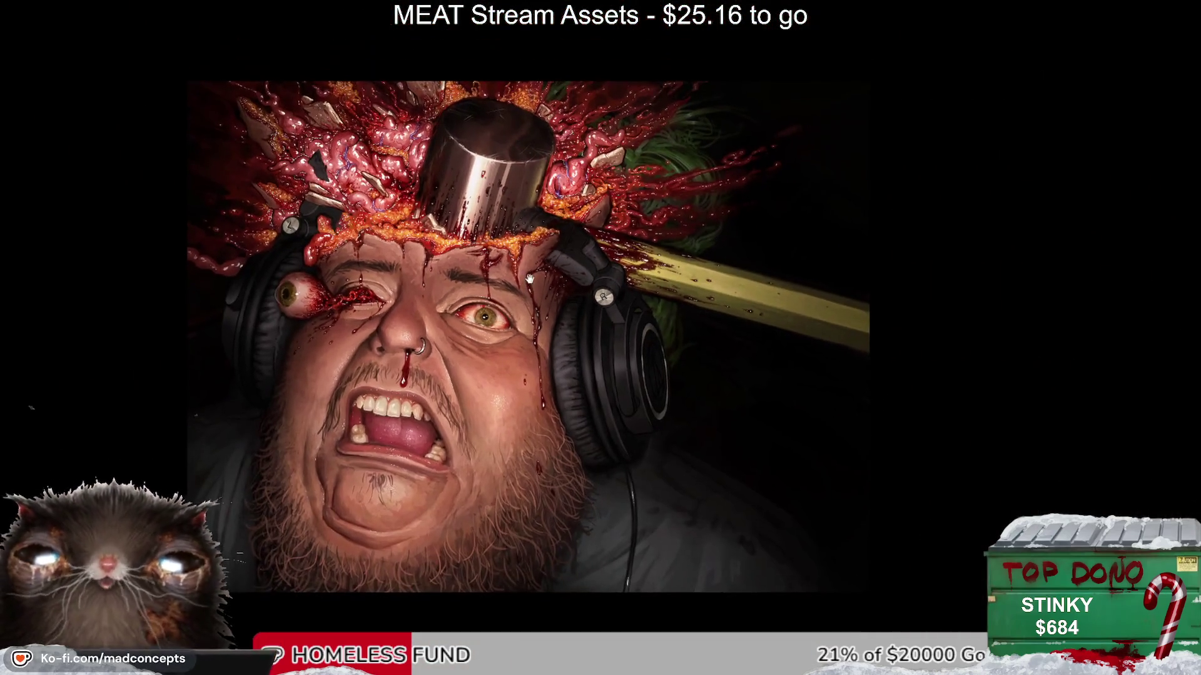
{"action": "scroll", "coordinate": [494, 297], "scroll_direction": "up", "scroll_amount": 2}
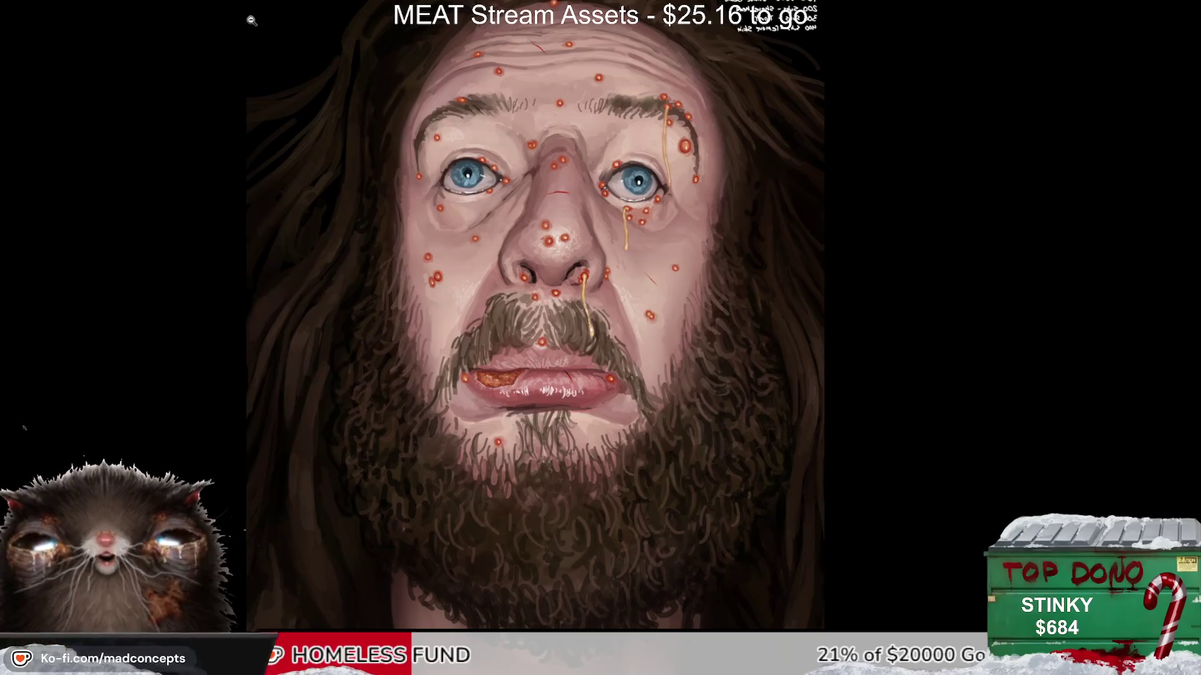
{"action": "scroll", "coordinate": [588, 341], "scroll_direction": "down", "scroll_amount": 1}
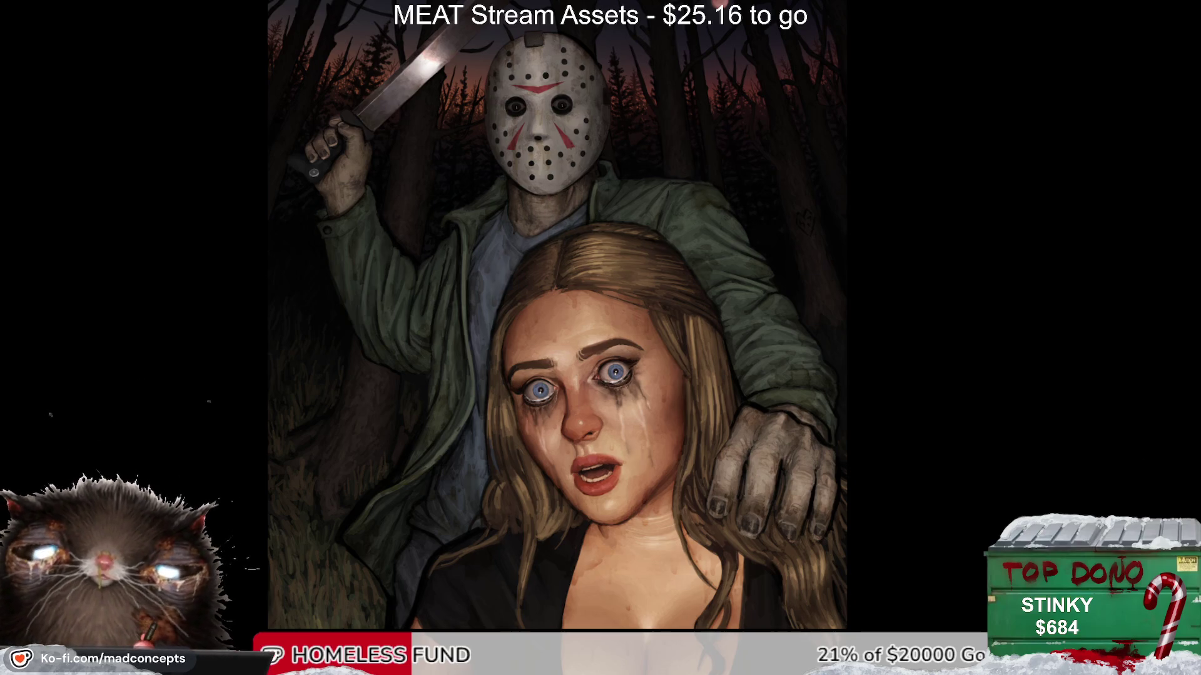
Step: Zoom in on the hockey mask and paint a short thin dark-red scratch up its left cheek
{"action": "scroll", "coordinate": [592, 127], "scroll_direction": "up", "scroll_amount": 1}
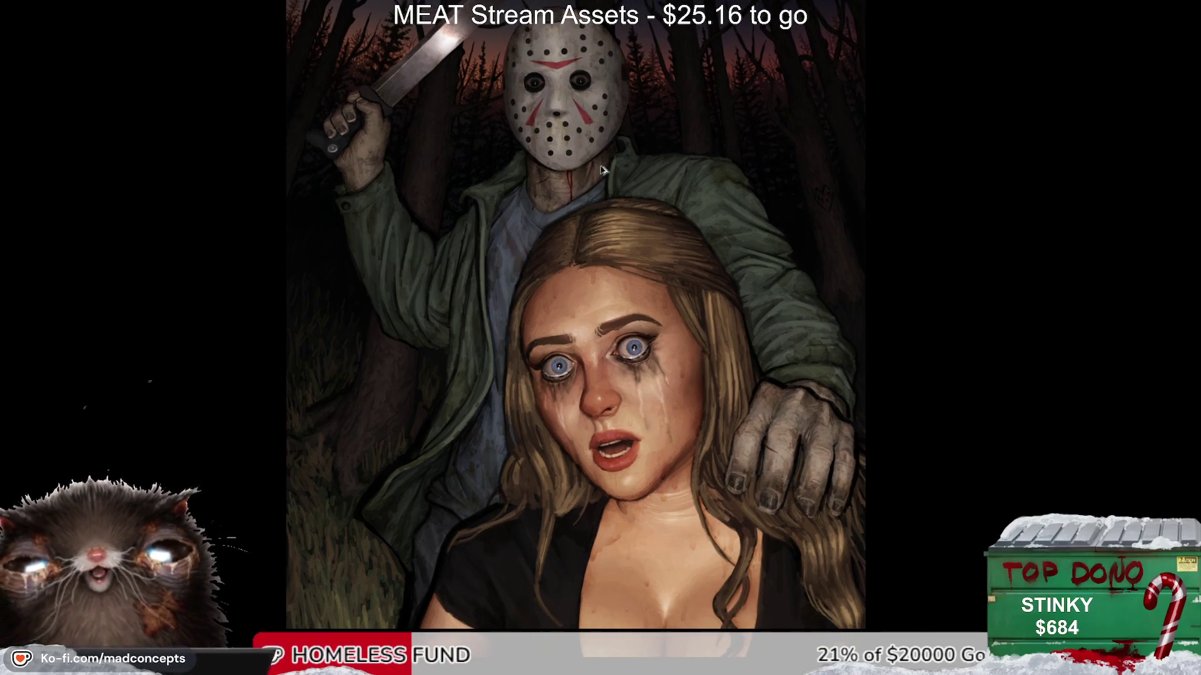
{"action": "scroll", "coordinate": [592, 127], "scroll_direction": "up", "scroll_amount": 1}
{"action": "scroll", "coordinate": [592, 127], "scroll_direction": "up", "scroll_amount": 1}
{"action": "scroll", "coordinate": [649, 263], "scroll_direction": "up", "scroll_amount": 1}
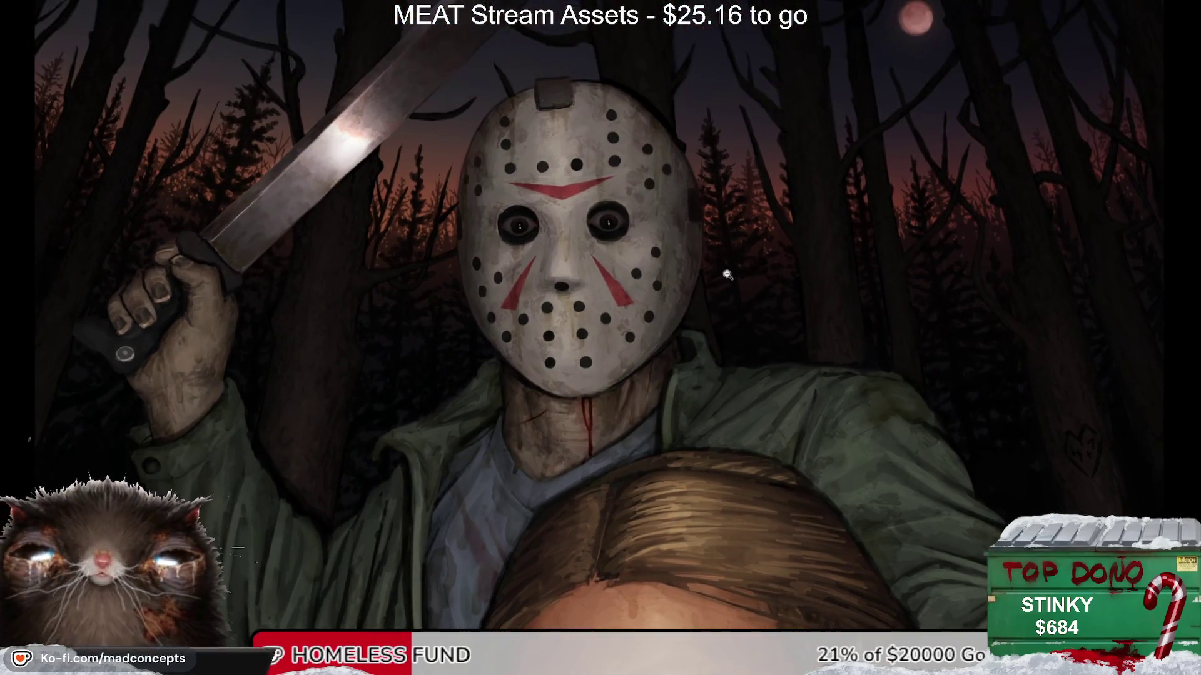
{"action": "scroll", "coordinate": [516, 296], "scroll_direction": "up", "scroll_amount": 1}
{"action": "scroll", "coordinate": [524, 265], "scroll_direction": "up", "scroll_amount": 1}
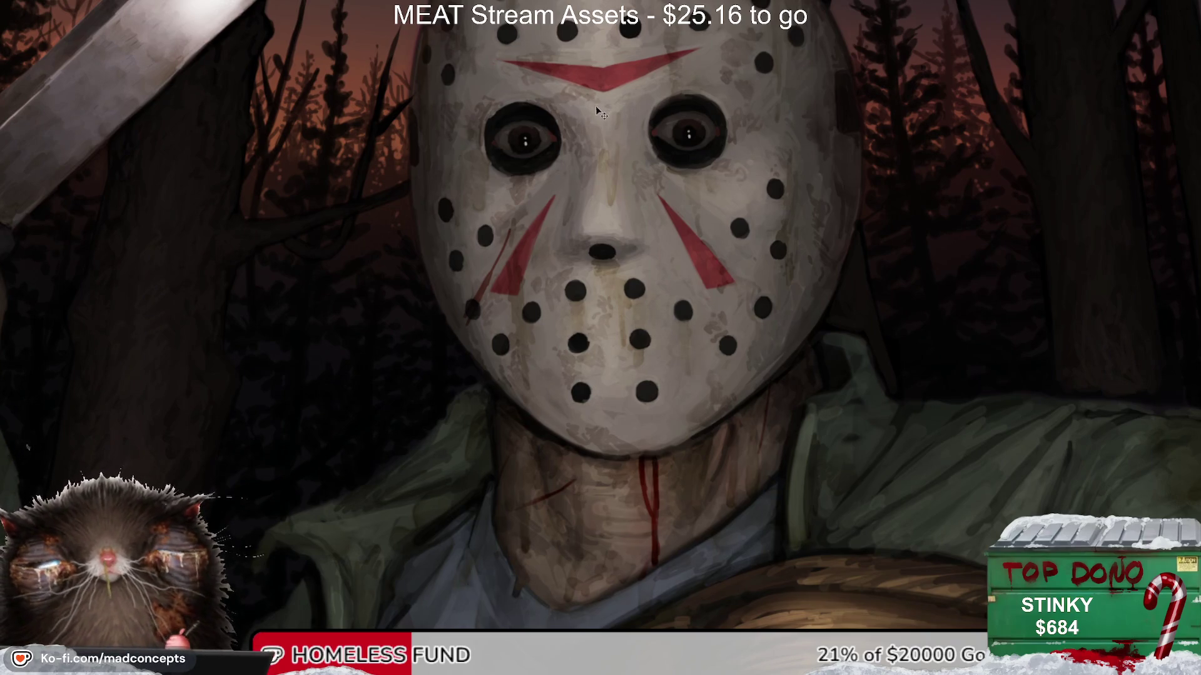
{"action": "left_click_drag", "start_coordinate": [517, 200], "coordinate": [496, 251]}
{"action": "left_click_drag", "start_coordinate": [432, 370], "coordinate": [461, 287]}
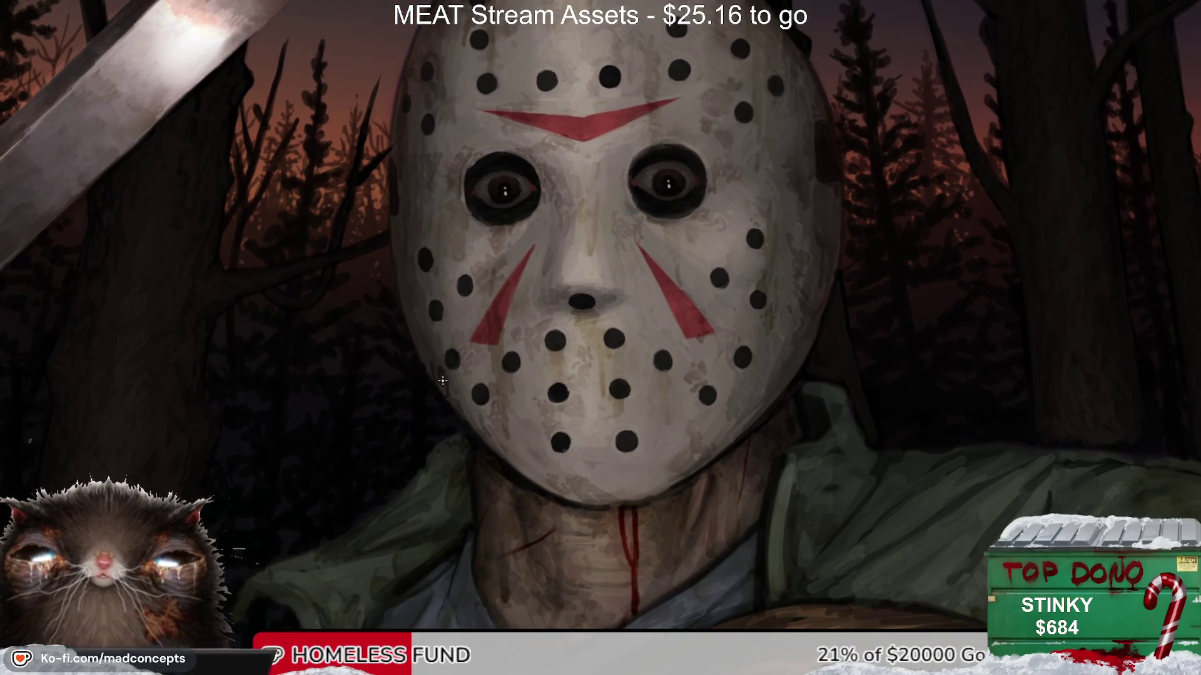
{"action": "key", "text": "ctrl+z"}
{"action": "mouse_move", "coordinate": [433, 368]}
{"action": "left_mouse_down"}
{"action": "mouse_move", "coordinate": [467, 250]}
{"action": "mouse_move", "coordinate": [430, 344]}
{"action": "left_mouse_up"}
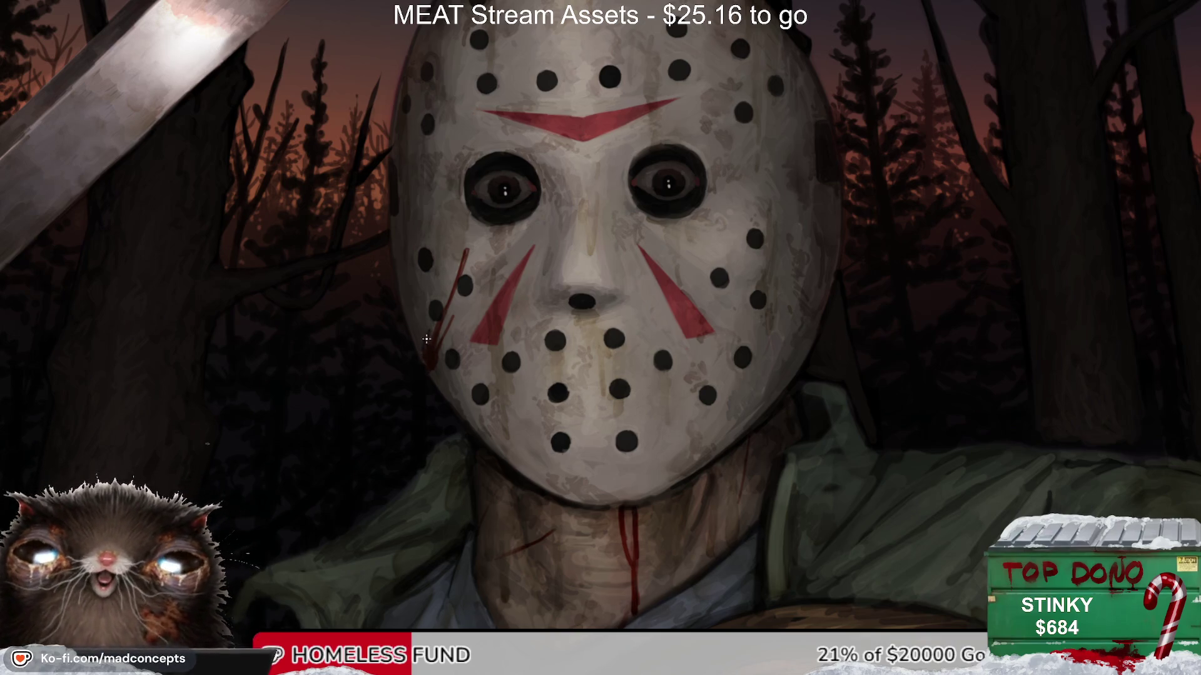
Step: Reframe the mask, enlarge the brush, and check the scratch with mirrored views
{"action": "left_click_drag", "start_coordinate": [421, 355], "coordinate": [423, 380]}
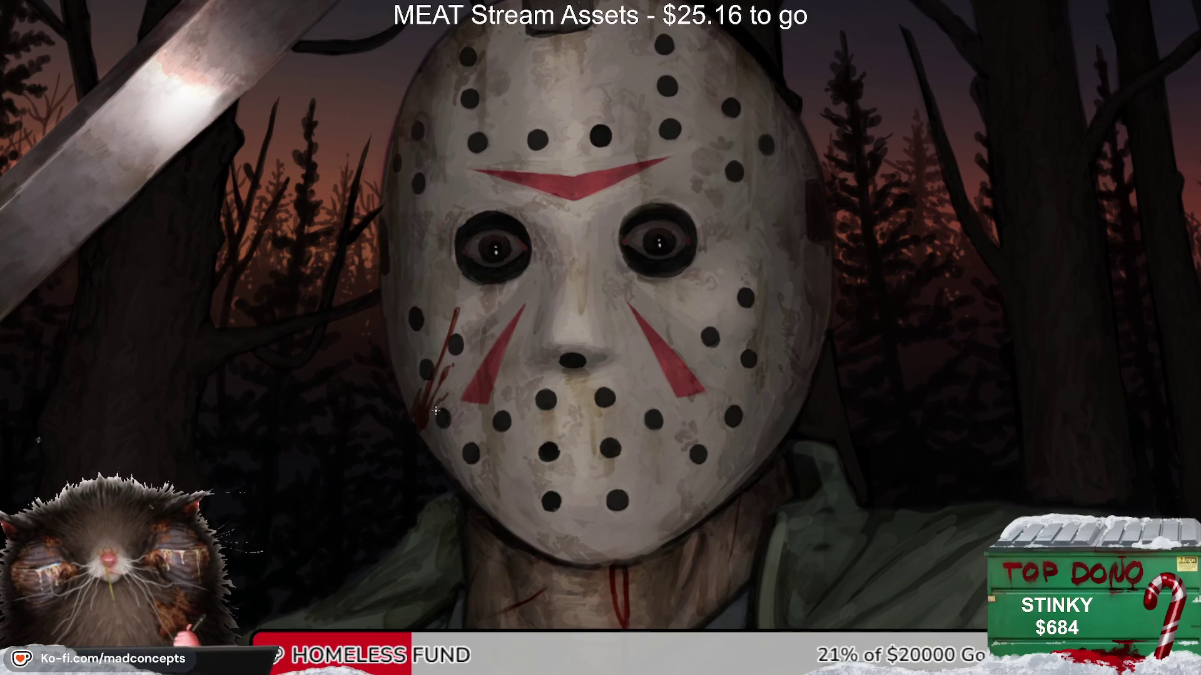
{"action": "key", "text": "m"}
{"action": "key", "text": "m"}
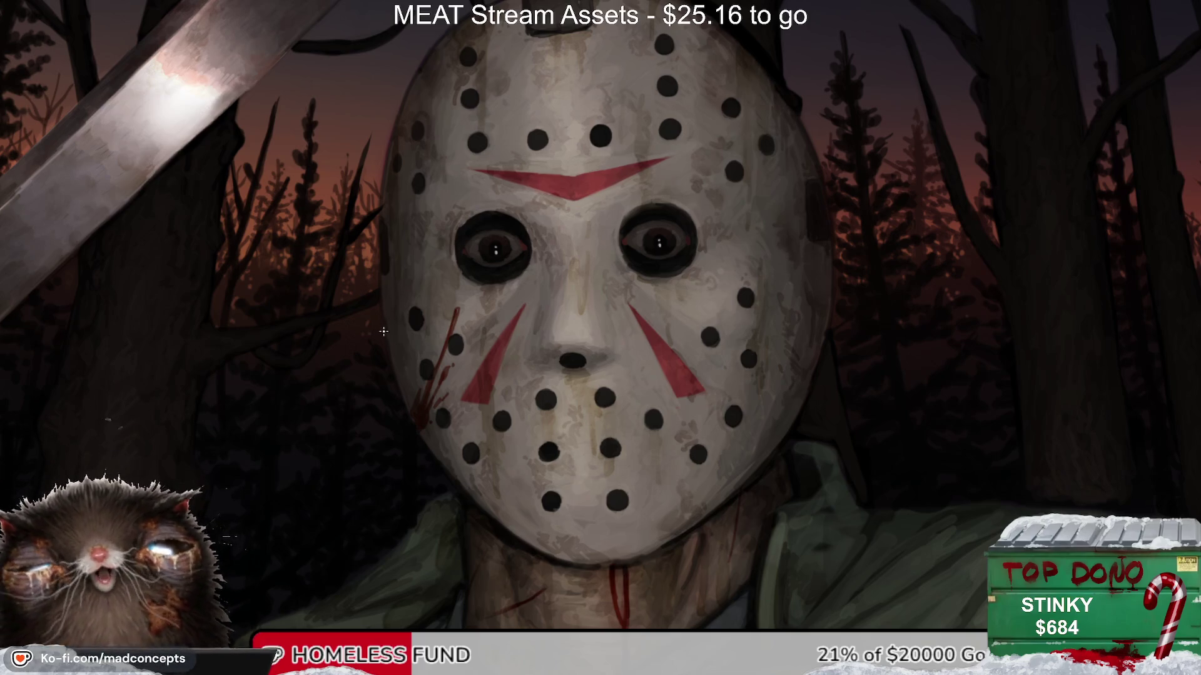
{"action": "mouse_move", "coordinate": [449, 302]}
{"action": "left_mouse_down"}
{"action": "mouse_move", "coordinate": [451, 339]}
{"action": "mouse_move", "coordinate": [496, 316]}
{"action": "left_mouse_up"}
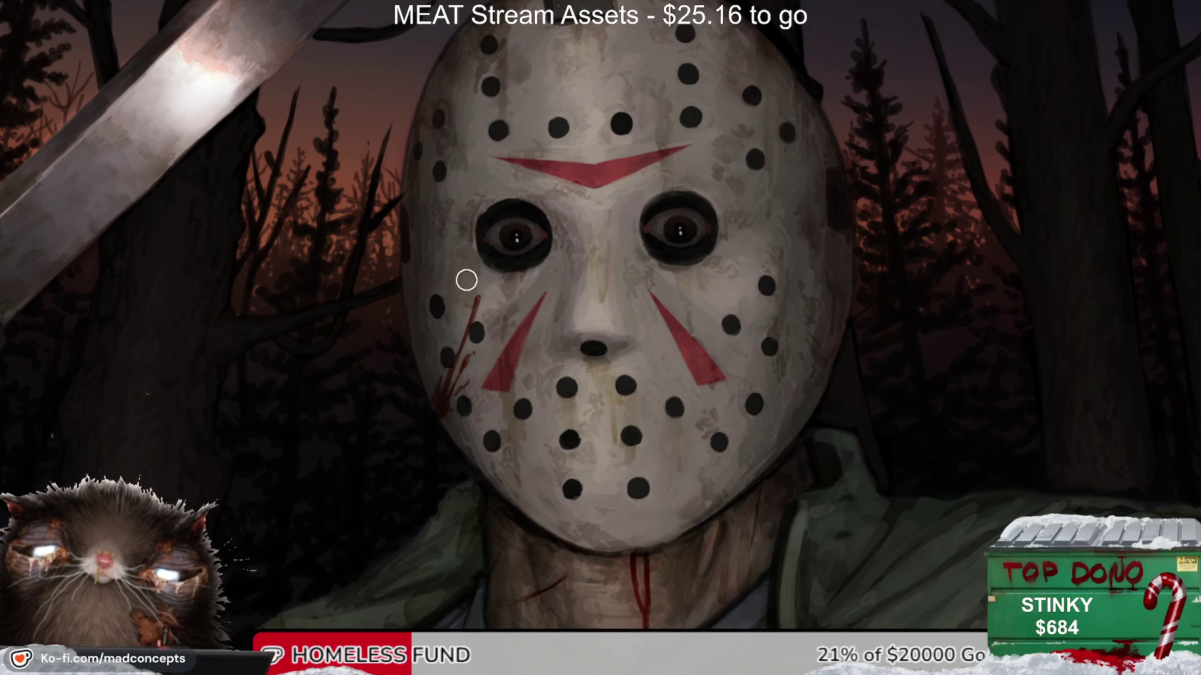
{"action": "key", "text": "bracketright"}
{"action": "key", "text": "bracketright"}
{"action": "key", "text": "bracketright"}
{"action": "key", "text": "bracketright"}
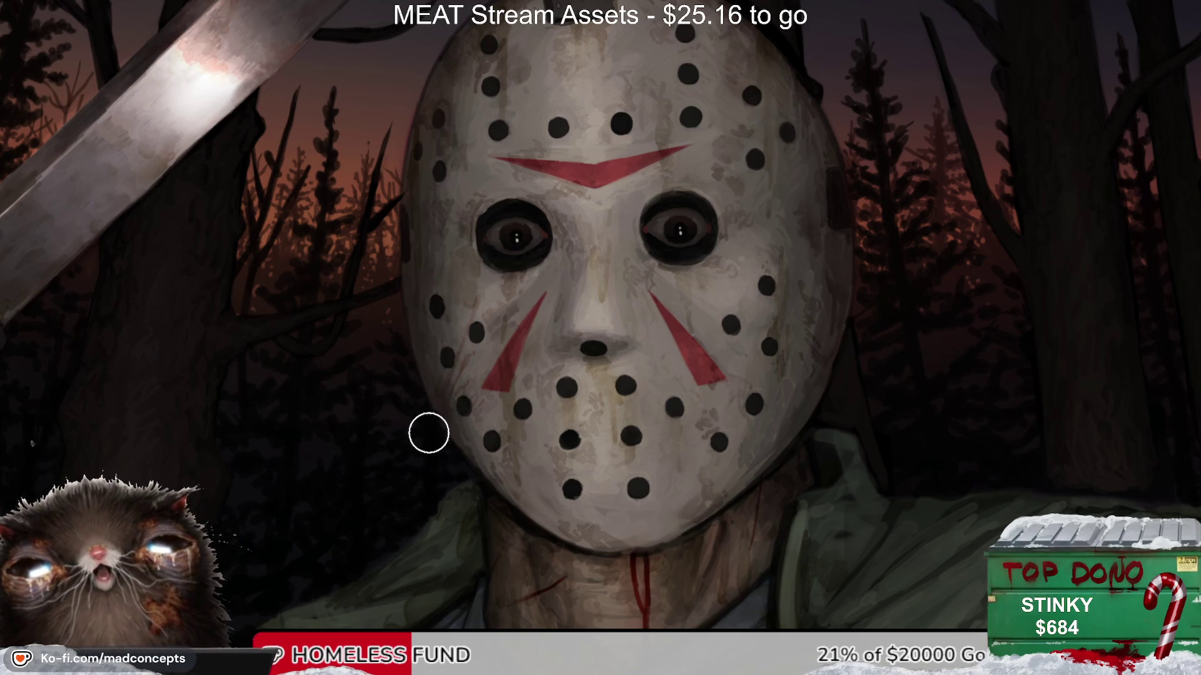
{"action": "key", "text": "m"}
{"action": "key", "text": "m"}
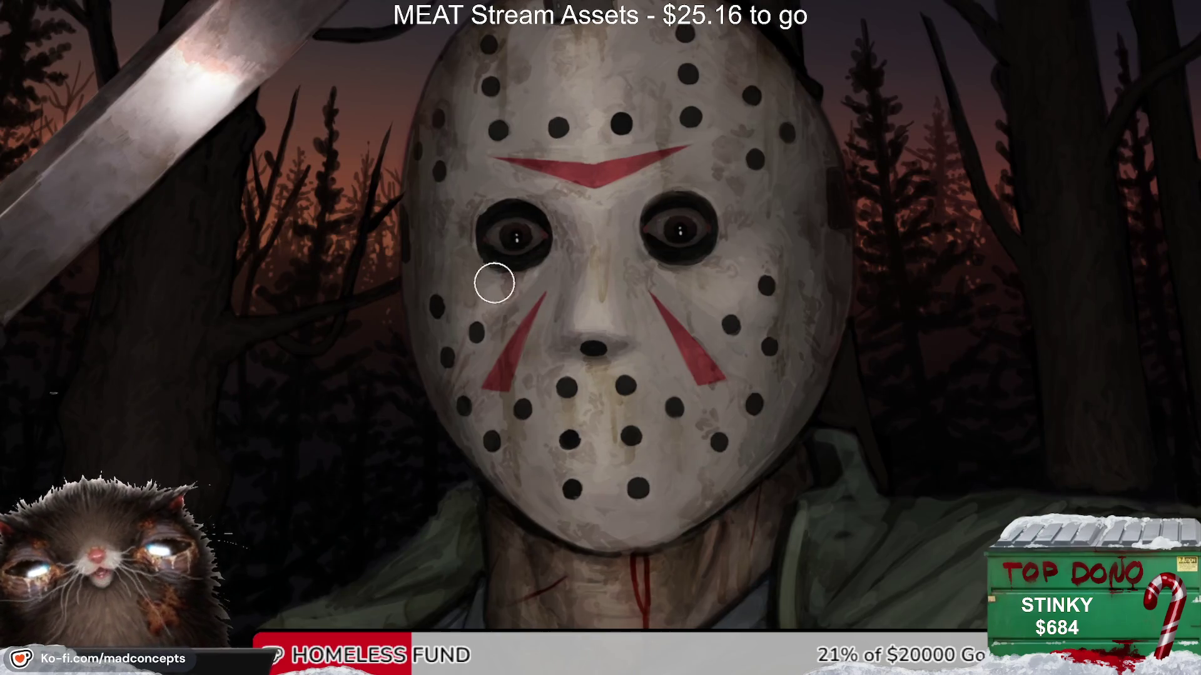
{"action": "left_click_drag", "start_coordinate": [460, 313], "coordinate": [450, 361]}
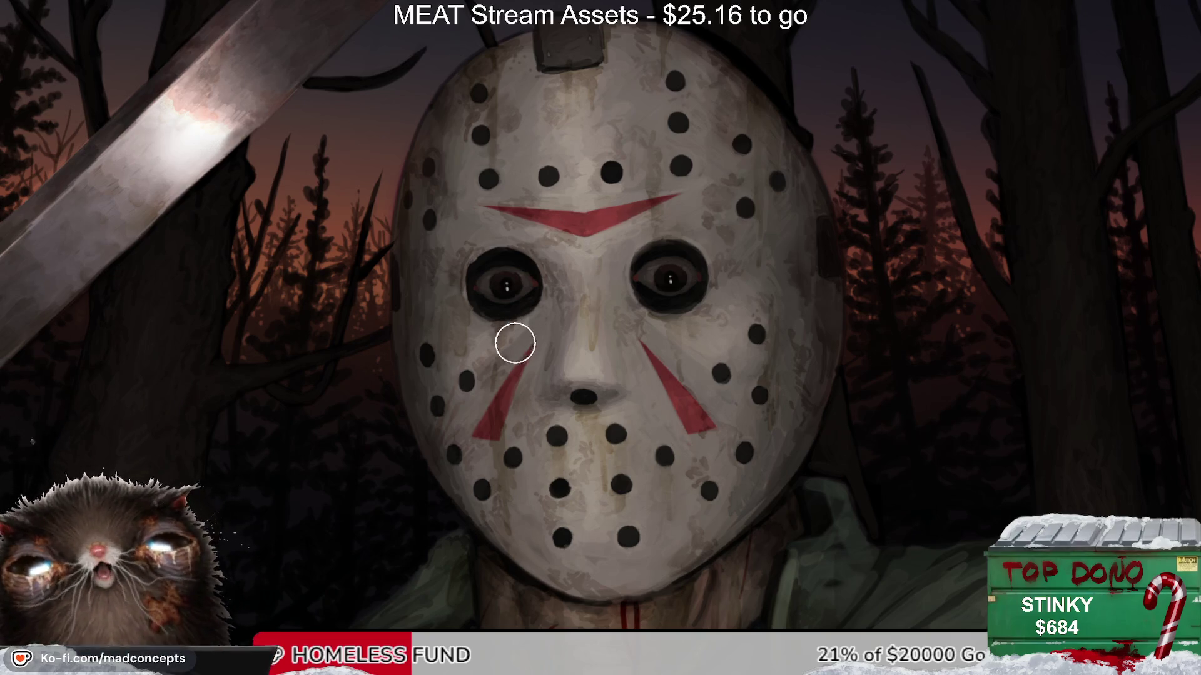
{"action": "left_click", "coordinate": [501, 342], "text": "ctrl+alt"}
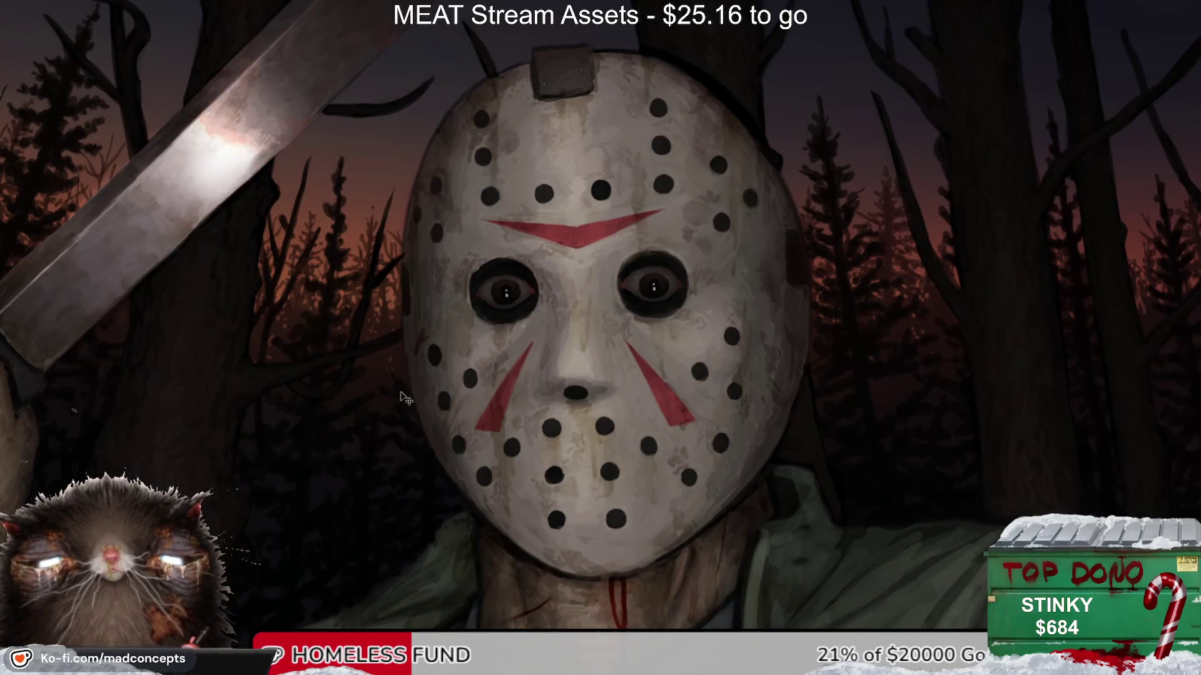
{"action": "left_click_drag", "start_coordinate": [420, 391], "coordinate": [429, 445]}
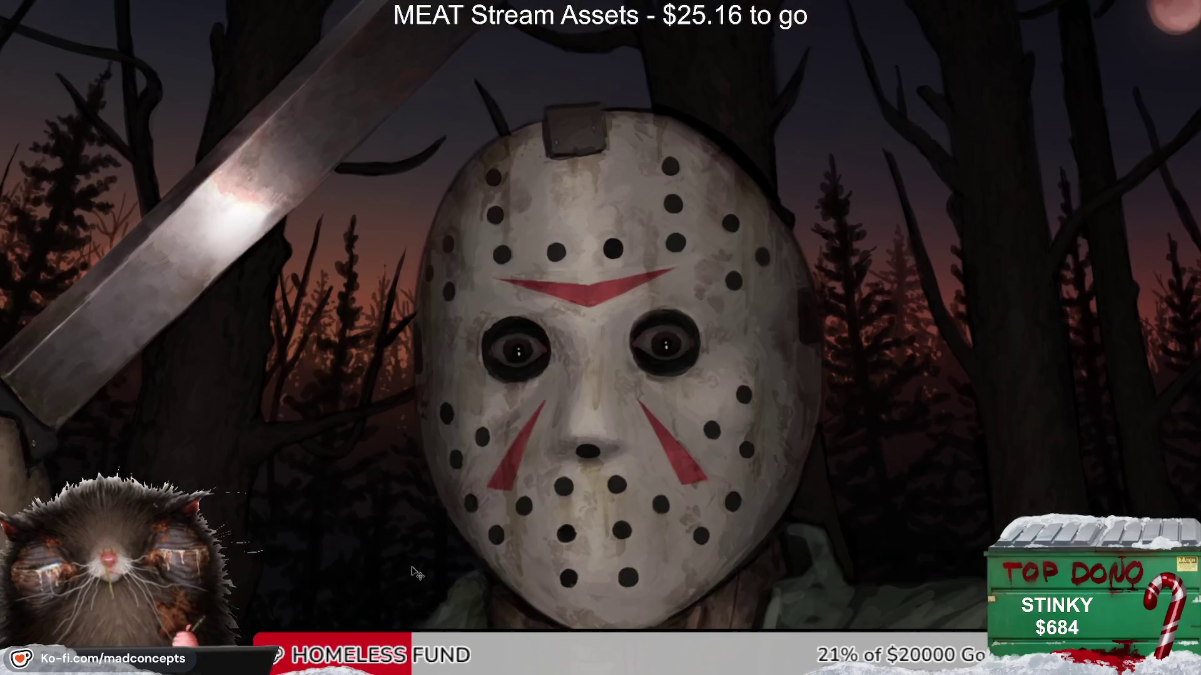
{"action": "mouse_move", "coordinate": [594, 440]}
{"action": "left_mouse_down"}
{"action": "mouse_move", "coordinate": [615, 240]}
{"action": "mouse_move", "coordinate": [656, 214]}
{"action": "mouse_move", "coordinate": [544, 417]}
{"action": "mouse_move", "coordinate": [534, 401]}
{"action": "mouse_move", "coordinate": [550, 360]}
{"action": "left_mouse_up"}
{"action": "key", "text": "h"}
{"action": "key", "text": "h"}
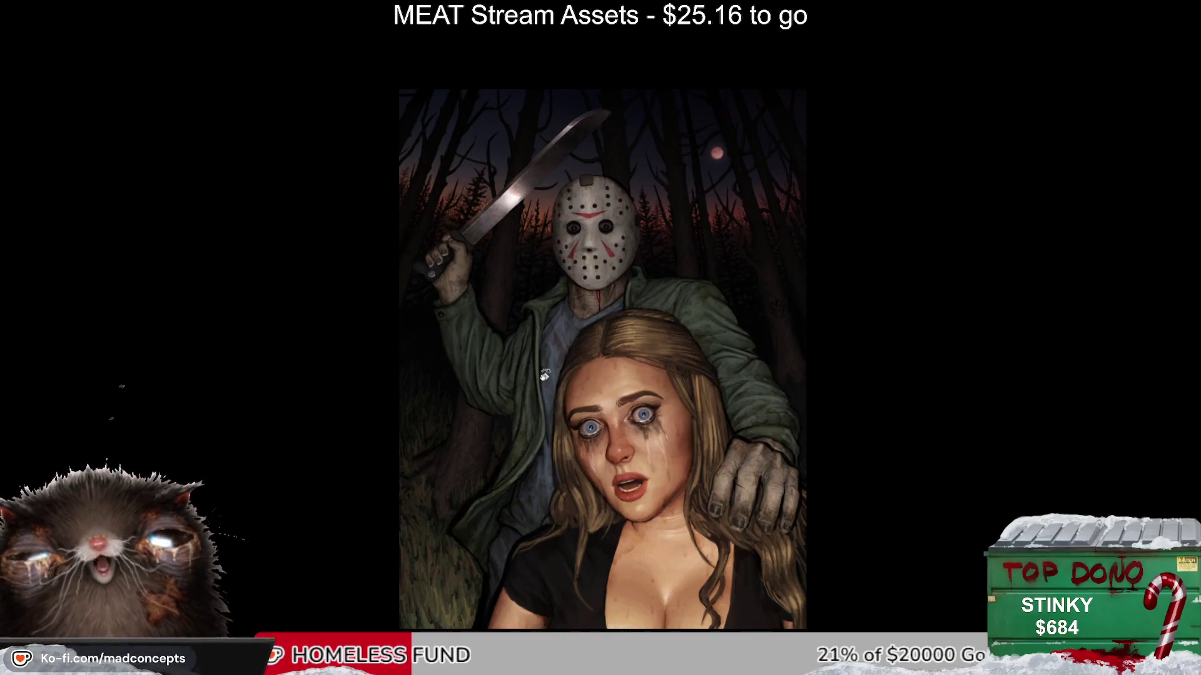
{"action": "key", "text": "r"}
{"action": "left_click_drag", "start_coordinate": [569, 375], "coordinate": [429, 387]}
{"action": "key", "text": "Escape"}
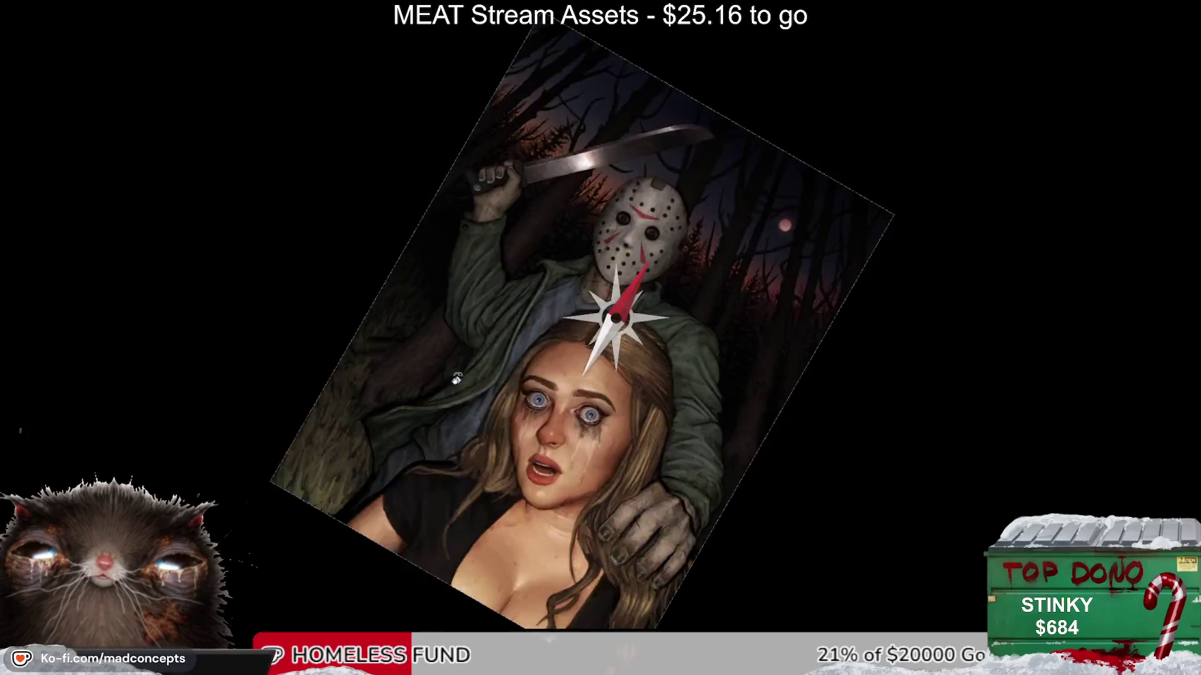
{"action": "scroll", "coordinate": [561, 252], "scroll_direction": "up", "scroll_amount": 3}
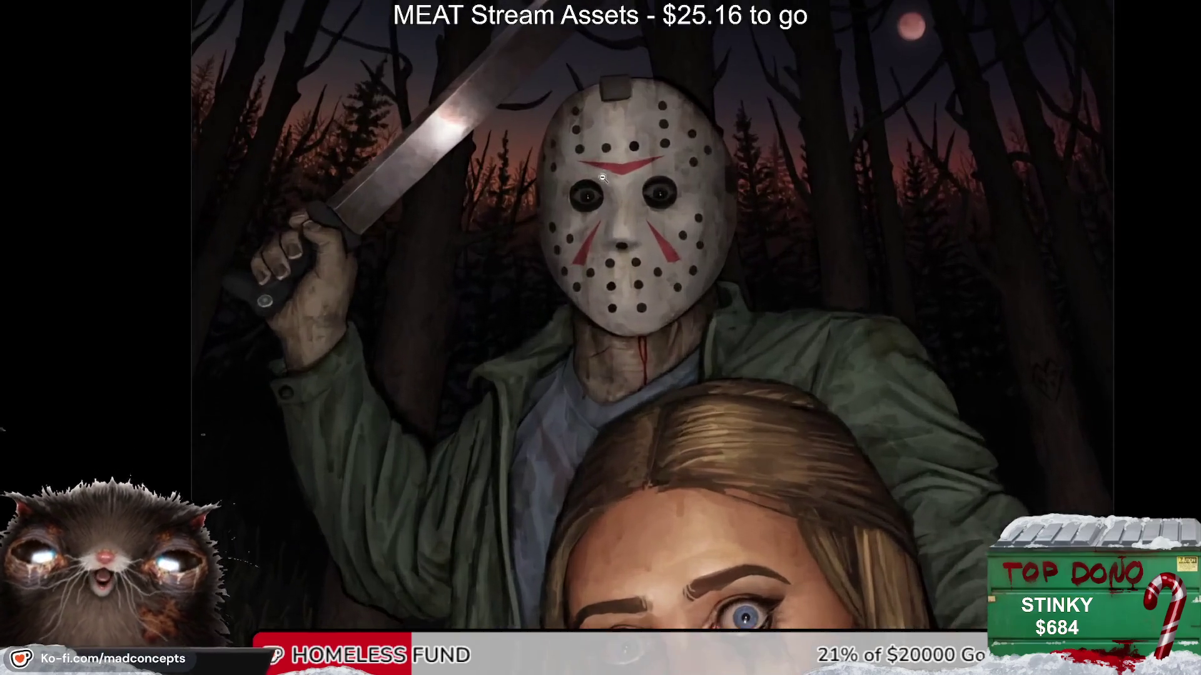
{"action": "scroll", "coordinate": [582, 225], "scroll_direction": "down", "scroll_amount": 1}
{"action": "scroll", "coordinate": [606, 196], "scroll_direction": "up", "scroll_amount": 3}
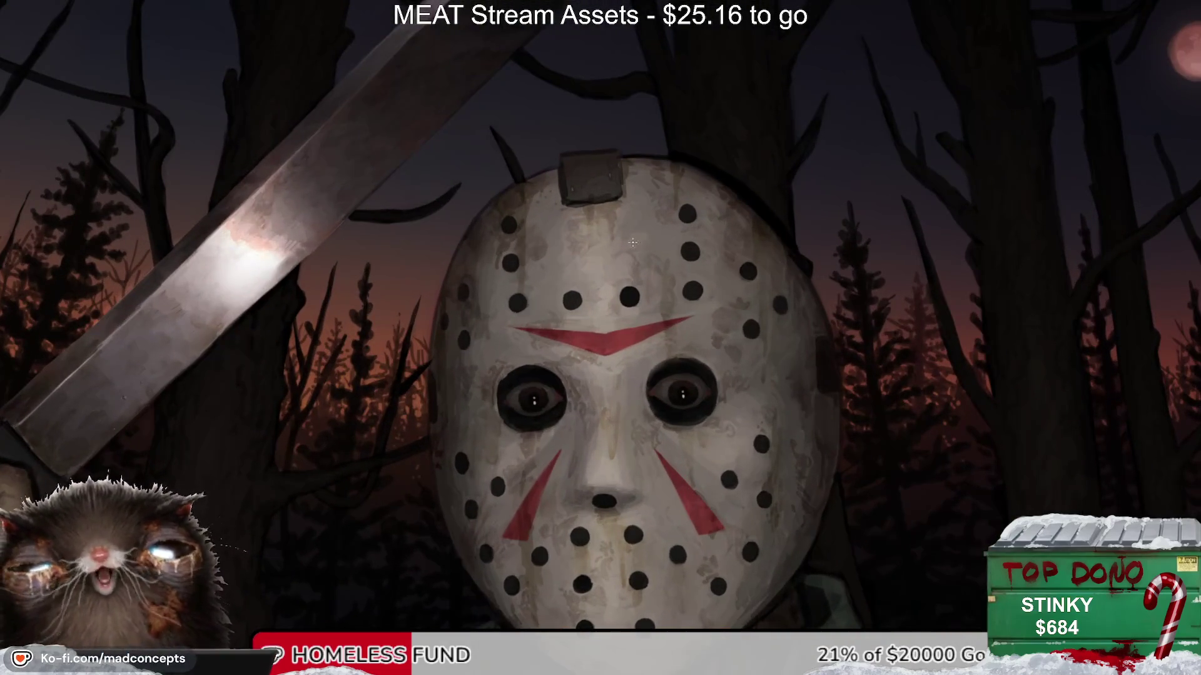
{"action": "key", "text": "h"}
{"action": "key", "text": "h"}
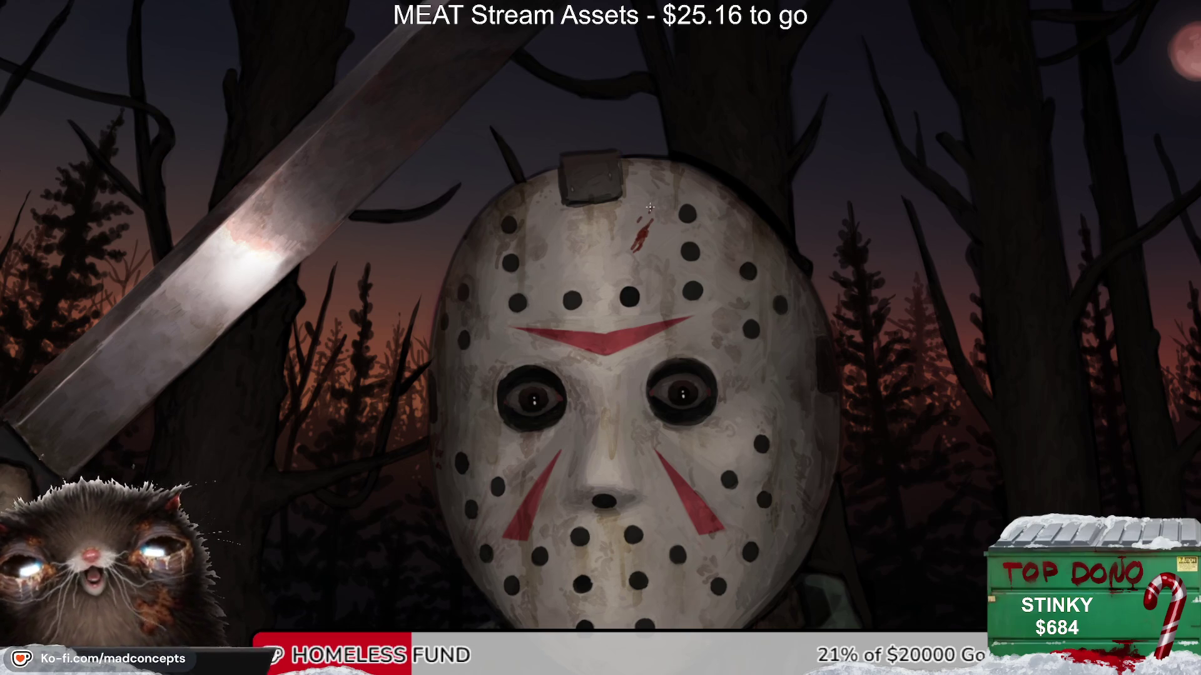
{"action": "key", "text": "ctrl+z"}
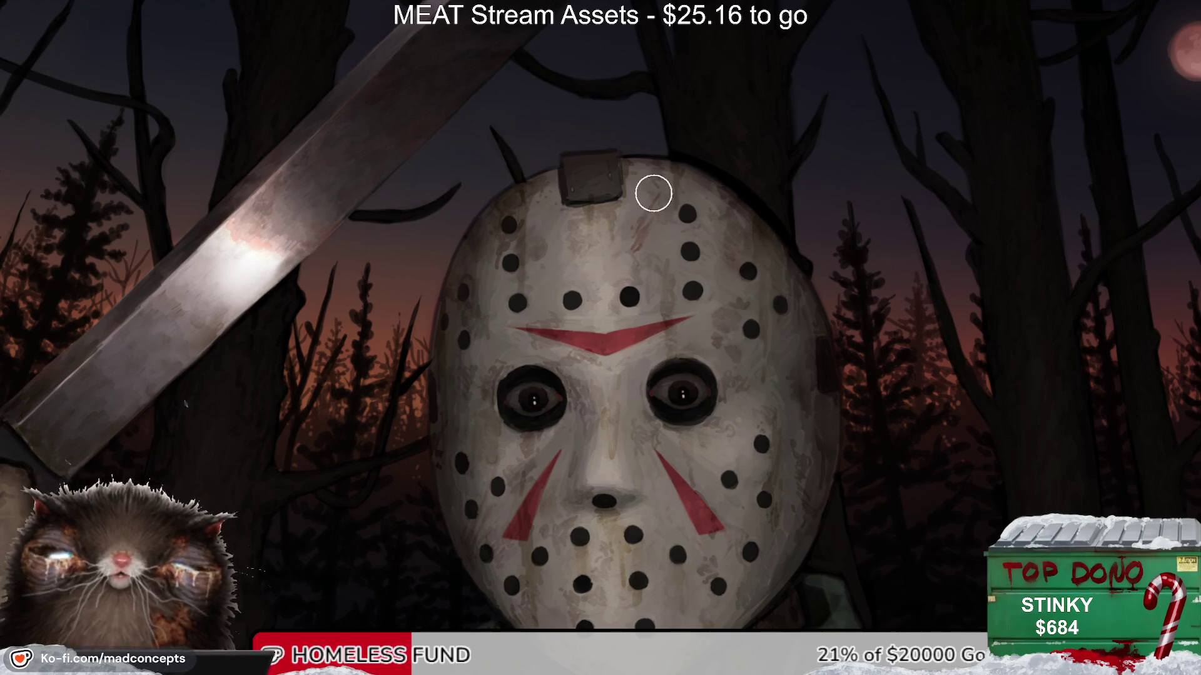
{"action": "key", "text": "m"}
{"action": "key", "text": "m"}
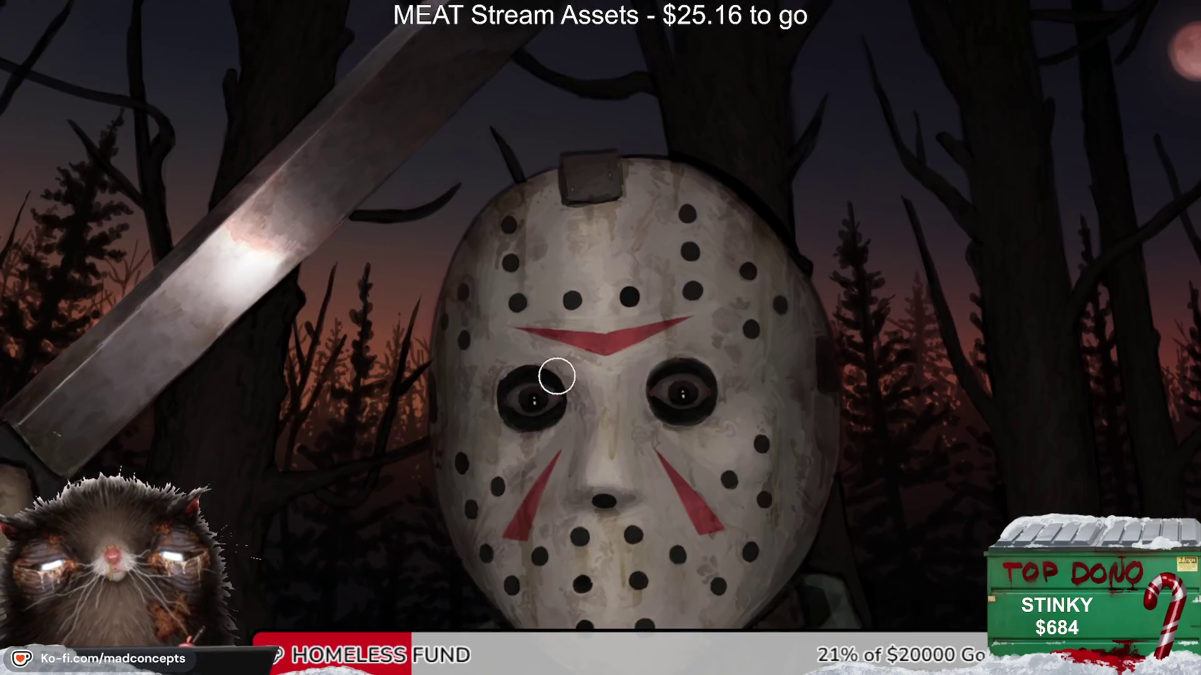
{"action": "scroll", "coordinate": [556, 377], "scroll_direction": "down", "scroll_amount": 5}
{"action": "mouse_move", "coordinate": [581, 348]}
{"action": "left_mouse_down"}
{"action": "mouse_move", "coordinate": [508, 250]}
{"action": "mouse_move", "coordinate": [536, 230]}
{"action": "left_mouse_up"}
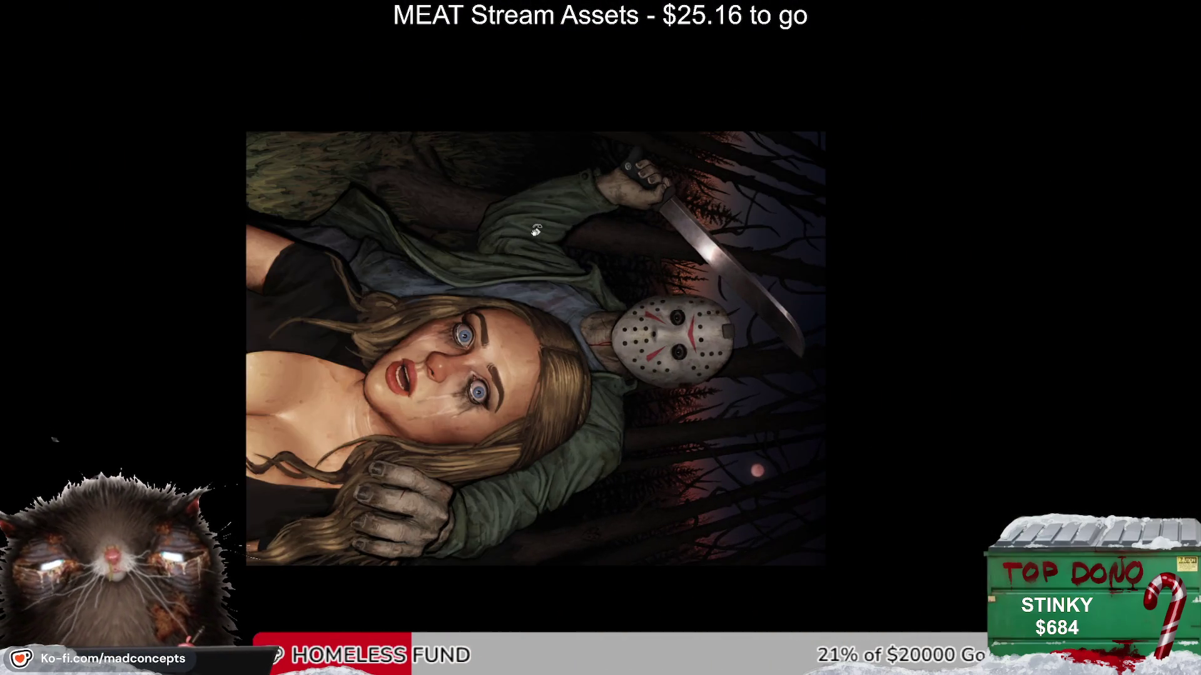
{"action": "key", "text": "5"}
{"action": "mouse_move", "coordinate": [646, 226]}
{"action": "left_mouse_down"}
{"action": "mouse_move", "coordinate": [654, 213]}
{"action": "mouse_move", "coordinate": [574, 306]}
{"action": "mouse_move", "coordinate": [576, 250]}
{"action": "mouse_move", "coordinate": [648, 138]}
{"action": "mouse_move", "coordinate": [444, 325]}
{"action": "left_mouse_up"}
{"action": "left_click_drag", "start_coordinate": [475, 279], "coordinate": [431, 322]}
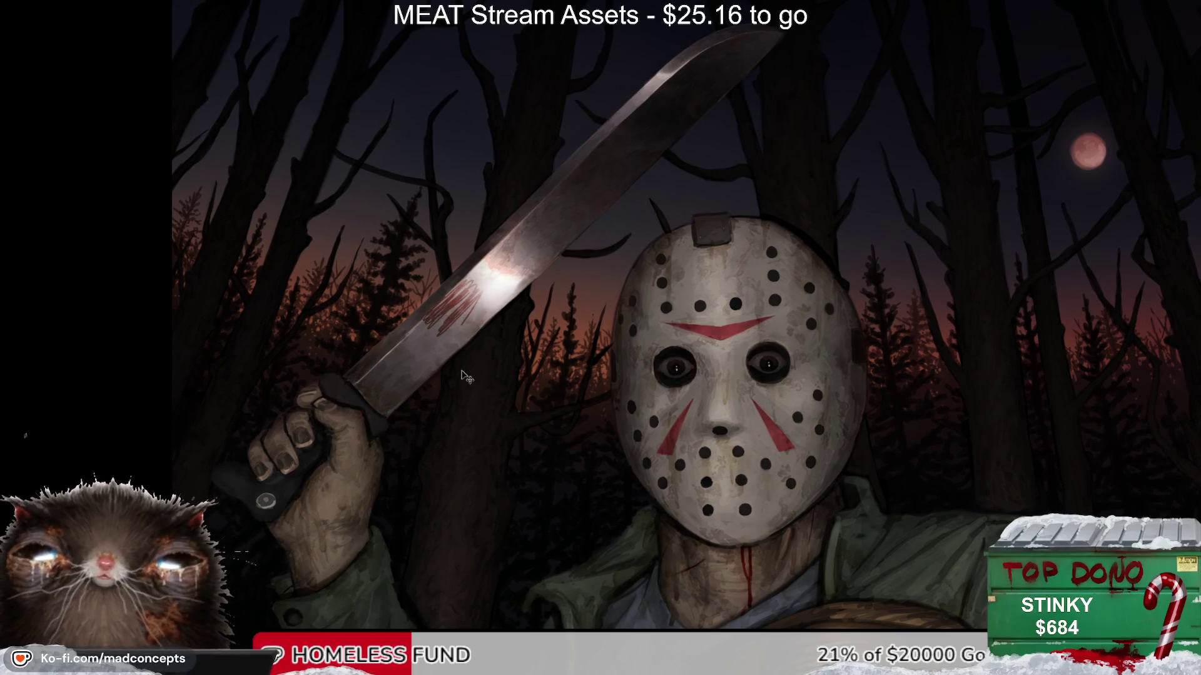
{"action": "key", "text": "ctrl+z"}
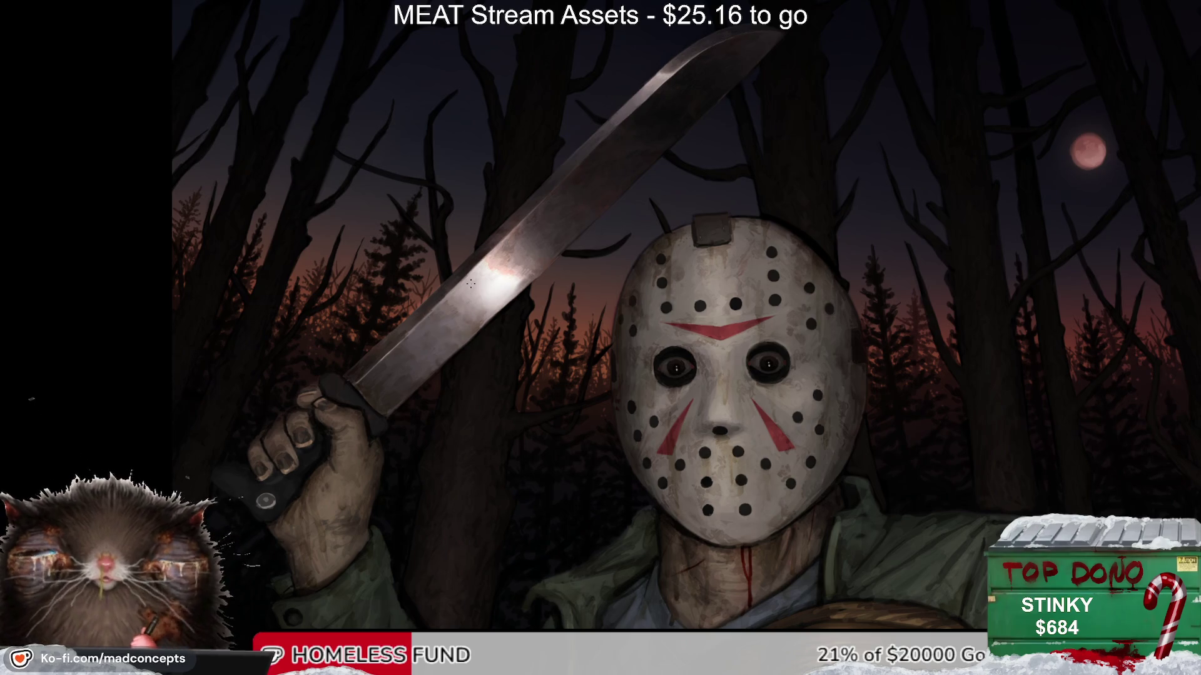
{"action": "left_click", "coordinate": [523, 311], "text": "alt"}
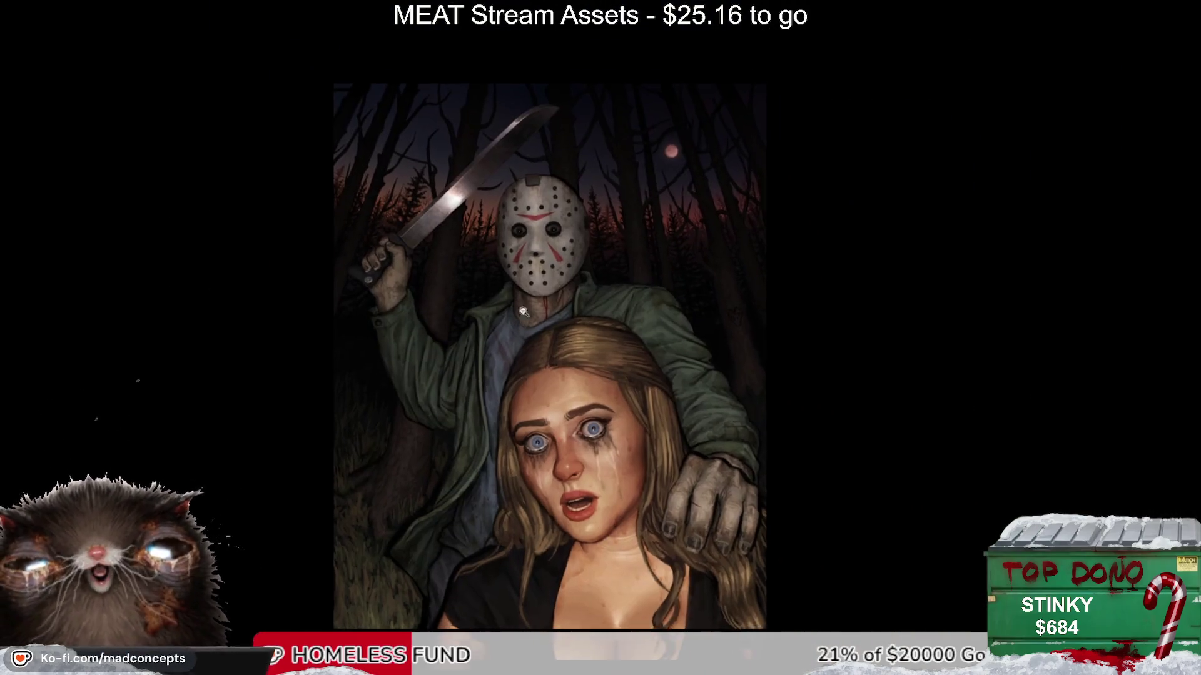
Step: Zoom in on the killer's neck and shirt with the Brush tool active
{"action": "left_click", "coordinate": [523, 311]}
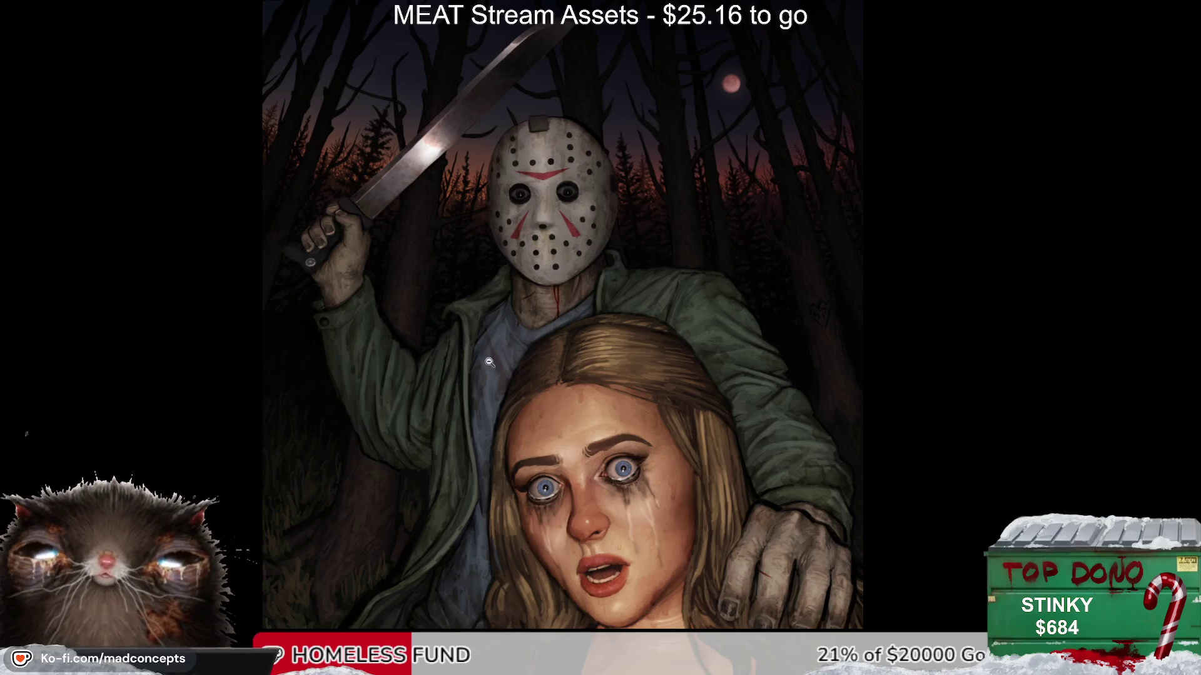
{"action": "left_click", "coordinate": [504, 317]}
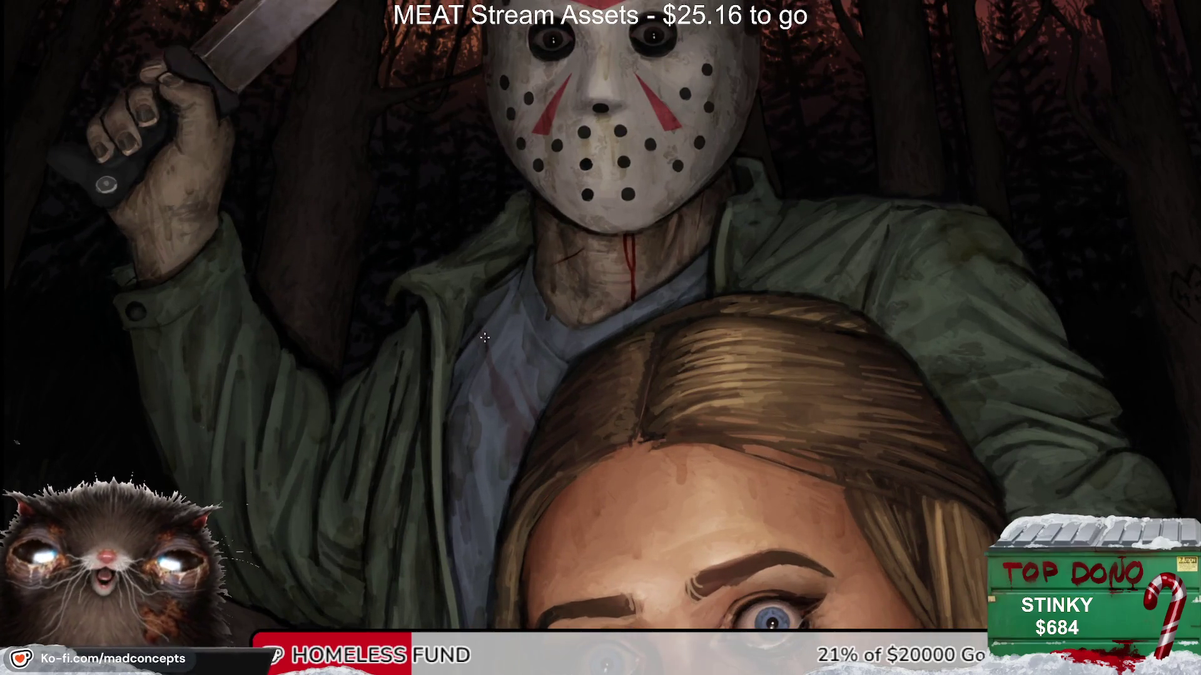
{"action": "key", "text": "b"}
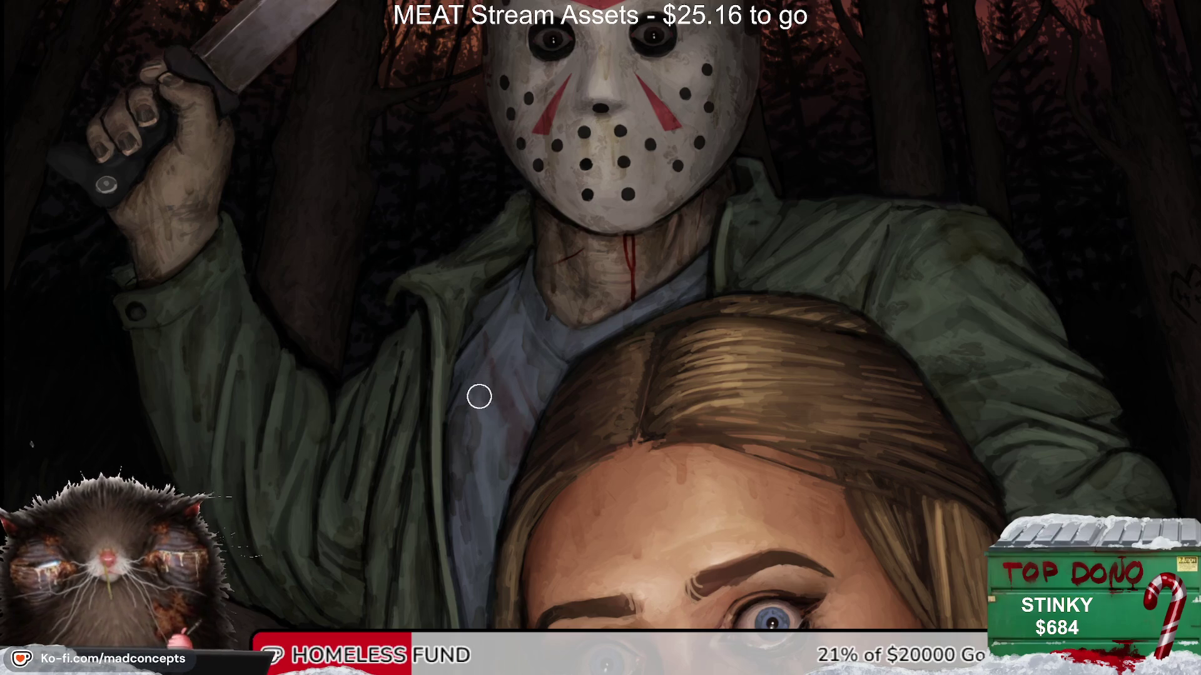
{"action": "scroll", "coordinate": [513, 299], "scroll_direction": "down", "scroll_amount": 1}
{"action": "scroll", "coordinate": [513, 299], "scroll_direction": "down", "scroll_amount": 2}
{"action": "scroll", "coordinate": [494, 250], "scroll_direction": "up", "scroll_amount": 1}
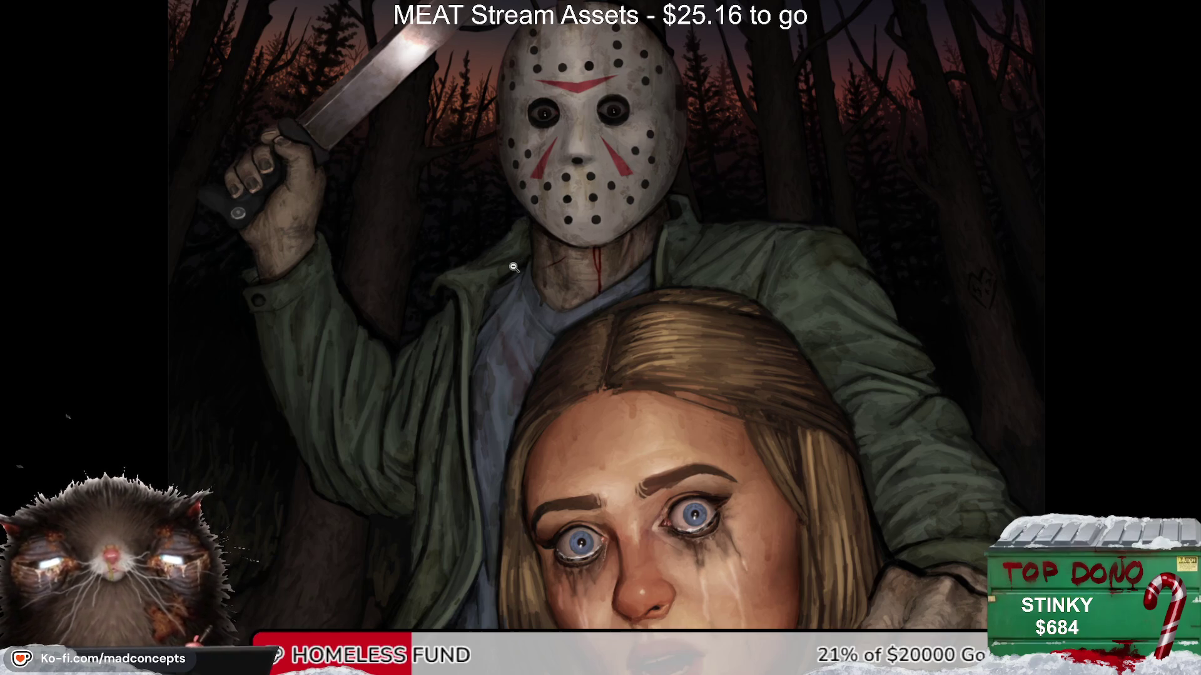
{"action": "scroll", "coordinate": [510, 272], "scroll_direction": "down", "scroll_amount": 1}
{"action": "scroll", "coordinate": [481, 275], "scroll_direction": "up", "scroll_amount": 3}
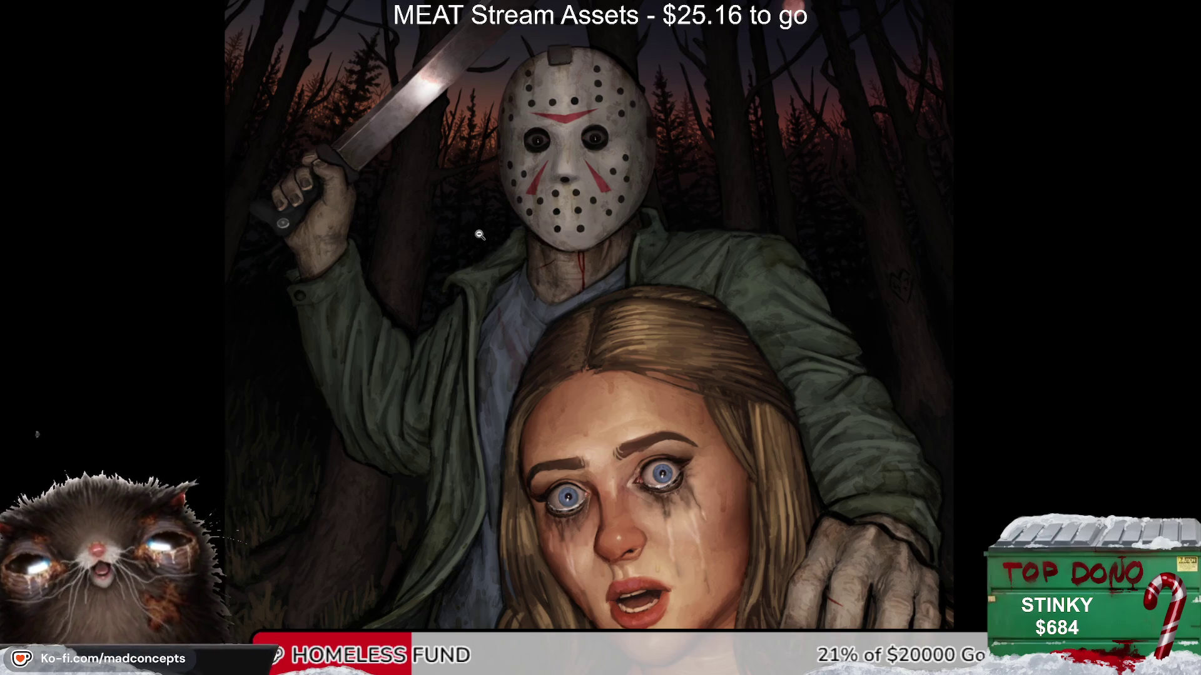
Step: Paint a short diagonal dark scratch on the left side of the neck and check it mirrored
{"action": "left_click", "coordinate": [517, 258]}
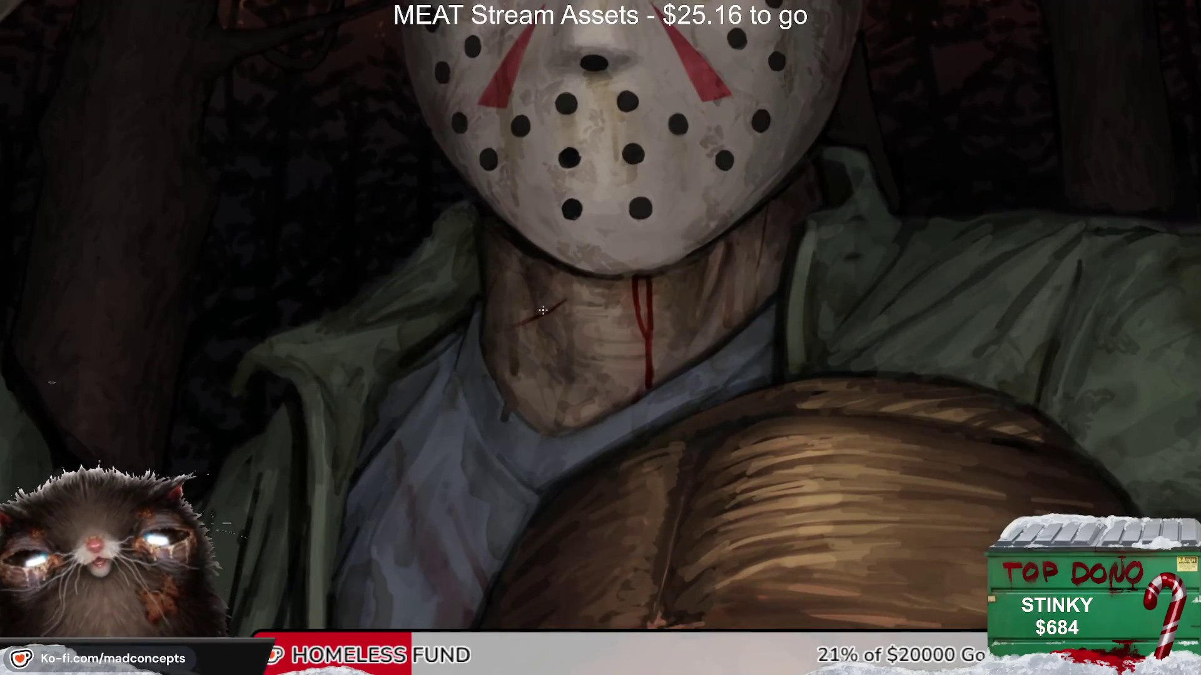
{"action": "left_click_drag", "start_coordinate": [511, 281], "coordinate": [485, 345]}
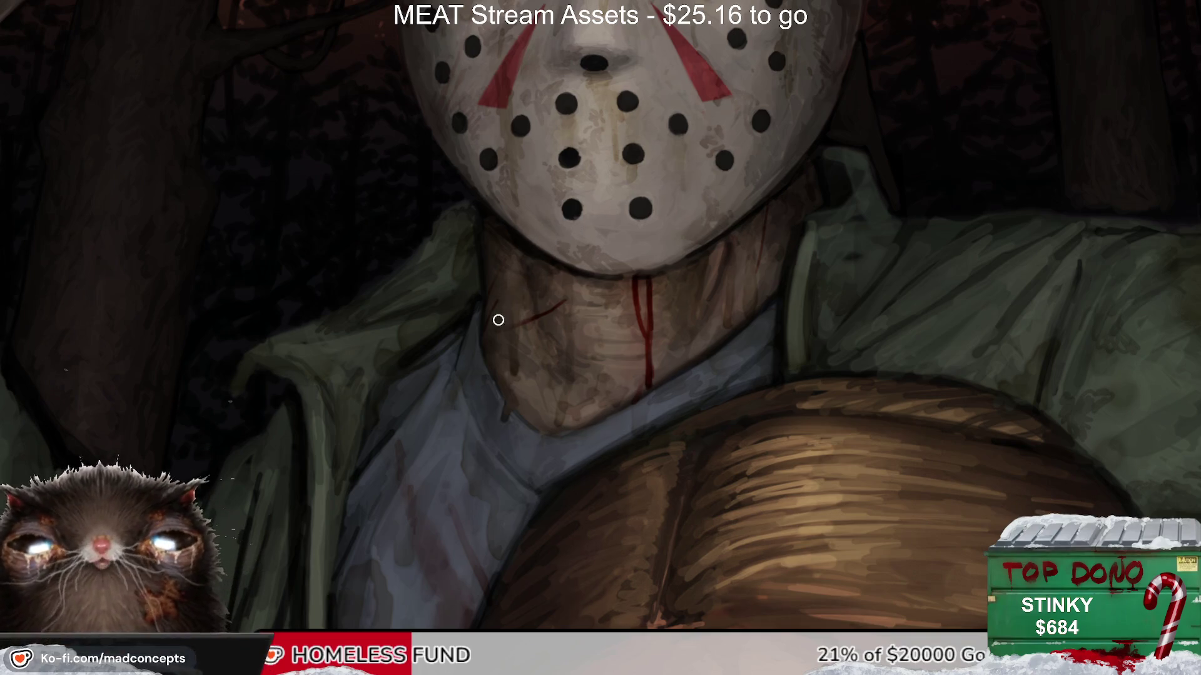
{"action": "key", "text": "m"}
{"action": "key", "text": "m"}
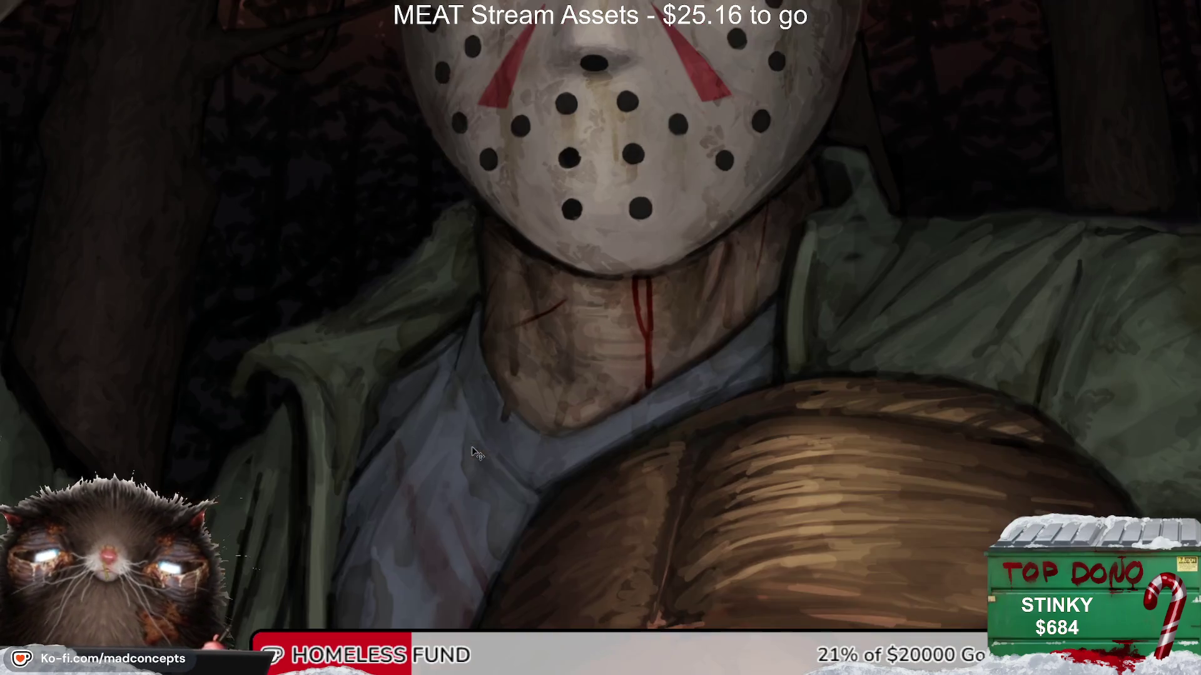
{"action": "left_click_drag", "start_coordinate": [550, 355], "coordinate": [472, 311]}
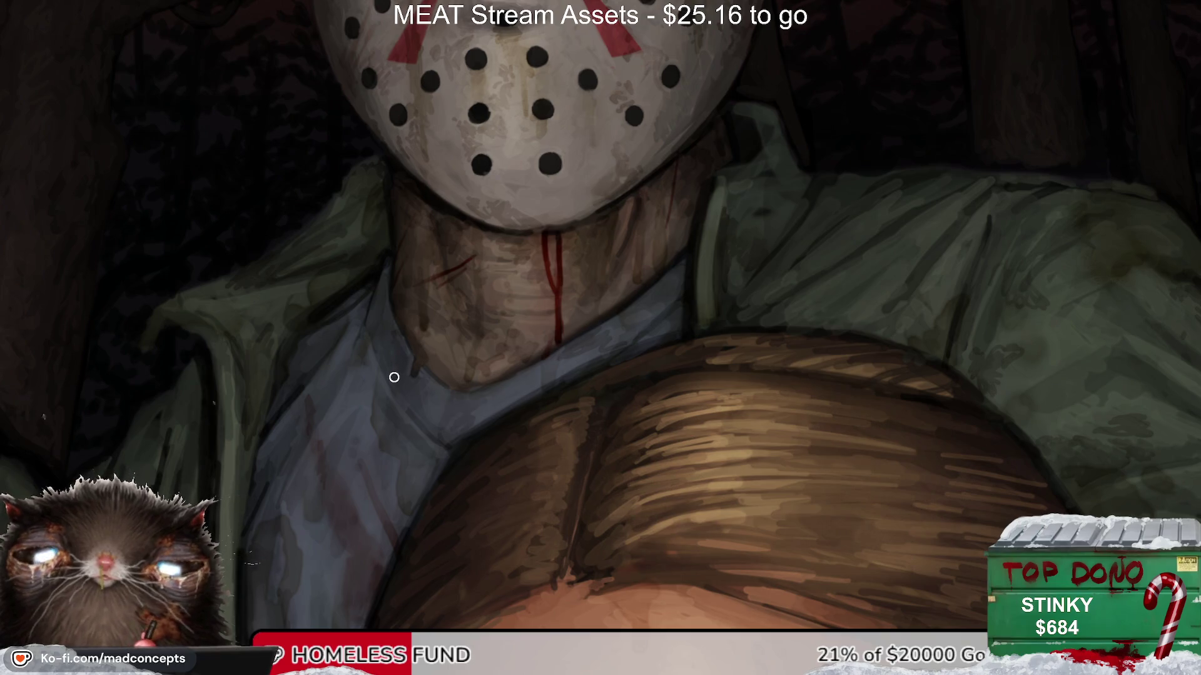
{"action": "scroll", "coordinate": [401, 378], "scroll_direction": "down", "scroll_amount": 5}
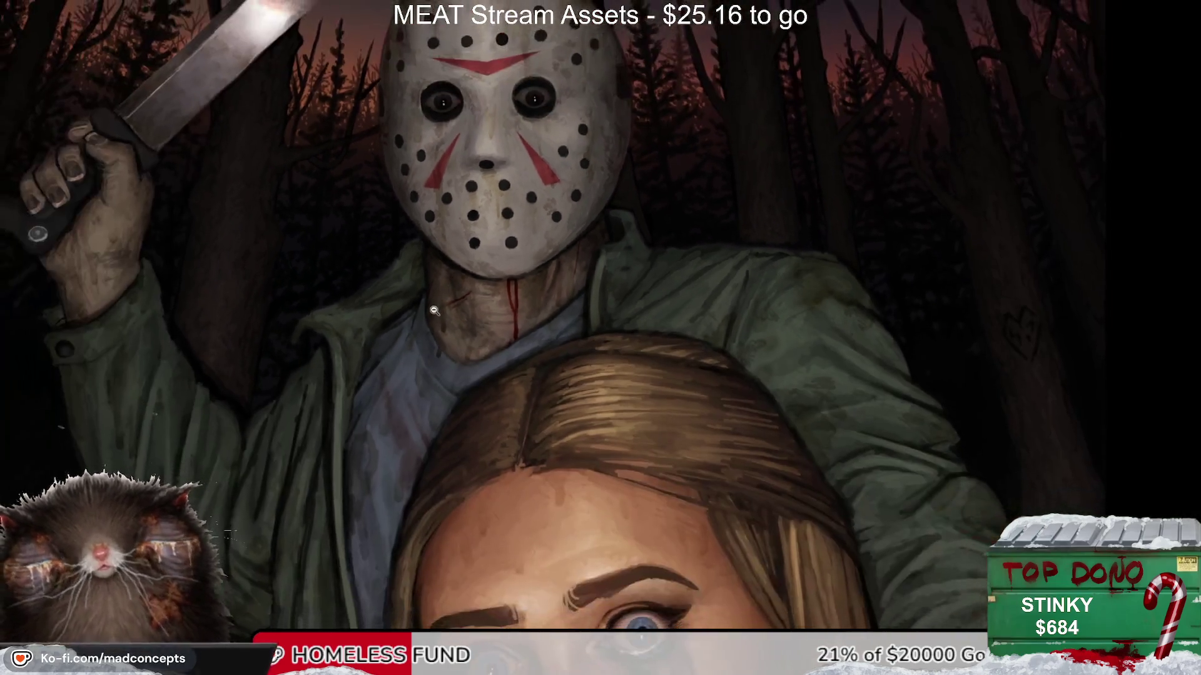
{"action": "scroll", "coordinate": [443, 296], "scroll_direction": "up", "scroll_amount": 1}
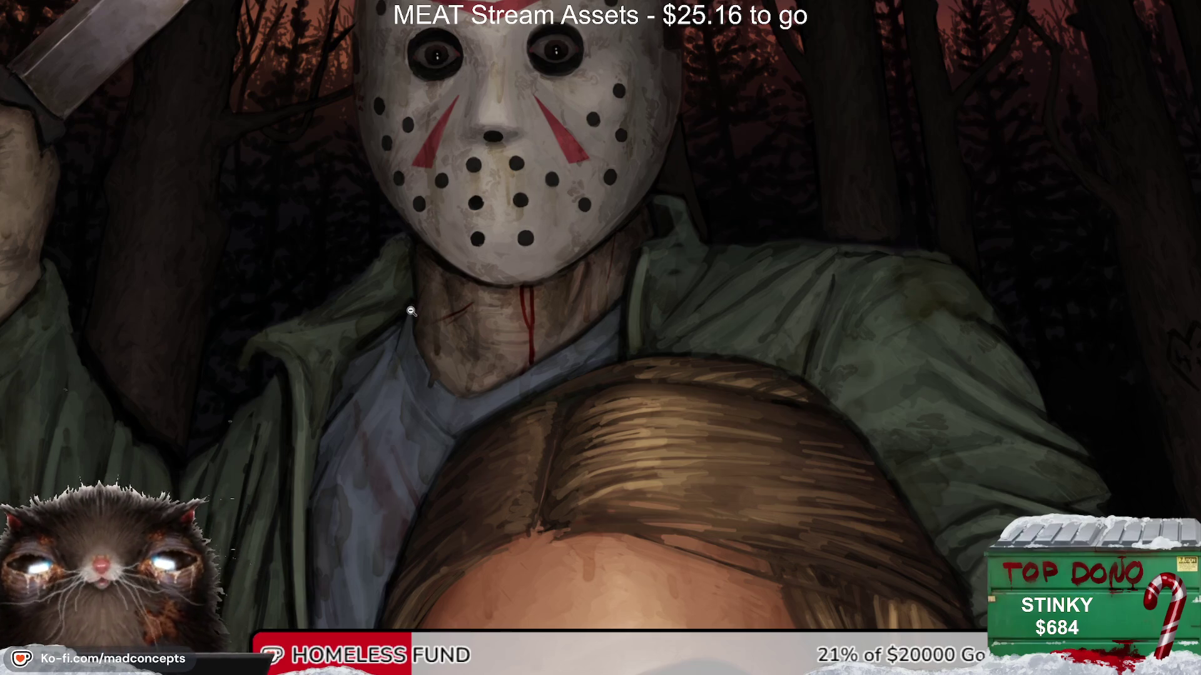
{"action": "scroll", "coordinate": [471, 303], "scroll_direction": "down", "scroll_amount": 2}
{"action": "scroll", "coordinate": [471, 303], "scroll_direction": "down", "scroll_amount": 2}
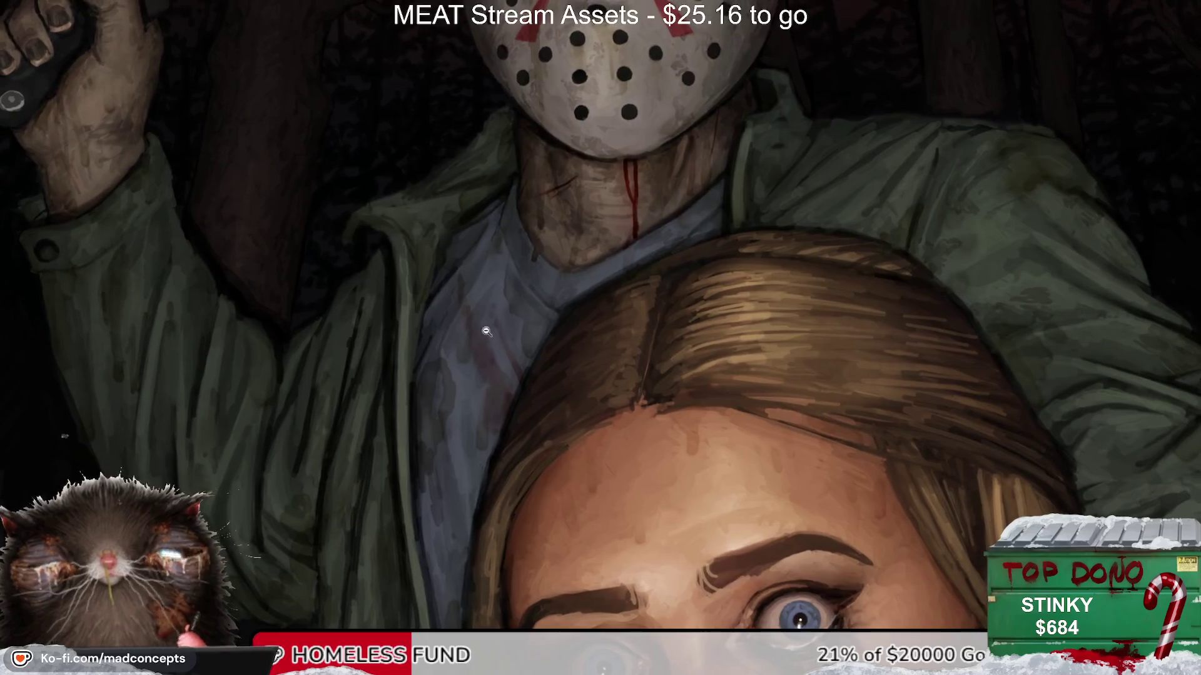
{"action": "scroll", "coordinate": [471, 303], "scroll_direction": "up", "scroll_amount": 1}
{"action": "scroll", "coordinate": [470, 304], "scroll_direction": "down", "scroll_amount": 1}
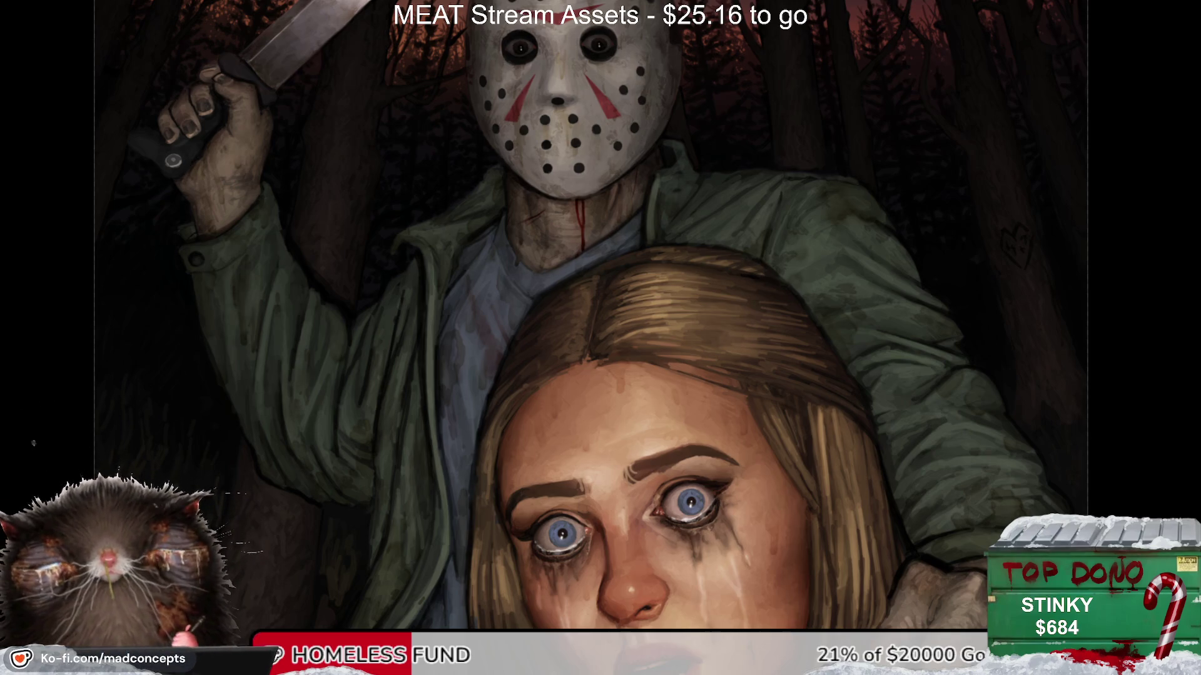
{"action": "left_click_drag", "start_coordinate": [608, 364], "coordinate": [638, 383]}
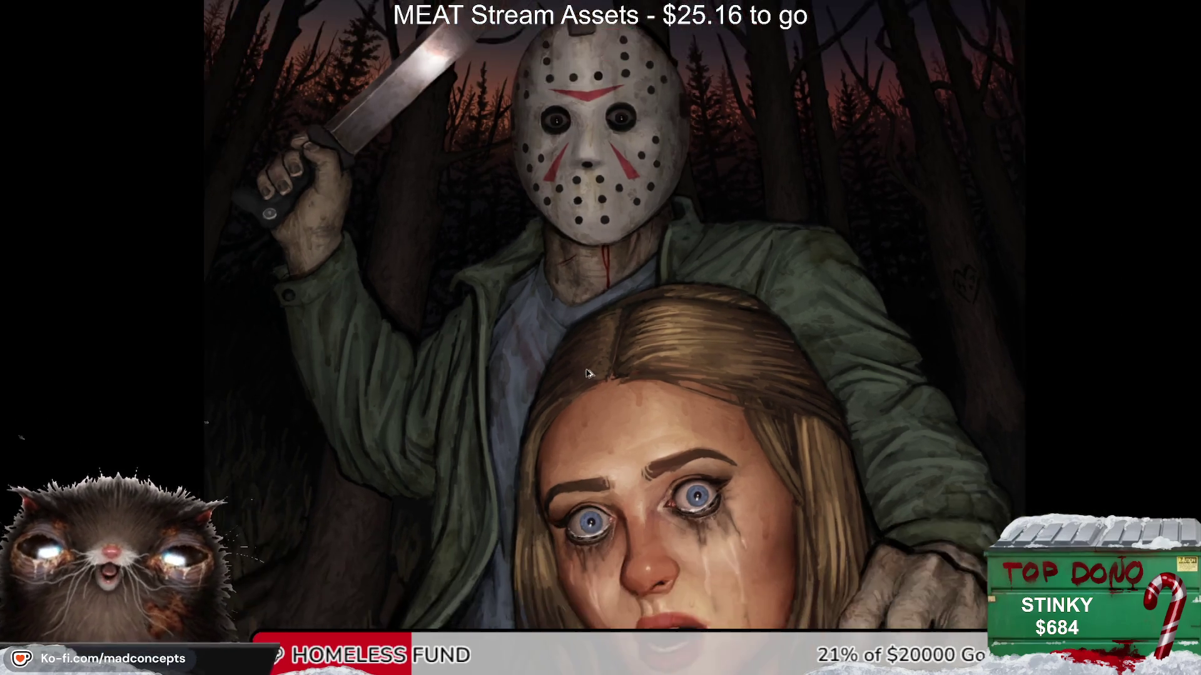
{"action": "scroll", "coordinate": [587, 372], "scroll_direction": "down", "scroll_amount": 1}
{"action": "key", "text": "m"}
{"action": "key", "text": "m"}
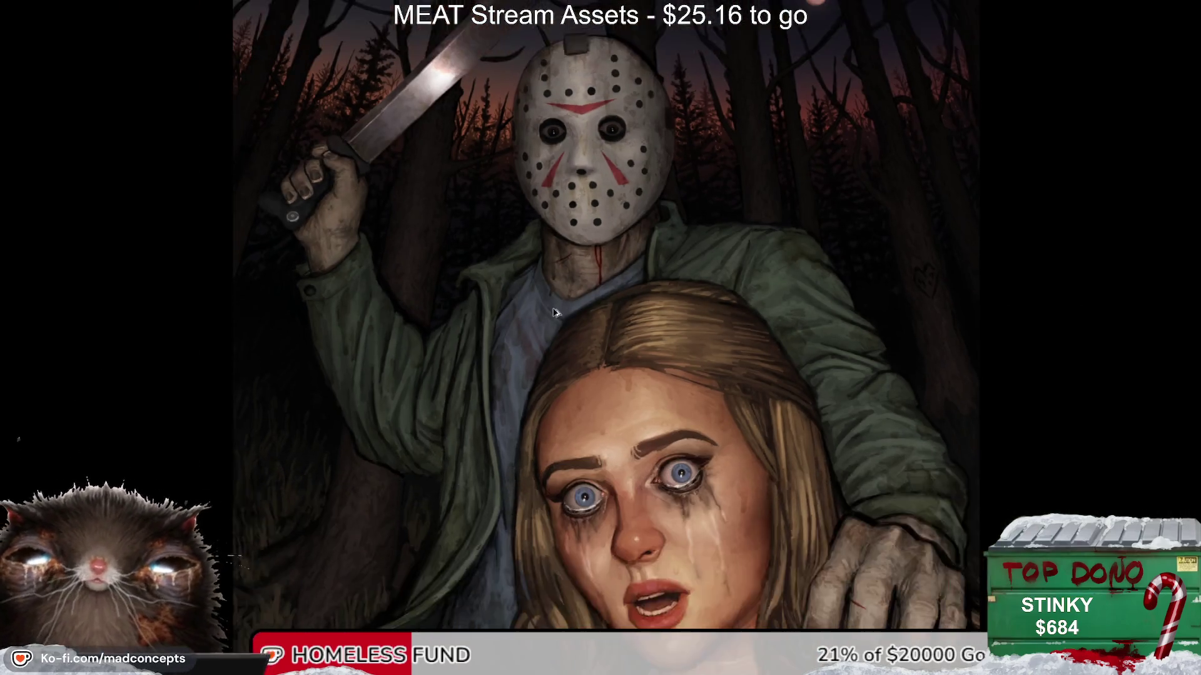
{"action": "scroll", "coordinate": [594, 325], "scroll_direction": "down", "scroll_amount": 1}
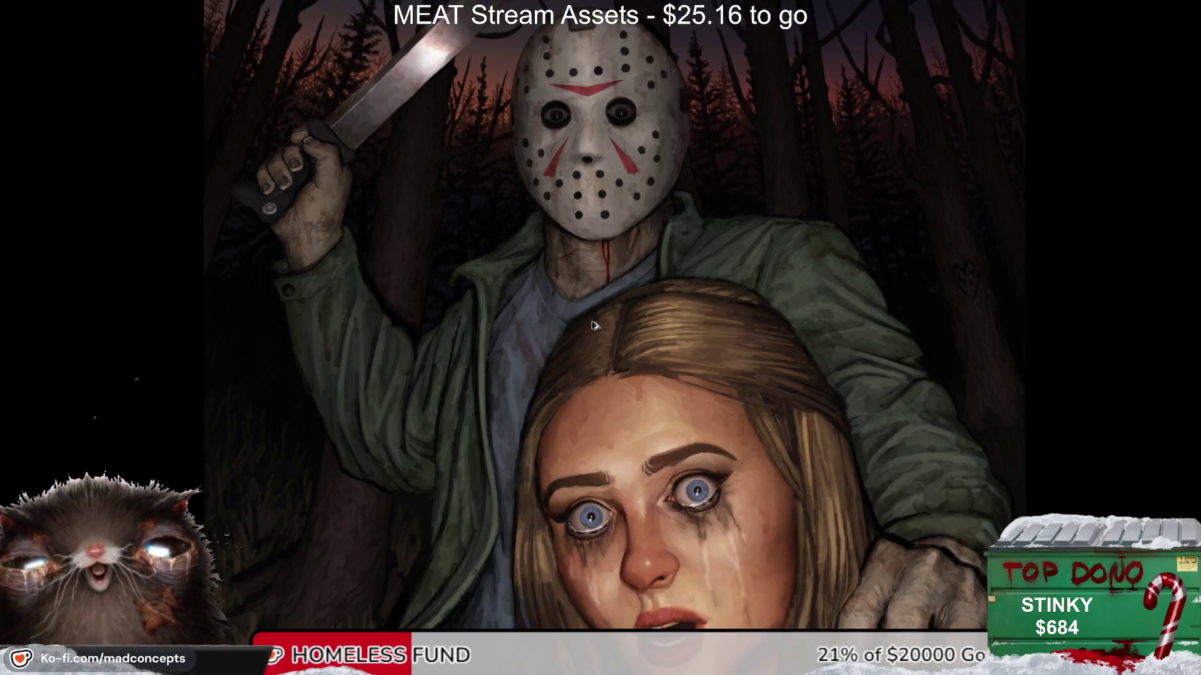
{"action": "scroll", "coordinate": [594, 325], "scroll_direction": "up", "scroll_amount": 1}
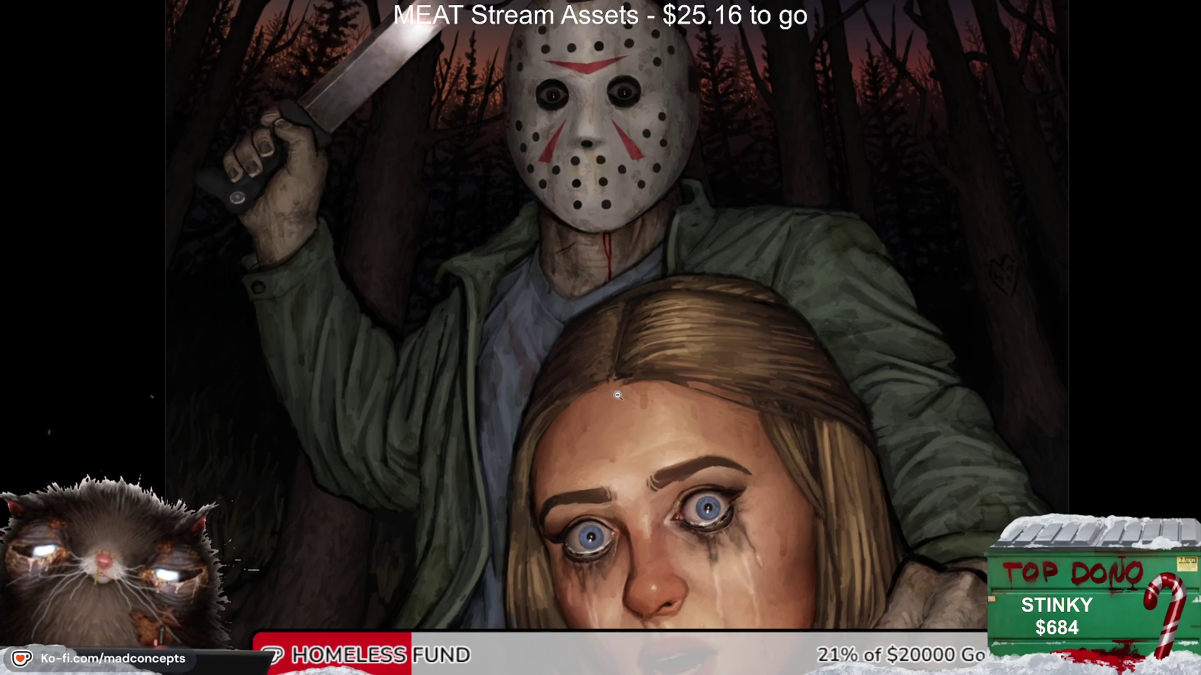
{"action": "left_click_drag", "start_coordinate": [609, 451], "coordinate": [588, 330]}
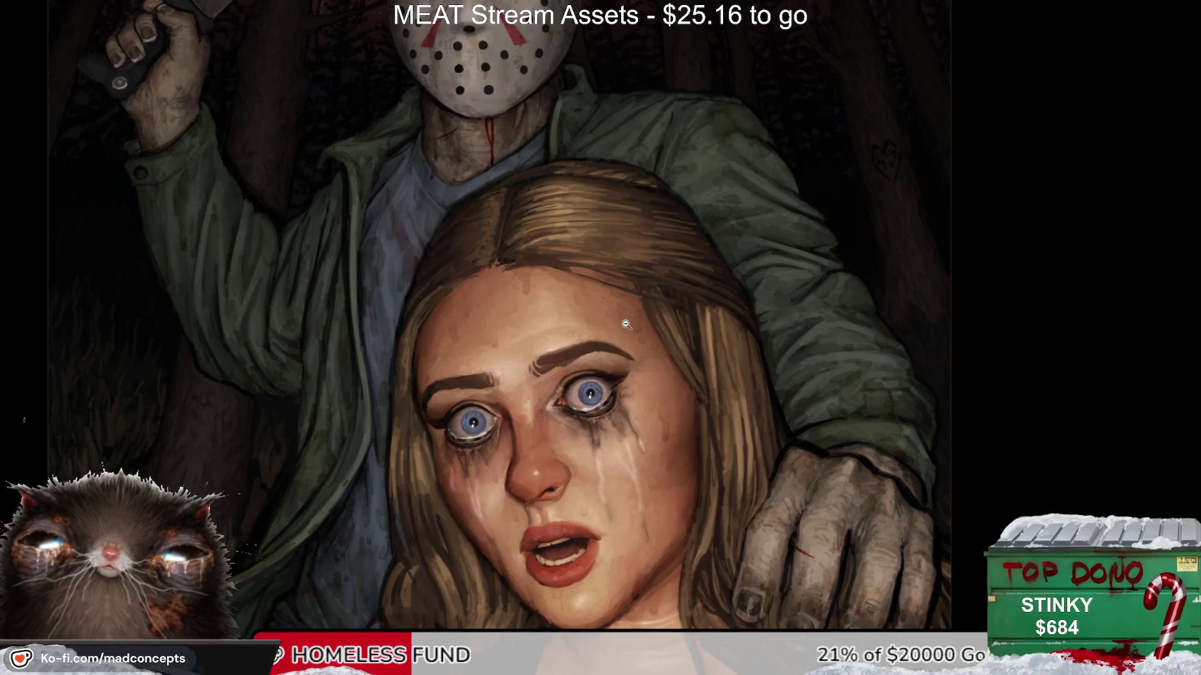
{"action": "scroll", "coordinate": [657, 271], "scroll_direction": "up", "scroll_amount": 1}
{"action": "left_click_drag", "start_coordinate": [575, 294], "coordinate": [596, 398]}
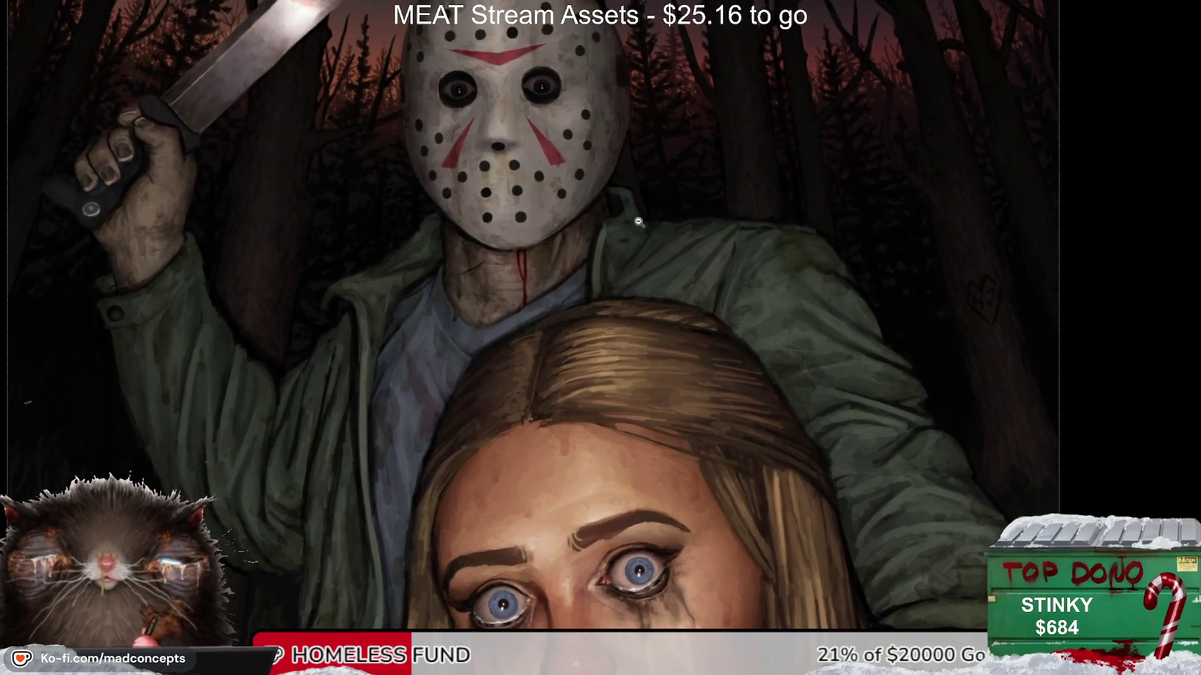
{"action": "scroll", "coordinate": [346, 513], "scroll_direction": "up", "scroll_amount": 1}
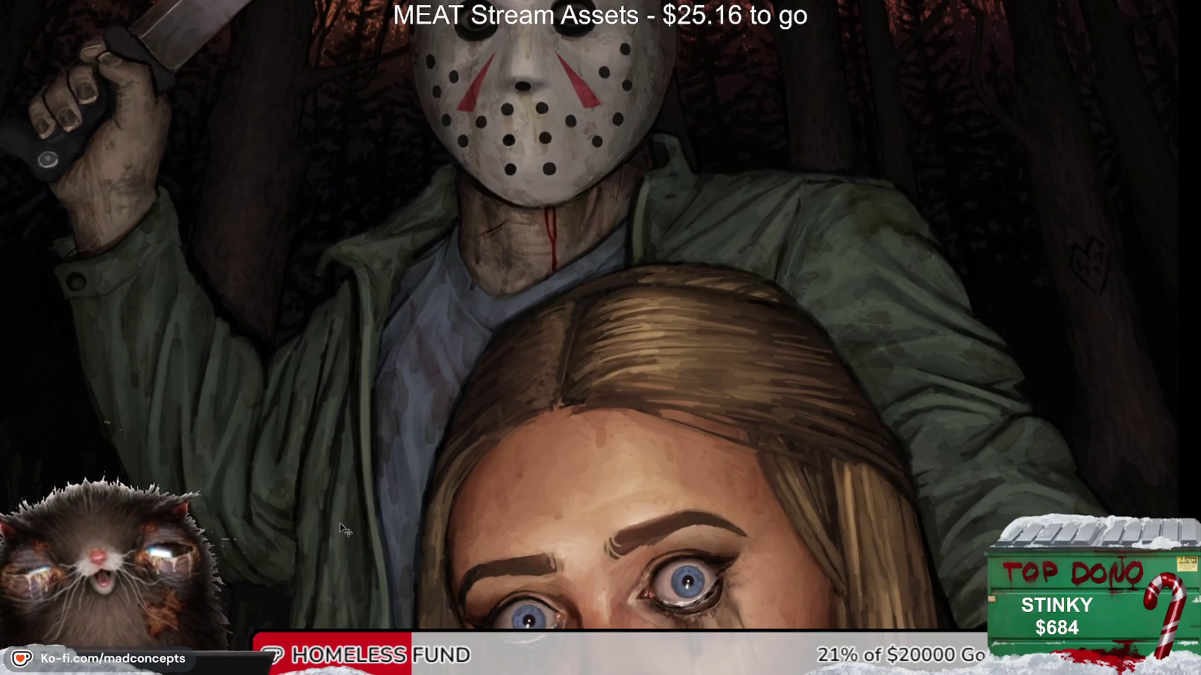
{"action": "scroll", "coordinate": [340, 523], "scroll_direction": "down", "scroll_amount": 1}
{"action": "scroll", "coordinate": [350, 416], "scroll_direction": "up", "scroll_amount": 1}
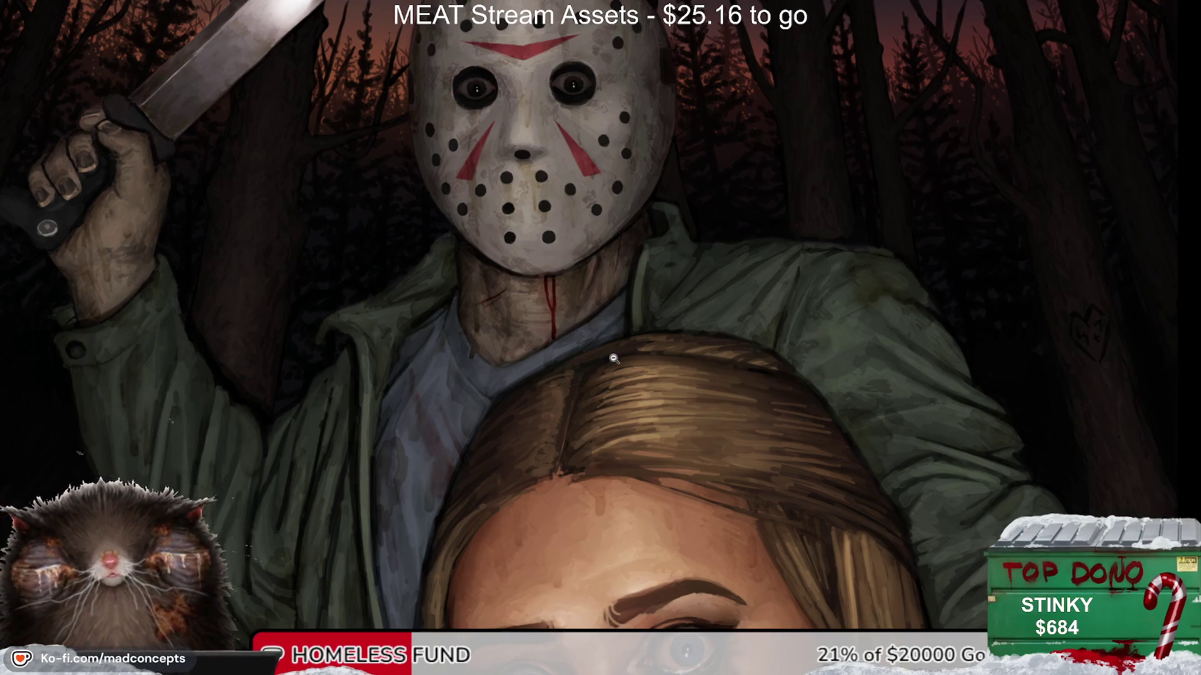
{"action": "left_click", "coordinate": [559, 457]}
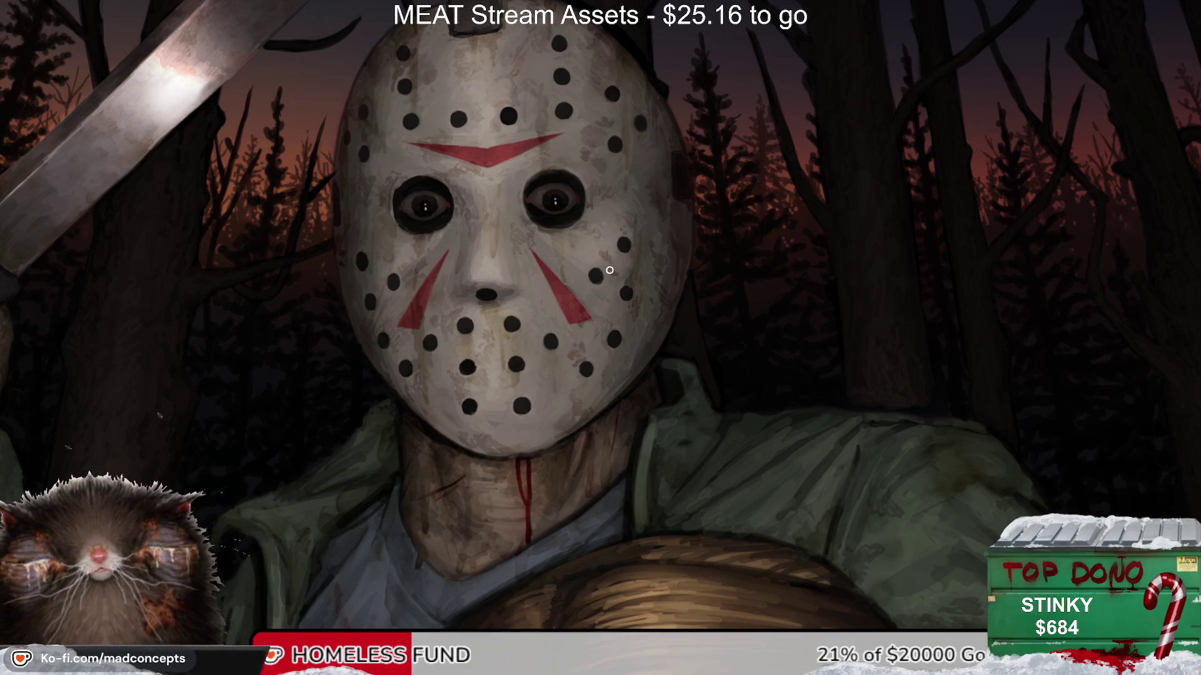
{"action": "key", "text": "m"}
{"action": "key", "text": "m"}
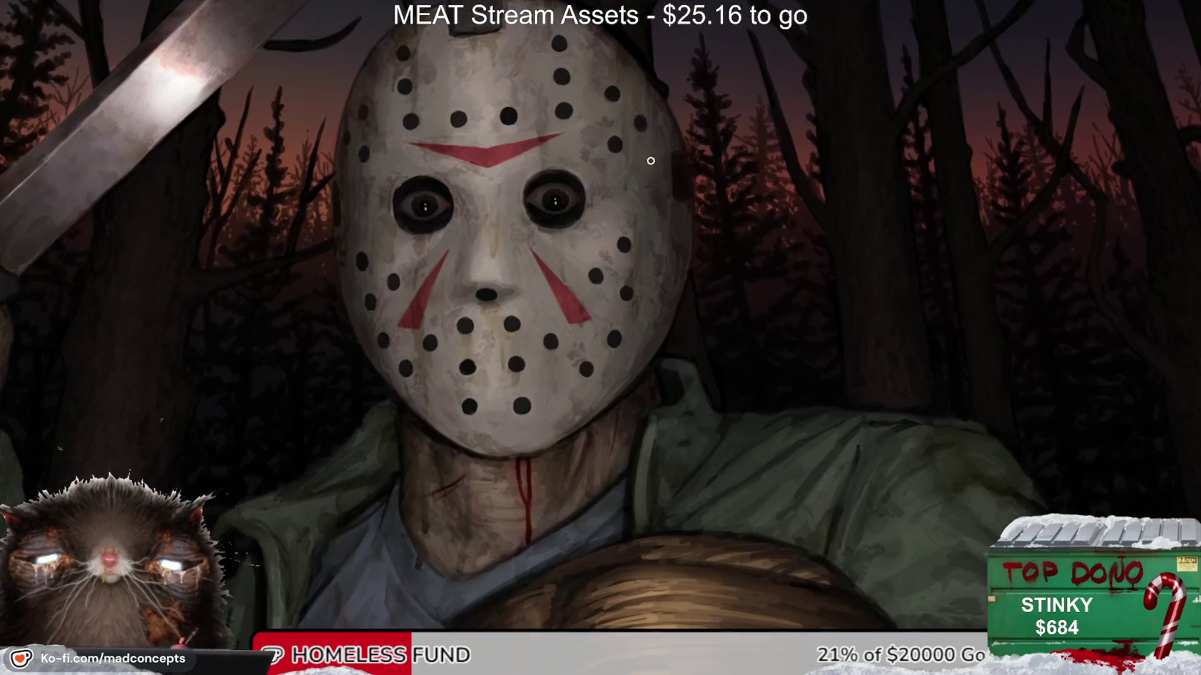
{"action": "mouse_move", "coordinate": [645, 263]}
{"action": "left_mouse_down"}
{"action": "mouse_move", "coordinate": [501, 345]}
{"action": "mouse_move", "coordinate": [623, 99]}
{"action": "mouse_move", "coordinate": [590, 202]}
{"action": "left_mouse_up"}
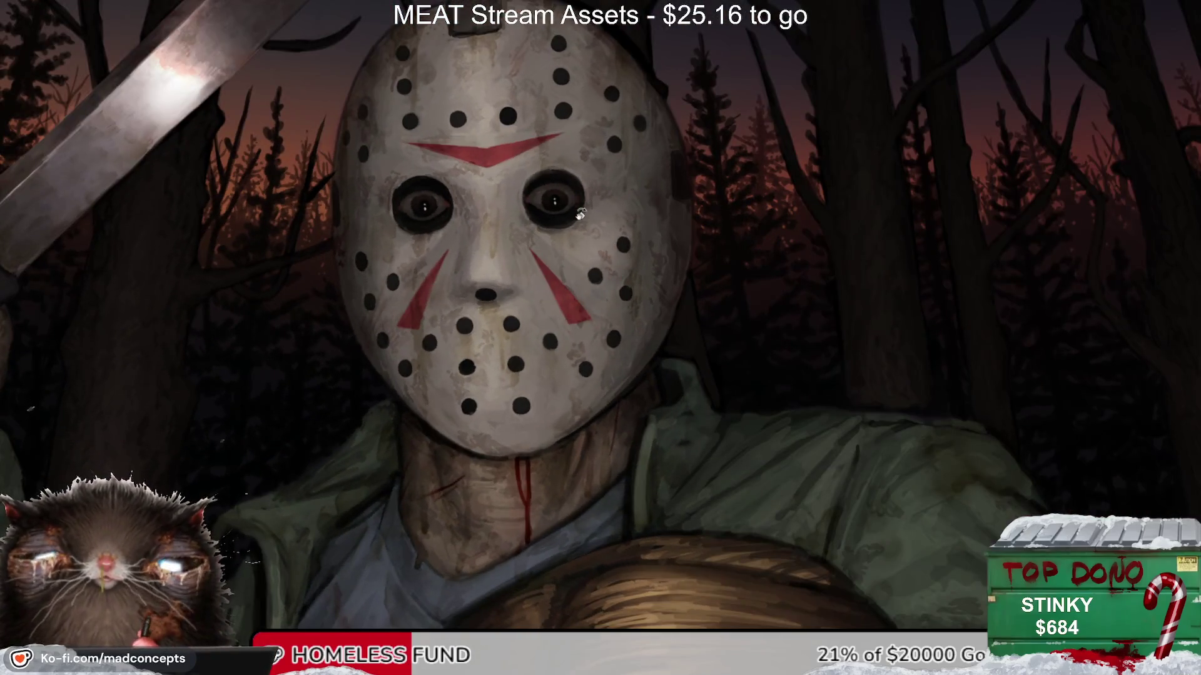